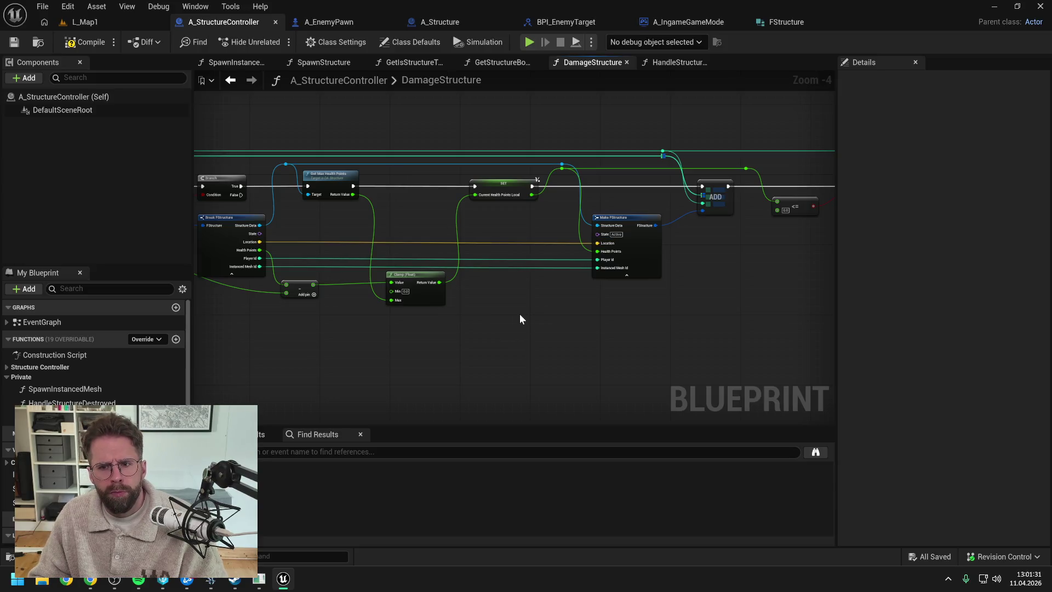
In DamageStructure, wire Break FStructure's State output into Make FStructure's State input
{"action": "mouse_move", "coordinate": [519, 314]}
{"action": "left_mouse_down"}
{"action": "mouse_move", "coordinate": [701, 307]}
{"action": "mouse_move", "coordinate": [675, 308]}
{"action": "left_mouse_up"}
{"action": "mouse_move", "coordinate": [395, 238]}
{"action": "left_mouse_down"}
{"action": "mouse_move", "coordinate": [742, 242]}
{"action": "mouse_move", "coordinate": [733, 240]}
{"action": "left_mouse_up"}
{"action": "left_click_drag", "start_coordinate": [706, 318], "coordinate": [578, 318]}
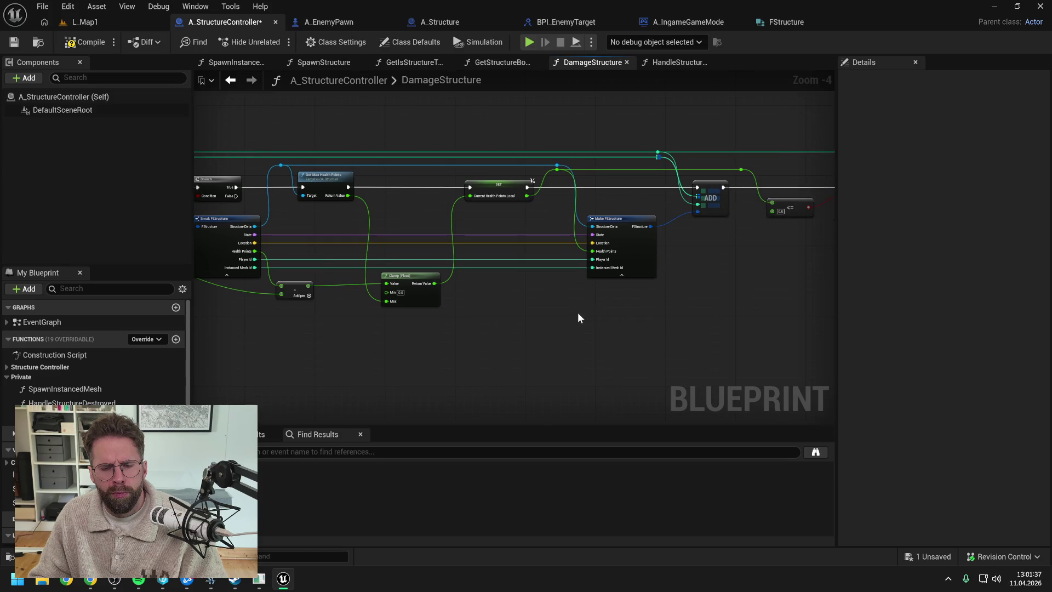
{"action": "left_click_drag", "start_coordinate": [735, 310], "coordinate": [653, 306]}
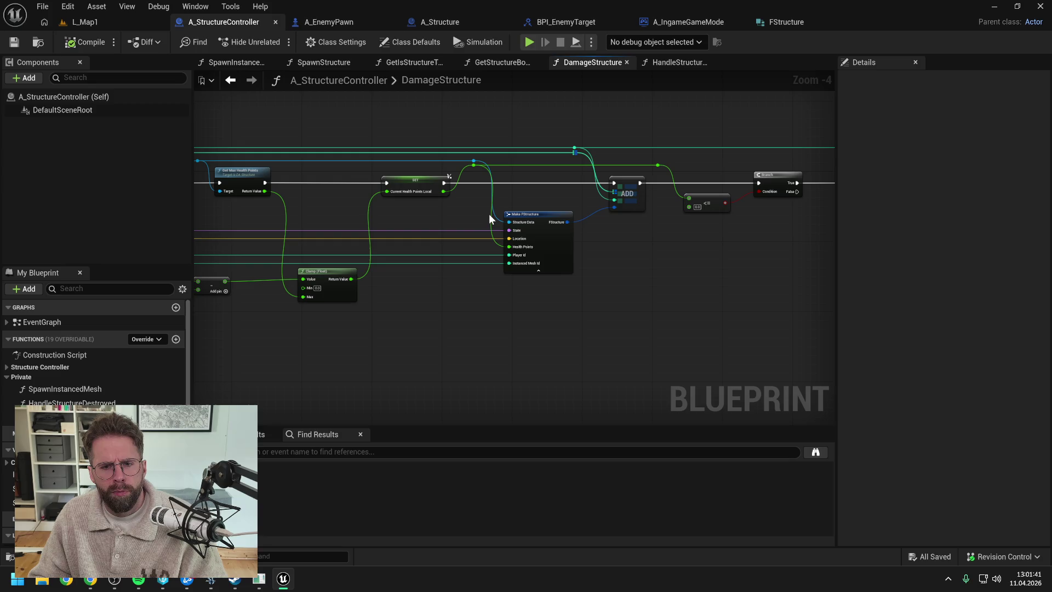
{"action": "left_click_drag", "start_coordinate": [704, 230], "coordinate": [448, 240]}
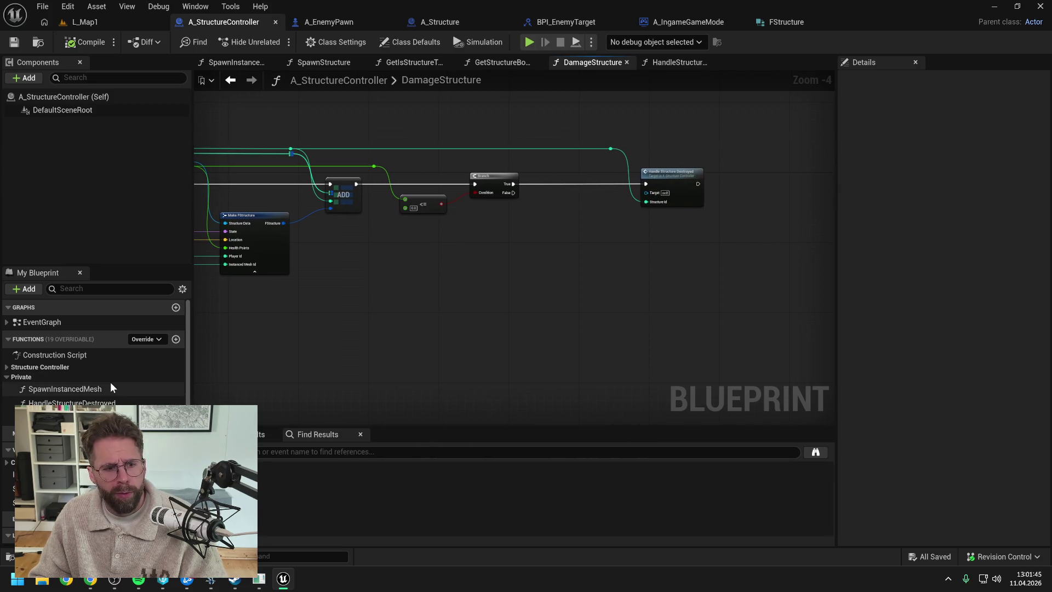
Create a ChangeStructureState function under the Private category with Private access
{"action": "left_click", "coordinate": [176, 339]}
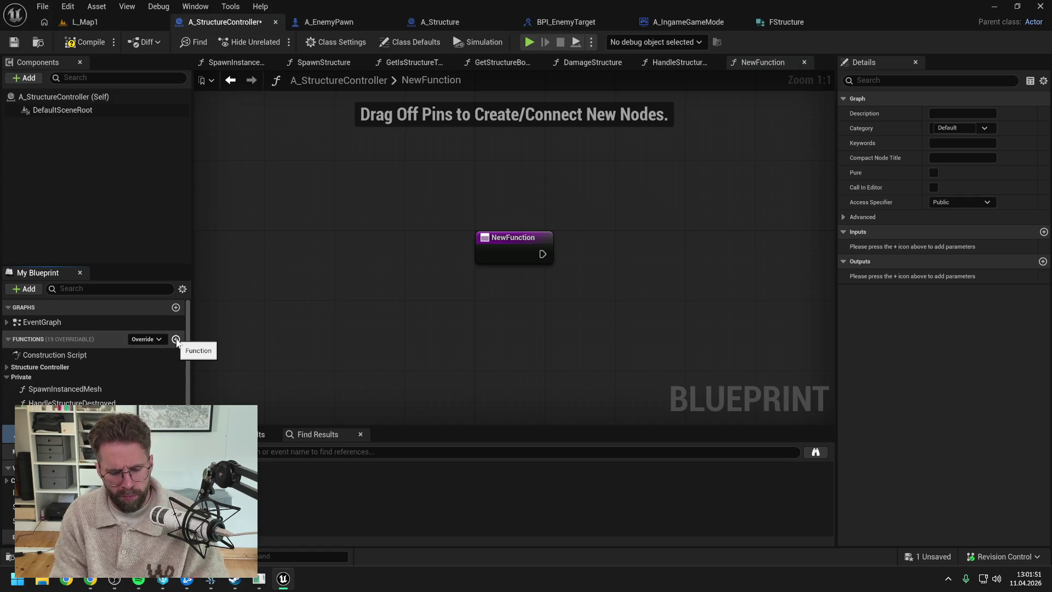
{"action": "type", "text": "ChangeStructureState"}
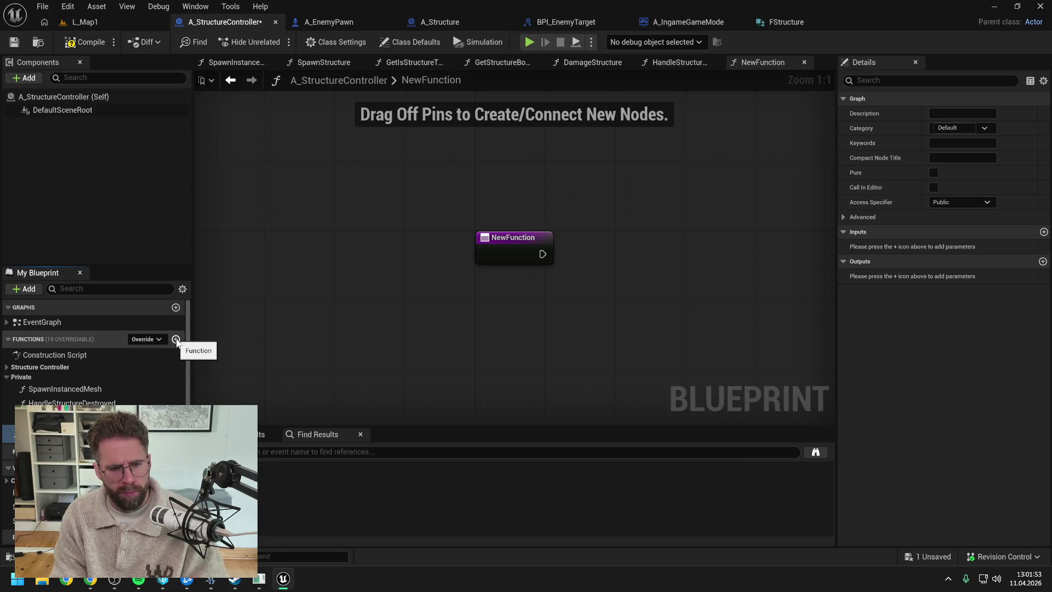
{"action": "key", "text": "Return"}
{"action": "key", "text": "ctrl+s"}
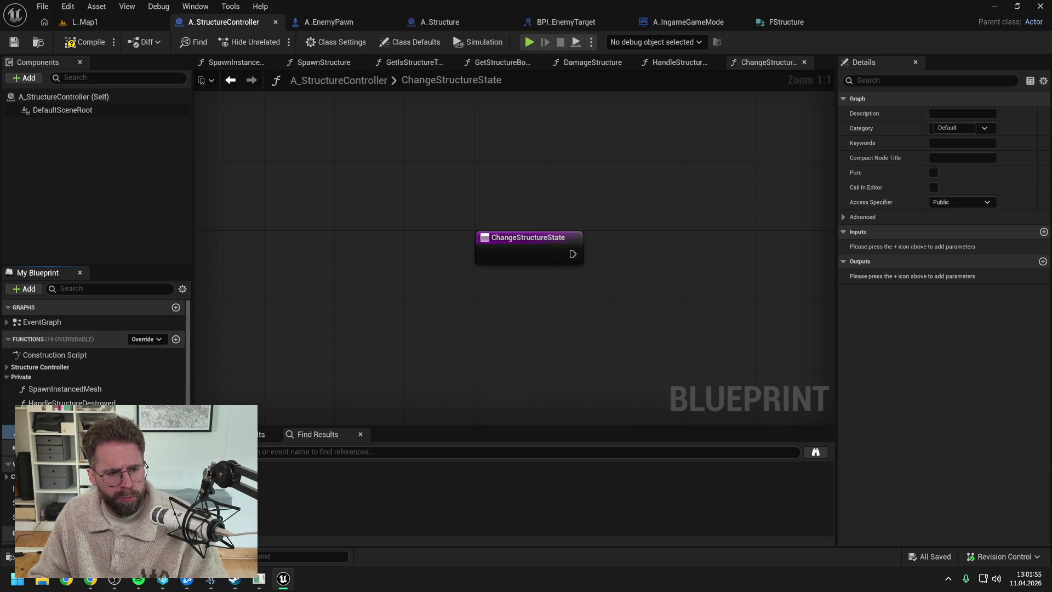
{"action": "left_click_drag", "start_coordinate": [44, 431], "coordinate": [66, 377]}
{"action": "key", "text": "ctrl+s"}
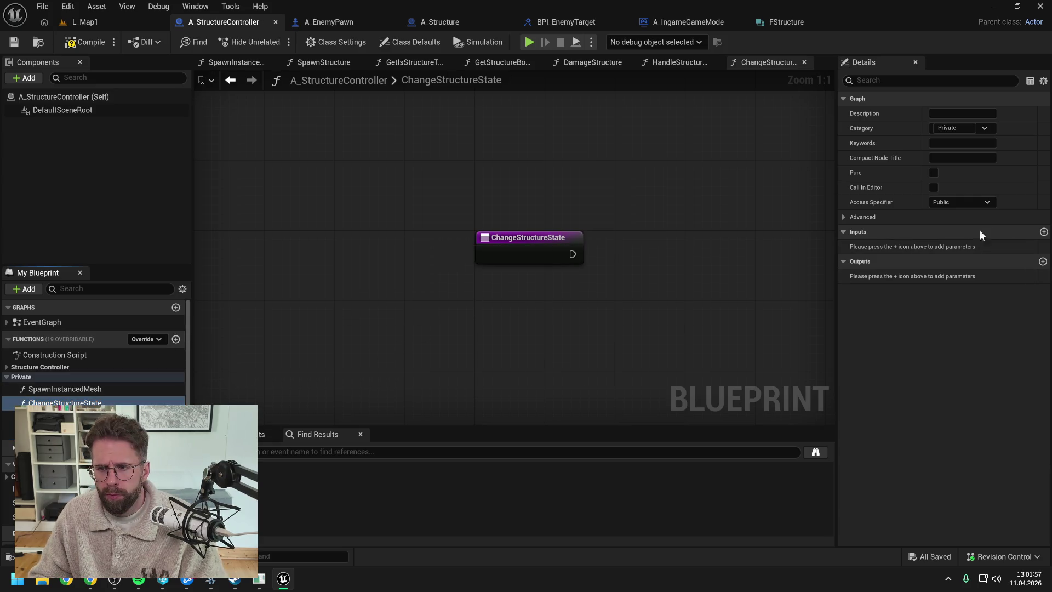
{"action": "left_click", "coordinate": [960, 202]}
{"action": "left_click", "coordinate": [951, 229]}
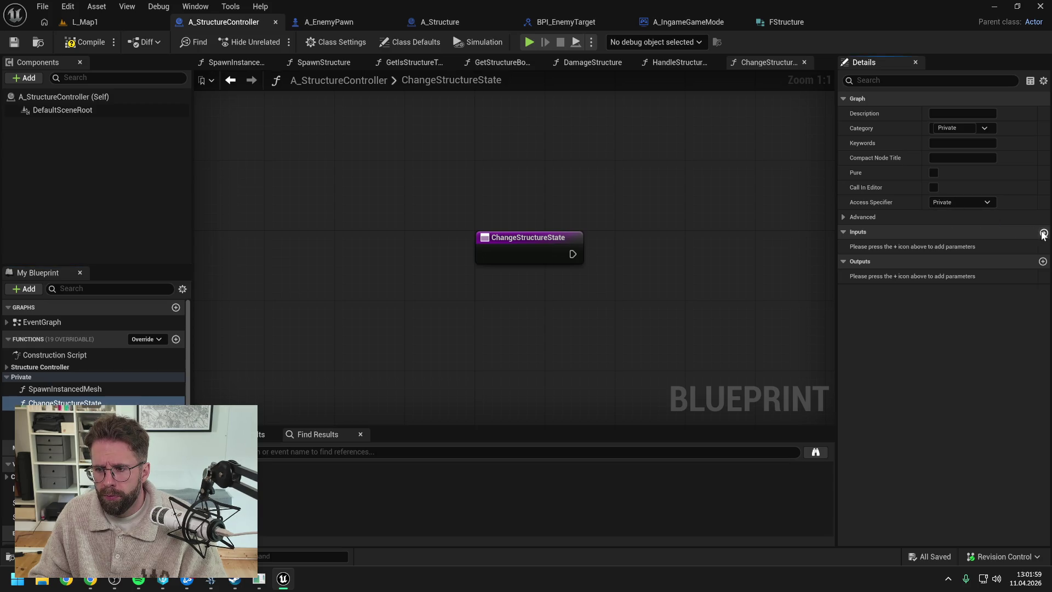
Give ChangeStructureState a Name input called NewValue, compile, and return to DamageStructure
{"action": "left_click", "coordinate": [1043, 232]}
{"action": "left_click", "coordinate": [943, 246]}
{"action": "left_click", "coordinate": [915, 329]}
{"action": "type", "text": "Sta"}
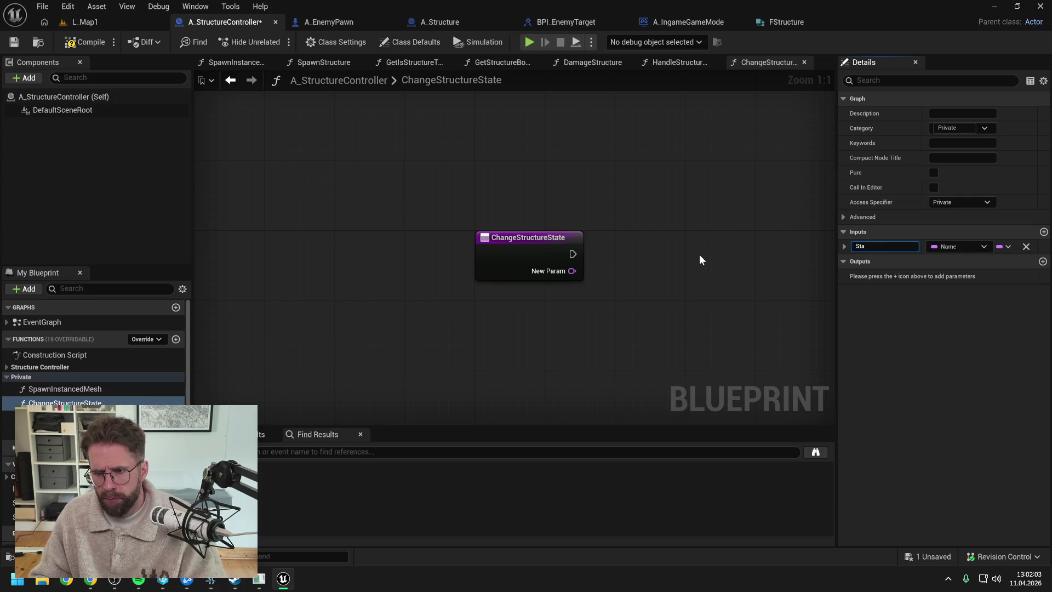
{"action": "key", "text": "BackSpace"}
{"action": "type", "text": "NewValue"}
{"action": "key", "text": "Return"}
{"action": "key", "text": "ctrl+s"}
{"action": "left_click", "coordinate": [85, 42]}
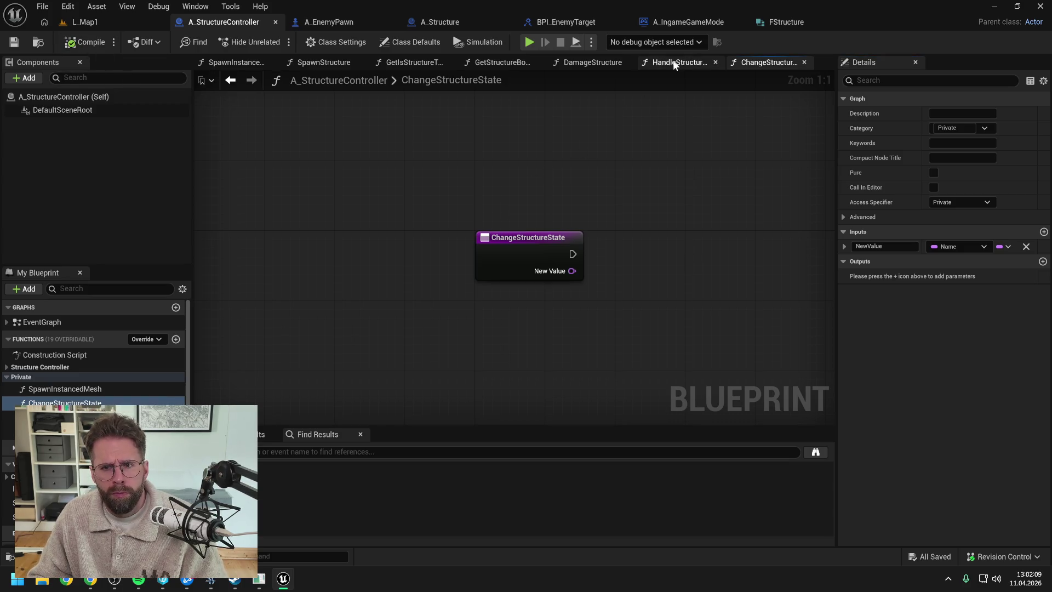
{"action": "left_click", "coordinate": [587, 63]}
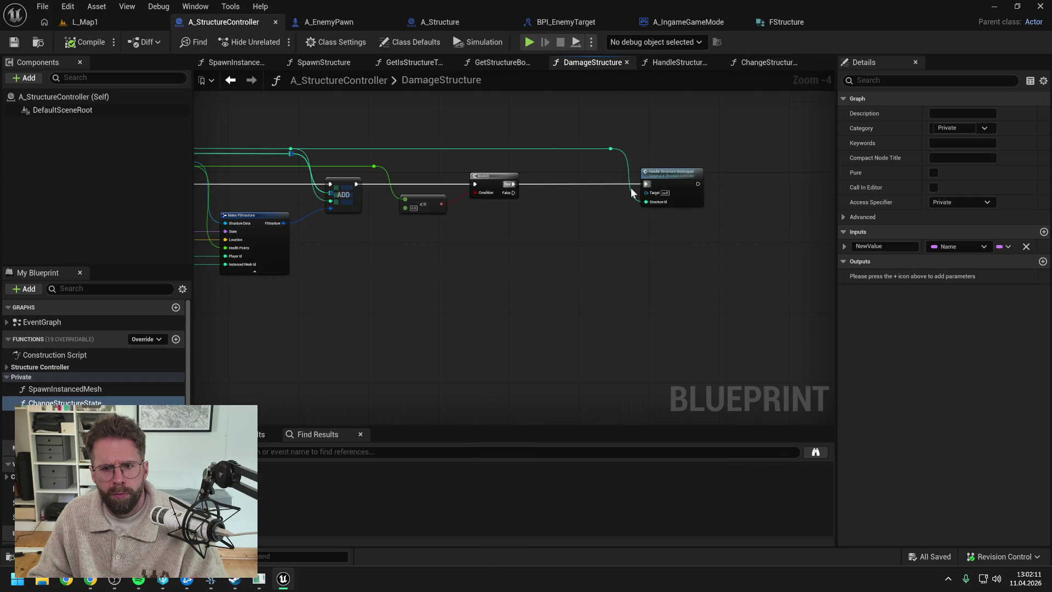
Place a ChangeStructureState call in DamageStructure and add an Integer input named StructureId
{"action": "mouse_move", "coordinate": [94, 402]}
{"action": "left_mouse_down"}
{"action": "mouse_move", "coordinate": [592, 227]}
{"action": "mouse_move", "coordinate": [575, 210]}
{"action": "left_mouse_up"}
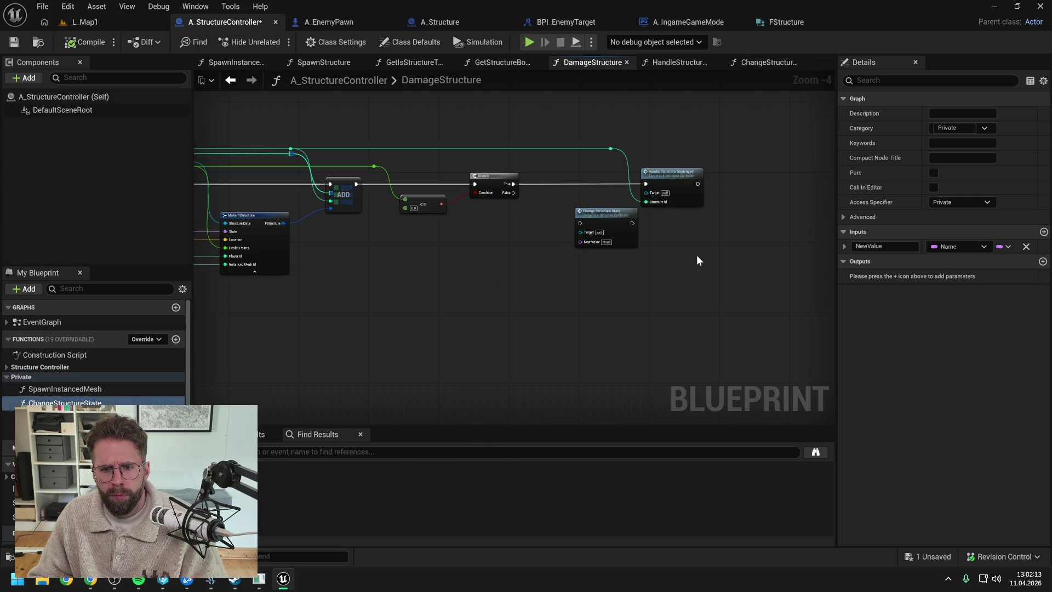
{"action": "left_click", "coordinate": [1043, 232]}
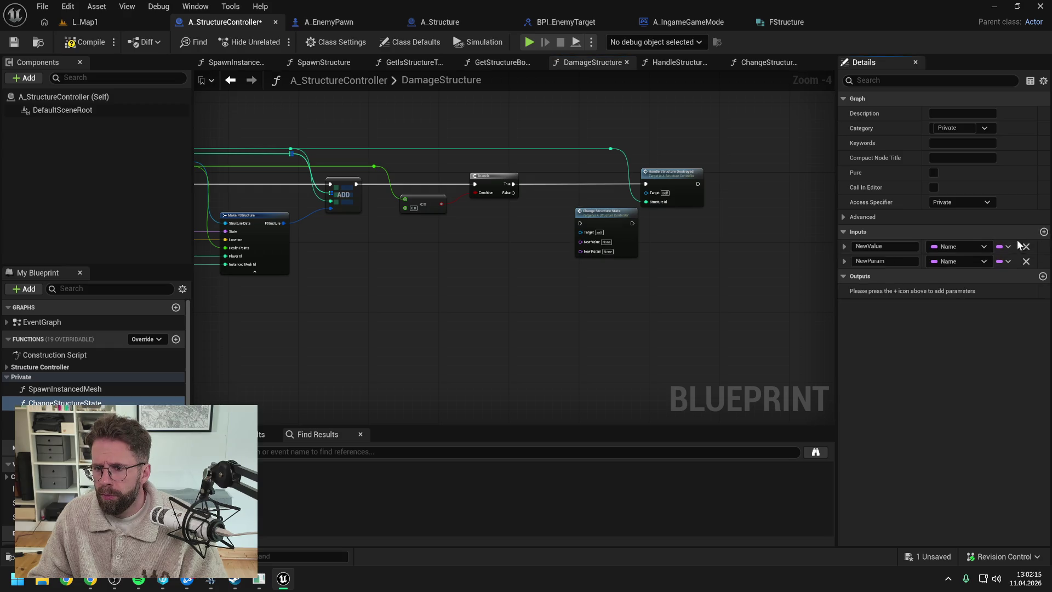
{"action": "left_click", "coordinate": [959, 261]}
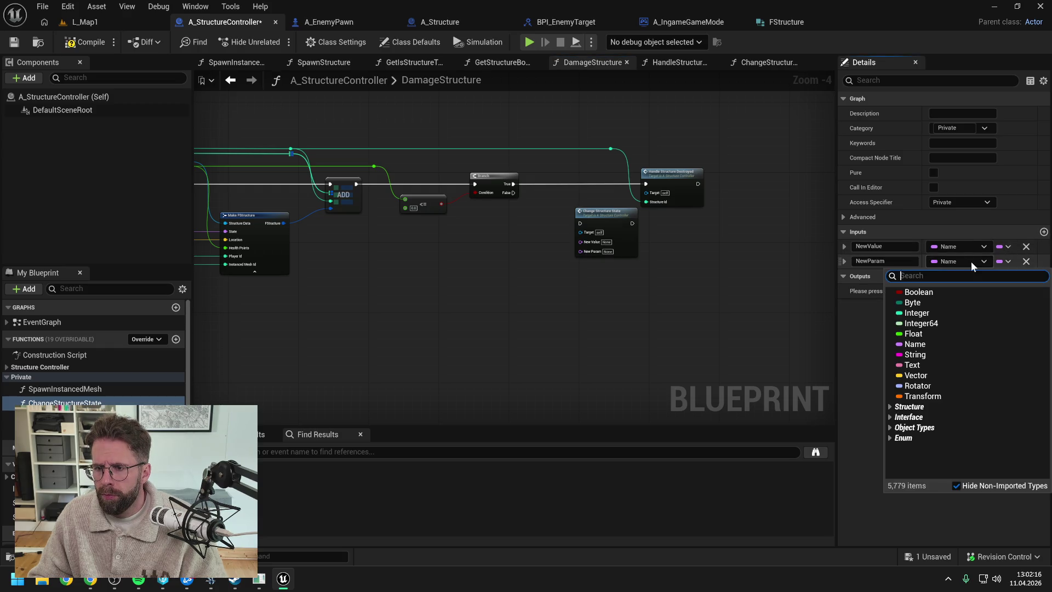
{"action": "left_click", "coordinate": [926, 315]}
{"action": "type", "text": "Struct"}
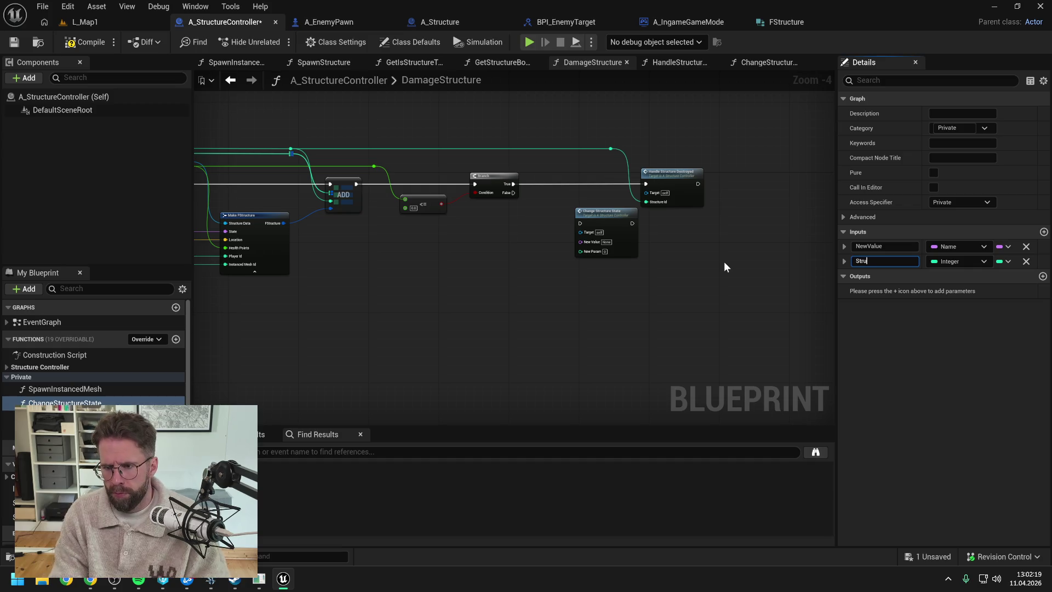
{"action": "type", "text": "ureId"}
{"action": "key", "text": "Return"}
{"action": "key", "text": "ctrl+s"}
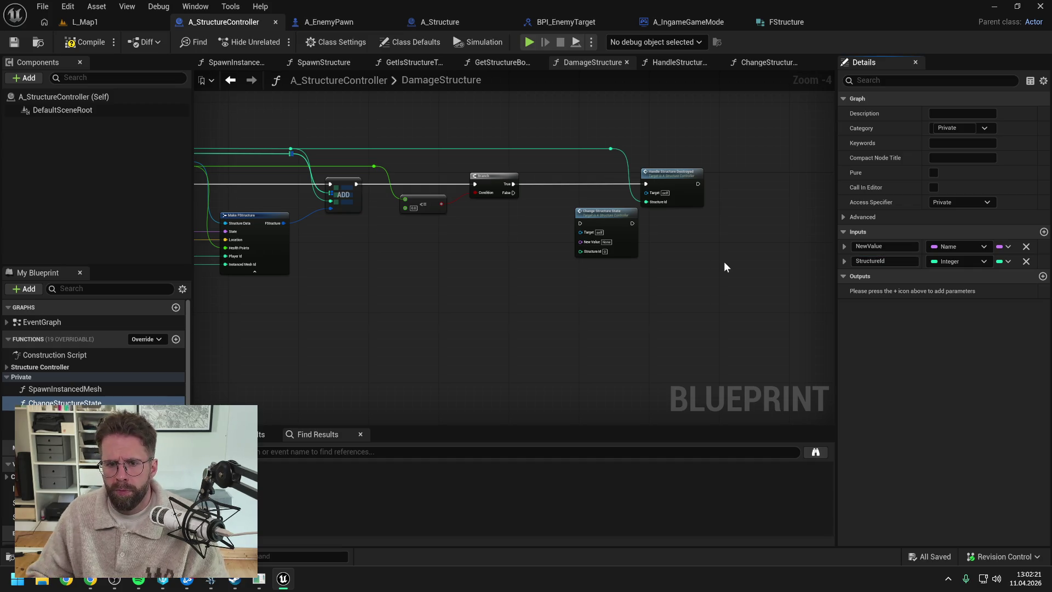
Replace Handle Structure Destroyed with the ChangeStructureState call on Branch True, wire the structure id, and compile
{"action": "scroll", "coordinate": [511, 231], "scroll_direction": "up", "scroll_amount": 1}
{"action": "mouse_move", "coordinate": [512, 169]}
{"action": "left_mouse_down"}
{"action": "mouse_move", "coordinate": [522, 202]}
{"action": "mouse_move", "coordinate": [604, 222]}
{"action": "left_mouse_up"}
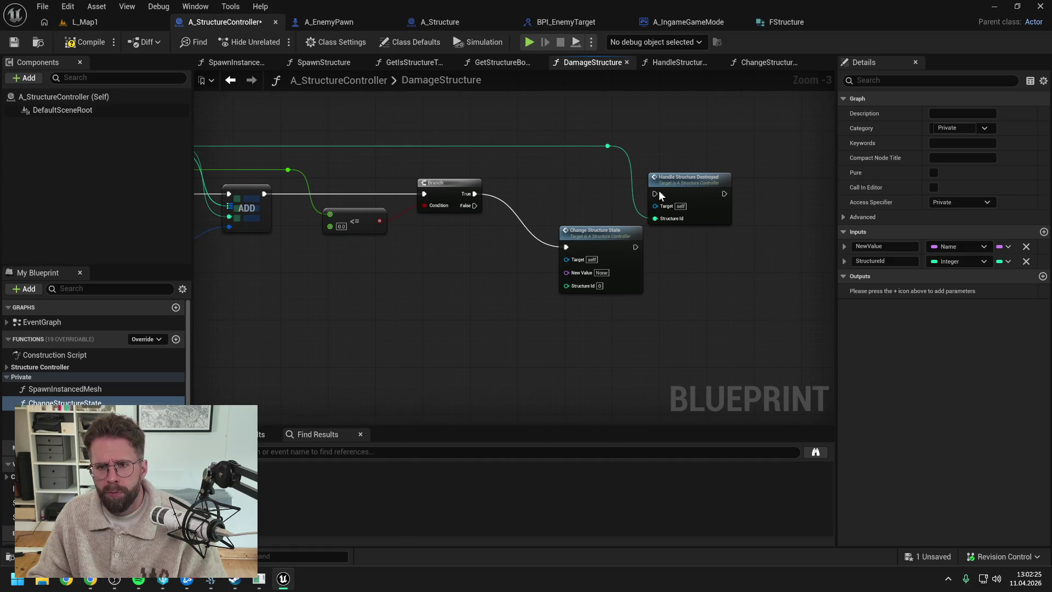
{"action": "left_click", "coordinate": [651, 186]}
{"action": "key", "text": "Delete"}
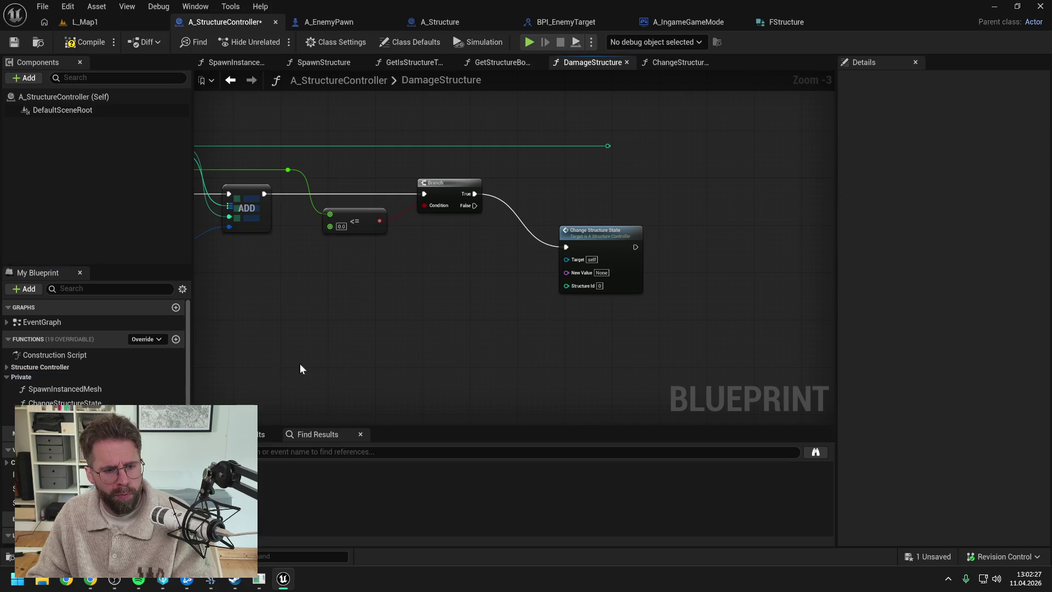
{"action": "left_click_drag", "start_coordinate": [603, 240], "coordinate": [611, 187]}
{"action": "left_click", "coordinate": [602, 147]}
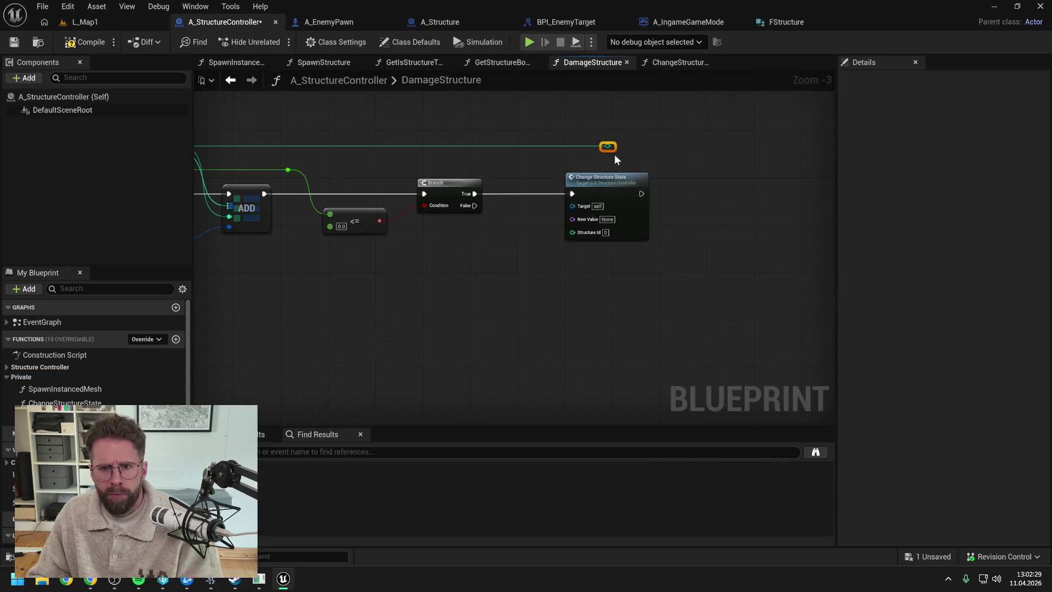
{"action": "left_click_drag", "start_coordinate": [531, 145], "coordinate": [572, 232]}
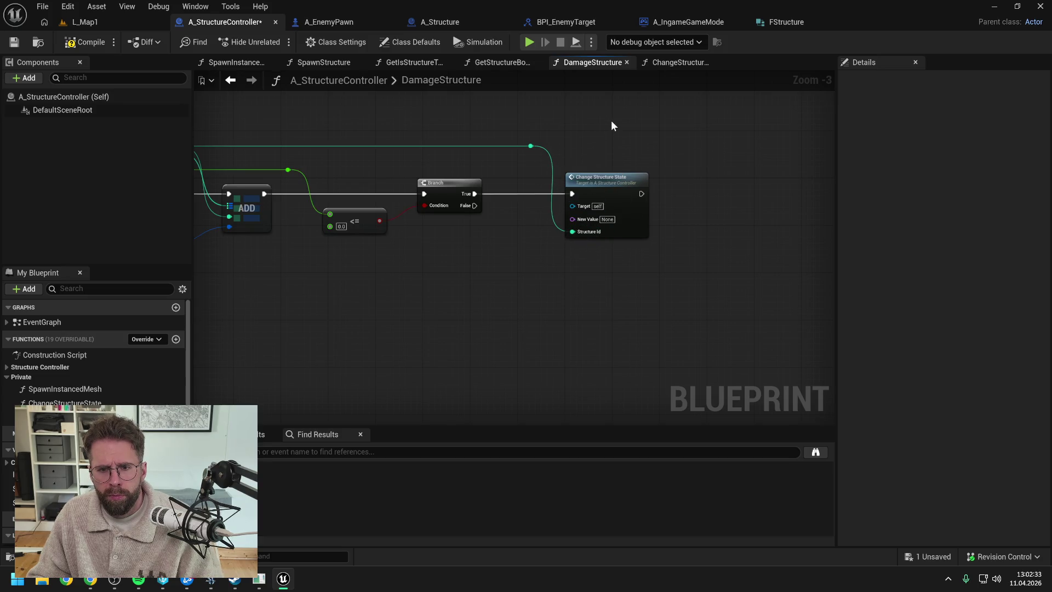
{"action": "key", "text": "ctrl+s"}
{"action": "left_click", "coordinate": [85, 42]}
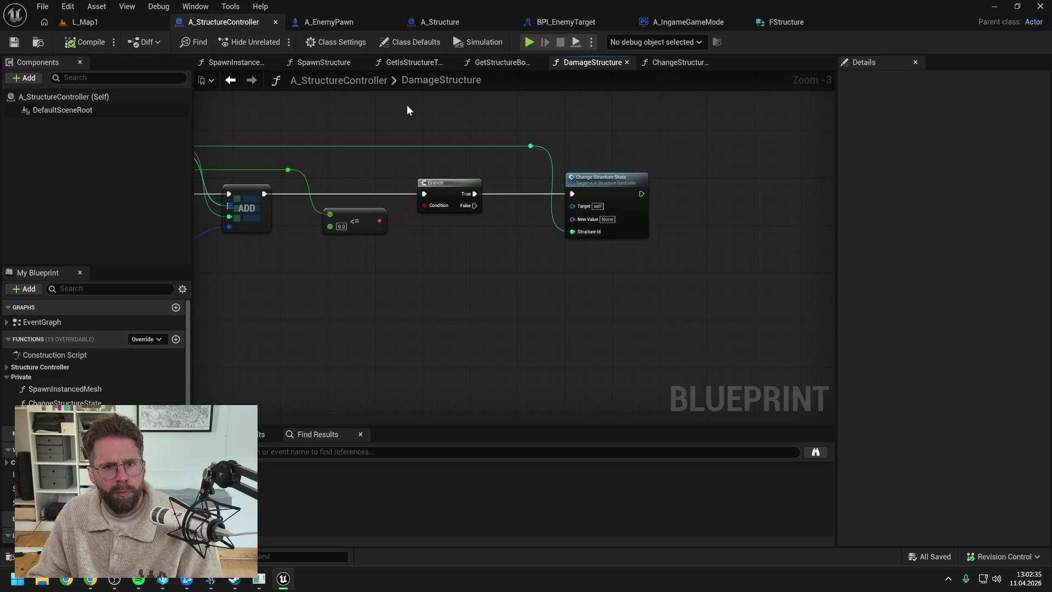
{"action": "left_click", "coordinate": [443, 21]}
{"action": "mouse_move", "coordinate": [580, 135]}
{"action": "left_mouse_down"}
{"action": "mouse_move", "coordinate": [458, 132]}
{"action": "mouse_move", "coordinate": [684, 141]}
{"action": "left_mouse_up"}
Inspect A_Structure's private ReceiveDamage graph for the Collapsing state, then return to A_StructureController
{"action": "scroll", "coordinate": [683, 144], "scroll_direction": "down", "scroll_amount": 1}
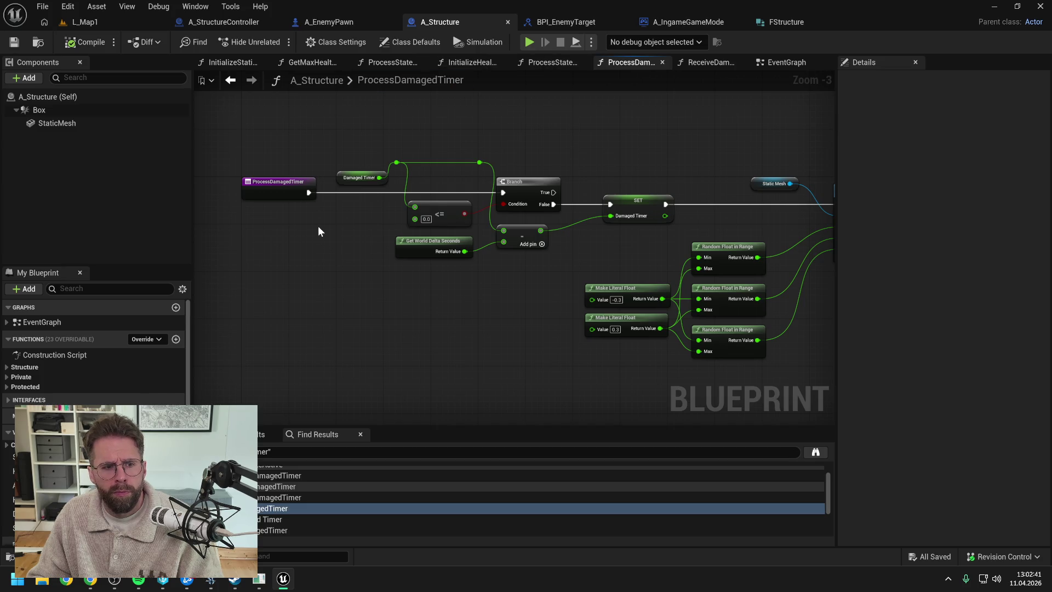
{"action": "left_click", "coordinate": [19, 377]}
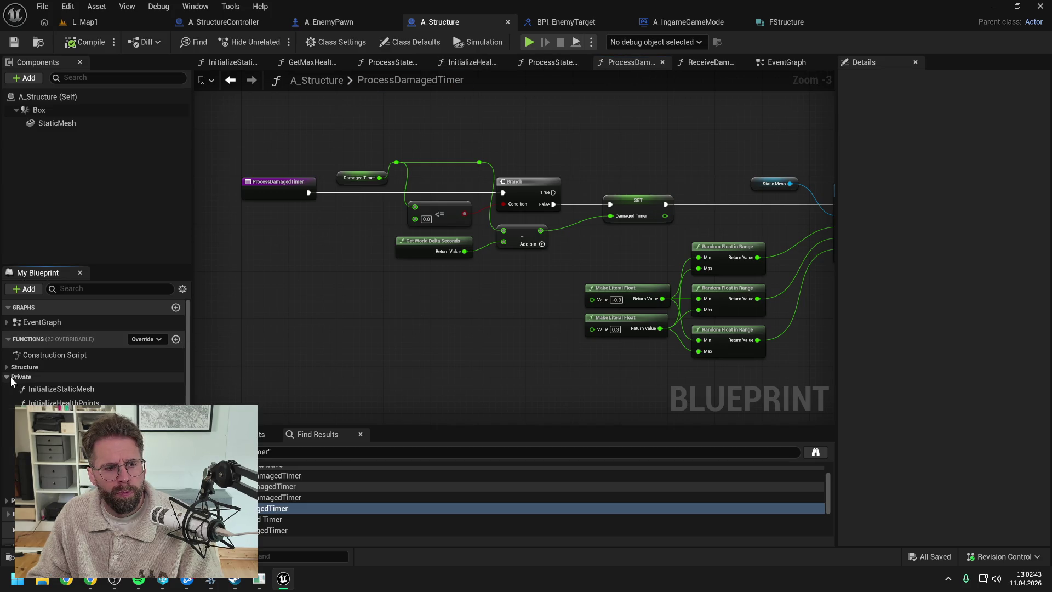
{"action": "double_click", "coordinate": [9, 475]}
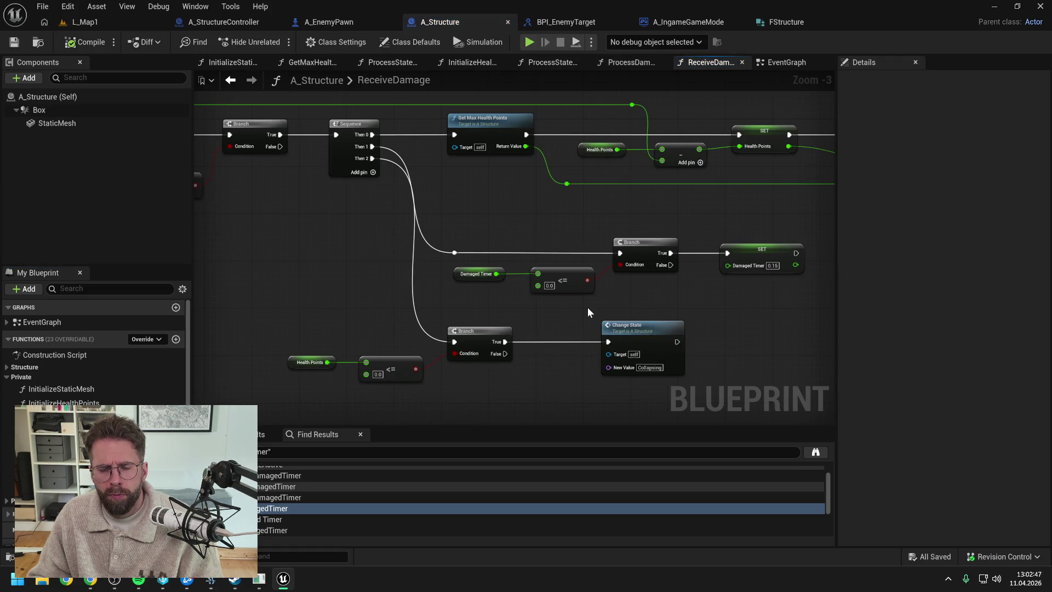
{"action": "scroll", "coordinate": [486, 285], "scroll_direction": "down", "scroll_amount": 1}
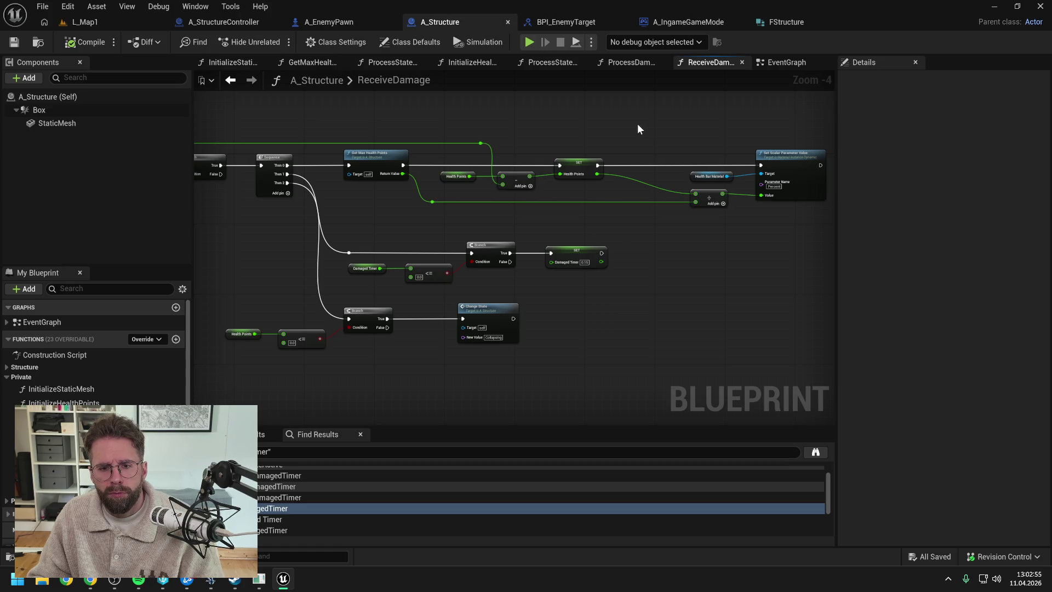
{"action": "left_click", "coordinate": [230, 21]}
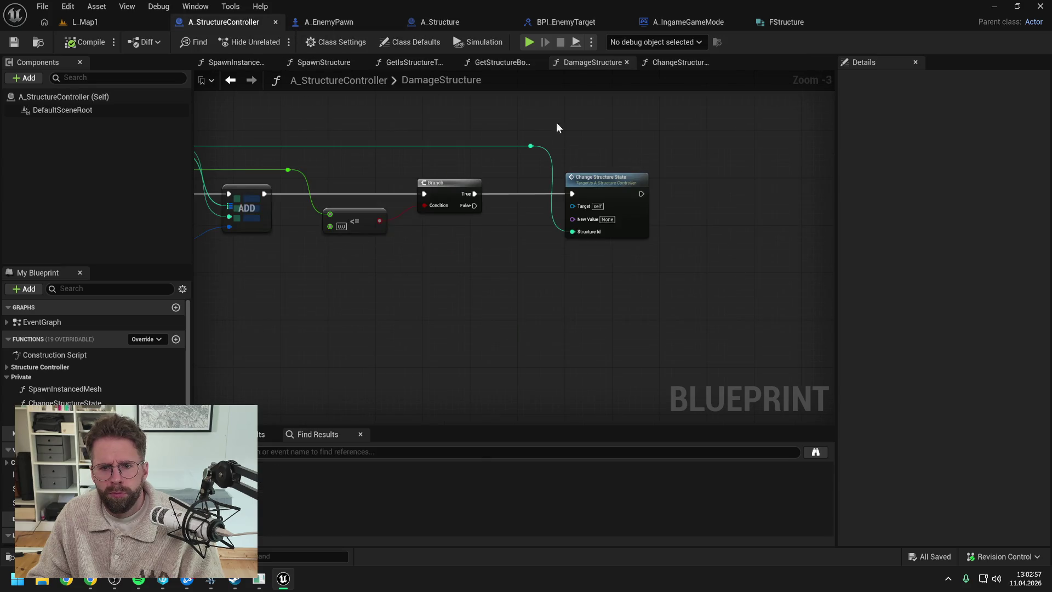
Set the call's New Value to Collapsing, save, and open the ChangeStructureState function graph
{"action": "type", "text": "Collapsing"}
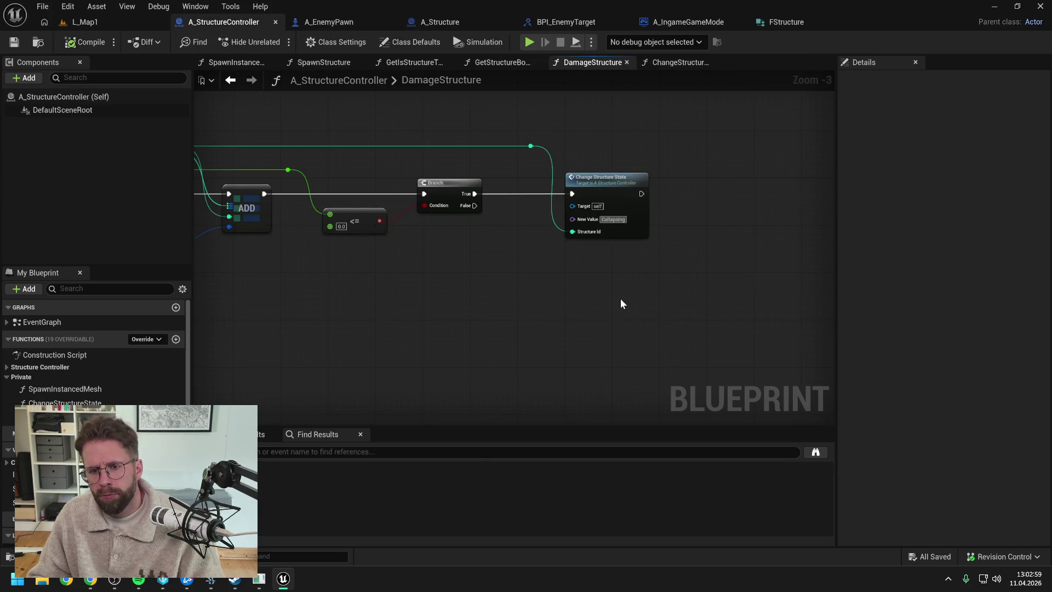
{"action": "key", "text": "ctrl+s"}
{"action": "left_click_drag", "start_coordinate": [475, 142], "coordinate": [602, 137]}
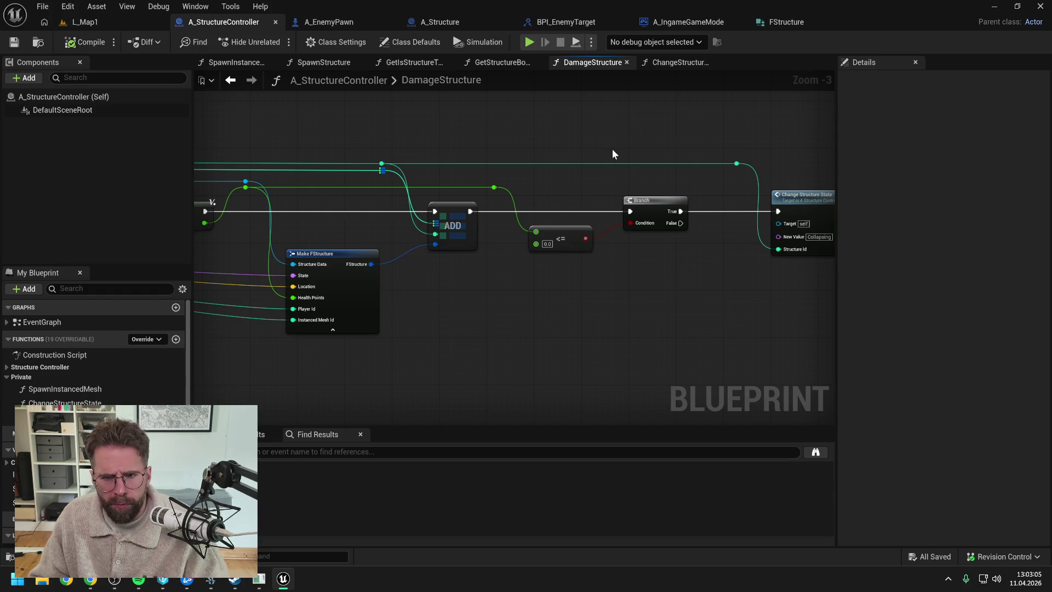
{"action": "scroll", "coordinate": [612, 147], "scroll_direction": "down", "scroll_amount": 1}
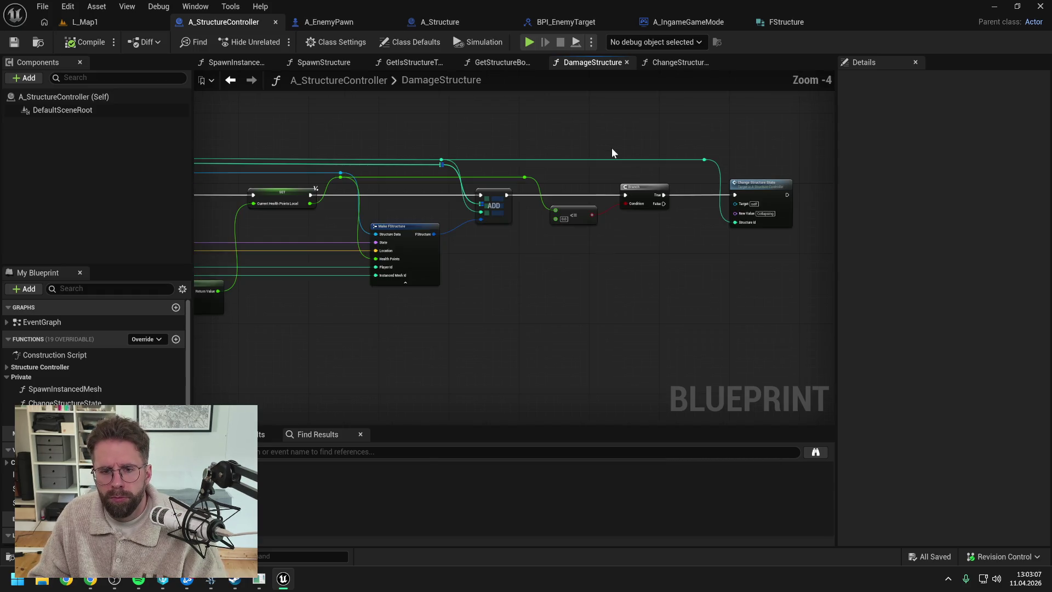
{"action": "double_click", "coordinate": [761, 184]}
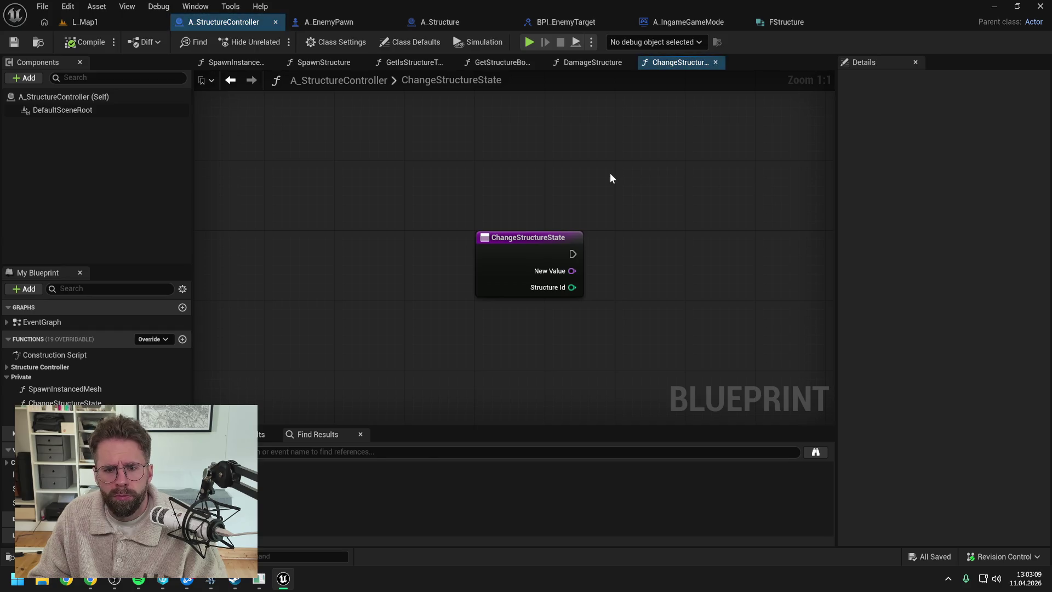
{"action": "left_click", "coordinate": [433, 22]}
{"action": "double_click", "coordinate": [489, 323]}
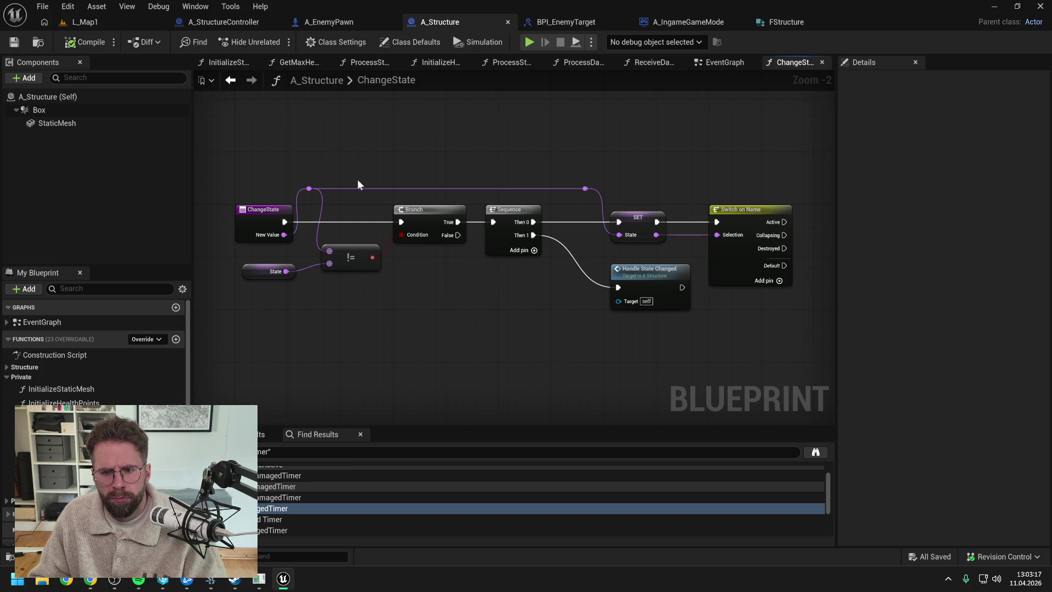
{"action": "double_click", "coordinate": [641, 277]}
{"action": "double_click", "coordinate": [394, 80]}
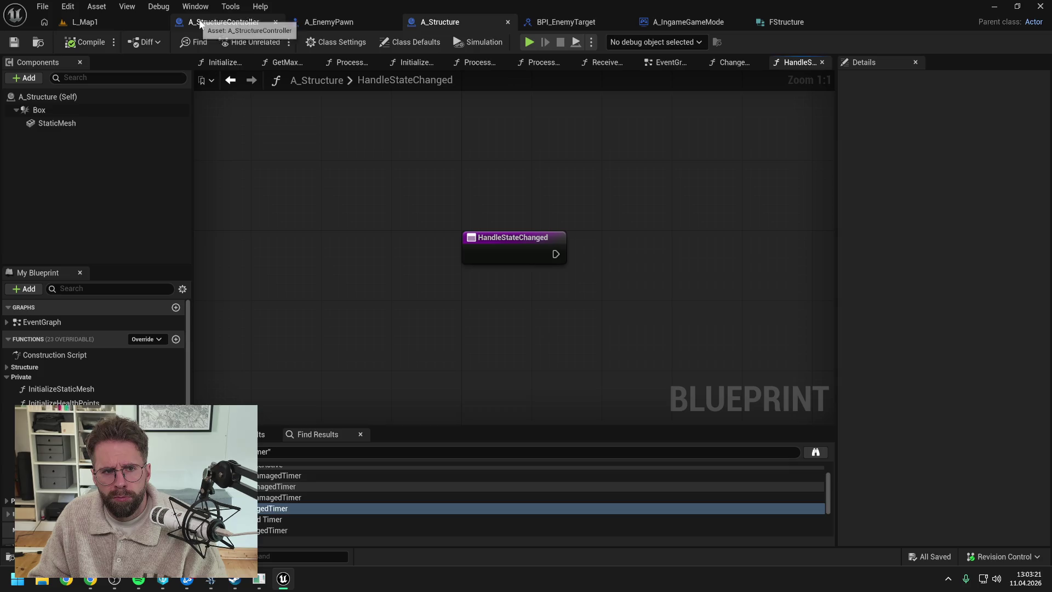
{"action": "left_click", "coordinate": [222, 22]}
{"action": "scroll", "coordinate": [475, 199], "scroll_direction": "down", "scroll_amount": 2}
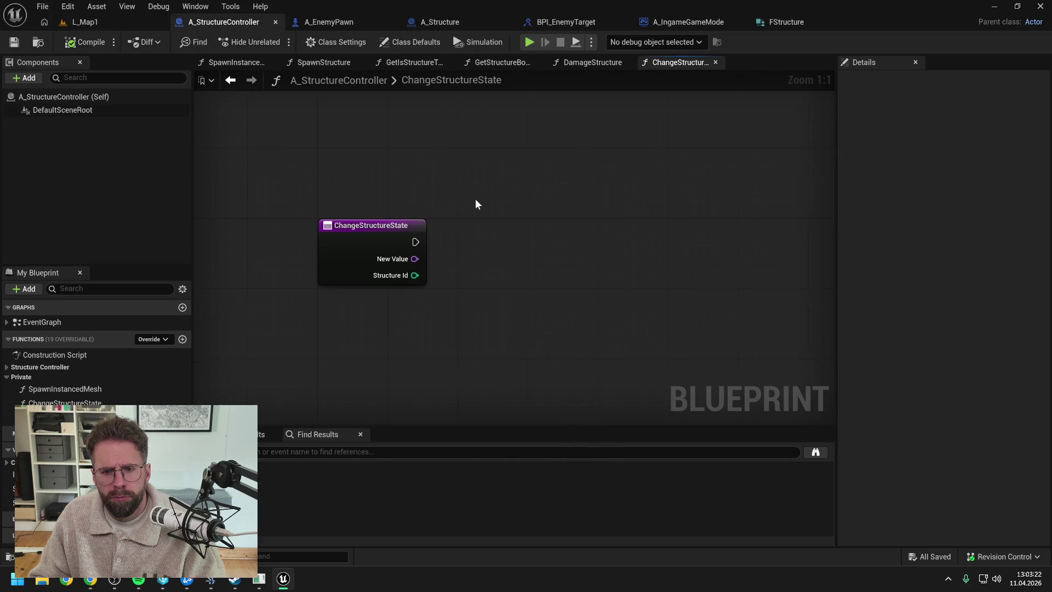
{"action": "mouse_move", "coordinate": [50, 489]}
{"action": "left_mouse_down"}
{"action": "mouse_move", "coordinate": [439, 253]}
{"action": "mouse_move", "coordinate": [455, 224]}
{"action": "mouse_move", "coordinate": [518, 242]}
{"action": "left_mouse_up"}
Find Structure Id in the Structures map and add a Branch on the function's execution flow
{"action": "left_click", "coordinate": [483, 237]}
{"action": "type", "text": "find"}
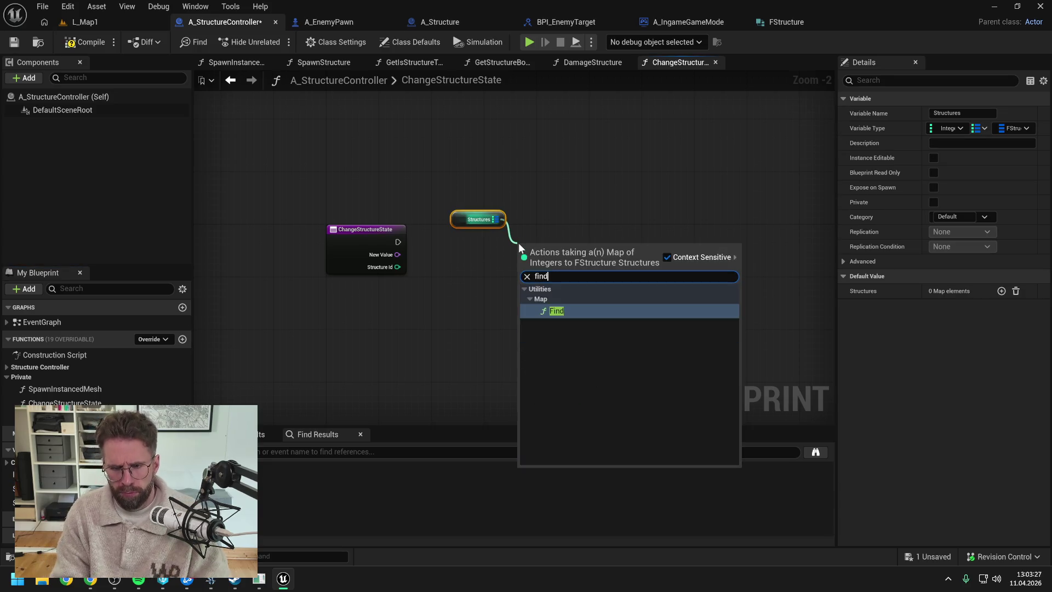
{"action": "key", "text": "Return"}
{"action": "mouse_move", "coordinate": [397, 267]}
{"action": "left_mouse_down"}
{"action": "mouse_move", "coordinate": [530, 262]}
{"action": "mouse_move", "coordinate": [551, 280]}
{"action": "mouse_move", "coordinate": [625, 253]}
{"action": "left_mouse_up"}
{"action": "type", "text": "branch"}
{"action": "key", "text": "Return"}
{"action": "mouse_move", "coordinate": [398, 241]}
{"action": "left_mouse_down"}
{"action": "mouse_move", "coordinate": [630, 269]}
{"action": "mouse_move", "coordinate": [655, 238]}
{"action": "left_mouse_up"}
{"action": "left_click_drag", "start_coordinate": [683, 294], "coordinate": [600, 272]}
Add a Break FStructure node from FIND's result and a Make FStructure node
{"action": "left_click_drag", "start_coordinate": [501, 252], "coordinate": [547, 272]}
{"action": "type", "text": "br"}
{"action": "key", "text": "Return"}
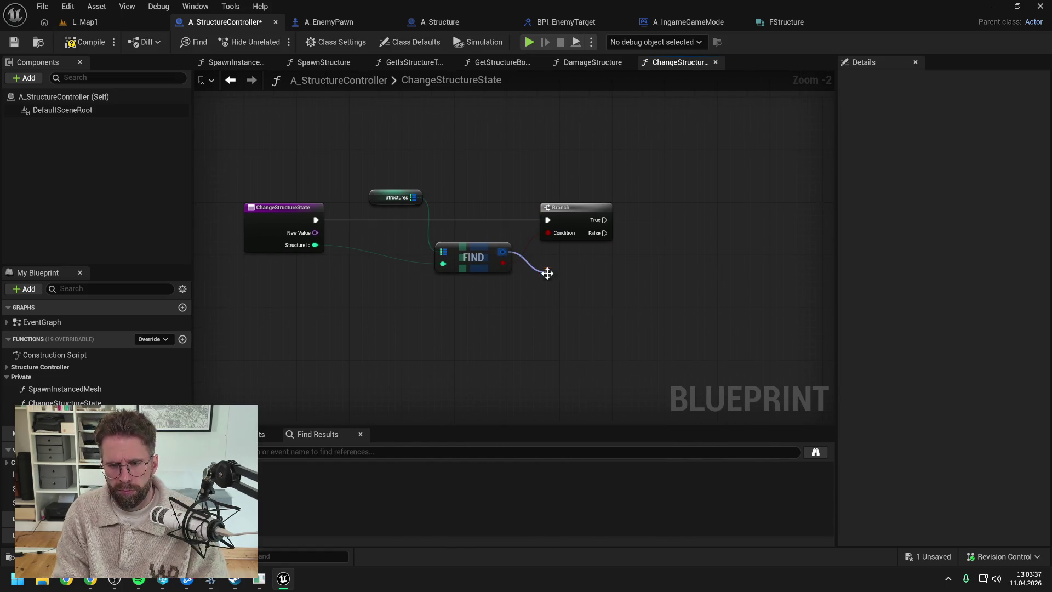
{"action": "right_click", "coordinate": [655, 290]}
{"action": "type", "text": "ma"}
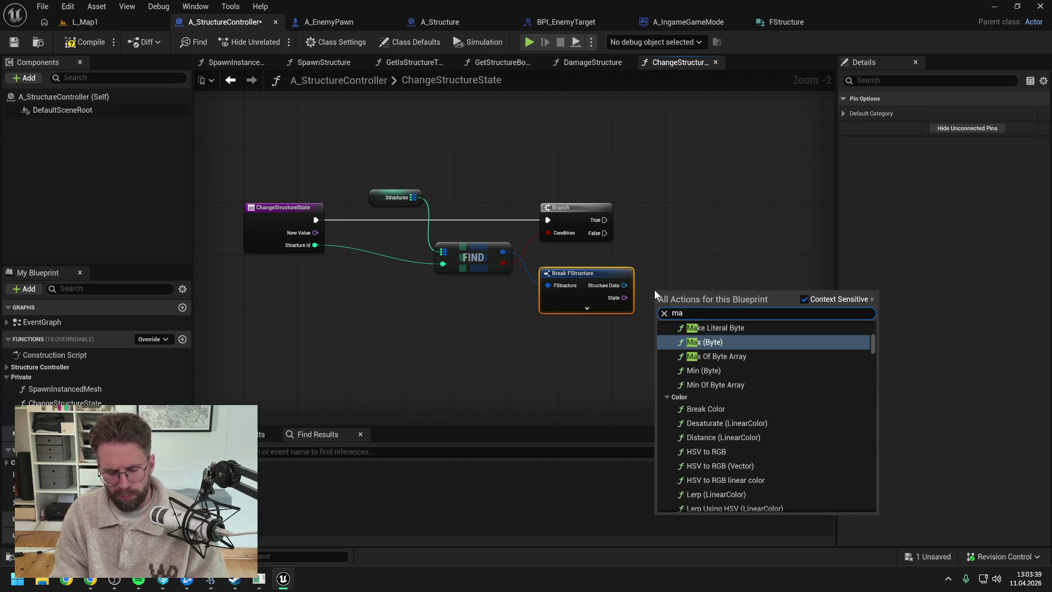
{"action": "type", "text": "ke f struc"}
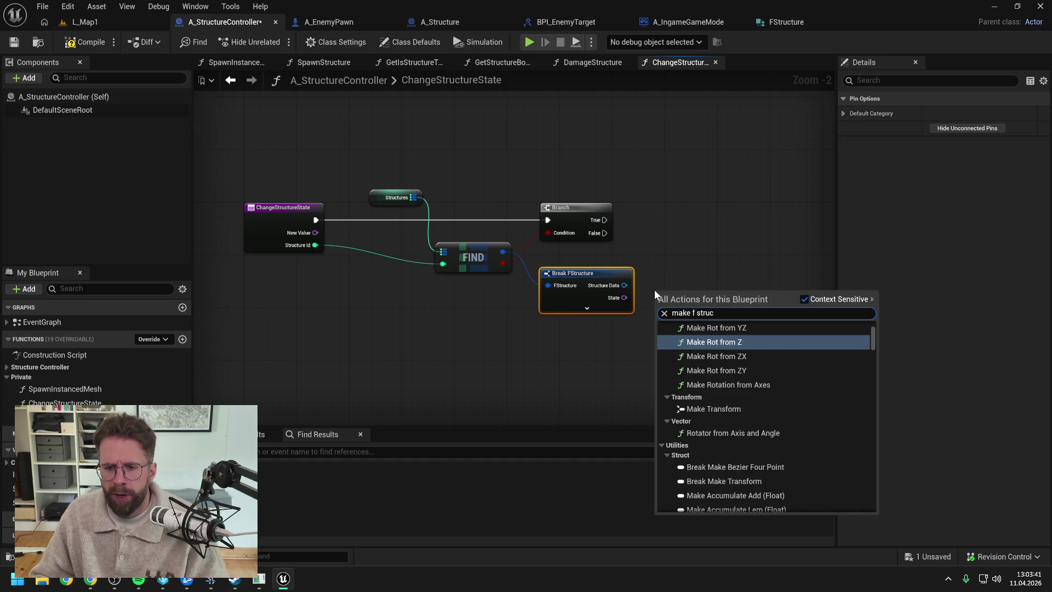
{"action": "scroll", "coordinate": [767, 378], "scroll_direction": "up", "scroll_amount": 3}
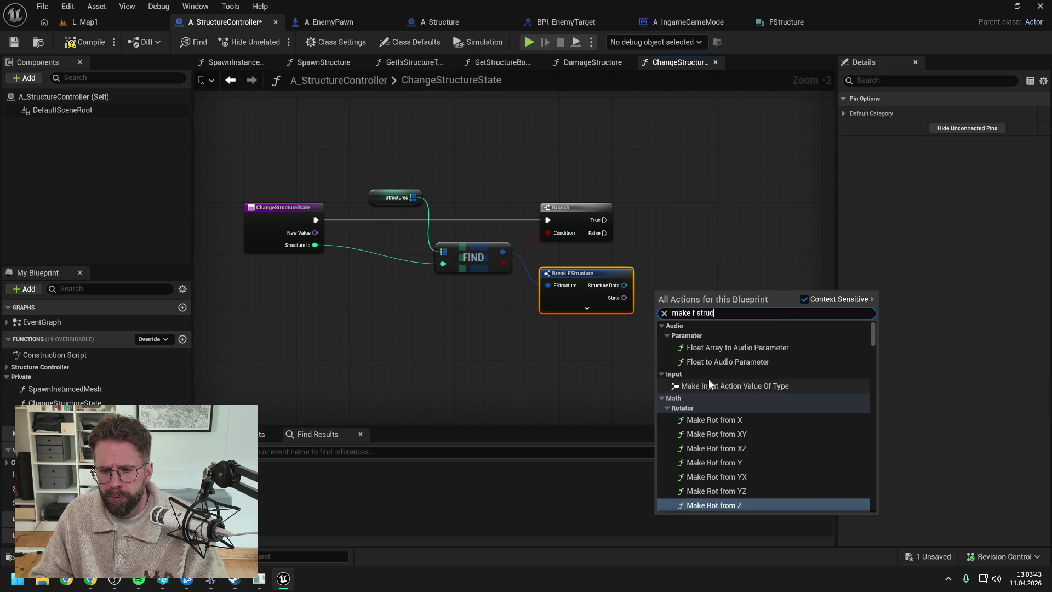
{"action": "scroll", "coordinate": [708, 379], "scroll_direction": "down", "scroll_amount": 3}
{"action": "left_click", "coordinate": [616, 299]}
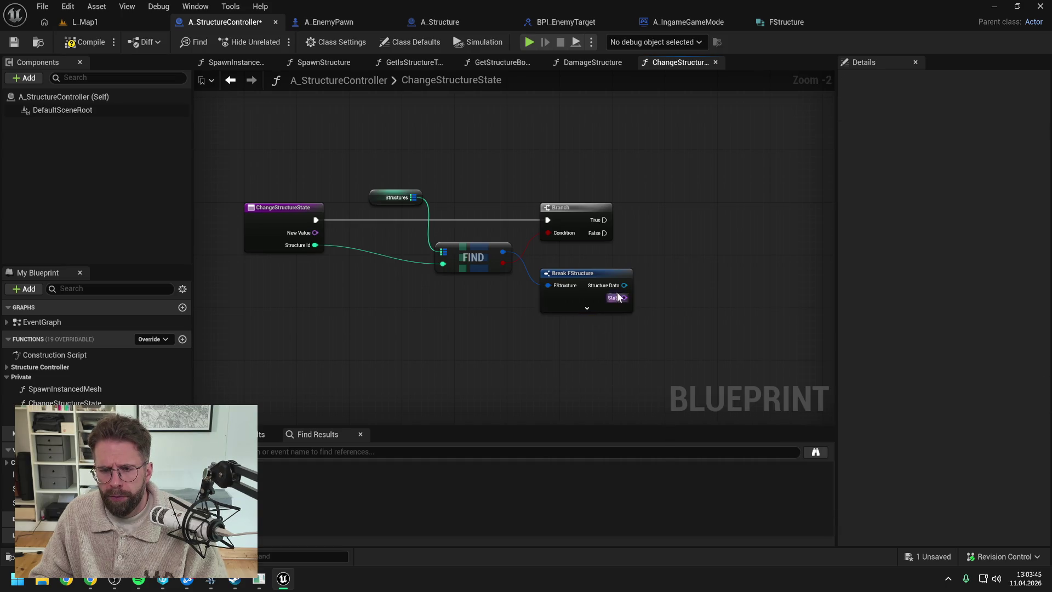
{"action": "right_click", "coordinate": [672, 285]}
{"action": "type", "text": "make fstruc"}
{"action": "left_click", "coordinate": [717, 341]}
{"action": "left_click_drag", "start_coordinate": [679, 303], "coordinate": [712, 277]}
{"action": "left_click", "coordinate": [619, 337]}
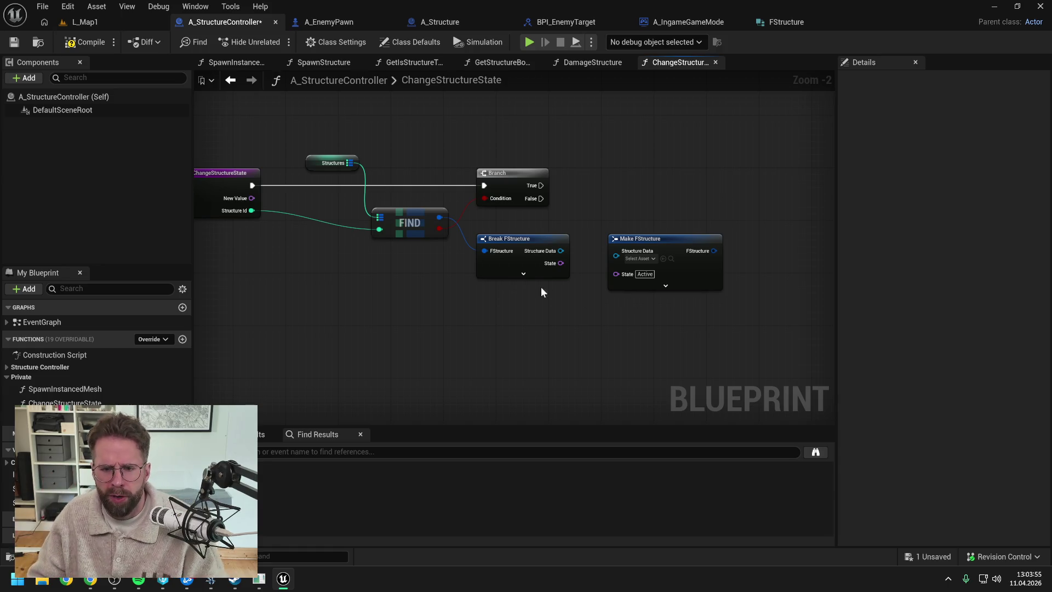
Show Break FStructure's member pins and add Copy and Set members in FStructure nodes from FIND
{"action": "left_click", "coordinate": [523, 274]}
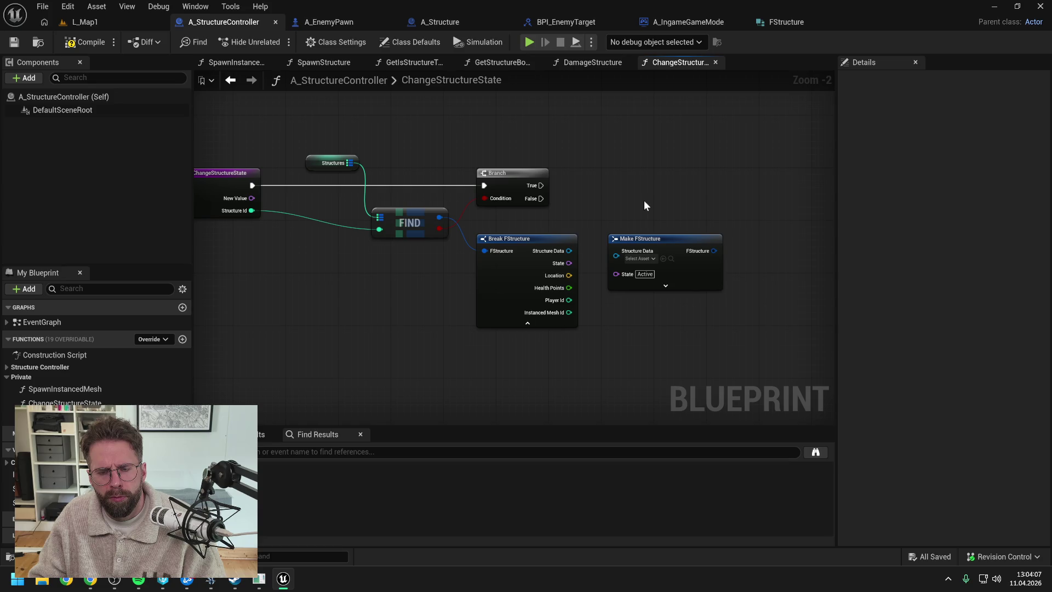
{"action": "left_click_drag", "start_coordinate": [442, 218], "coordinate": [452, 339]}
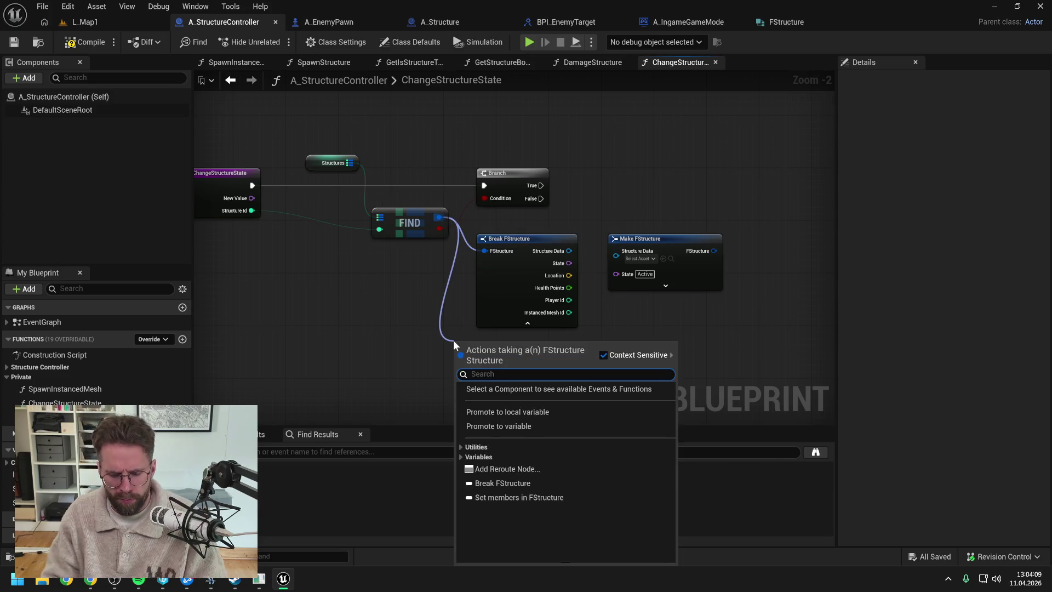
{"action": "type", "text": "copy"}
{"action": "left_click", "coordinate": [513, 402]}
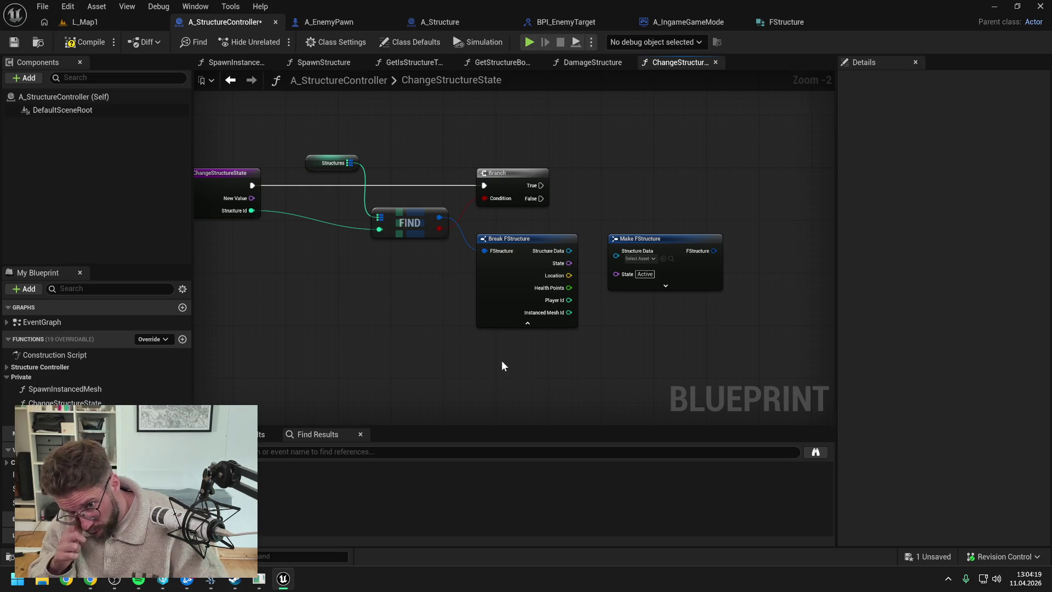
{"action": "left_click_drag", "start_coordinate": [439, 217], "coordinate": [460, 310]}
{"action": "type", "text": "set mem"}
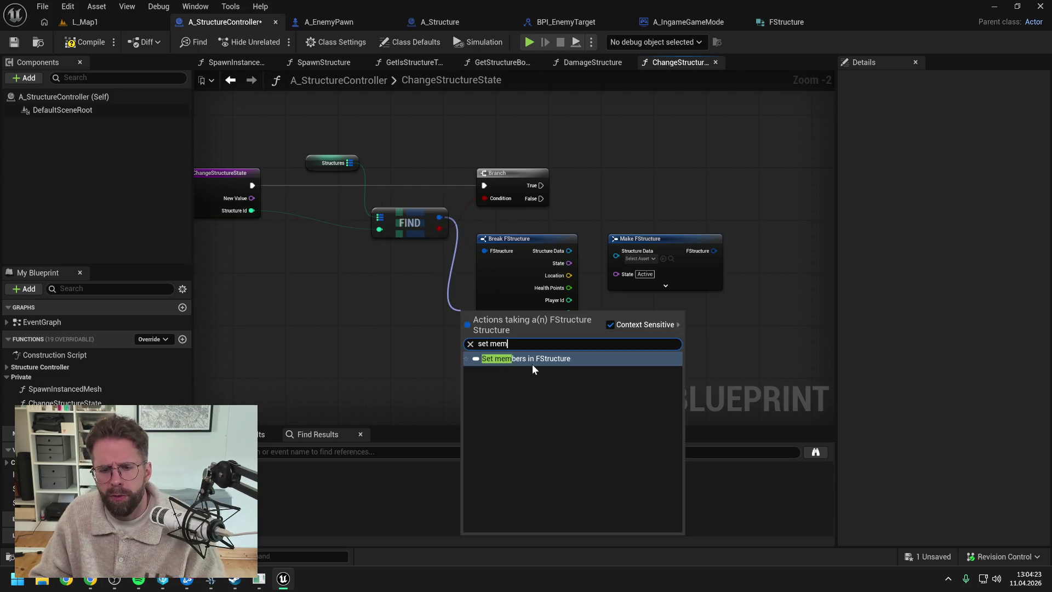
{"action": "left_click", "coordinate": [531, 362]}
{"action": "mouse_move", "coordinate": [504, 339]}
{"action": "left_mouse_down"}
{"action": "mouse_move", "coordinate": [549, 377]}
{"action": "mouse_move", "coordinate": [535, 344]}
{"action": "left_mouse_up"}
{"action": "left_click", "coordinate": [629, 346]}
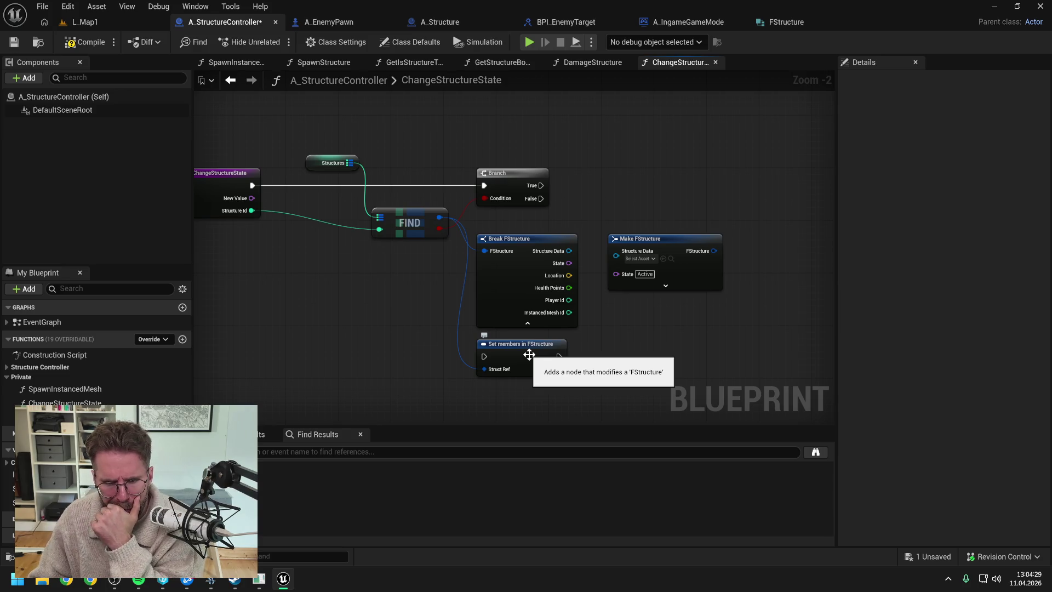
Expose the State pin on Set members and delete the Break and Make FStructure nodes
{"action": "left_click", "coordinate": [529, 355]}
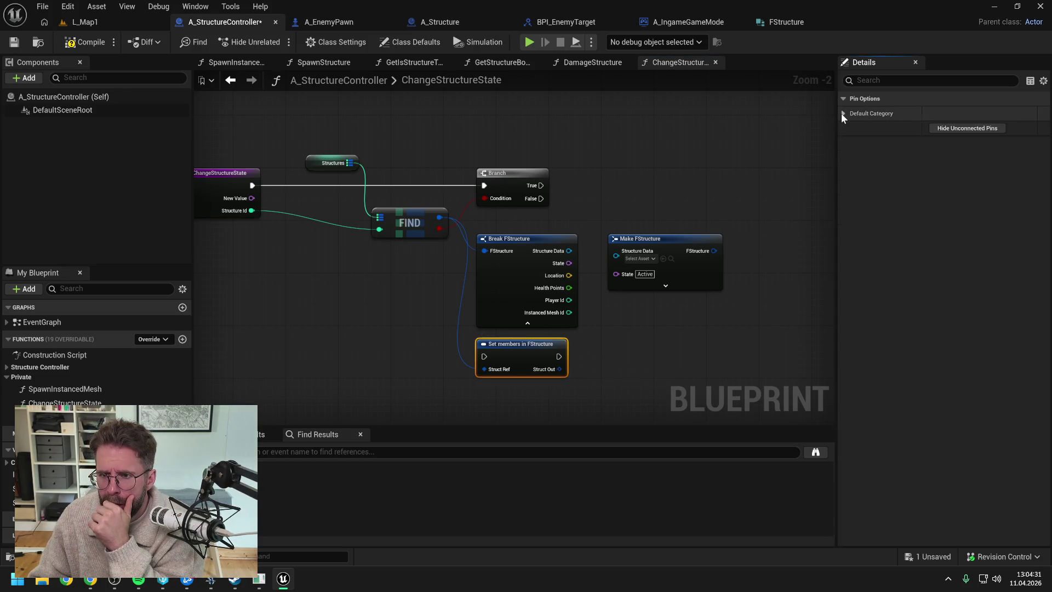
{"action": "left_click", "coordinate": [842, 114]}
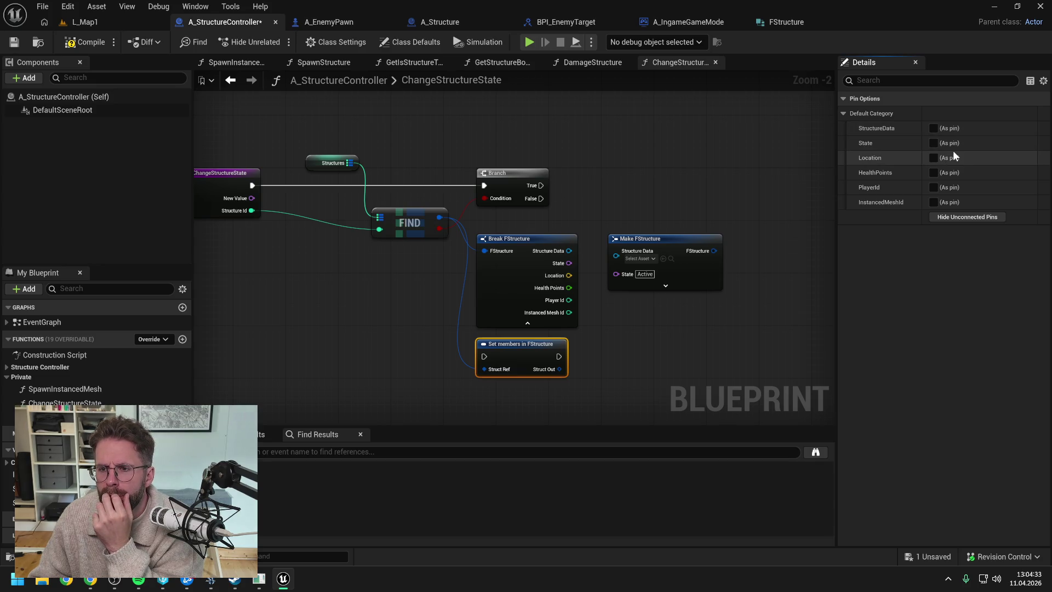
{"action": "left_click", "coordinate": [934, 143]}
{"action": "left_click", "coordinate": [643, 342]}
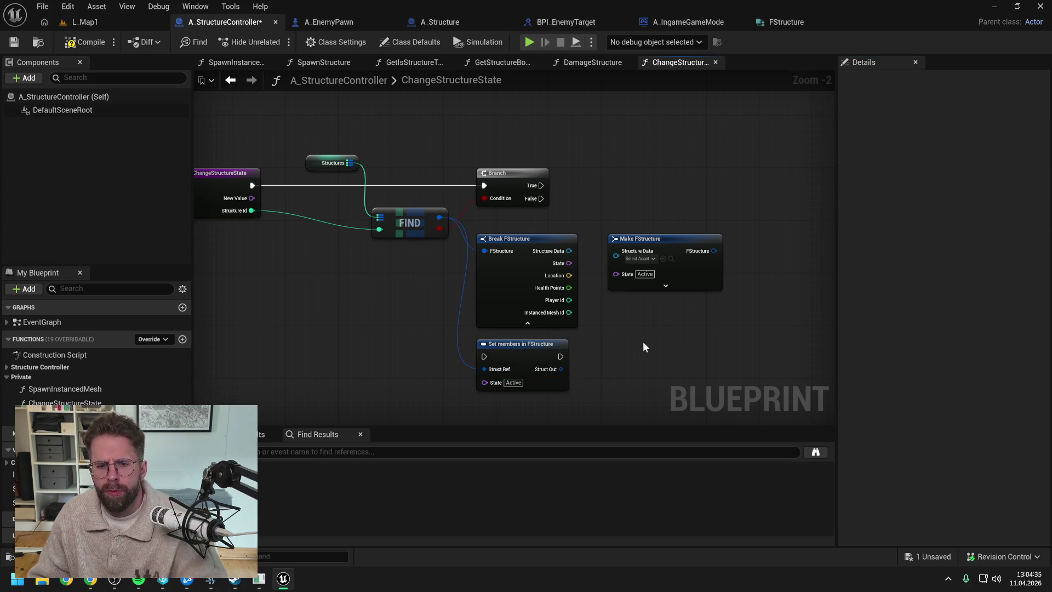
{"action": "left_click_drag", "start_coordinate": [544, 229], "coordinate": [701, 314]}
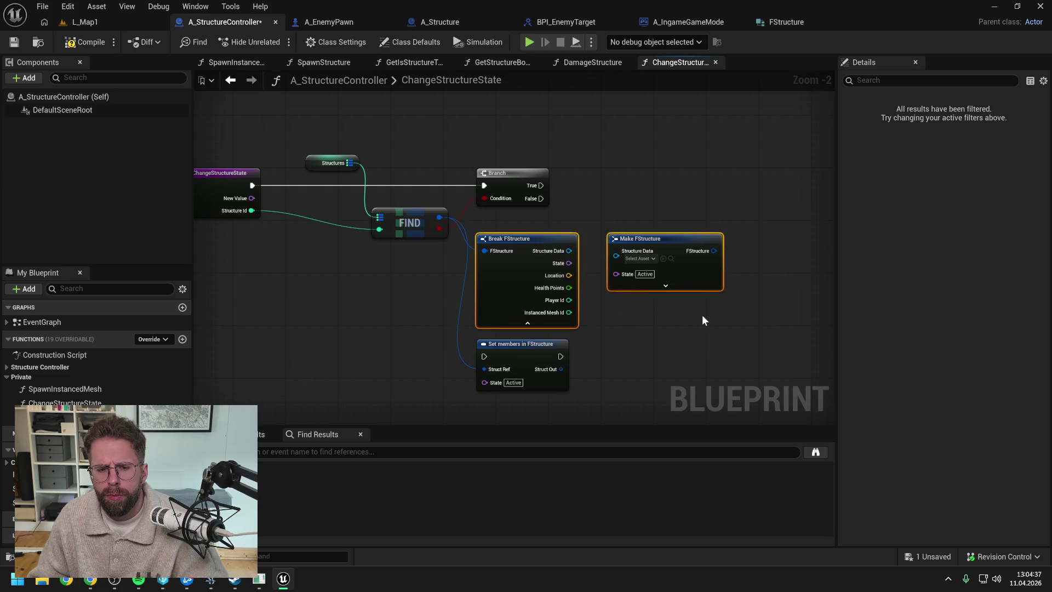
{"action": "key", "text": "Delete"}
Run Branch True into Set members with State set to Collapsing, and save
{"action": "mouse_move", "coordinate": [512, 345]}
{"action": "left_mouse_down"}
{"action": "mouse_move", "coordinate": [650, 236]}
{"action": "mouse_move", "coordinate": [622, 173]}
{"action": "left_mouse_up"}
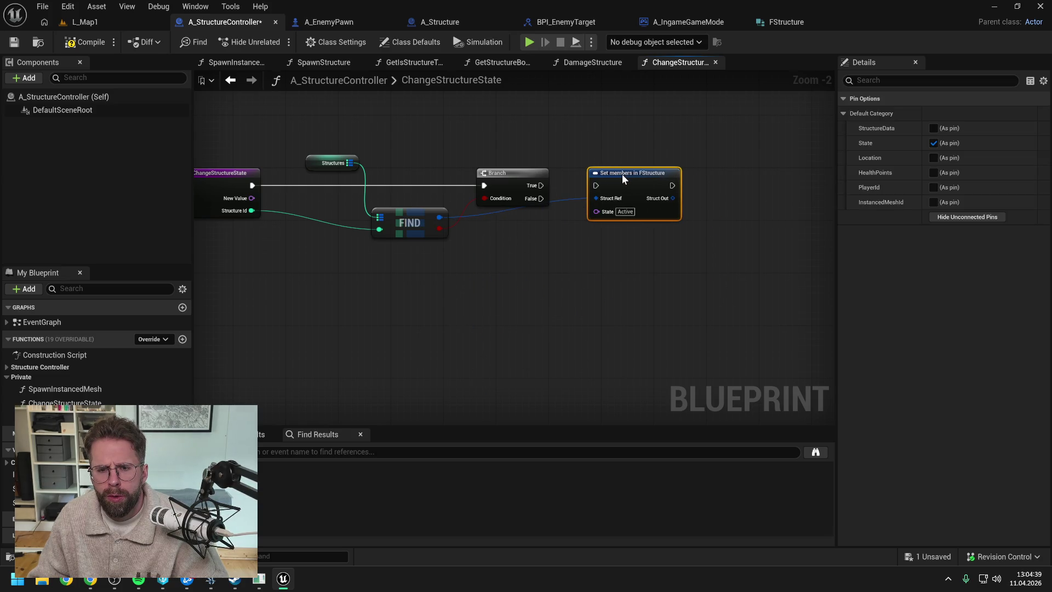
{"action": "left_click_drag", "start_coordinate": [540, 185], "coordinate": [595, 185]}
{"action": "left_click", "coordinate": [657, 251]}
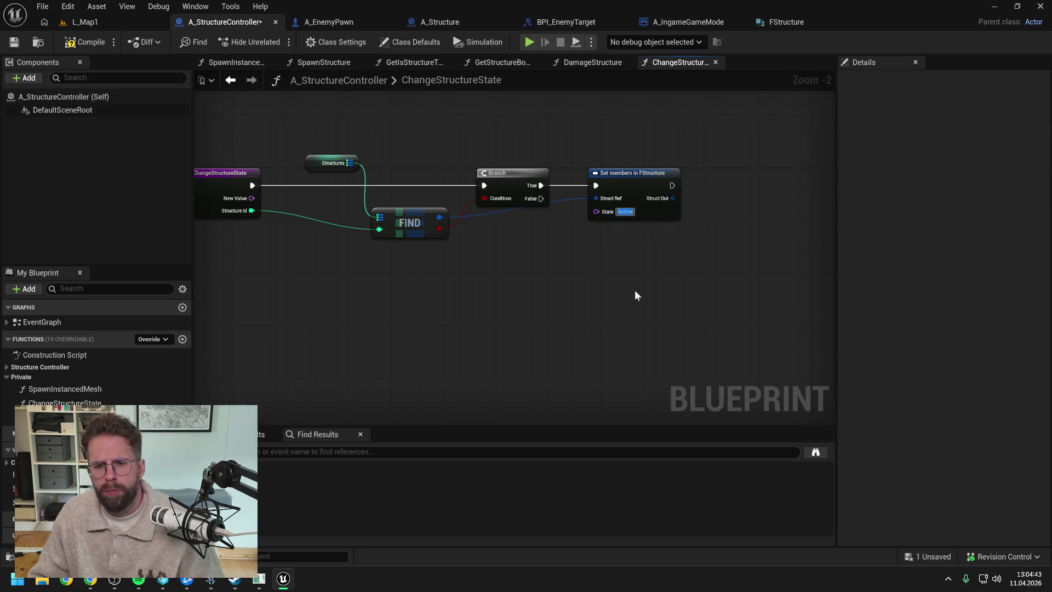
{"action": "type", "text": "Collapsing"}
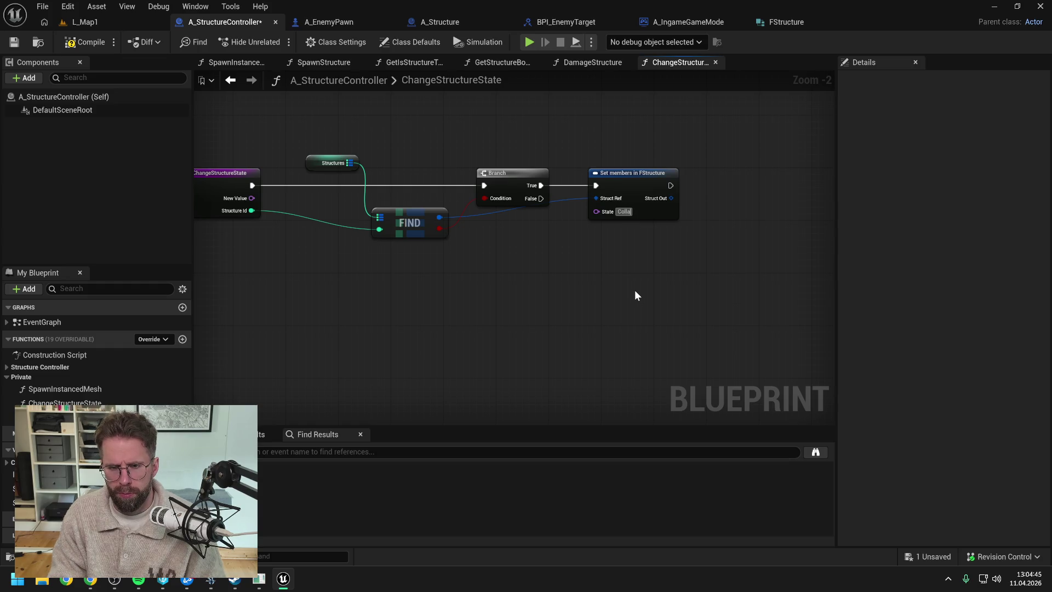
{"action": "key", "text": "Return"}
{"action": "key", "text": "ctrl+s"}
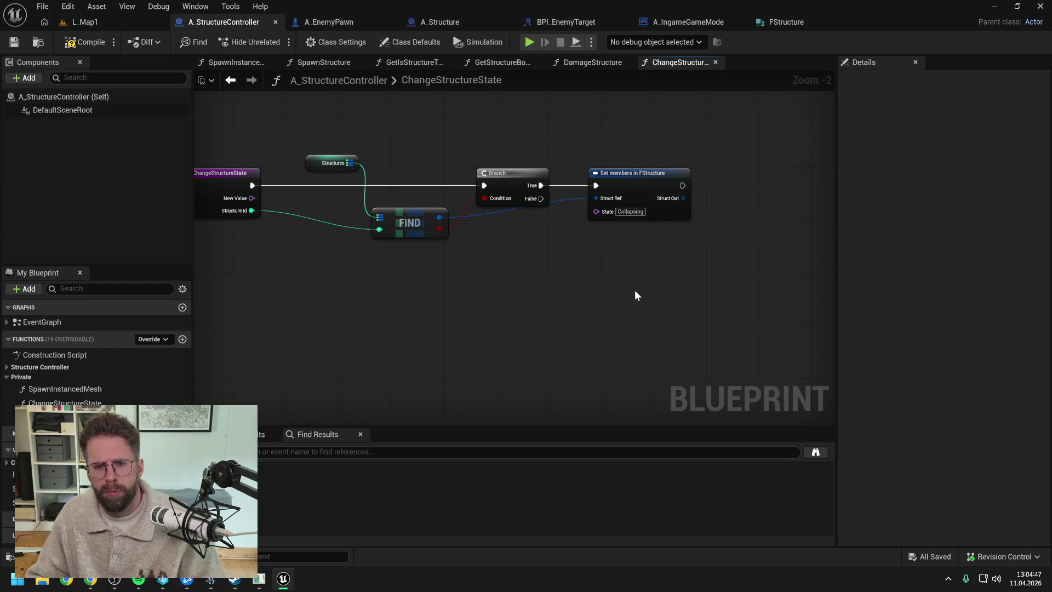
{"action": "left_click_drag", "start_coordinate": [641, 280], "coordinate": [611, 318]}
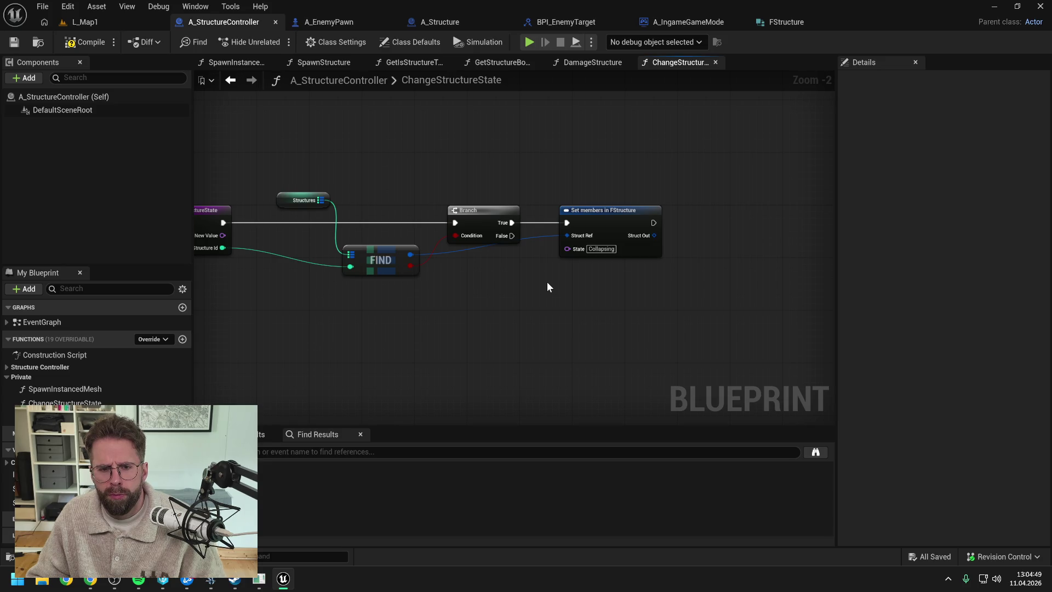
Reroute FIND's structure wire above the Branch and break it out with a Break FStructure node
{"action": "double_click", "coordinate": [533, 236]}
{"action": "double_click", "coordinate": [521, 189]}
{"action": "left_click_drag", "start_coordinate": [521, 190], "coordinate": [449, 192]}
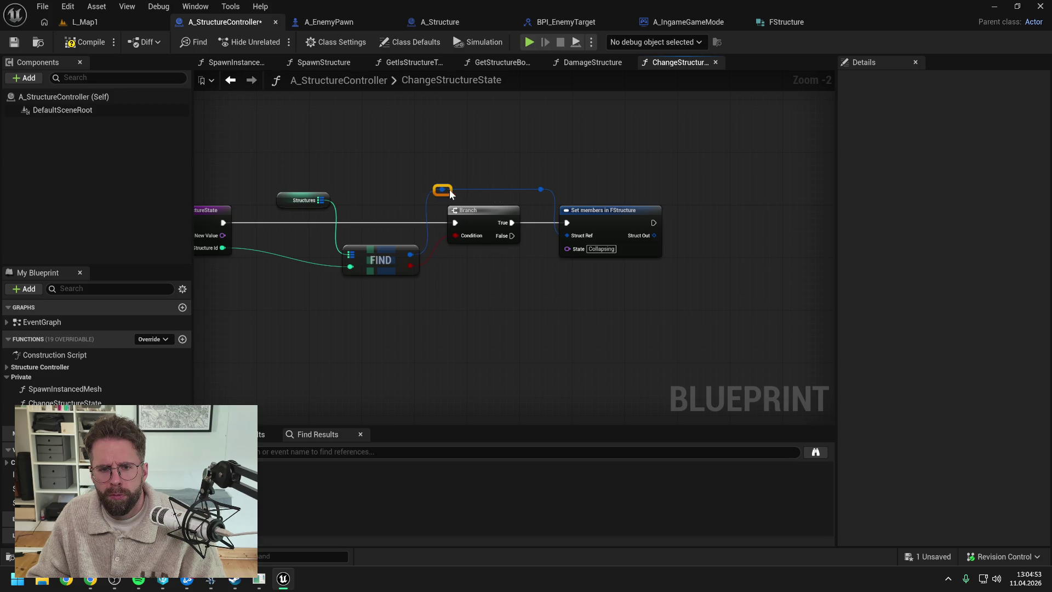
{"action": "left_click_drag", "start_coordinate": [541, 189], "coordinate": [731, 238]}
{"action": "type", "text": "find"}
{"action": "key", "text": "Return"}
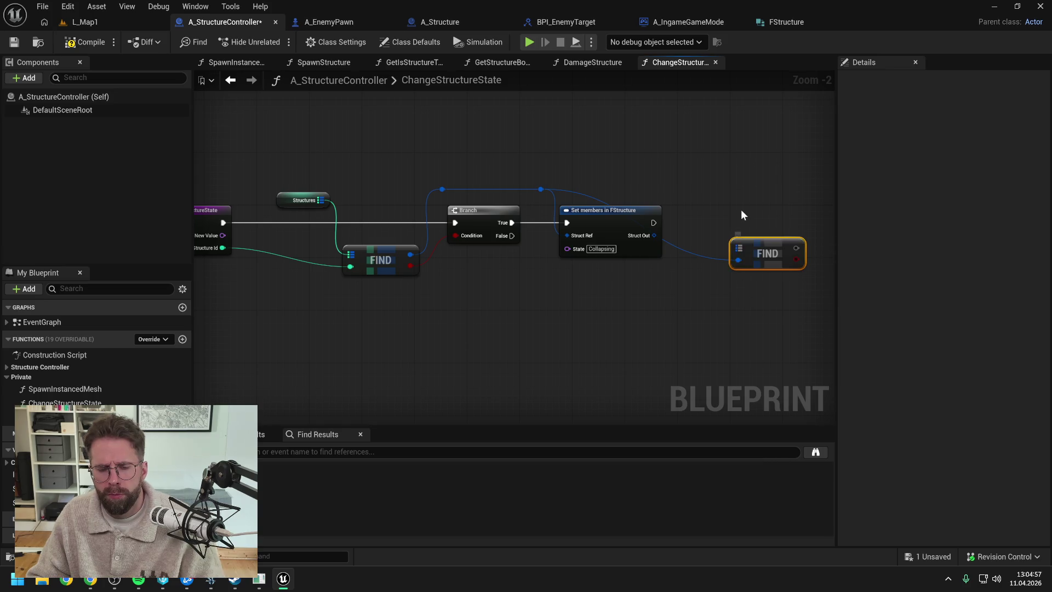
{"action": "key", "text": "Delete"}
{"action": "mouse_move", "coordinate": [540, 189]}
{"action": "left_mouse_down"}
{"action": "mouse_move", "coordinate": [747, 283]}
{"action": "mouse_move", "coordinate": [642, 278]}
{"action": "mouse_move", "coordinate": [600, 206]}
{"action": "left_mouse_up"}
{"action": "type", "text": "break"}
{"action": "key", "text": "Return"}
Add a Print String after Set members that prints the structure's State, then compile and save
{"action": "double_click", "coordinate": [595, 300]}
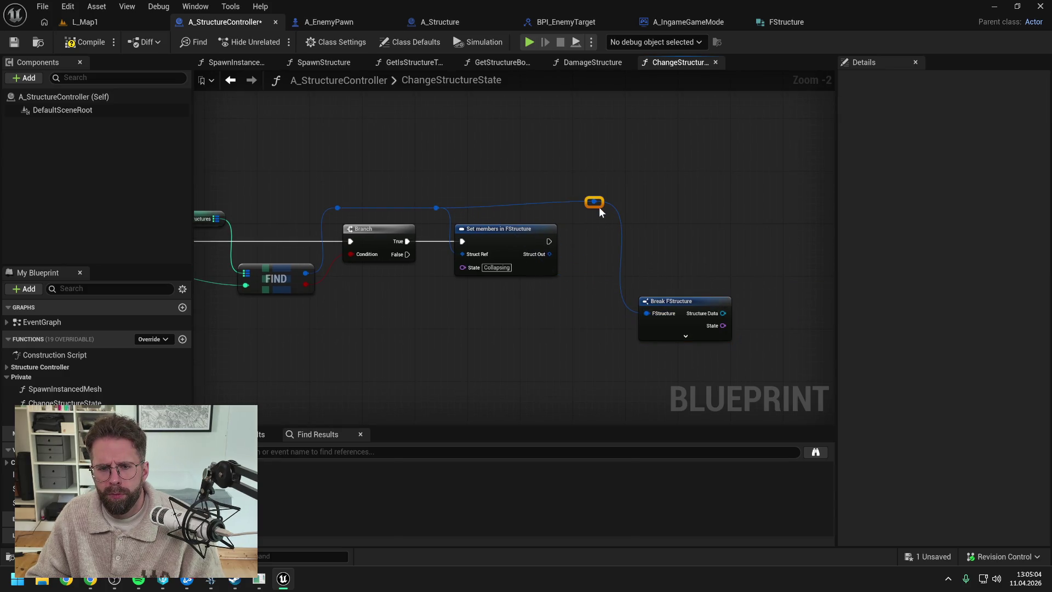
{"action": "right_click", "coordinate": [665, 255]}
{"action": "type", "text": "print"}
{"action": "key", "text": "Return"}
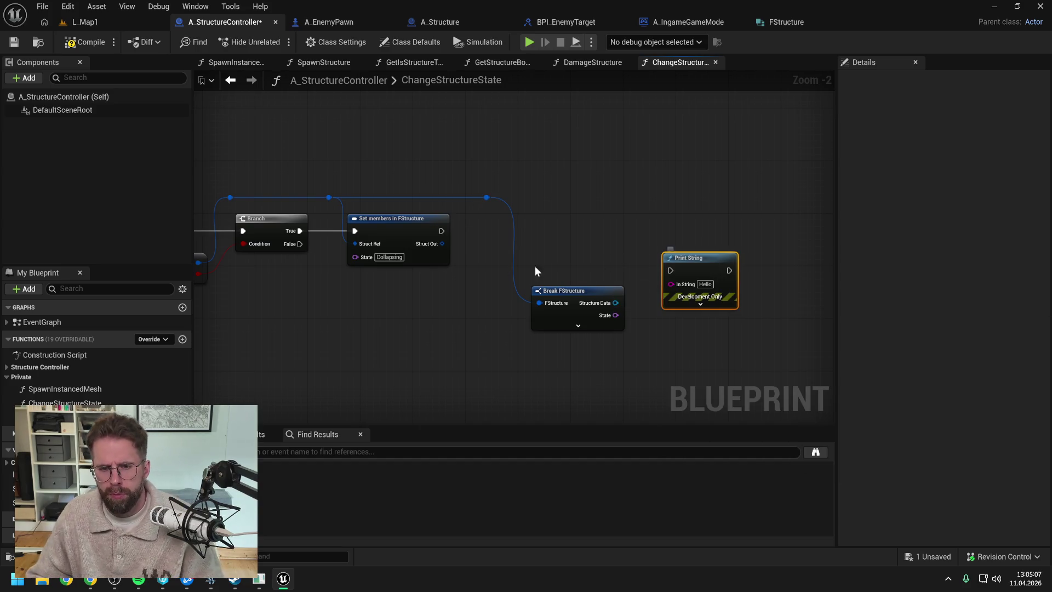
{"action": "left_click_drag", "start_coordinate": [439, 232], "coordinate": [670, 270]}
{"action": "left_click_drag", "start_coordinate": [679, 262], "coordinate": [693, 226]}
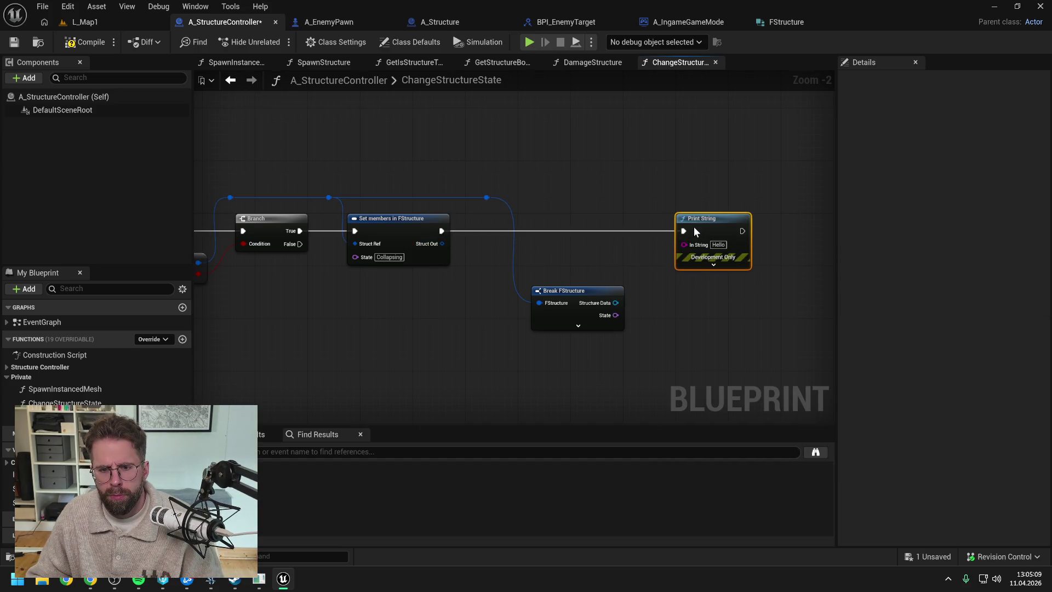
{"action": "mouse_move", "coordinate": [616, 315]}
{"action": "left_mouse_down"}
{"action": "mouse_move", "coordinate": [685, 244]}
{"action": "mouse_move", "coordinate": [746, 231]}
{"action": "left_mouse_up"}
{"action": "left_click_drag", "start_coordinate": [635, 252], "coordinate": [674, 253]}
{"action": "left_click", "coordinate": [754, 228]}
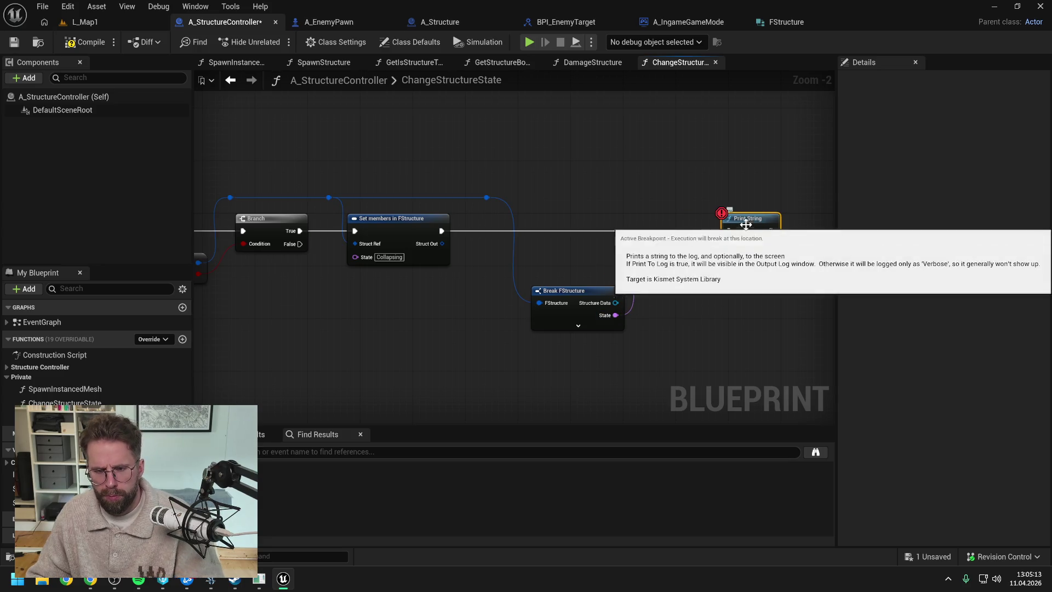
{"action": "left_click", "coordinate": [573, 189]}
{"action": "left_click", "coordinate": [88, 42]}
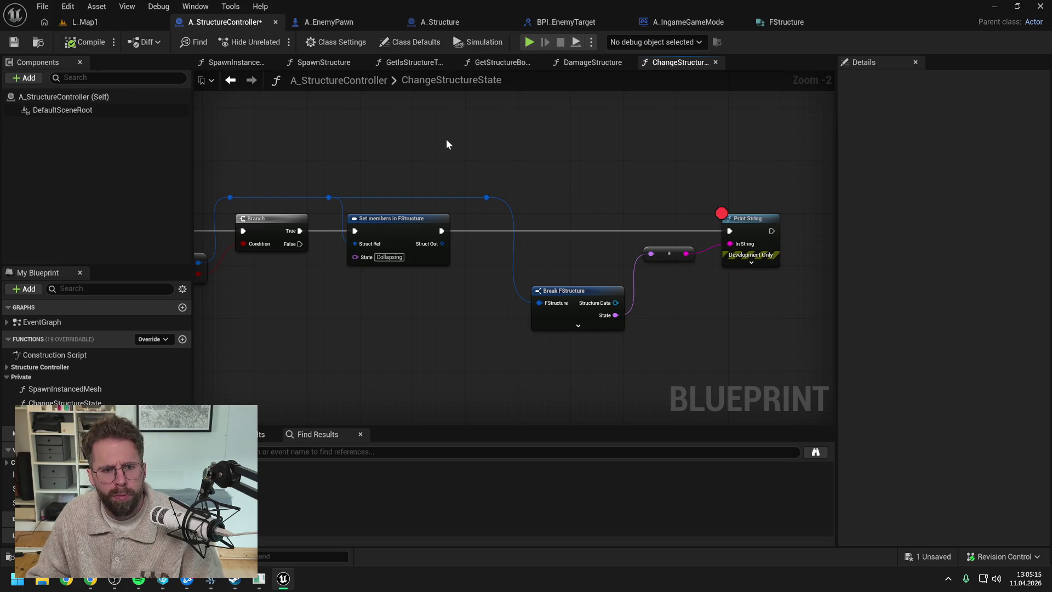
{"action": "left_click_drag", "start_coordinate": [378, 157], "coordinate": [518, 158]}
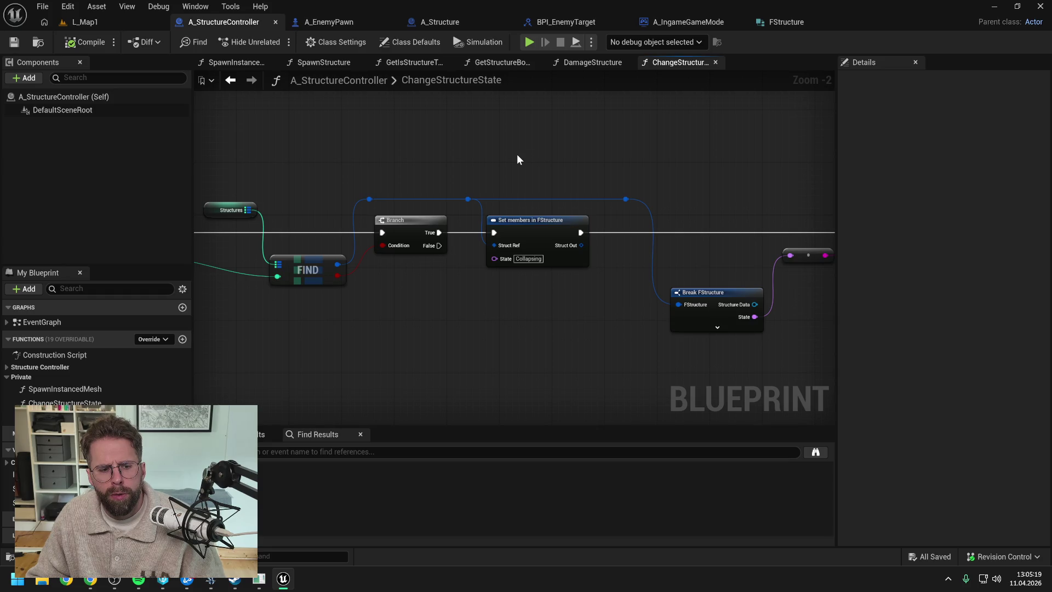
{"action": "left_click", "coordinate": [7, 368]}
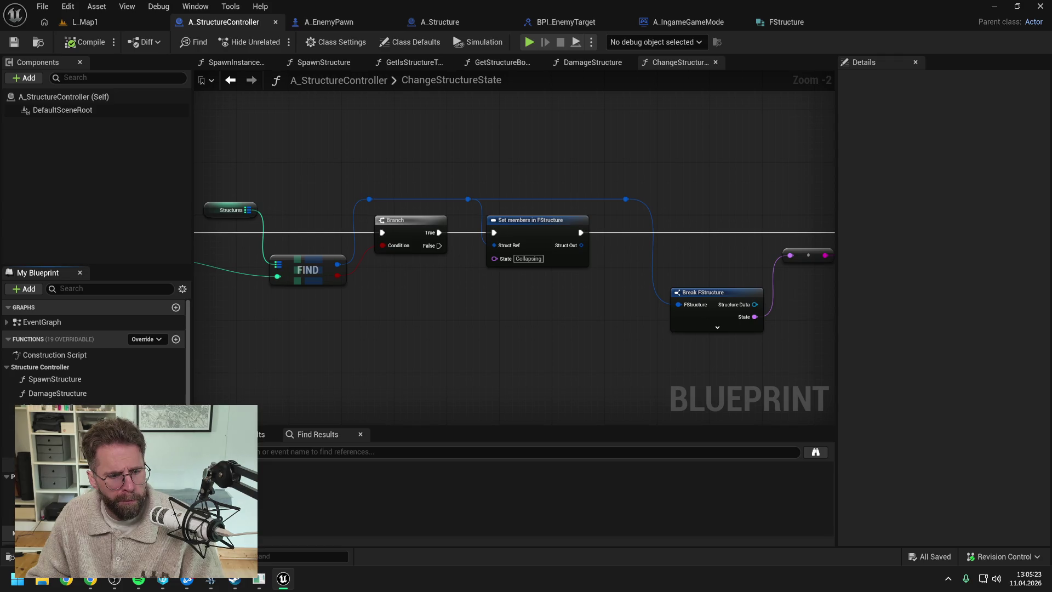
In GetIsStructureTargetable, add a Structures map getter with a FIND node
{"action": "double_click", "coordinate": [60, 408]}
{"action": "left_click_drag", "start_coordinate": [530, 244], "coordinate": [743, 249]}
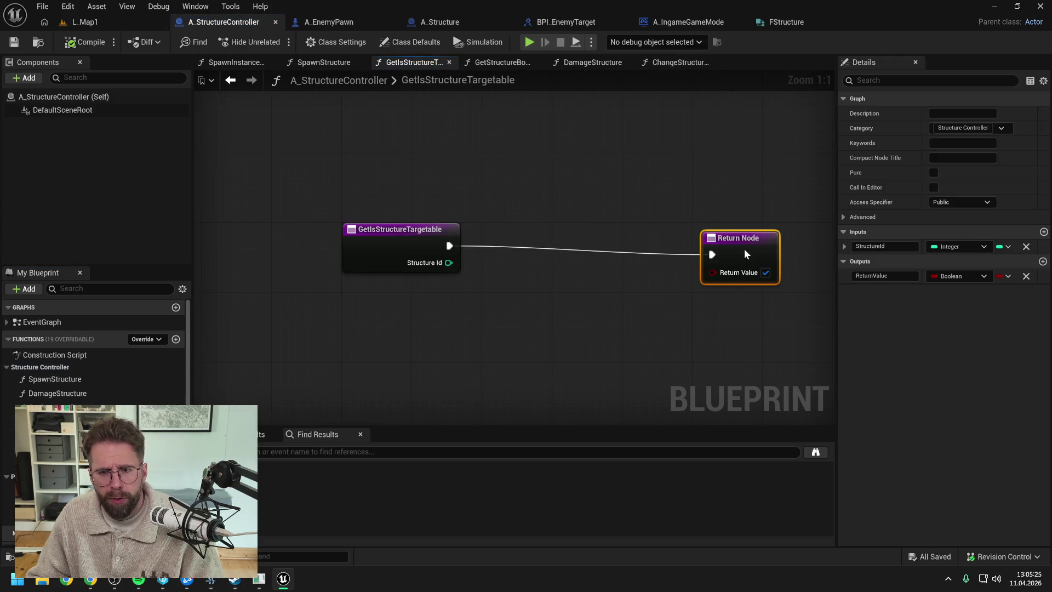
{"action": "scroll", "coordinate": [501, 285], "scroll_direction": "down", "scroll_amount": 2}
{"action": "scroll", "coordinate": [163, 383], "scroll_direction": "down", "scroll_amount": 3}
{"action": "scroll", "coordinate": [163, 383], "scroll_direction": "down", "scroll_amount": 2}
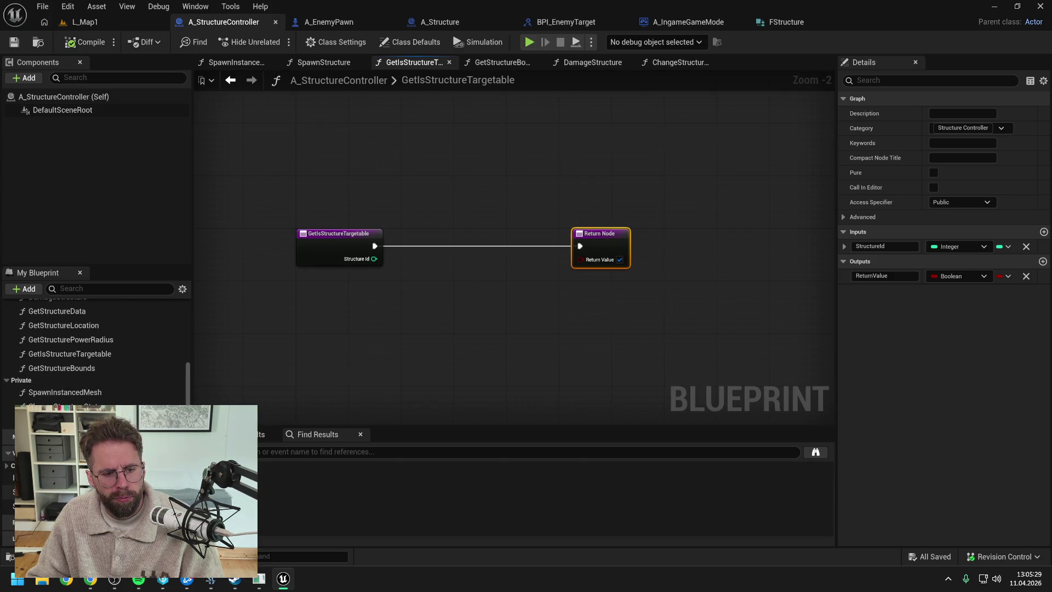
{"action": "mouse_move", "coordinate": [49, 466]}
{"action": "left_mouse_down"}
{"action": "mouse_move", "coordinate": [374, 289]}
{"action": "mouse_move", "coordinate": [417, 230]}
{"action": "mouse_move", "coordinate": [475, 262]}
{"action": "left_mouse_up"}
{"action": "left_click", "coordinate": [433, 241]}
{"action": "type", "text": "find"}
{"action": "key", "text": "Return"}
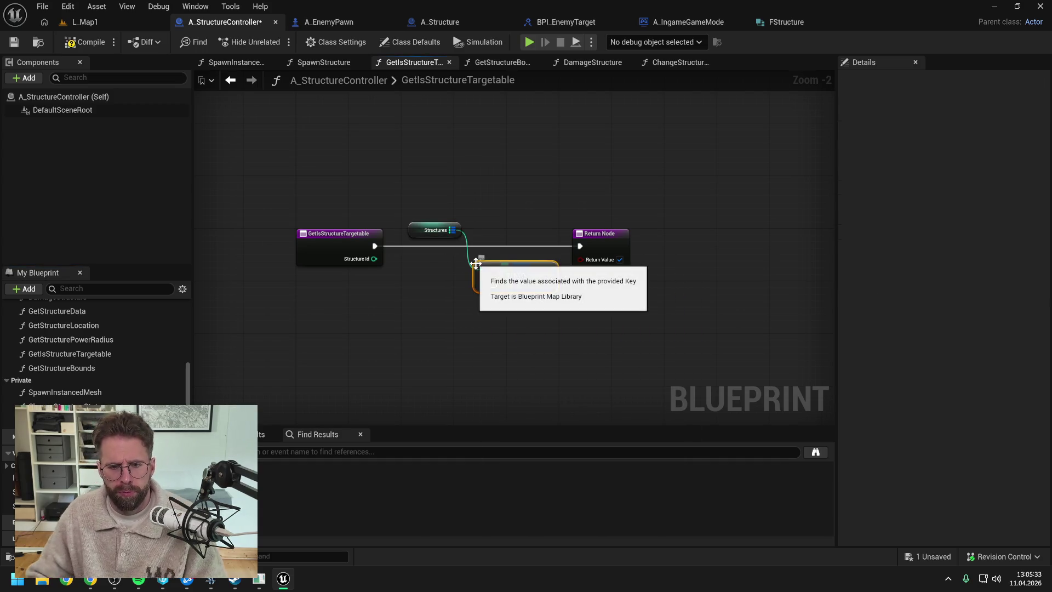
Key FIND by Structure Id and branch on its found result from the function entry
{"action": "left_click_drag", "start_coordinate": [375, 259], "coordinate": [481, 283]}
{"action": "left_click_drag", "start_coordinate": [584, 240], "coordinate": [659, 238]}
{"action": "left_click_drag", "start_coordinate": [475, 288], "coordinate": [507, 264]}
{"action": "type", "text": "branch"}
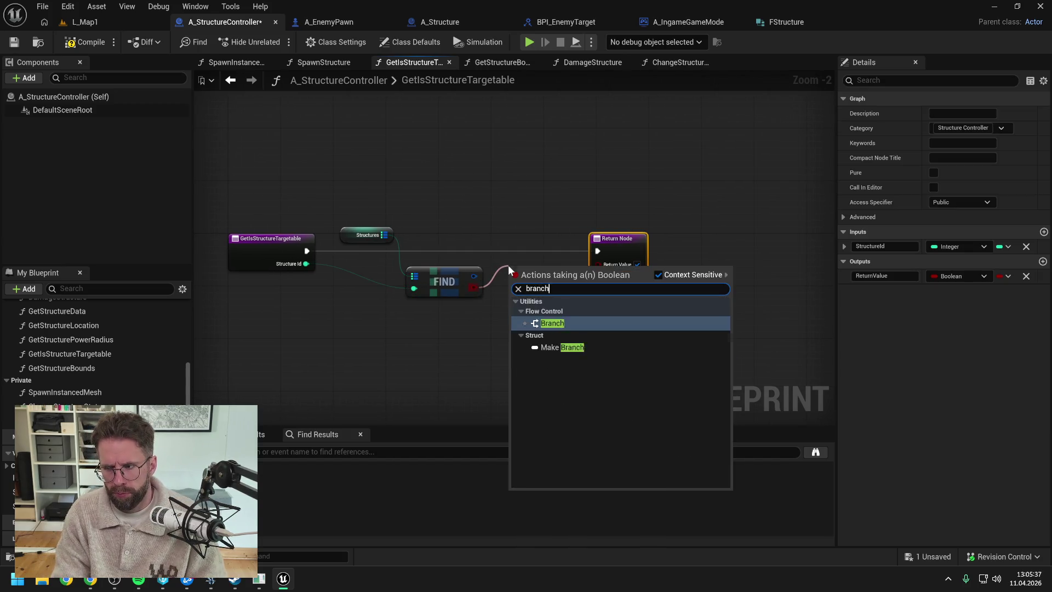
{"action": "key", "text": "Return"}
{"action": "mouse_move", "coordinate": [307, 251]}
{"action": "left_mouse_down"}
{"action": "mouse_move", "coordinate": [519, 277]}
{"action": "mouse_move", "coordinate": [521, 252]}
{"action": "left_mouse_up"}
Break the found FStructure and feed Branch True into a Switch on Name on State
{"action": "mouse_move", "coordinate": [474, 276]}
{"action": "left_mouse_down"}
{"action": "mouse_move", "coordinate": [525, 300]}
{"action": "mouse_move", "coordinate": [553, 290]}
{"action": "mouse_move", "coordinate": [545, 284]}
{"action": "mouse_move", "coordinate": [629, 311]}
{"action": "left_mouse_up"}
{"action": "type", "text": "break"}
{"action": "key", "text": "Return"}
{"action": "type", "text": "switch"}
{"action": "key", "text": "Return"}
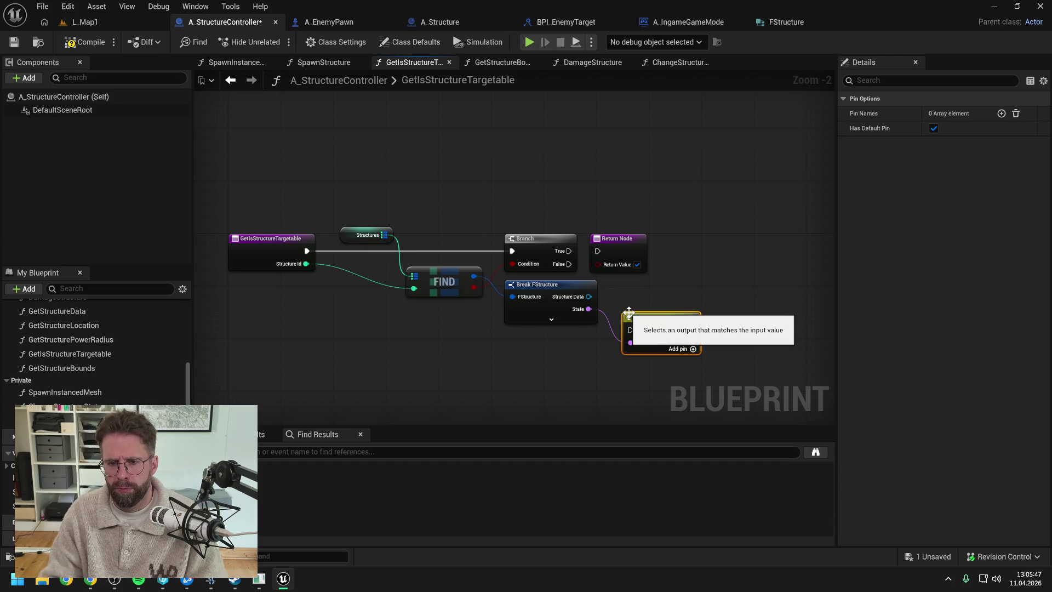
{"action": "left_click_drag", "start_coordinate": [614, 239], "coordinate": [772, 246]}
{"action": "mouse_move", "coordinate": [568, 251]}
{"action": "left_mouse_down"}
{"action": "mouse_move", "coordinate": [630, 331]}
{"action": "mouse_move", "coordinate": [657, 245]}
{"action": "left_mouse_up"}
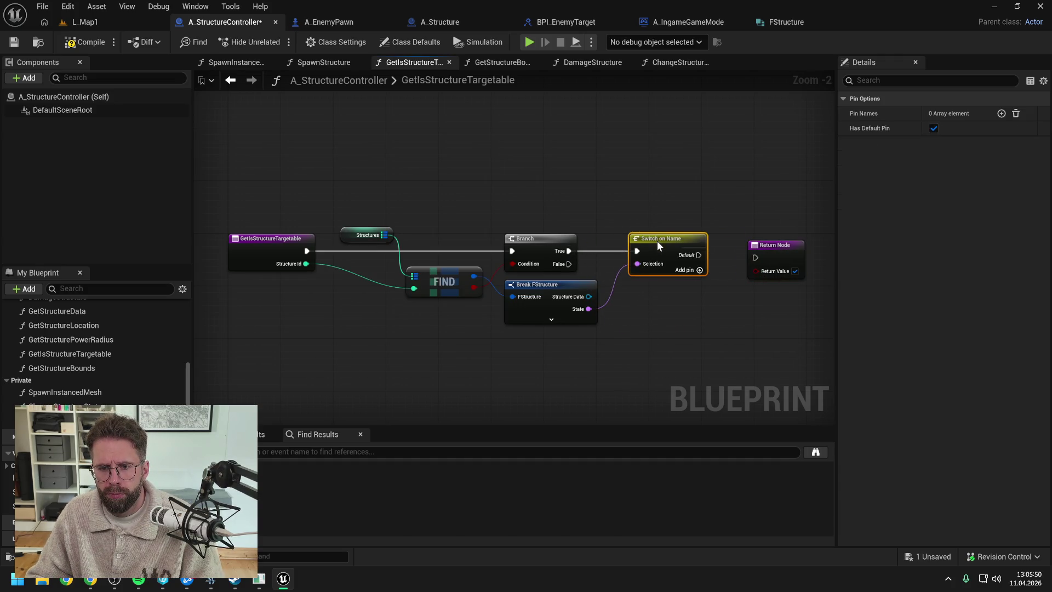
Add an Active output to the switch, wire it to the Return Node, and save
{"action": "left_click", "coordinate": [1000, 113]}
{"action": "left_click", "coordinate": [953, 128]}
{"action": "type", "text": "Active"}
{"action": "key", "text": "Return"}
{"action": "mouse_move", "coordinate": [698, 250]}
{"action": "left_mouse_down"}
{"action": "mouse_move", "coordinate": [748, 256]}
{"action": "mouse_move", "coordinate": [764, 234]}
{"action": "left_mouse_up"}
{"action": "right_click", "coordinate": [768, 242]}
{"action": "left_click", "coordinate": [663, 195]}
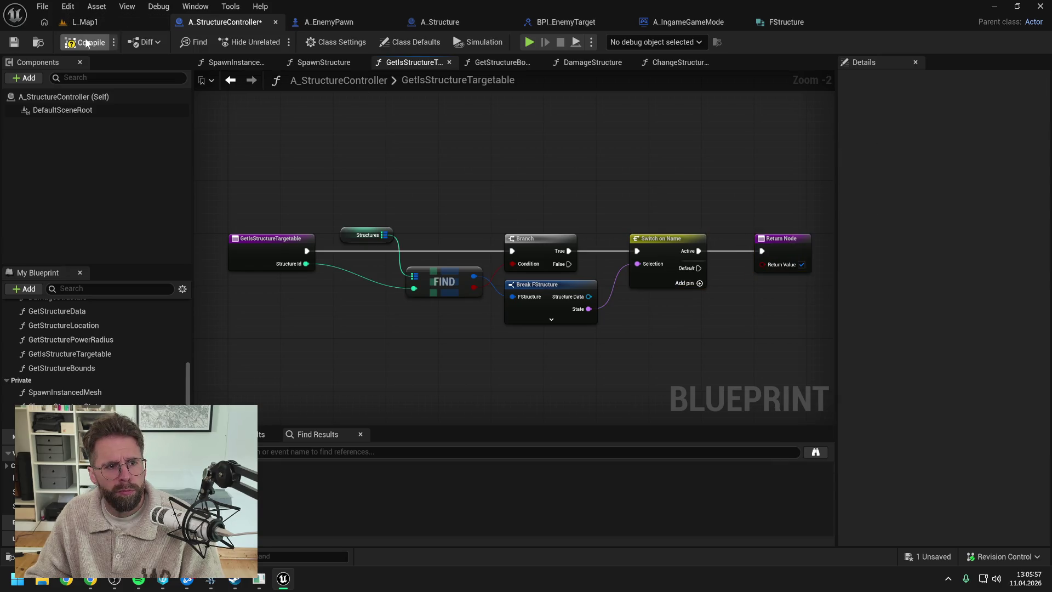
{"action": "key", "text": "ctrl+s"}
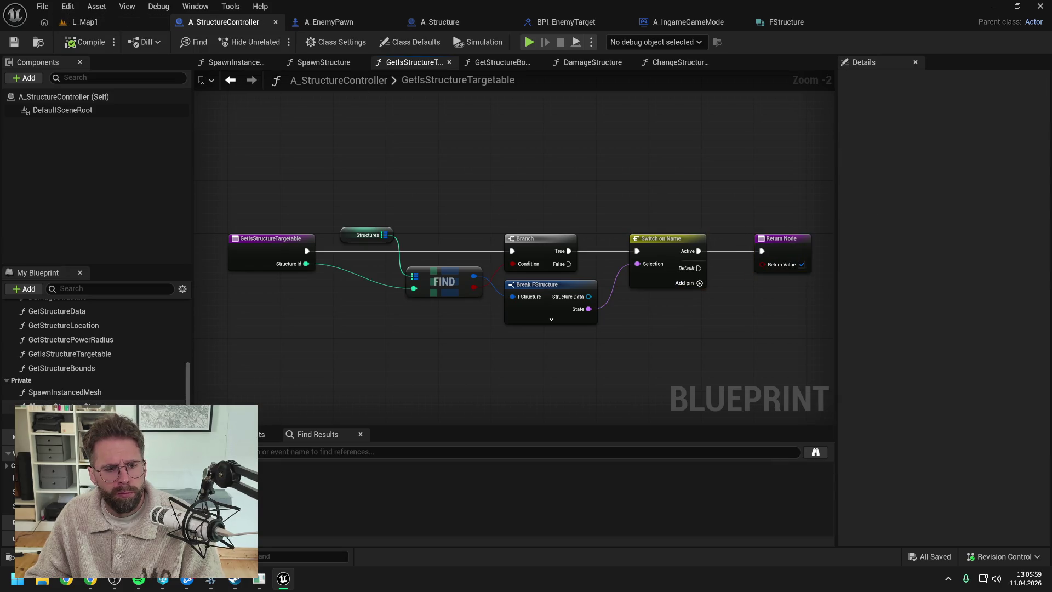
{"action": "left_click", "coordinate": [84, 370]}
{"action": "double_click", "coordinate": [83, 369]}
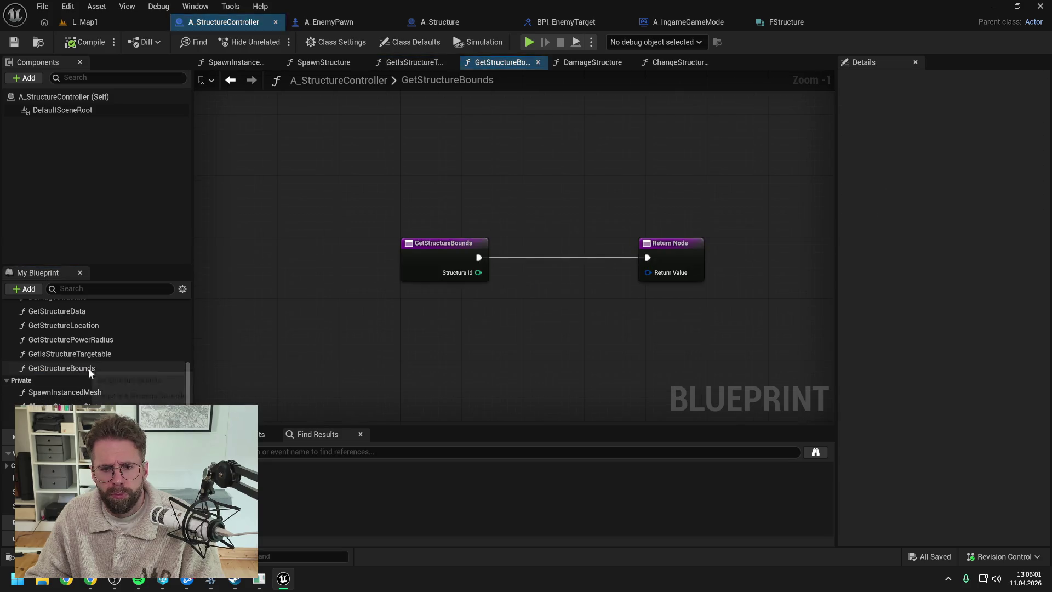
Zoom out on the GetStructureBounds graph, compile the blueprint, and shift the Return Node right
{"action": "scroll", "coordinate": [423, 323], "scroll_direction": "down", "scroll_amount": 1}
{"action": "left_click", "coordinate": [83, 37]}
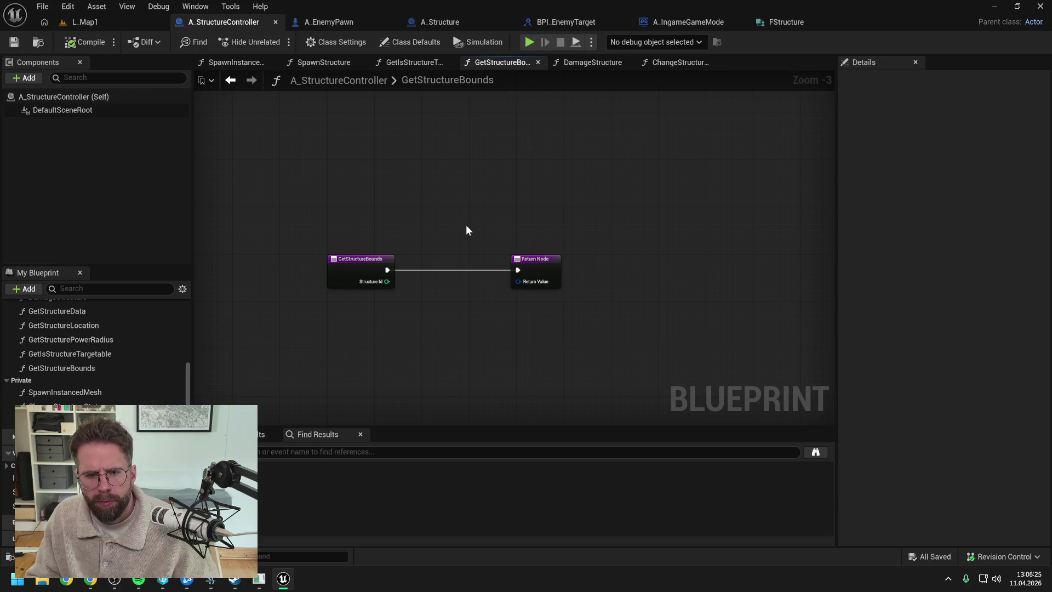
{"action": "left_click_drag", "start_coordinate": [539, 260], "coordinate": [622, 260]}
Add a Structures map getter with a FIND node above the entry and save
{"action": "left_click", "coordinate": [517, 239]}
{"action": "key", "text": "ctrl+s"}
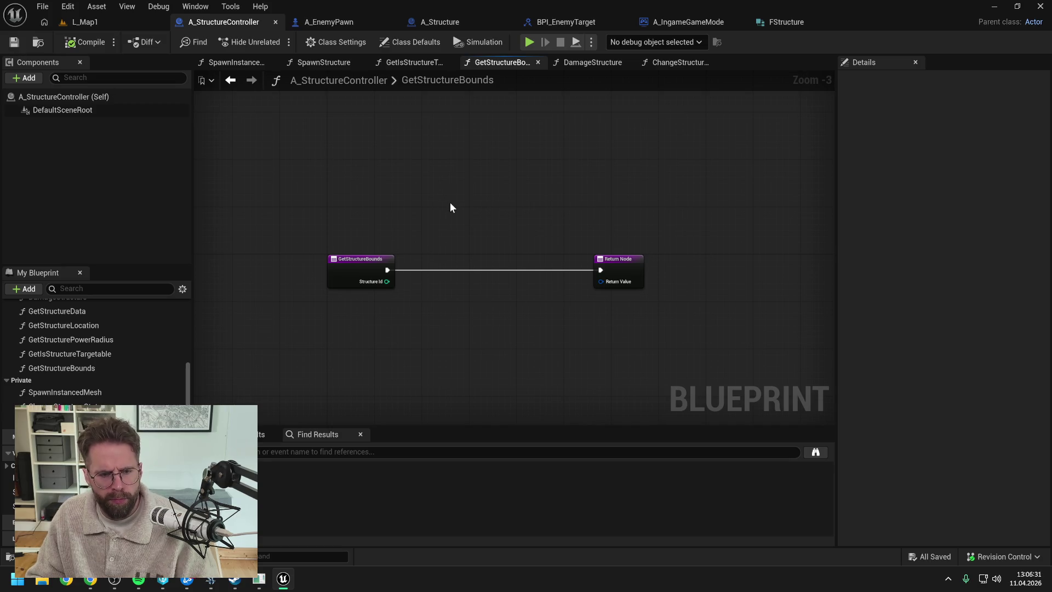
{"action": "mouse_move", "coordinate": [55, 477]}
{"action": "left_mouse_down"}
{"action": "mouse_move", "coordinate": [413, 248]}
{"action": "mouse_move", "coordinate": [448, 250]}
{"action": "mouse_move", "coordinate": [471, 276]}
{"action": "left_mouse_up"}
{"action": "type", "text": "find"}
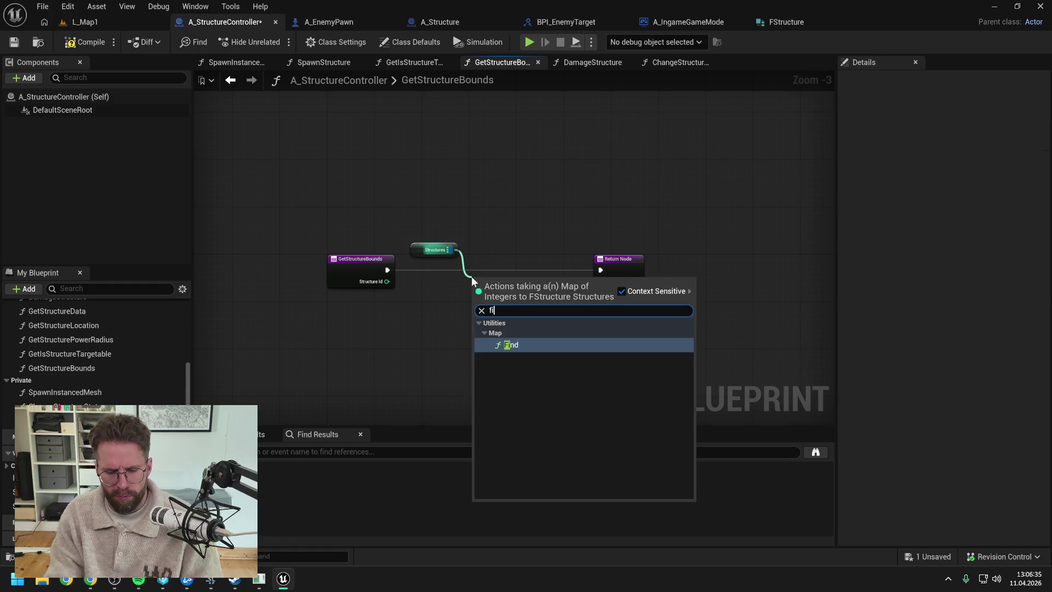
{"action": "key", "text": "Return"}
{"action": "key", "text": "ctrl+s"}
Delete the stray Get Structure Tiles node and wire Structure Id into FIND's key
{"action": "left_click_drag", "start_coordinate": [387, 282], "coordinate": [442, 340]}
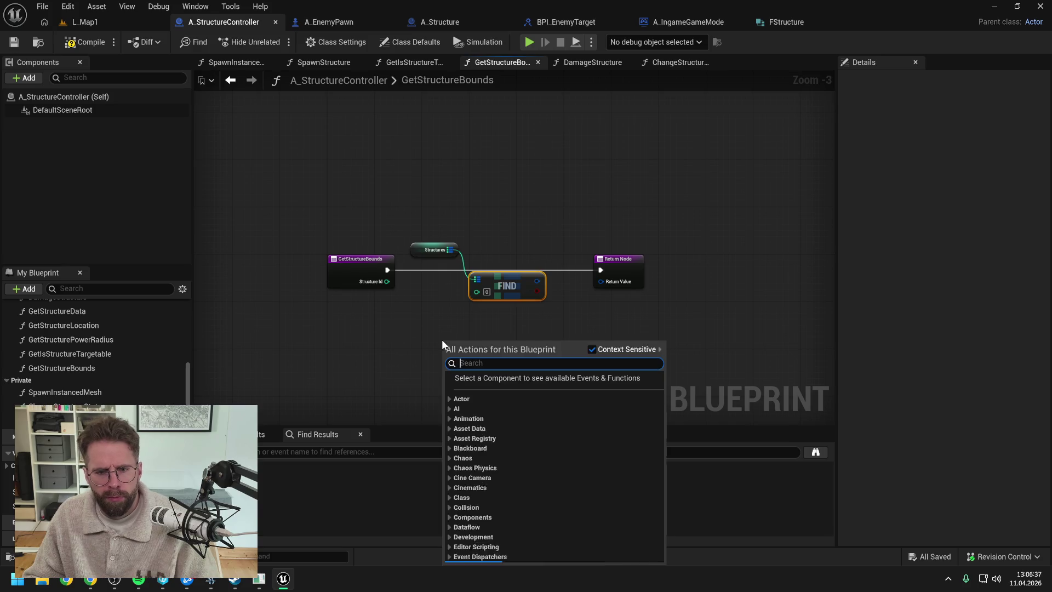
{"action": "type", "text": "get structure tiles"}
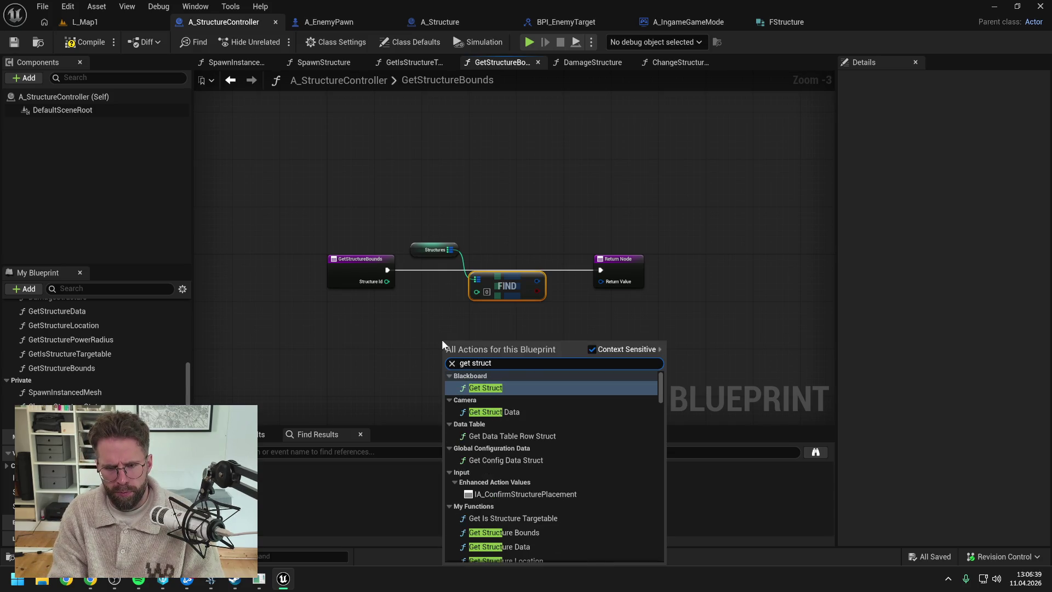
{"action": "key", "text": "Return"}
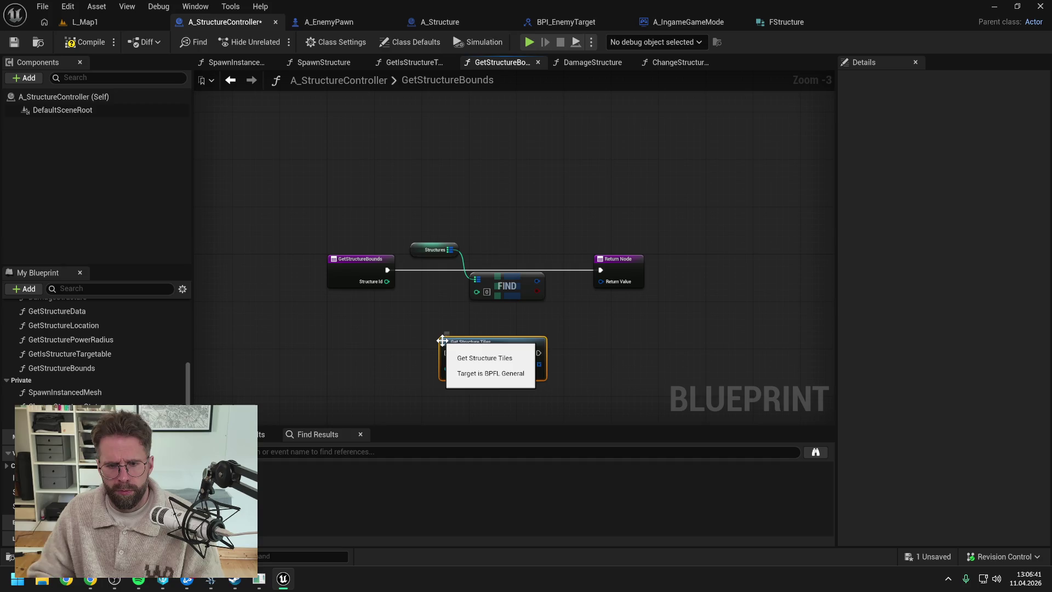
{"action": "left_click_drag", "start_coordinate": [505, 348], "coordinate": [522, 336]}
{"action": "left_click", "coordinate": [643, 333]}
{"action": "left_click", "coordinate": [555, 359]}
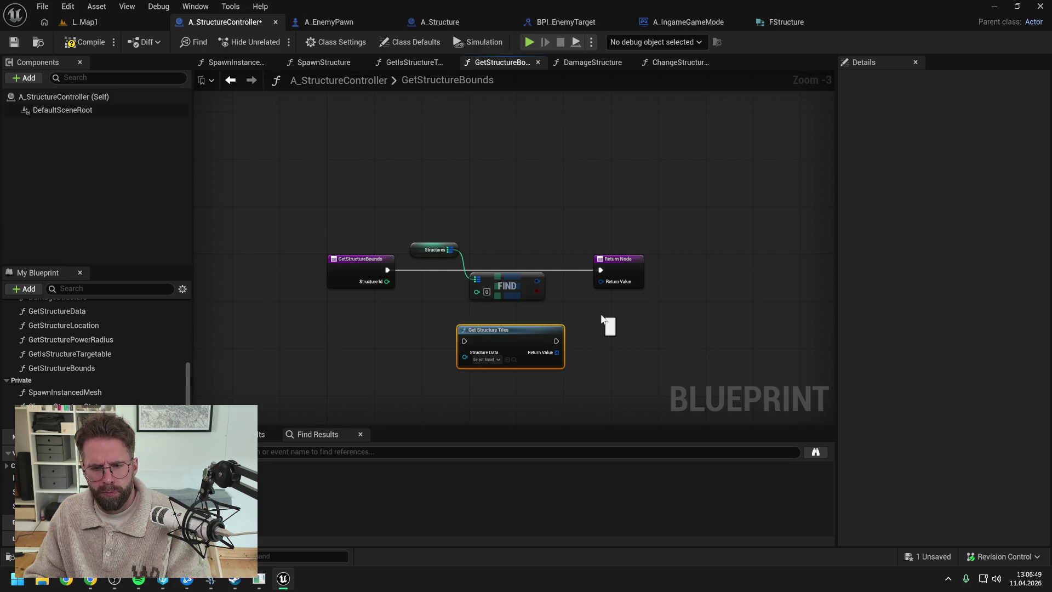
{"action": "key", "text": "Delete"}
{"action": "key", "text": "ctrl+s"}
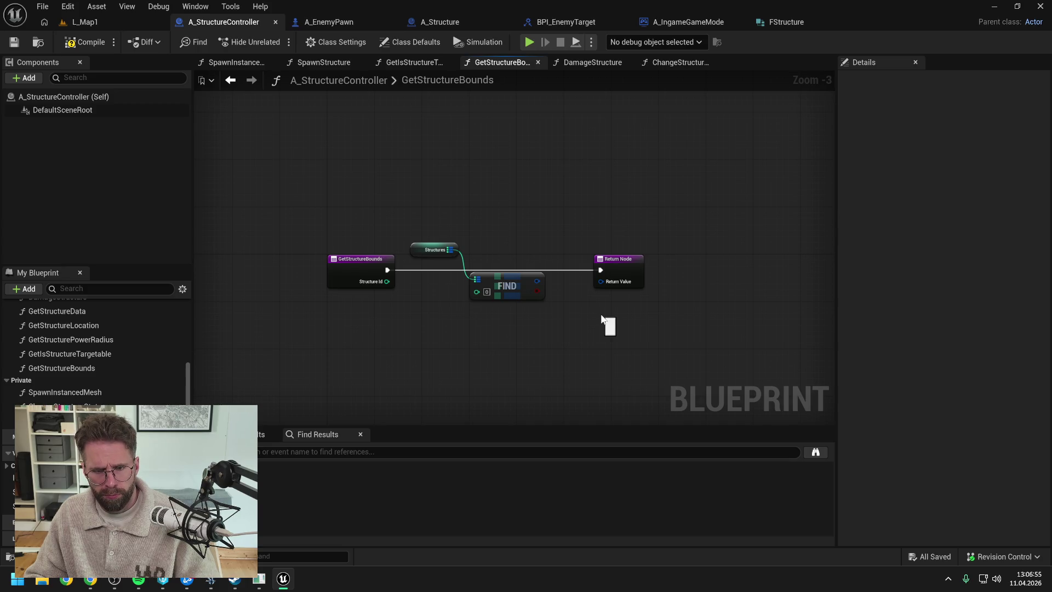
{"action": "left_click_drag", "start_coordinate": [516, 280], "coordinate": [516, 287]}
{"action": "left_click_drag", "start_coordinate": [387, 281], "coordinate": [561, 310]}
Break FIND's result into a Break FStructure node
{"action": "type", "text": "brea"}
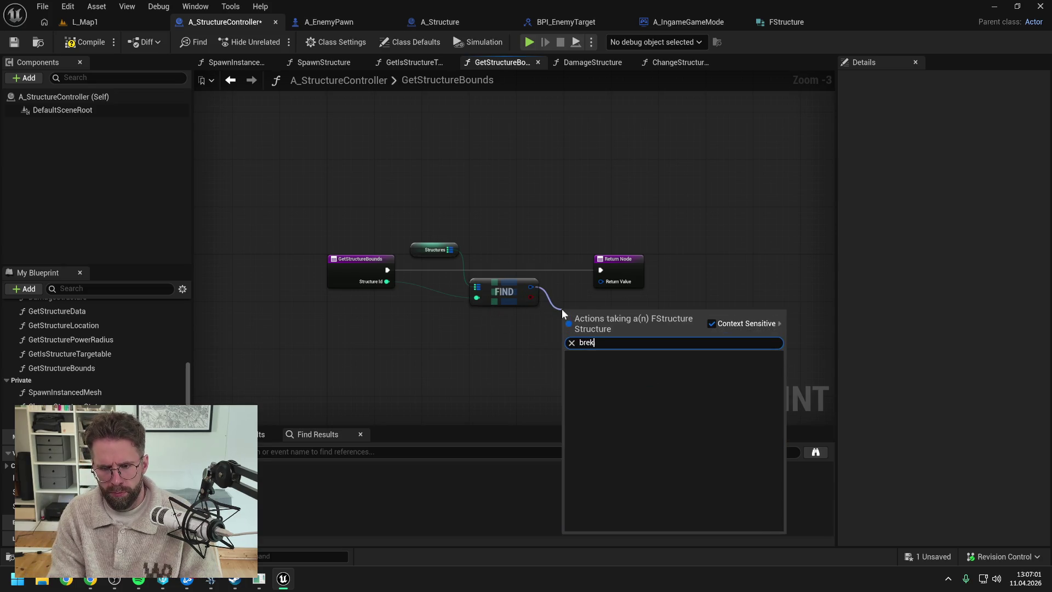
{"action": "key", "text": "Return"}
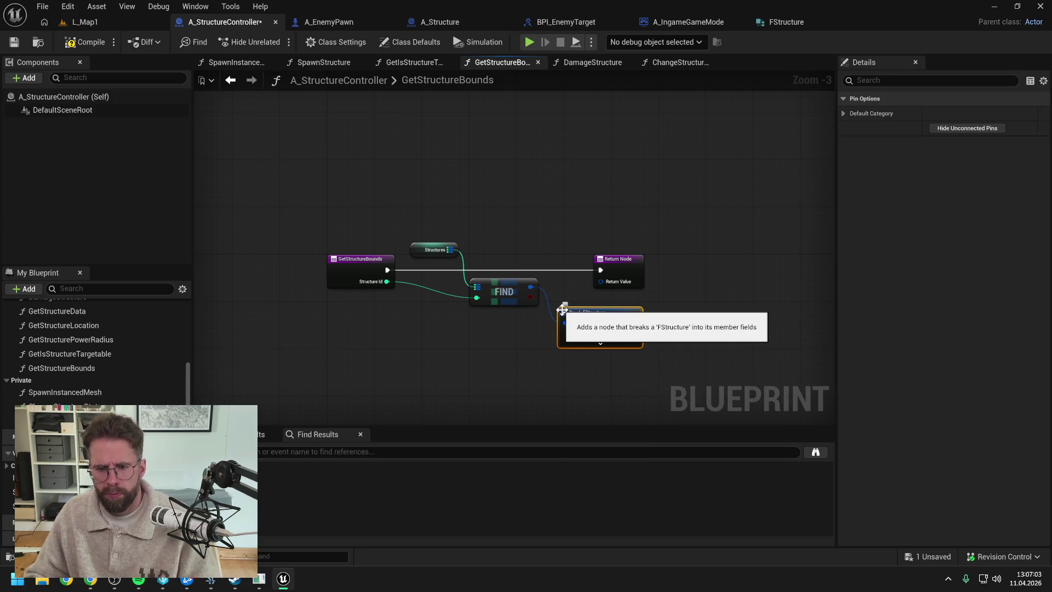
{"action": "left_click_drag", "start_coordinate": [550, 258], "coordinate": [745, 255]}
{"action": "left_click_drag", "start_coordinate": [548, 317], "coordinate": [553, 293]}
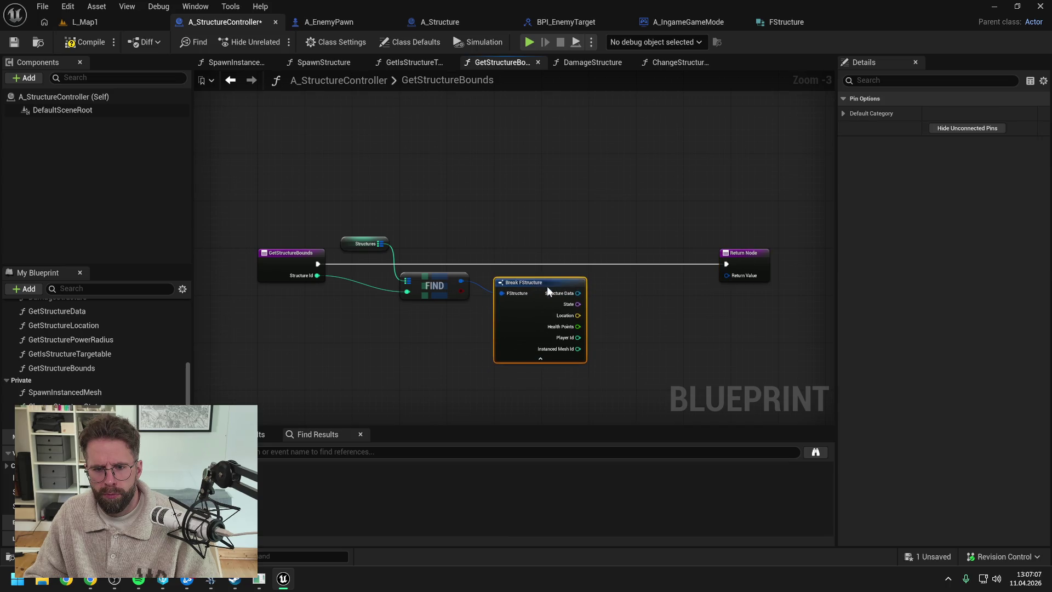
Feed the Return Value from a Make Box Sphere Bounds node
{"action": "left_click_drag", "start_coordinate": [725, 276], "coordinate": [704, 305]}
{"action": "type", "text": "make"}
{"action": "key", "text": "Return"}
{"action": "left_click", "coordinate": [723, 263]}
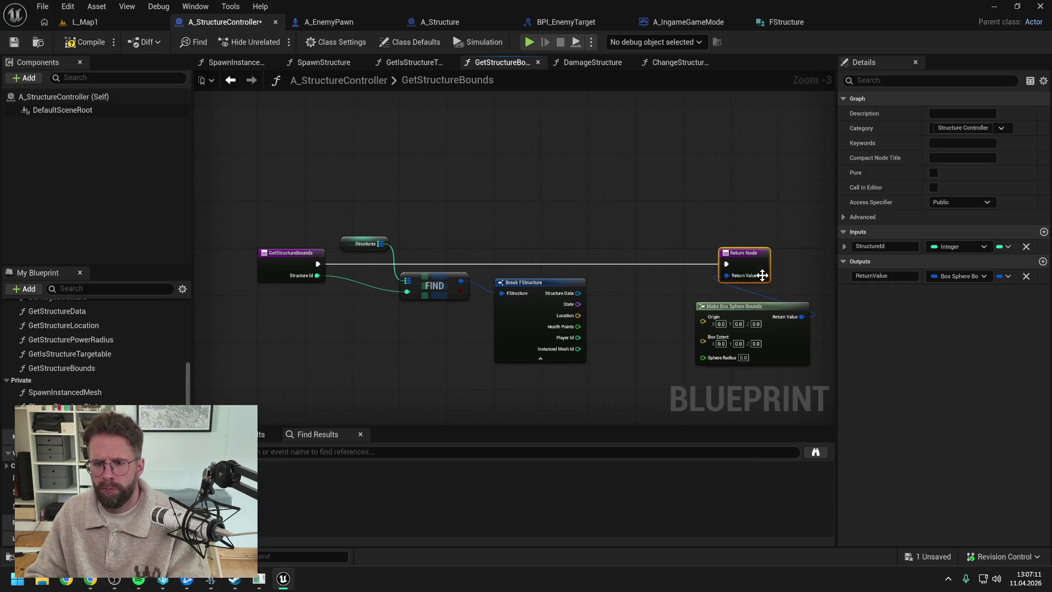
{"action": "left_click_drag", "start_coordinate": [707, 269], "coordinate": [564, 274]}
{"action": "left_click_drag", "start_coordinate": [629, 301], "coordinate": [712, 274]}
Add Get Static Mesh from Structure Data onto the execution line
{"action": "left_click_drag", "start_coordinate": [441, 288], "coordinate": [471, 279]}
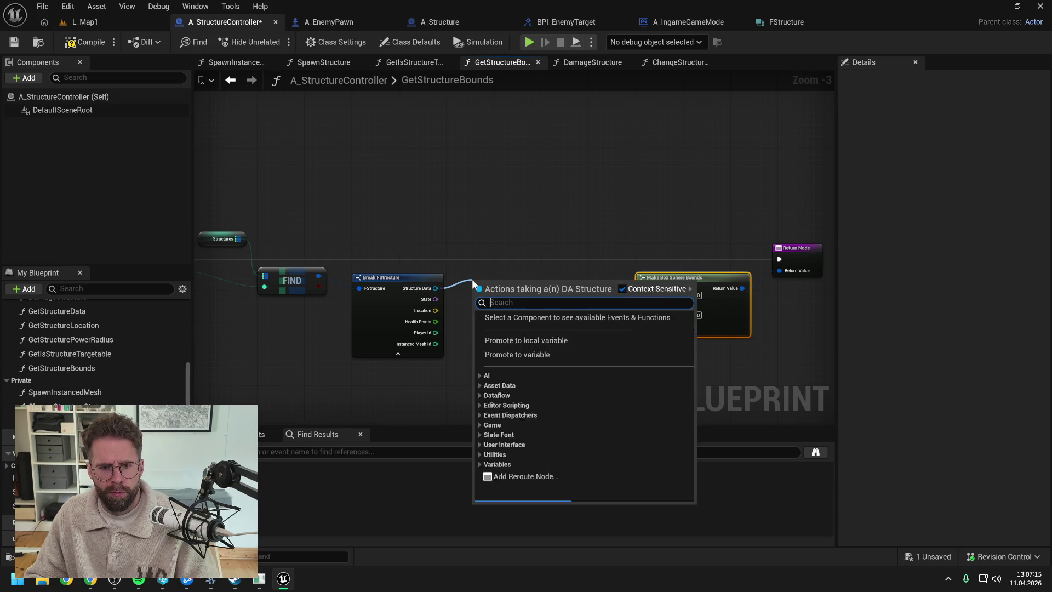
{"action": "type", "text": "get sta"}
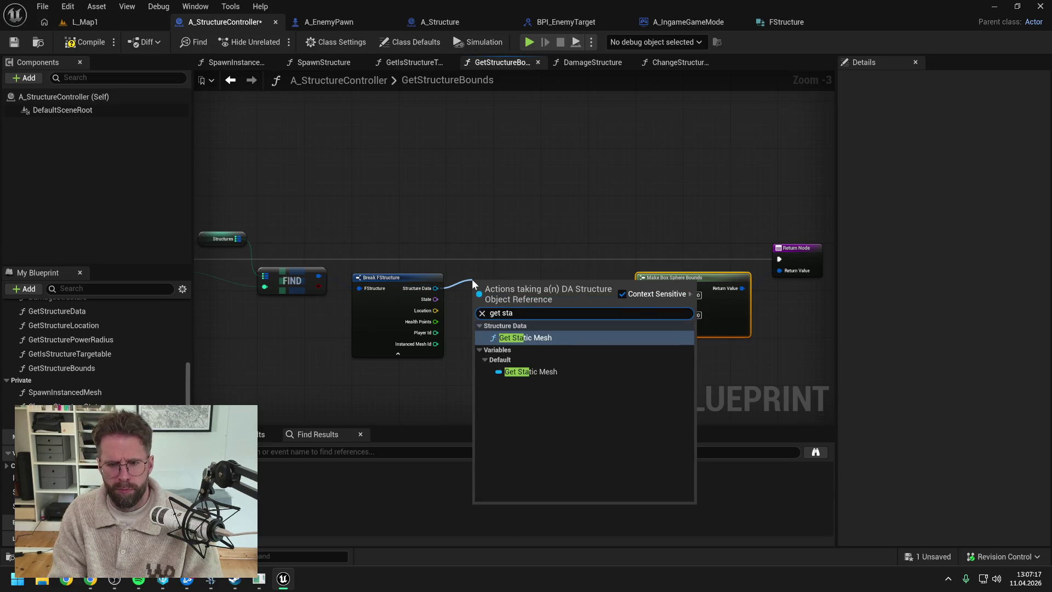
{"action": "key", "text": "Return"}
{"action": "left_click_drag", "start_coordinate": [511, 291], "coordinate": [511, 255]}
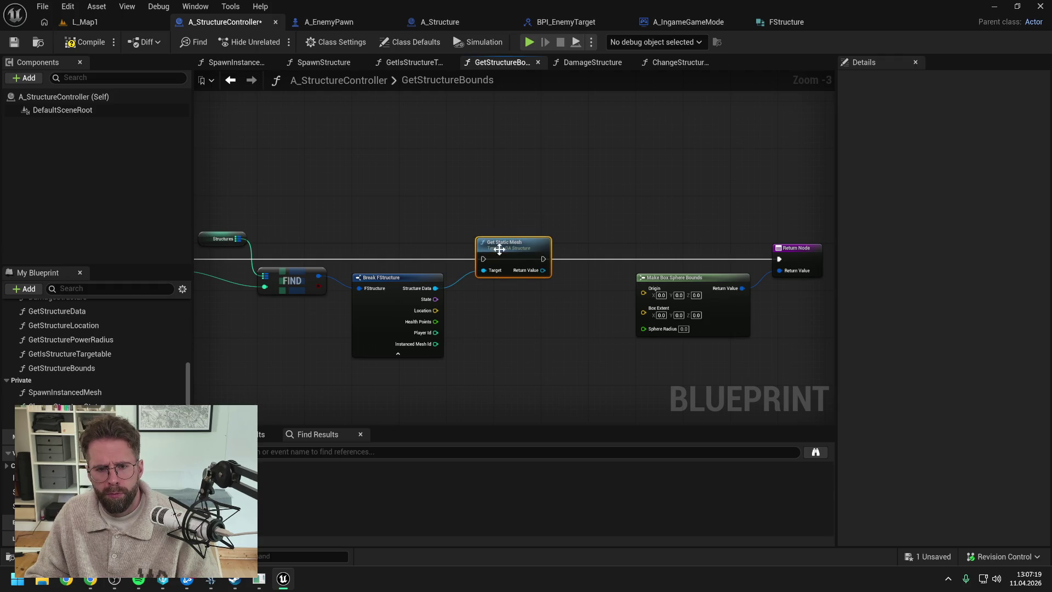
{"action": "left_click_drag", "start_coordinate": [347, 244], "coordinate": [457, 242]}
Add a split Get Bounds node and wire Box Extent and Sphere Radius into the bounds
{"action": "mouse_move", "coordinate": [653, 268]}
{"action": "left_mouse_down"}
{"action": "mouse_move", "coordinate": [582, 261]}
{"action": "mouse_move", "coordinate": [667, 286]}
{"action": "left_mouse_up"}
{"action": "type", "text": "get bounds"}
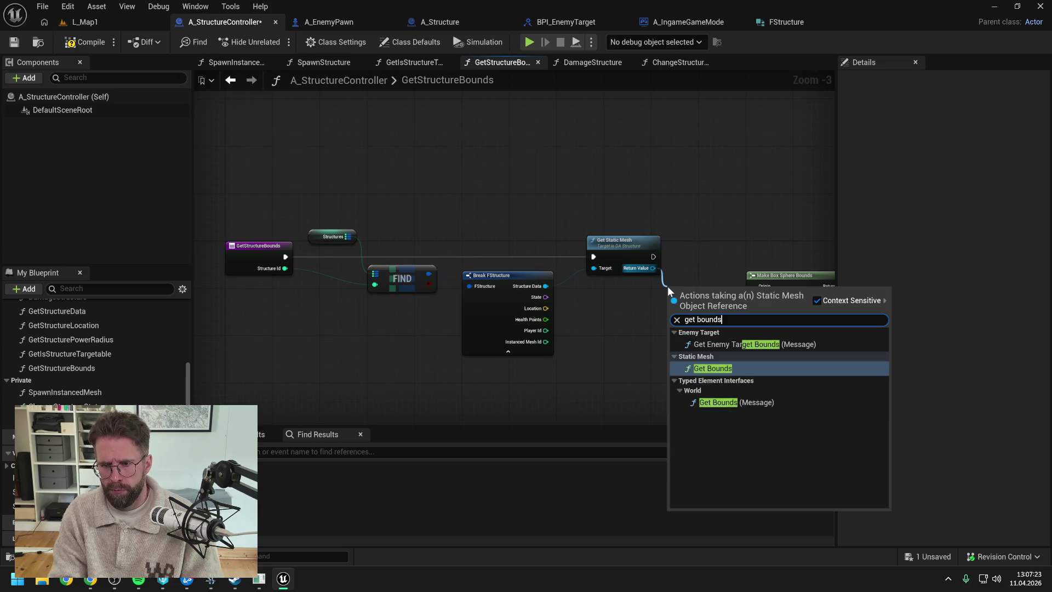
{"action": "left_click", "coordinate": [716, 365]}
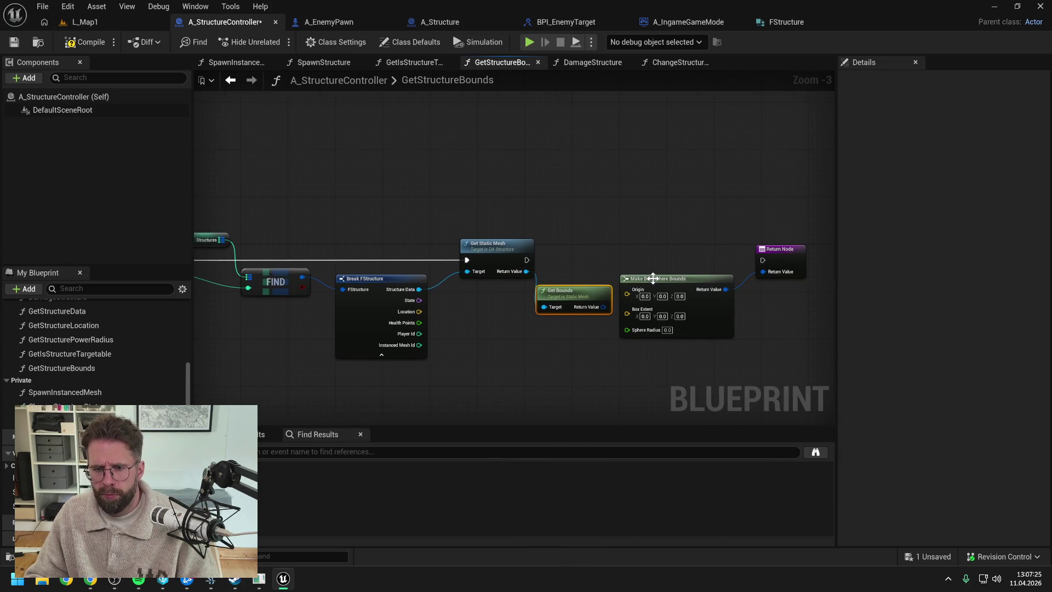
{"action": "right_click", "coordinate": [604, 307]}
{"action": "left_click", "coordinate": [623, 364]}
{"action": "left_click_drag", "start_coordinate": [713, 247], "coordinate": [798, 316]}
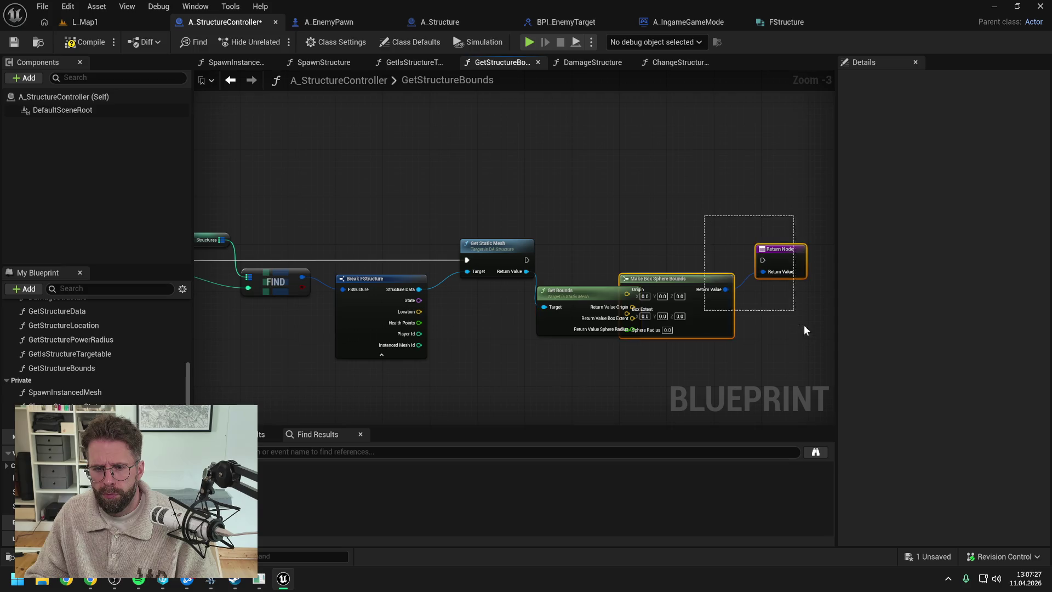
{"action": "left_click_drag", "start_coordinate": [694, 280], "coordinate": [766, 279]}
{"action": "left_click", "coordinate": [702, 244]}
{"action": "mouse_move", "coordinate": [606, 294]}
{"action": "left_mouse_down"}
{"action": "mouse_move", "coordinate": [657, 313]}
{"action": "mouse_move", "coordinate": [701, 310]}
{"action": "left_mouse_up"}
{"action": "left_click", "coordinate": [660, 245]}
{"action": "mouse_move", "coordinate": [638, 323]}
{"action": "left_mouse_down"}
{"action": "mouse_move", "coordinate": [698, 320]}
{"action": "mouse_move", "coordinate": [644, 339]}
{"action": "left_mouse_up"}
Route Location to the bounds Origin via reroutes, link execution to the return, and compile
{"action": "mouse_move", "coordinate": [375, 308]}
{"action": "left_mouse_down"}
{"action": "mouse_move", "coordinate": [652, 301]}
{"action": "mouse_move", "coordinate": [664, 285]}
{"action": "left_mouse_up"}
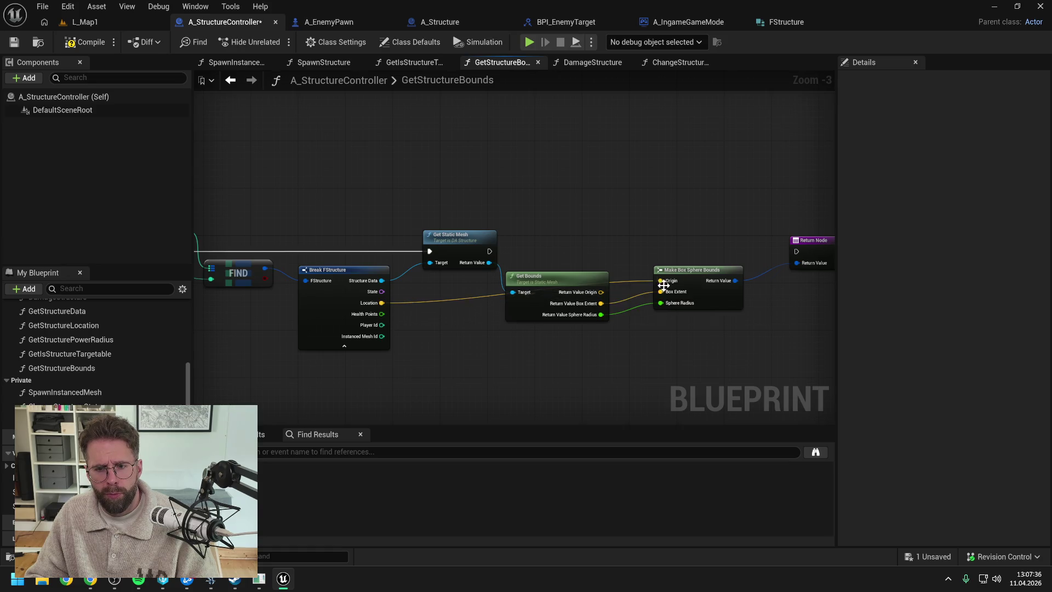
{"action": "double_click", "coordinate": [466, 297]}
{"action": "left_click_drag", "start_coordinate": [466, 297], "coordinate": [424, 216]}
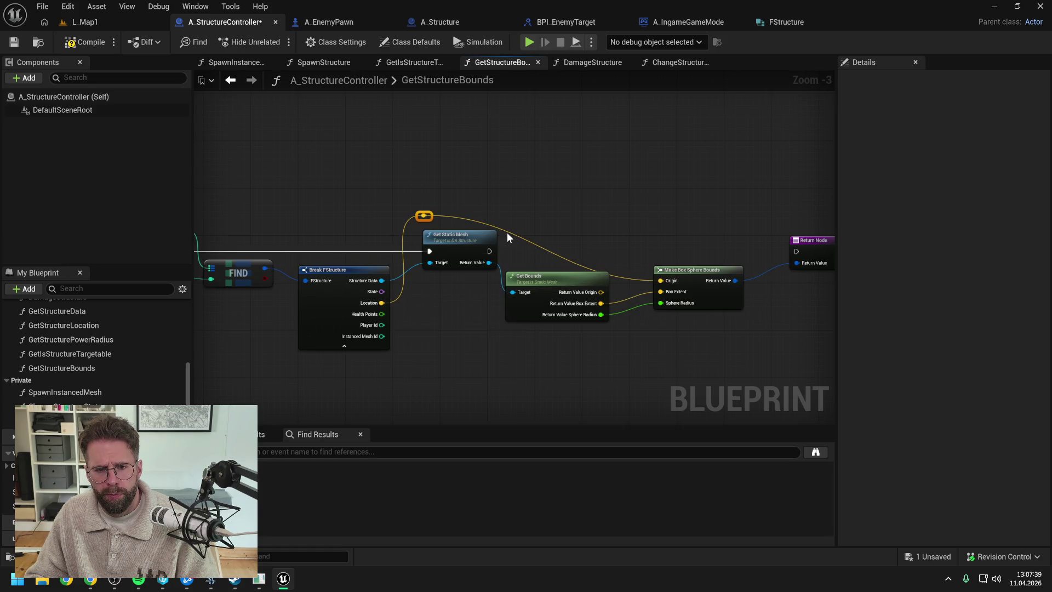
{"action": "double_click", "coordinate": [510, 232]}
{"action": "left_click_drag", "start_coordinate": [514, 232], "coordinate": [630, 219]}
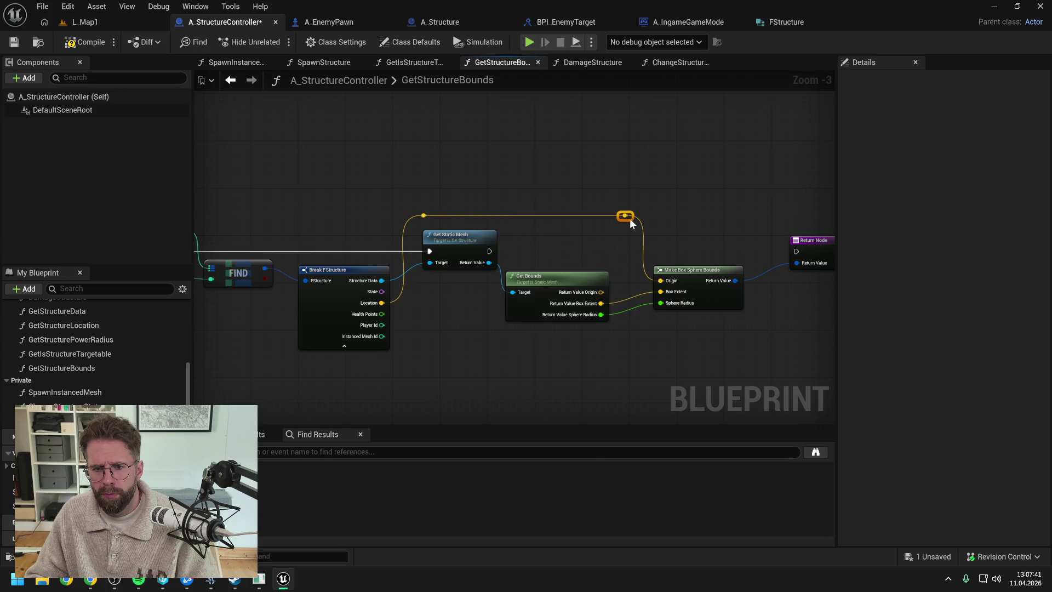
{"action": "mouse_move", "coordinate": [489, 250]}
{"action": "left_mouse_down"}
{"action": "mouse_move", "coordinate": [767, 242]}
{"action": "mouse_move", "coordinate": [798, 251]}
{"action": "left_mouse_up"}
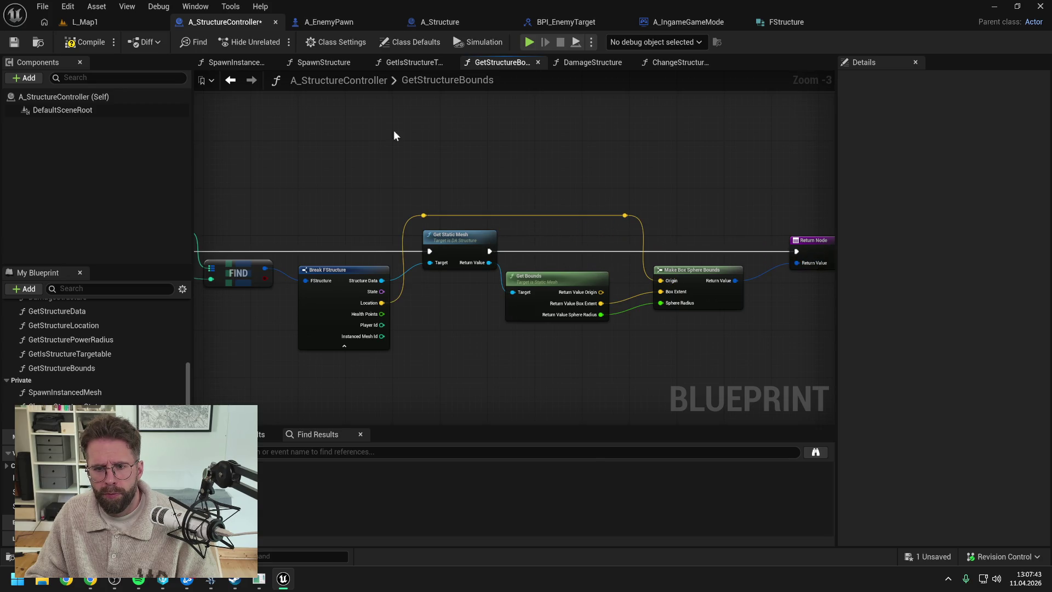
{"action": "left_click", "coordinate": [78, 42]}
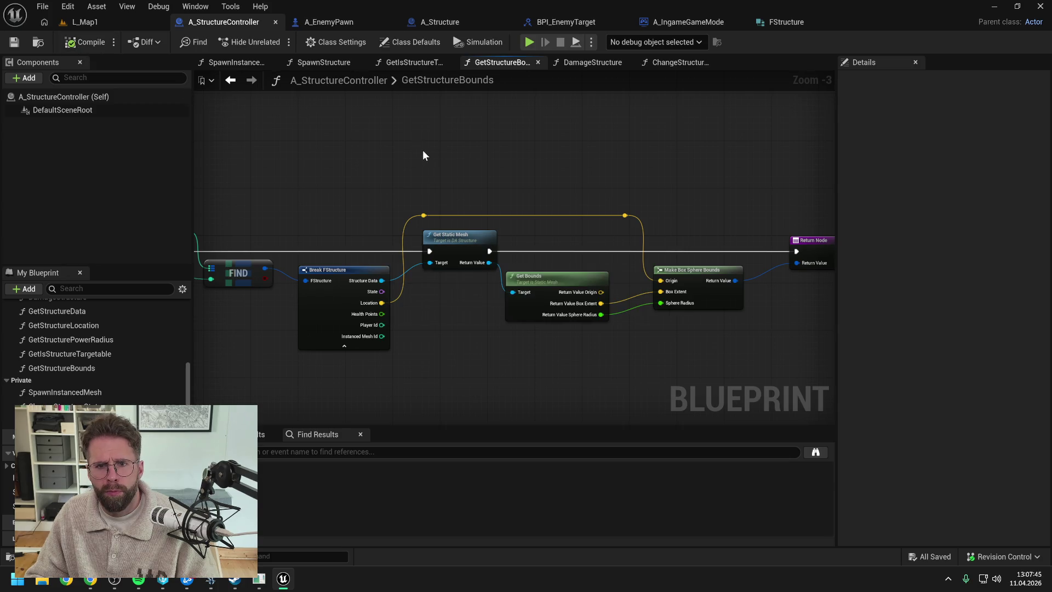
In A_IngameGameMode's EventGraph, connect the SET node's execution to the For Loop
{"action": "left_click", "coordinate": [672, 21]}
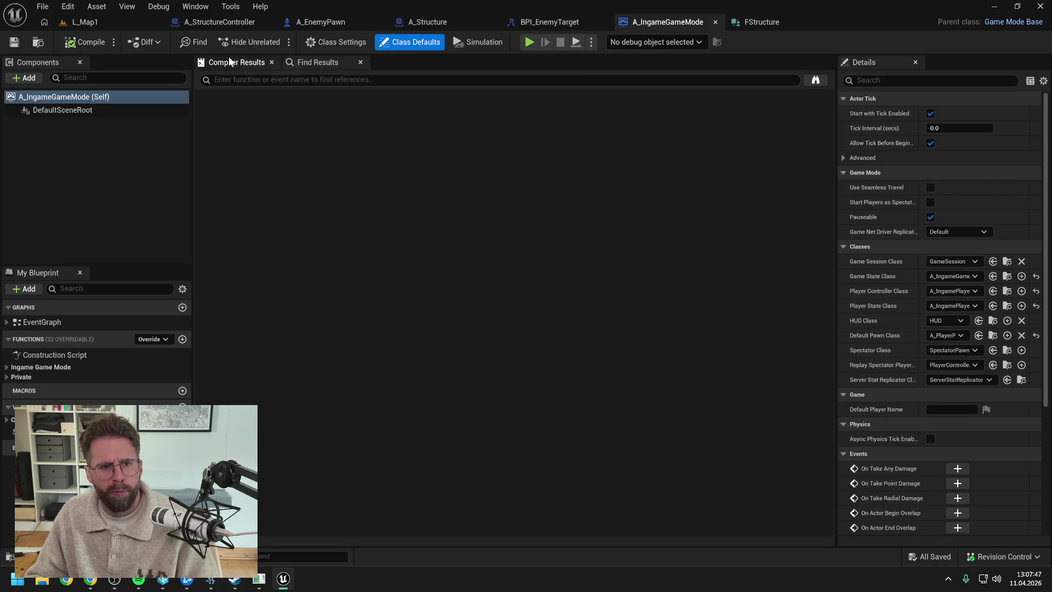
{"action": "double_click", "coordinate": [48, 321]}
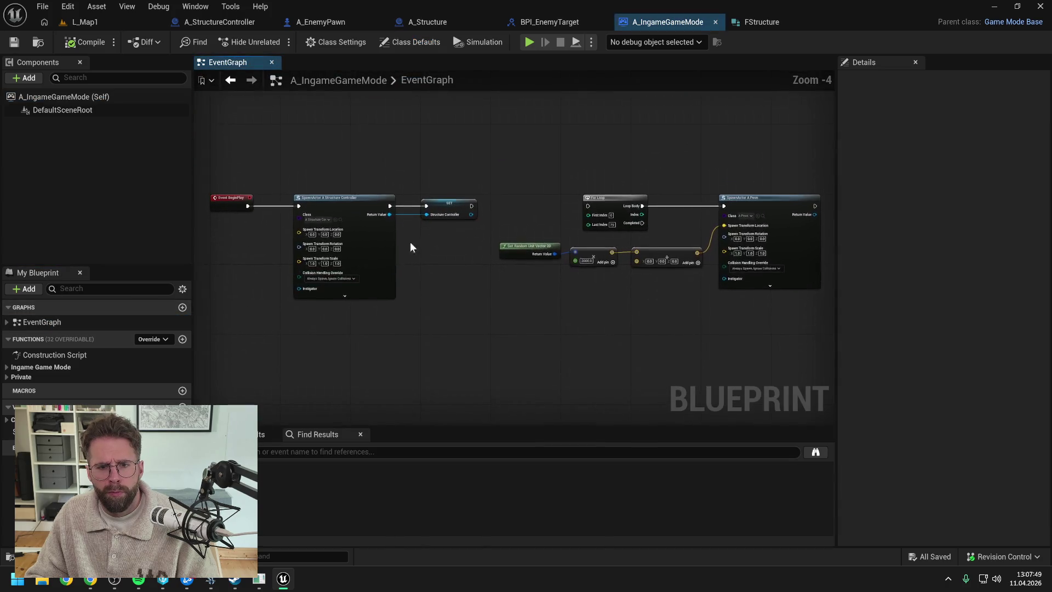
{"action": "left_click_drag", "start_coordinate": [472, 206], "coordinate": [588, 207]}
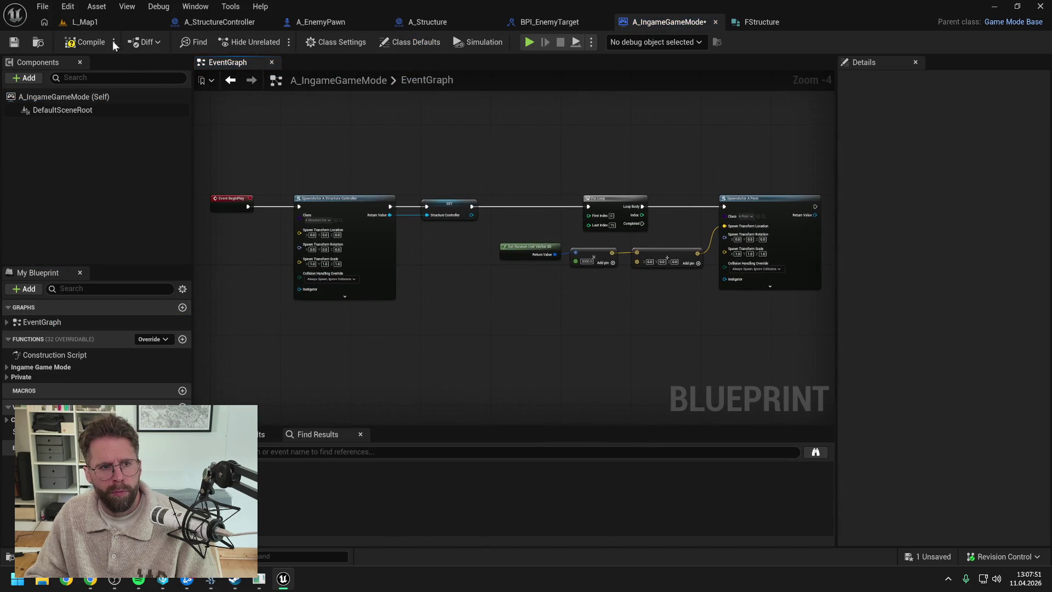
Play L_Map1, watch enemies swarm the cube, then stop the session
{"action": "left_click", "coordinate": [105, 23]}
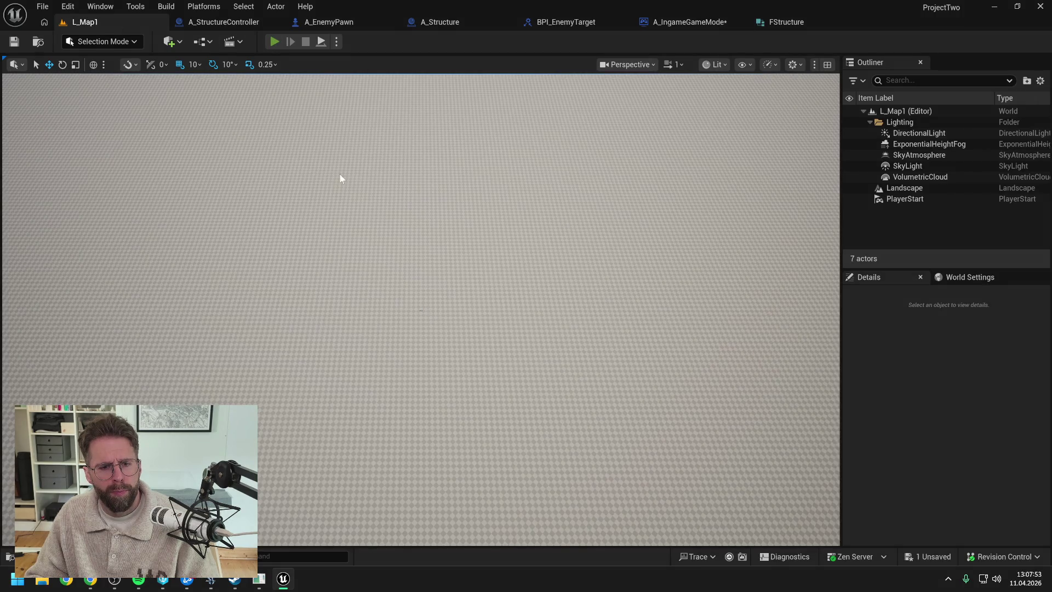
{"action": "key", "text": "alt+p"}
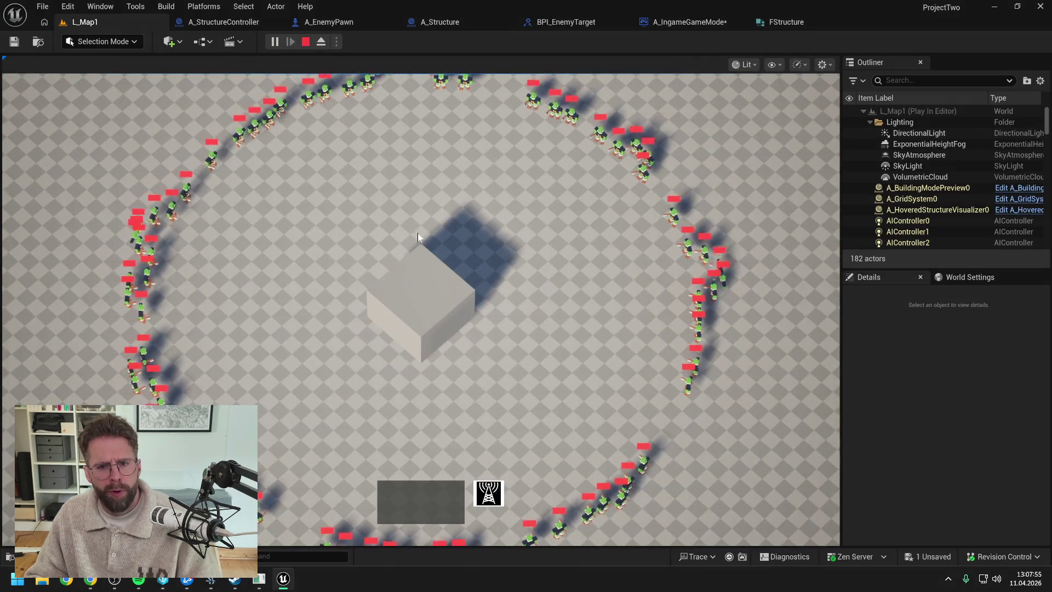
{"action": "scroll", "coordinate": [439, 378], "scroll_direction": "up", "scroll_amount": 1}
{"action": "scroll", "coordinate": [440, 384], "scroll_direction": "up", "scroll_amount": 1}
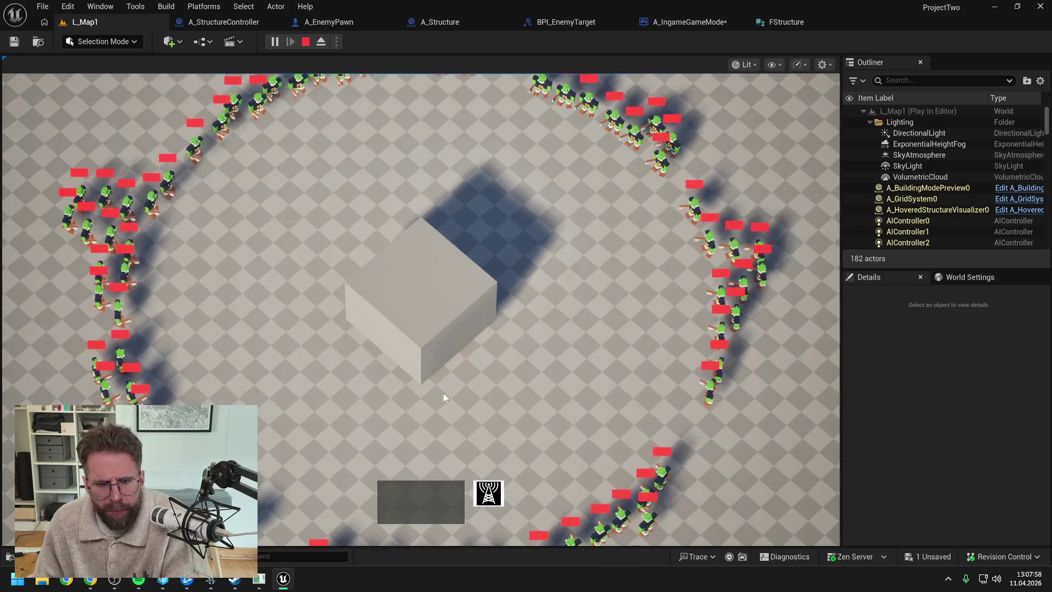
{"action": "scroll", "coordinate": [442, 392], "scroll_direction": "down", "scroll_amount": 3}
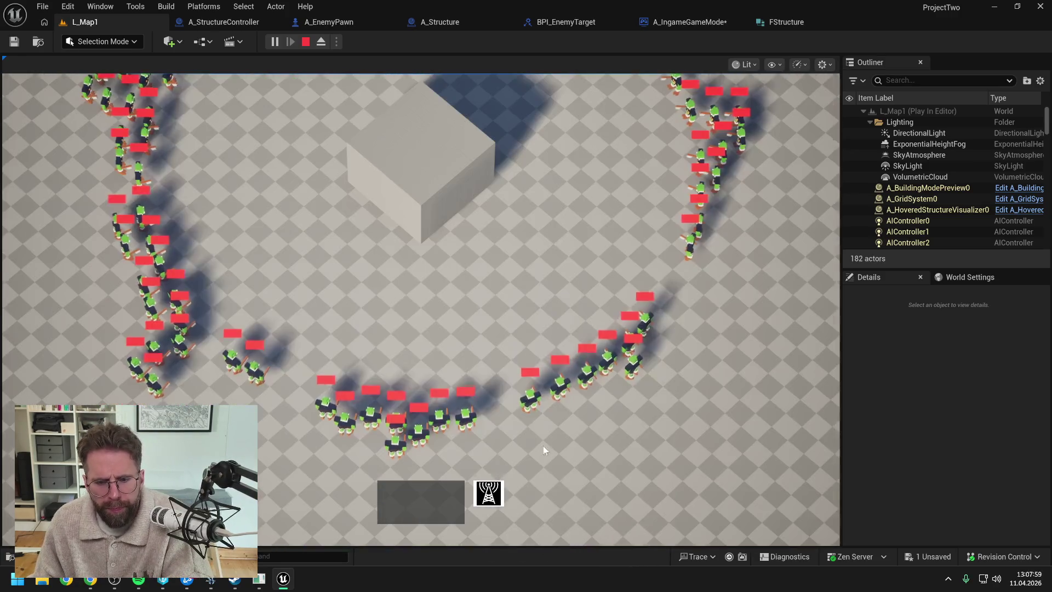
{"action": "scroll", "coordinate": [531, 273], "scroll_direction": "up", "scroll_amount": 3}
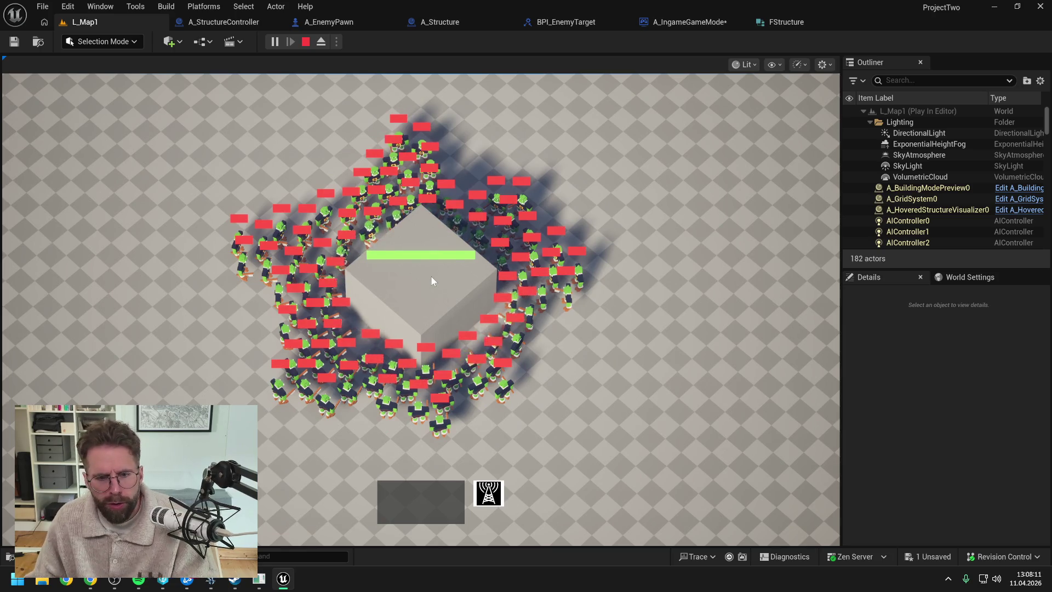
{"action": "key", "text": "Escape"}
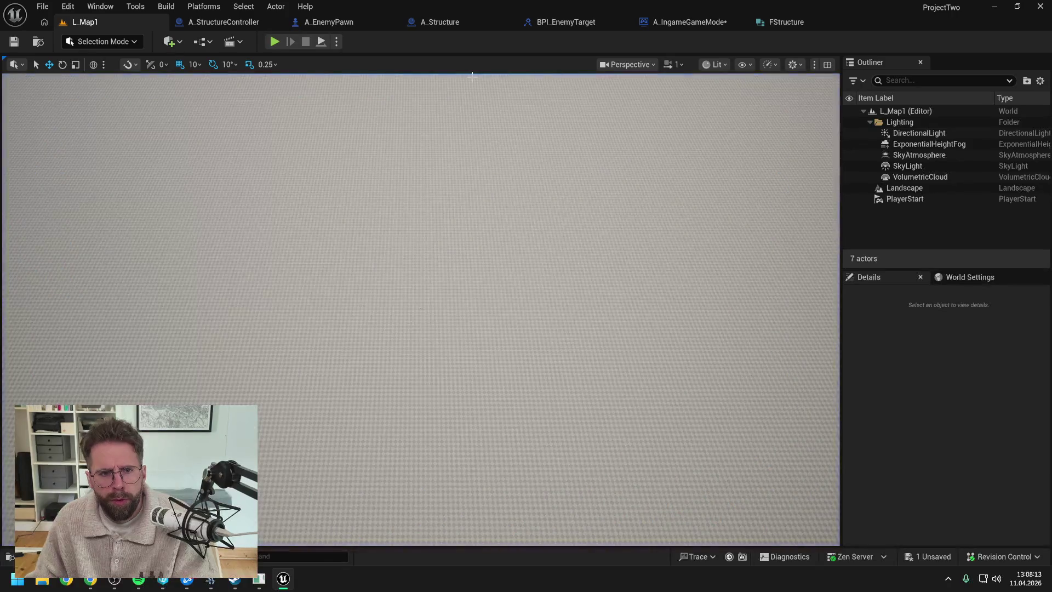
Set a breakpoint on the Damage Structure call in A_EnemyPawn's ChangeState
{"action": "left_click", "coordinate": [337, 22]}
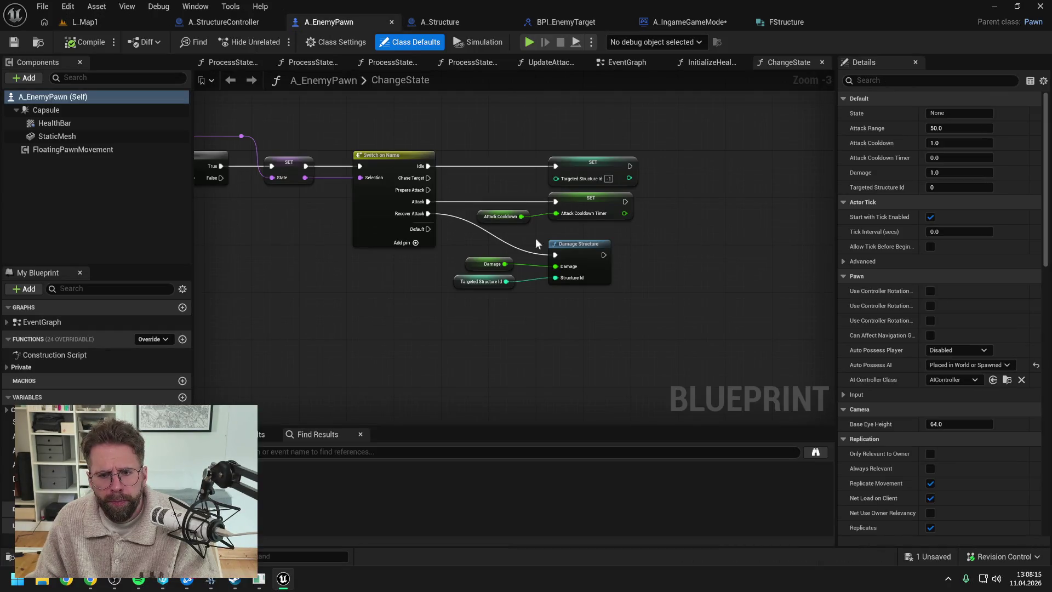
{"action": "left_click", "coordinate": [566, 244]}
{"action": "key", "text": "F9"}
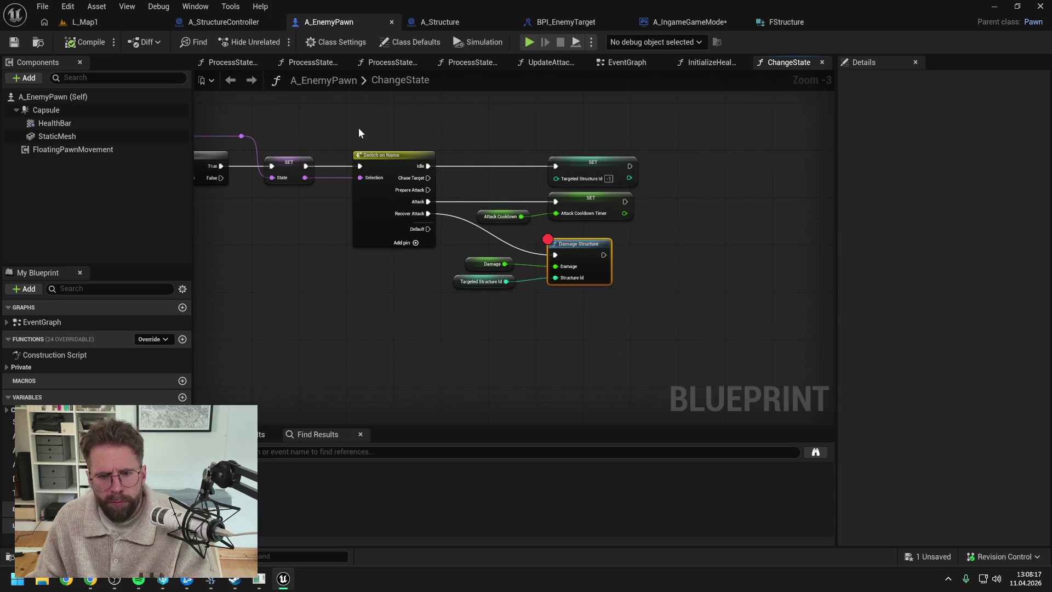
Play L_Map1 until execution pauses at the Damage Structure breakpoint
{"action": "left_click", "coordinate": [83, 22]}
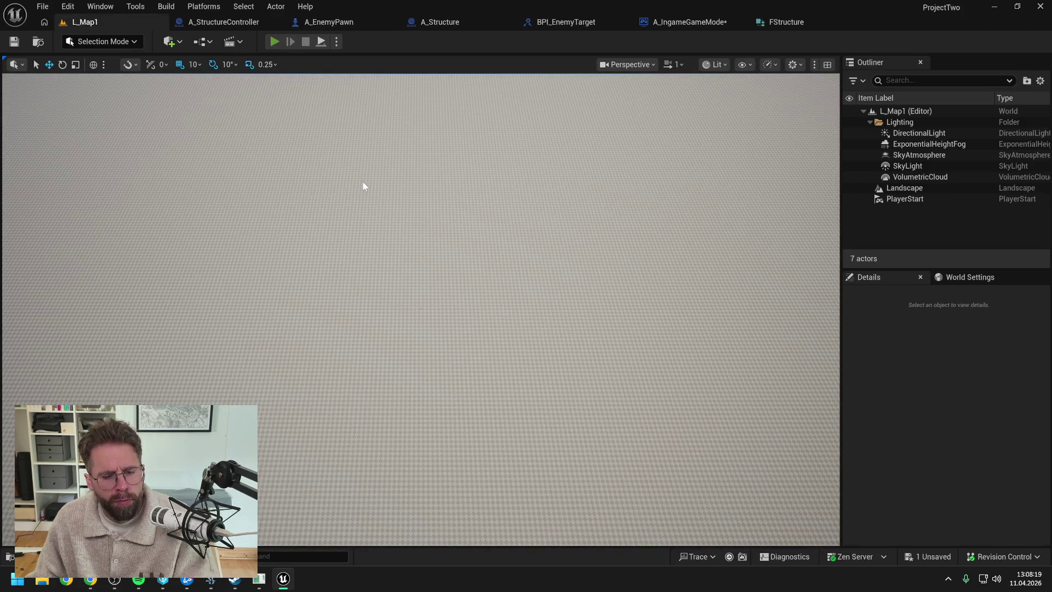
{"action": "key", "text": "alt+p"}
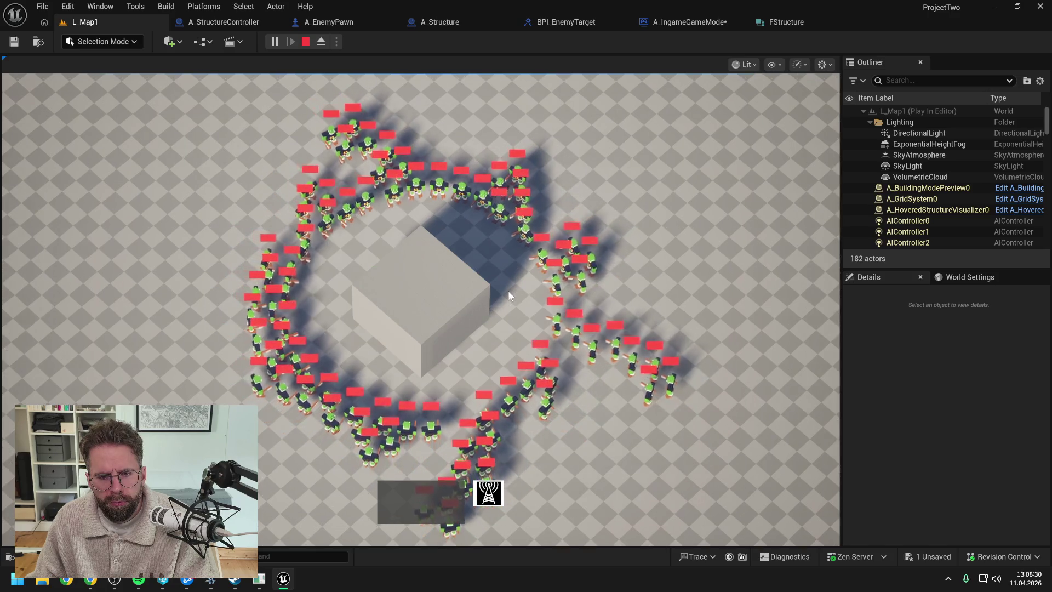
{"action": "mouse_move", "coordinate": [441, 307]}
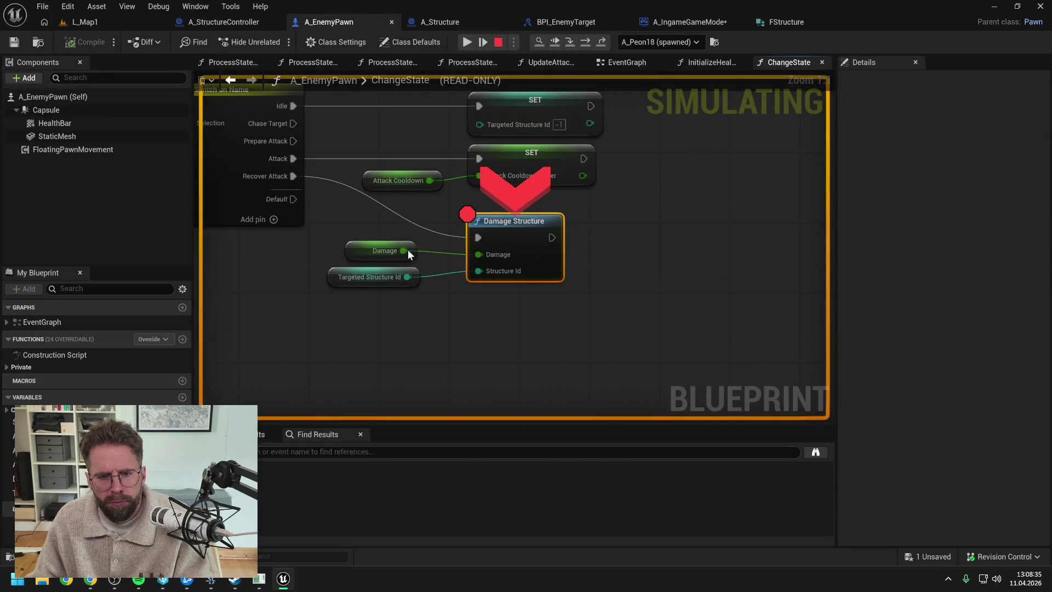
Remove the Damage Structure breakpoint and close all other graph tabs
{"action": "mouse_move", "coordinate": [411, 280]}
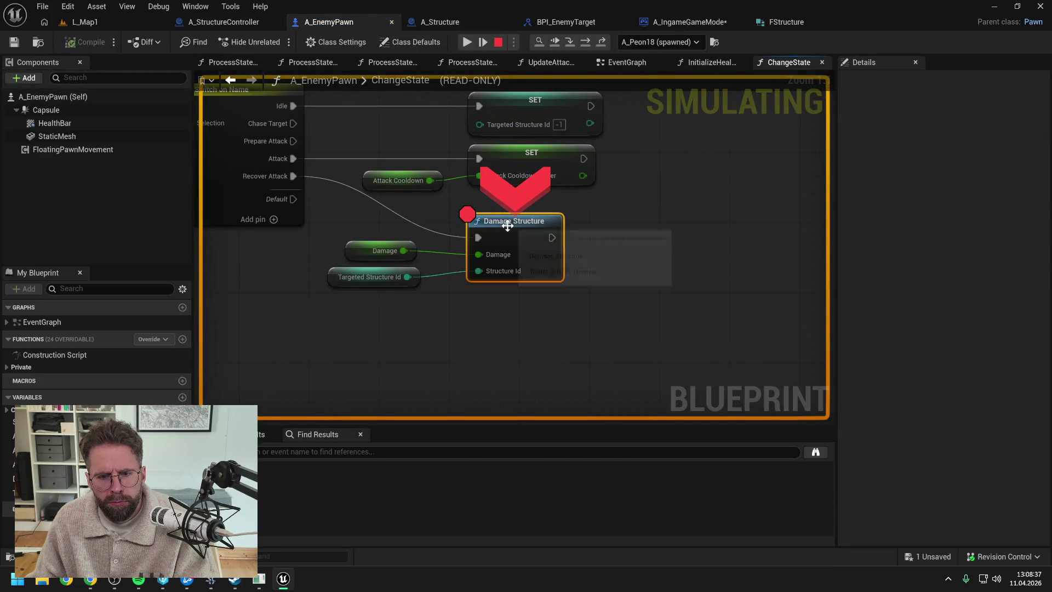
{"action": "key", "text": "F9"}
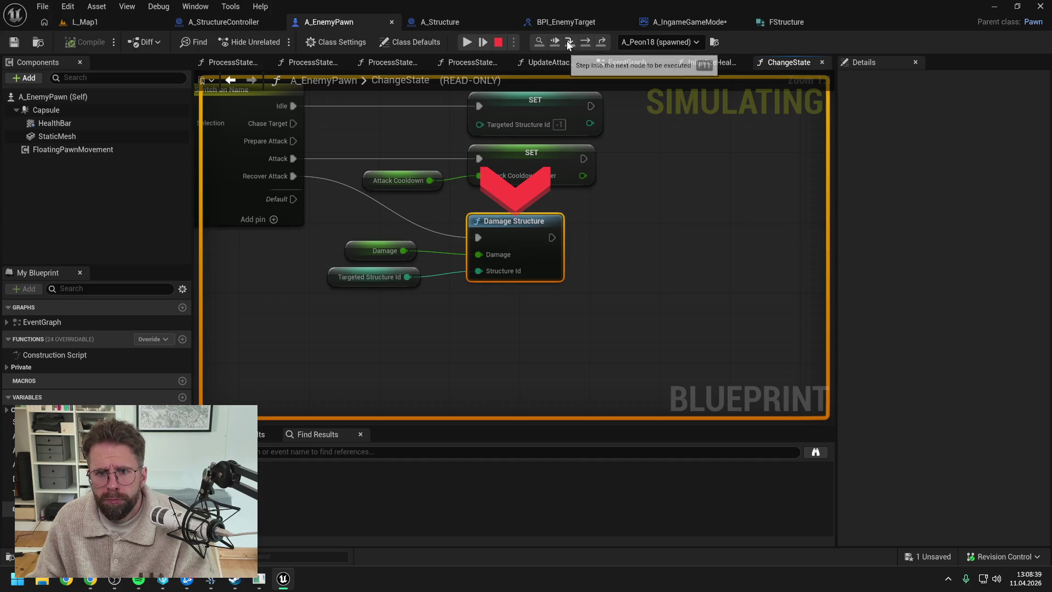
{"action": "right_click", "coordinate": [784, 63]}
{"action": "left_click", "coordinate": [789, 132]}
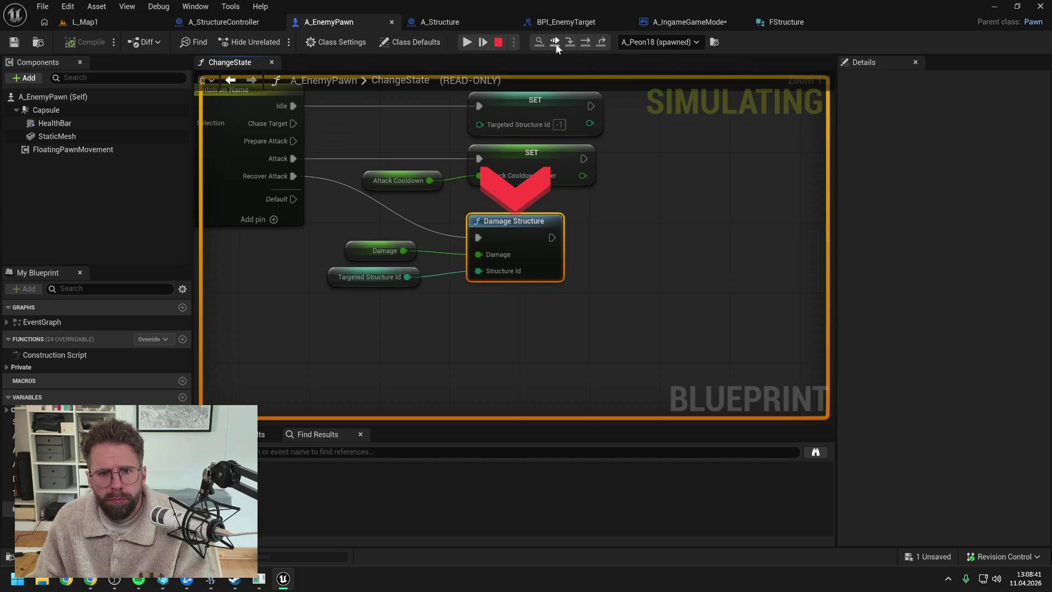
Step through the game mode into the structure controller's DamageStructure function
{"action": "left_click", "coordinate": [569, 43]}
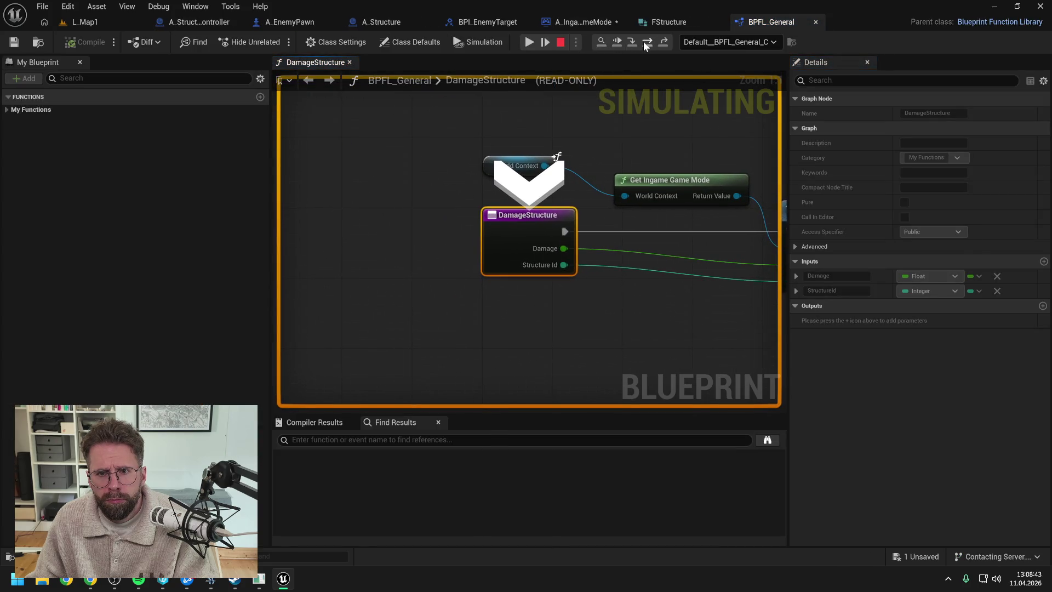
{"action": "left_click", "coordinate": [646, 41]}
{"action": "left_click", "coordinate": [631, 40]}
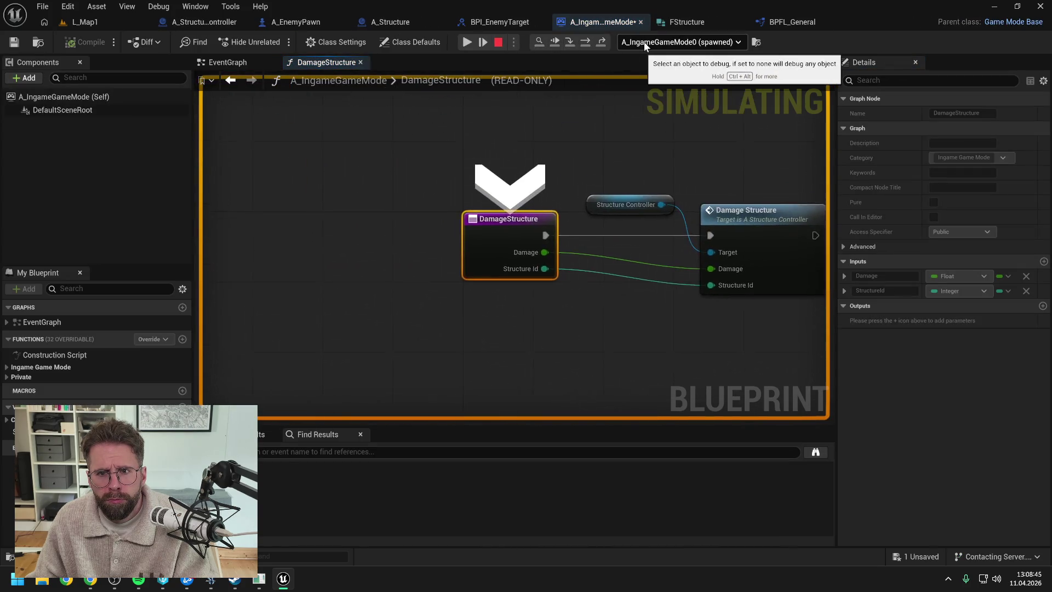
{"action": "left_click", "coordinate": [586, 42]}
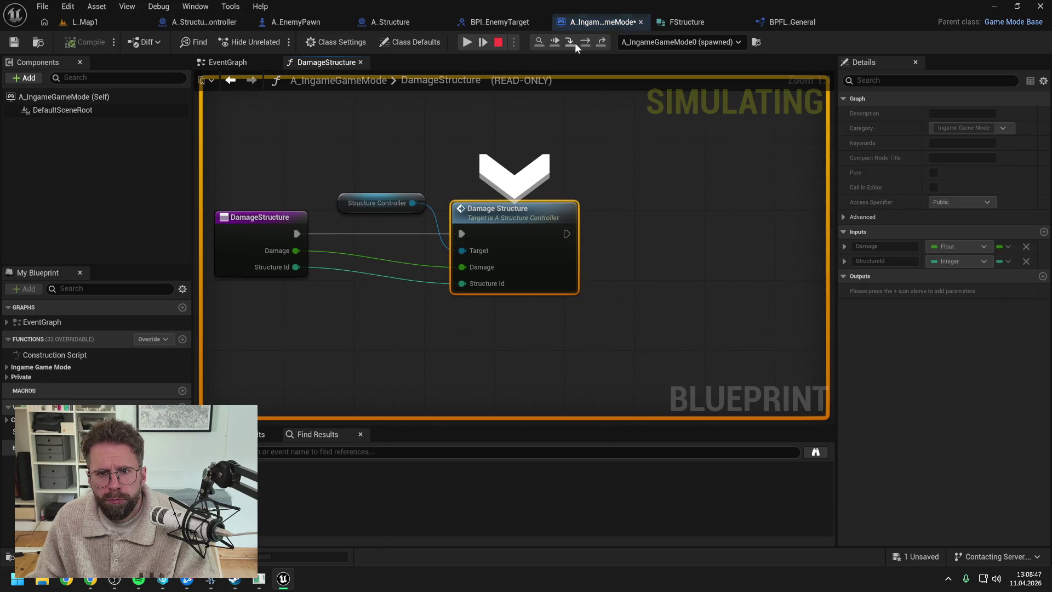
{"action": "left_click", "coordinate": [570, 41]}
{"action": "left_click", "coordinate": [585, 42]}
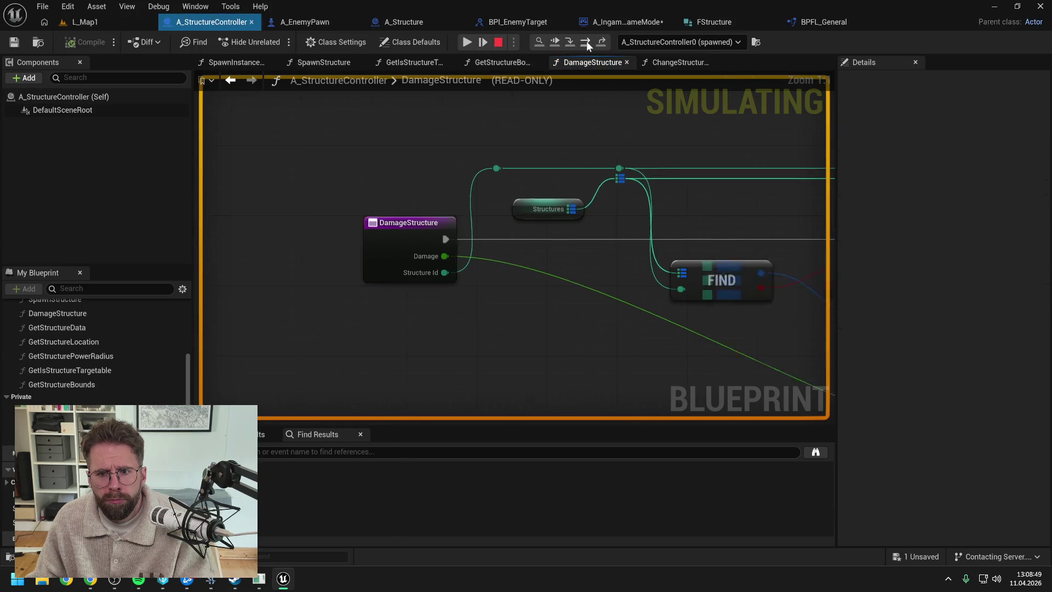
{"action": "left_click", "coordinate": [586, 42]}
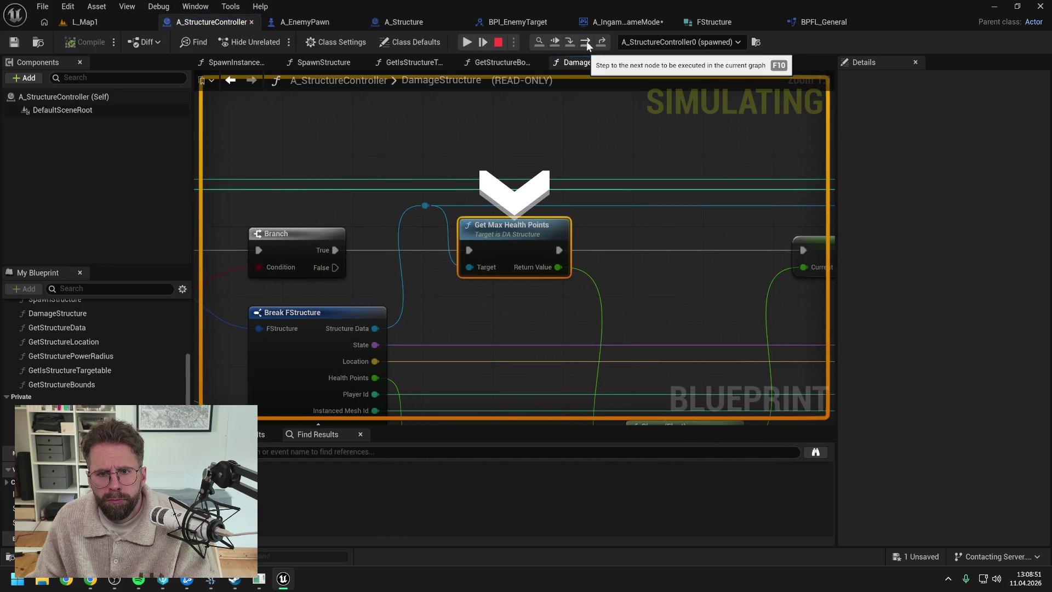
{"action": "left_click", "coordinate": [586, 42]}
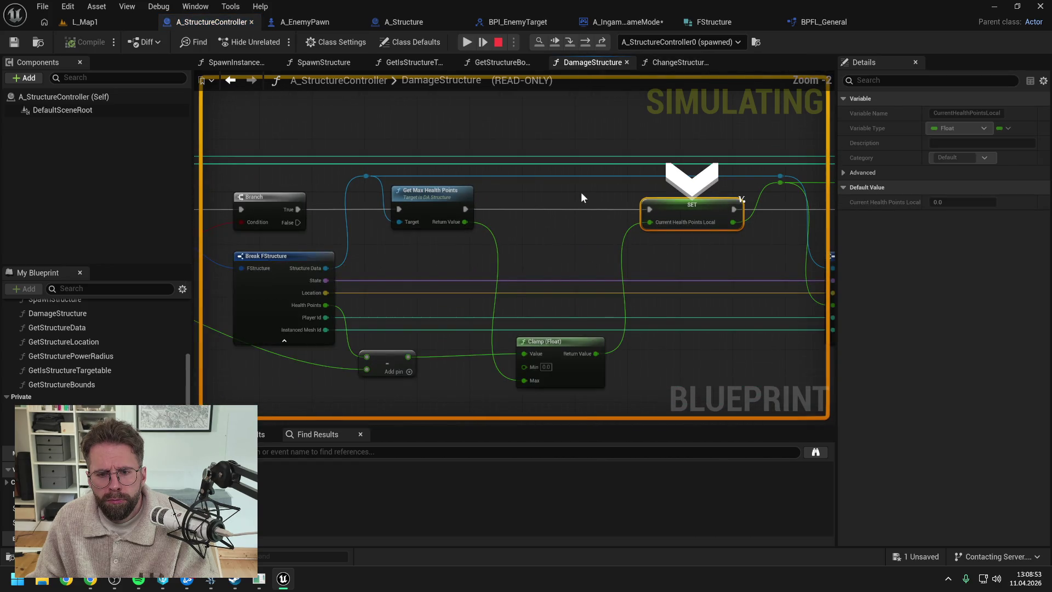
Inspect the Make FStructure values and expand the structure's fields at the ADD node
{"action": "mouse_move", "coordinate": [466, 220]}
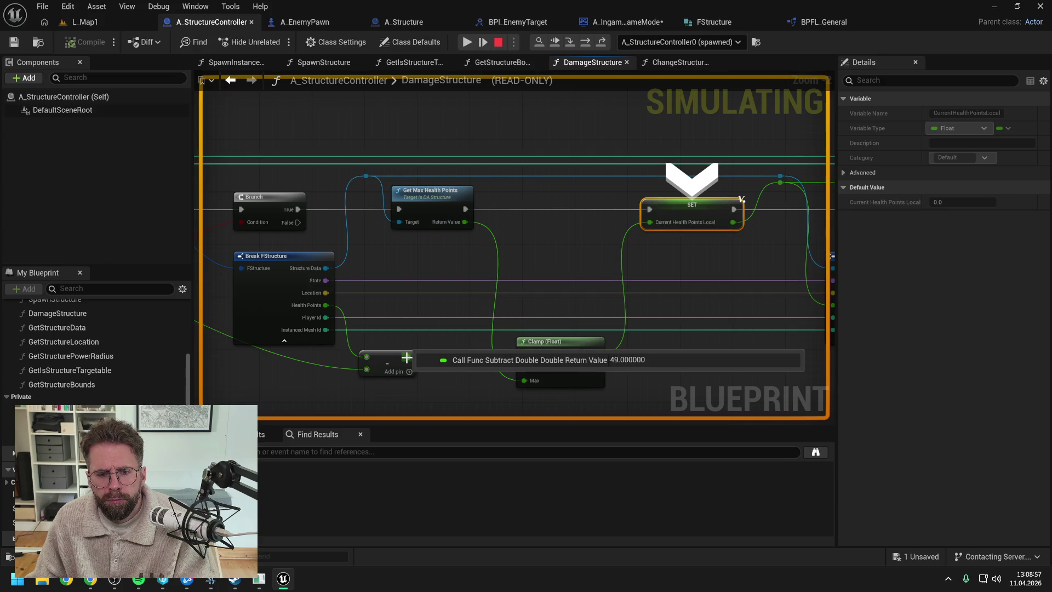
{"action": "left_click_drag", "start_coordinate": [527, 269], "coordinate": [420, 258]}
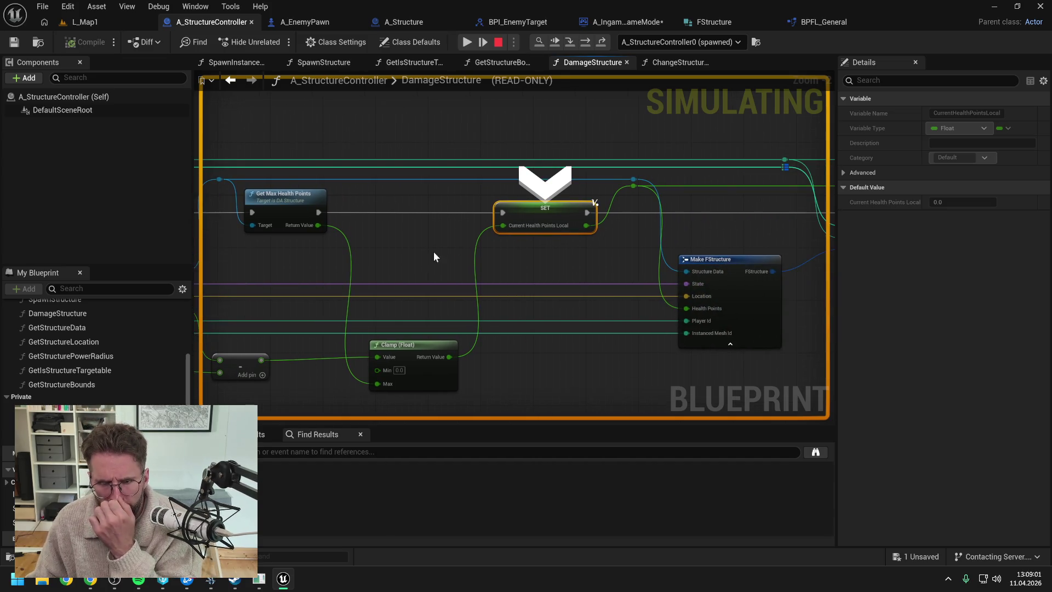
{"action": "left_click", "coordinate": [587, 43]}
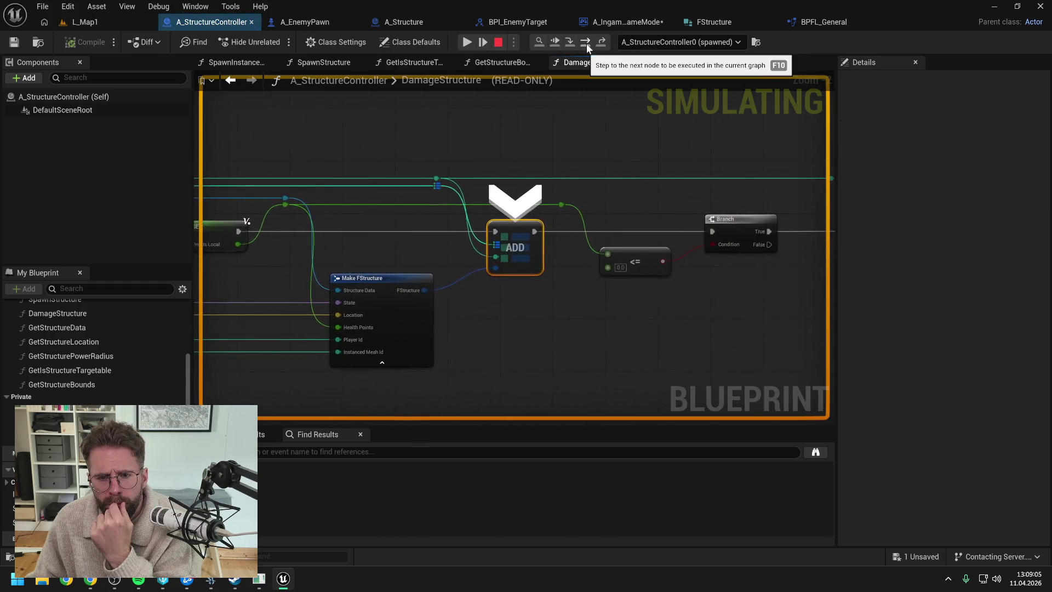
{"action": "left_click", "coordinate": [415, 318]}
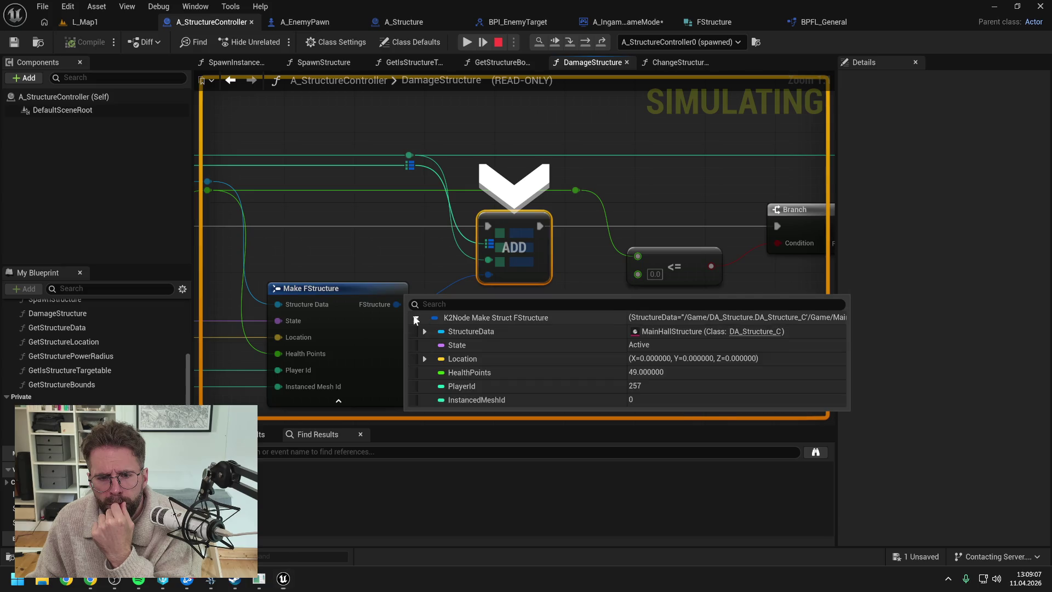
{"action": "scroll", "coordinate": [634, 192], "scroll_direction": "down", "scroll_amount": 3}
{"action": "left_click_drag", "start_coordinate": [659, 186], "coordinate": [504, 177]}
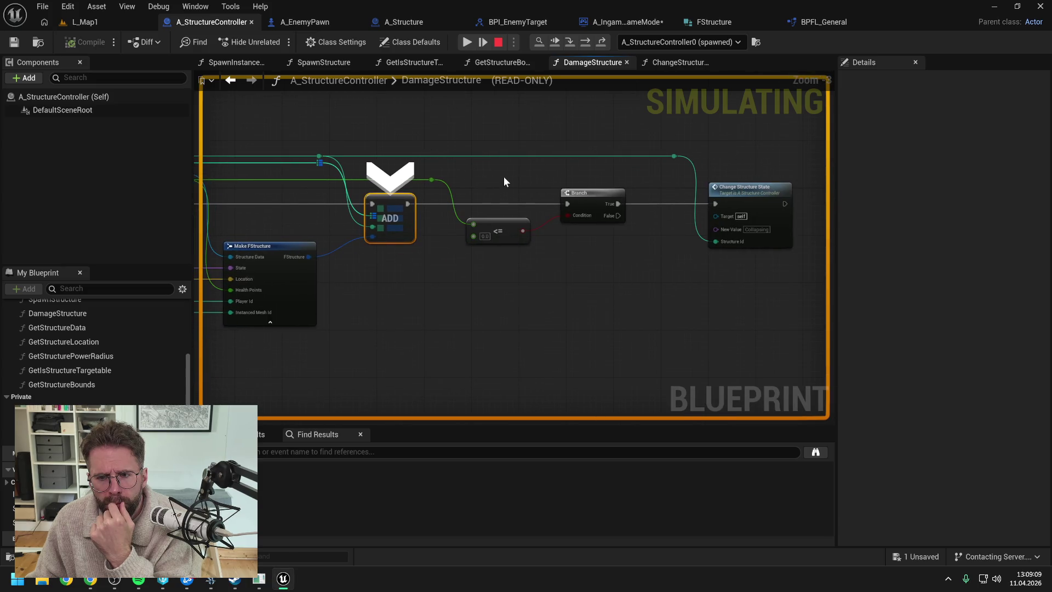
Break on Change Structure State, run to it, then clear the breakpoint and resume
{"action": "left_click", "coordinate": [728, 188]}
{"action": "key", "text": "F9"}
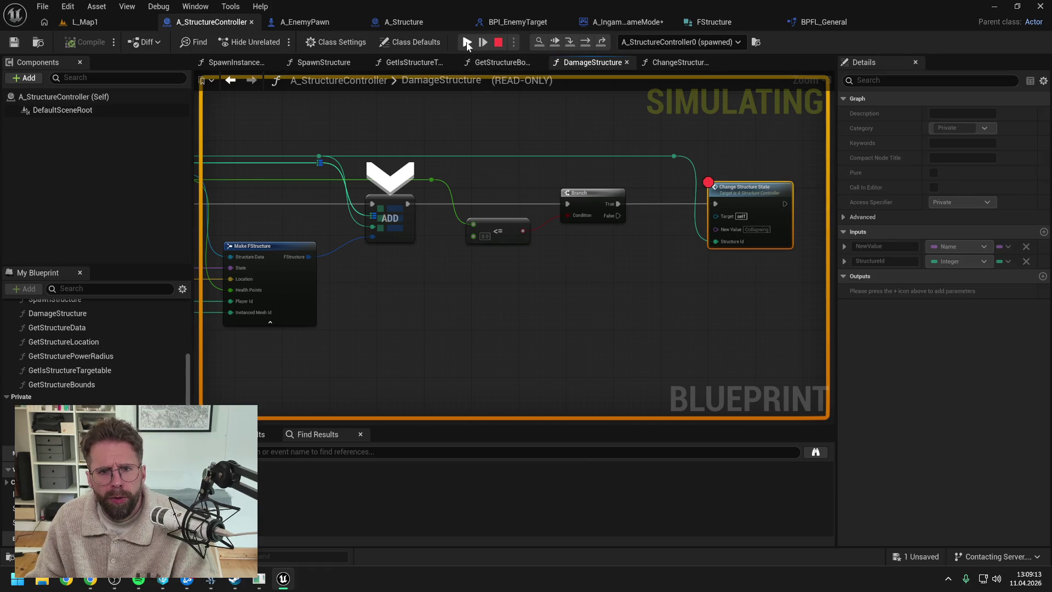
{"action": "left_click", "coordinate": [467, 43]}
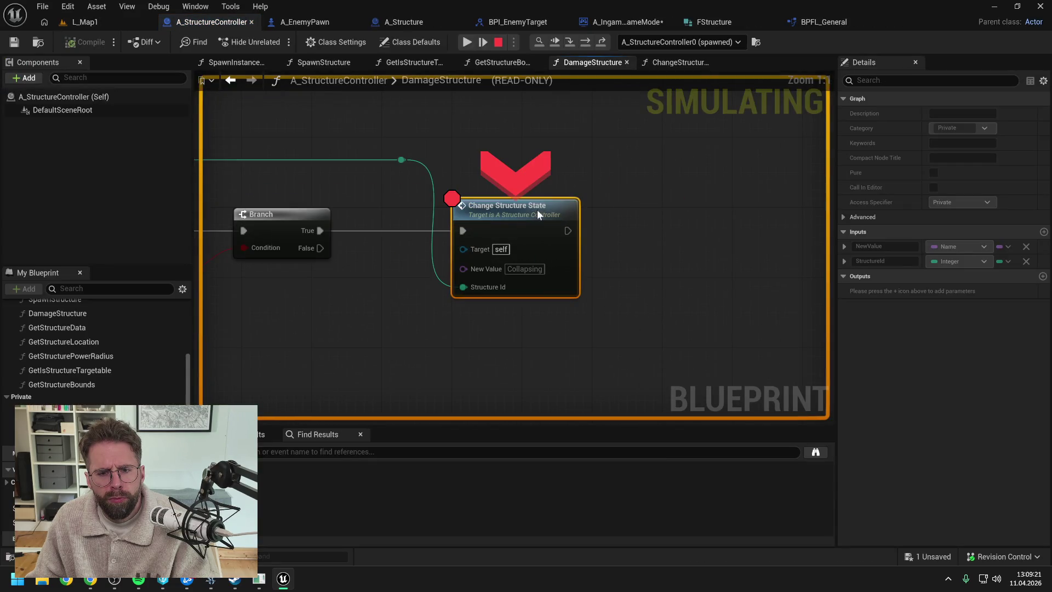
{"action": "key", "text": "F9"}
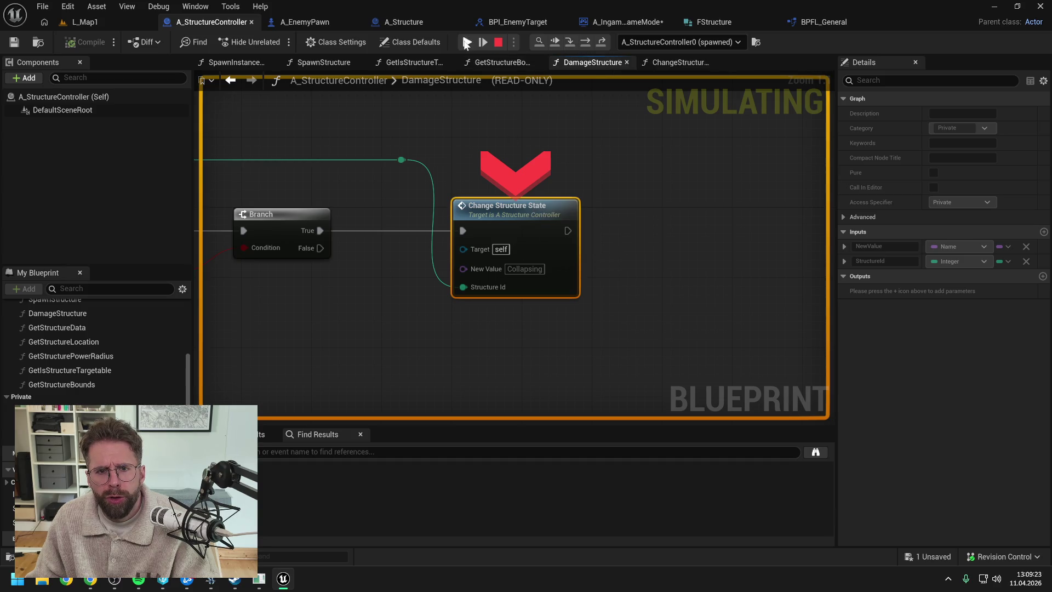
{"action": "left_click", "coordinate": [465, 44]}
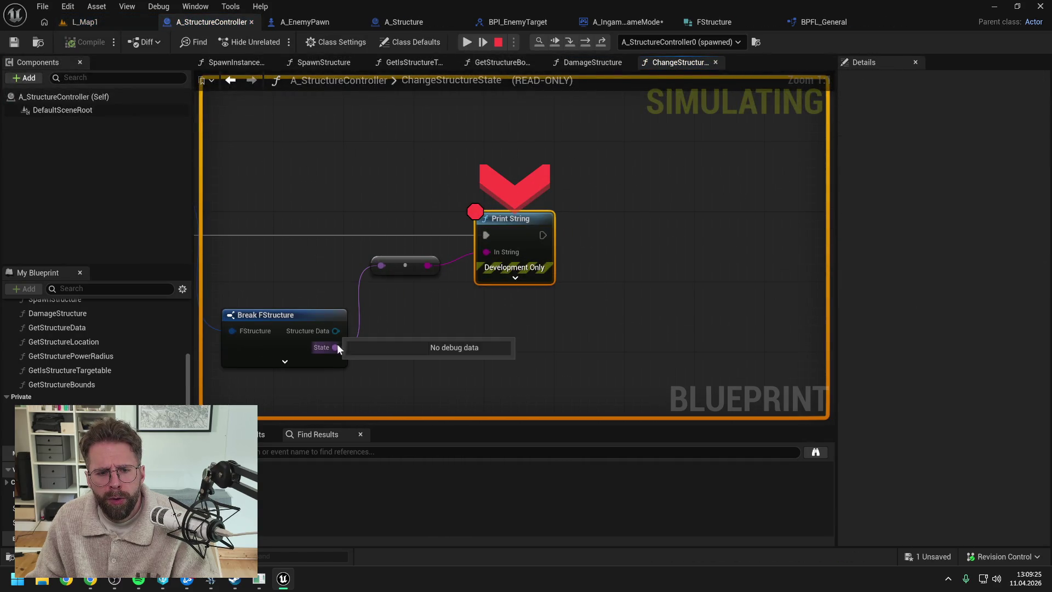
Confirm ChangeStructureState's State reads Active, then end the simulation
{"action": "mouse_move", "coordinate": [429, 266]}
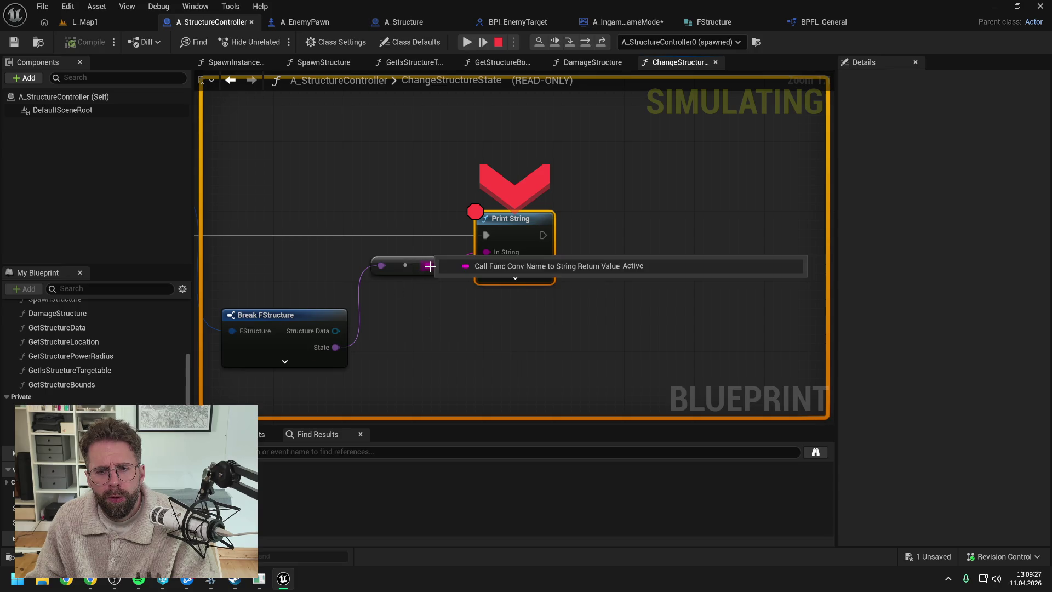
{"action": "scroll", "coordinate": [402, 166], "scroll_direction": "down", "scroll_amount": 2}
{"action": "left_click_drag", "start_coordinate": [402, 167], "coordinate": [610, 169]}
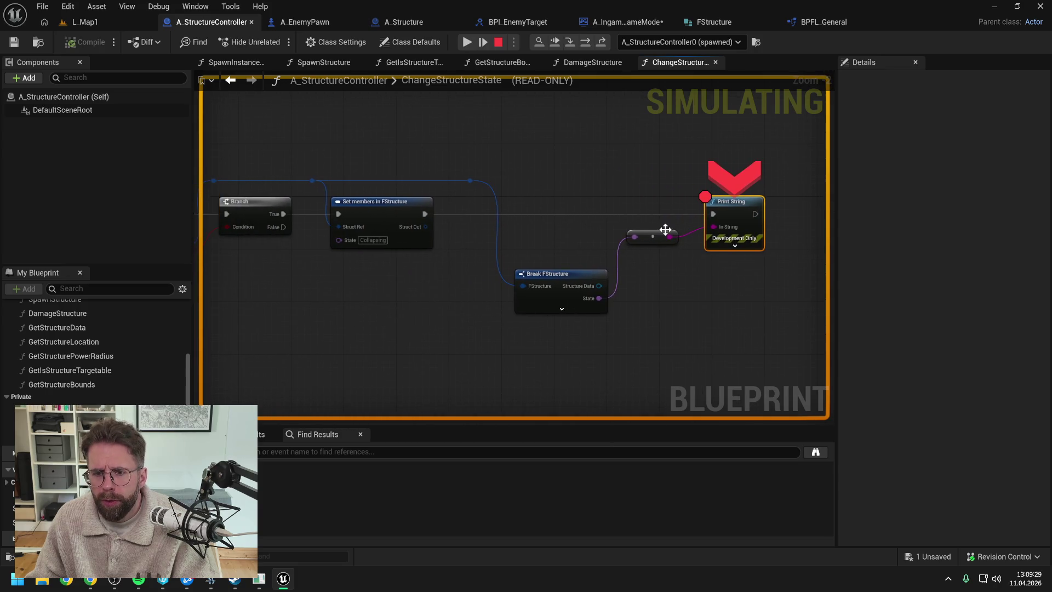
{"action": "left_click_drag", "start_coordinate": [530, 149], "coordinate": [673, 147]}
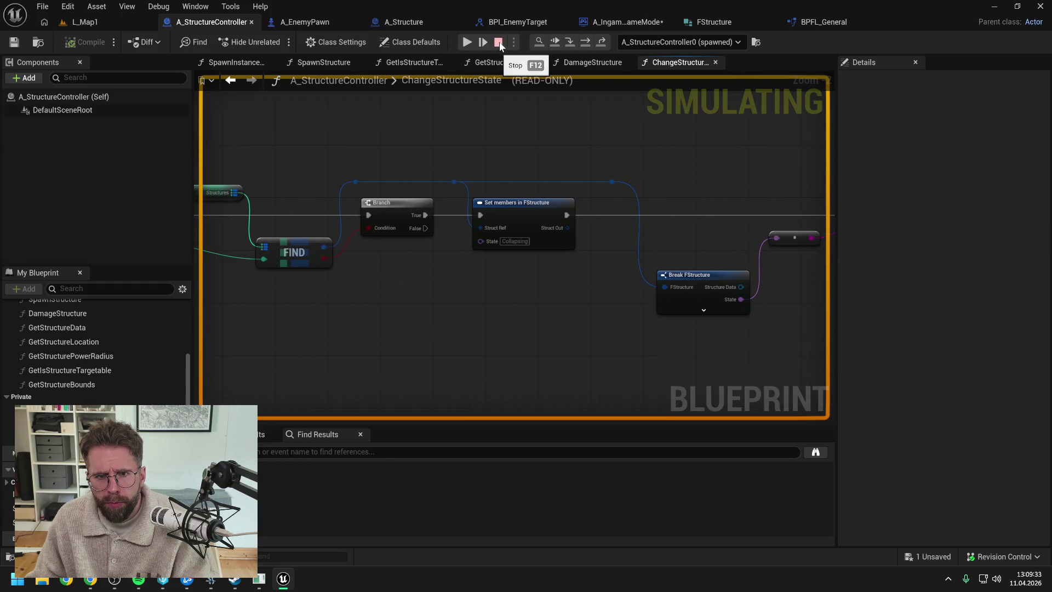
{"action": "mouse_move", "coordinate": [697, 166]}
{"action": "left_mouse_down"}
{"action": "mouse_move", "coordinate": [573, 166]}
{"action": "mouse_move", "coordinate": [656, 169]}
{"action": "mouse_move", "coordinate": [616, 169]}
{"action": "left_mouse_up"}
{"action": "scroll", "coordinate": [656, 168], "scroll_direction": "down", "scroll_amount": 1}
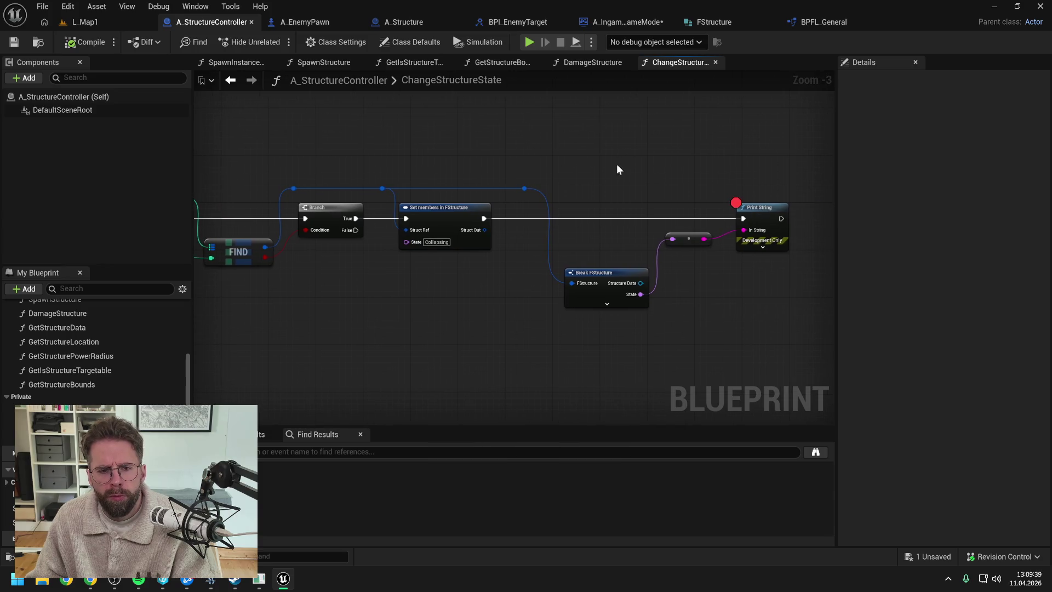
Delete the old Break FStructure and reroutes, then add an array ADD node on Structures after Set members
{"action": "mouse_move", "coordinate": [525, 160]}
{"action": "left_mouse_down"}
{"action": "mouse_move", "coordinate": [603, 269]}
{"action": "mouse_move", "coordinate": [679, 303]}
{"action": "left_mouse_up"}
{"action": "key", "text": "Delete"}
{"action": "mouse_move", "coordinate": [537, 269]}
{"action": "left_mouse_down"}
{"action": "mouse_move", "coordinate": [611, 294]}
{"action": "mouse_move", "coordinate": [681, 292]}
{"action": "mouse_move", "coordinate": [622, 294]}
{"action": "left_mouse_up"}
{"action": "mouse_move", "coordinate": [277, 225]}
{"action": "left_mouse_down"}
{"action": "mouse_move", "coordinate": [355, 224]}
{"action": "mouse_move", "coordinate": [639, 267]}
{"action": "mouse_move", "coordinate": [663, 246]}
{"action": "left_mouse_up"}
{"action": "type", "text": "add"}
{"action": "left_click", "coordinate": [685, 326]}
{"action": "mouse_move", "coordinate": [574, 239]}
{"action": "left_mouse_down"}
{"action": "mouse_move", "coordinate": [643, 240]}
{"action": "mouse_move", "coordinate": [622, 197]}
{"action": "left_mouse_up"}
Reroute the Structures wire into FIND and connect Set members' Struct Out to ADD's item
{"action": "double_click", "coordinate": [618, 248]}
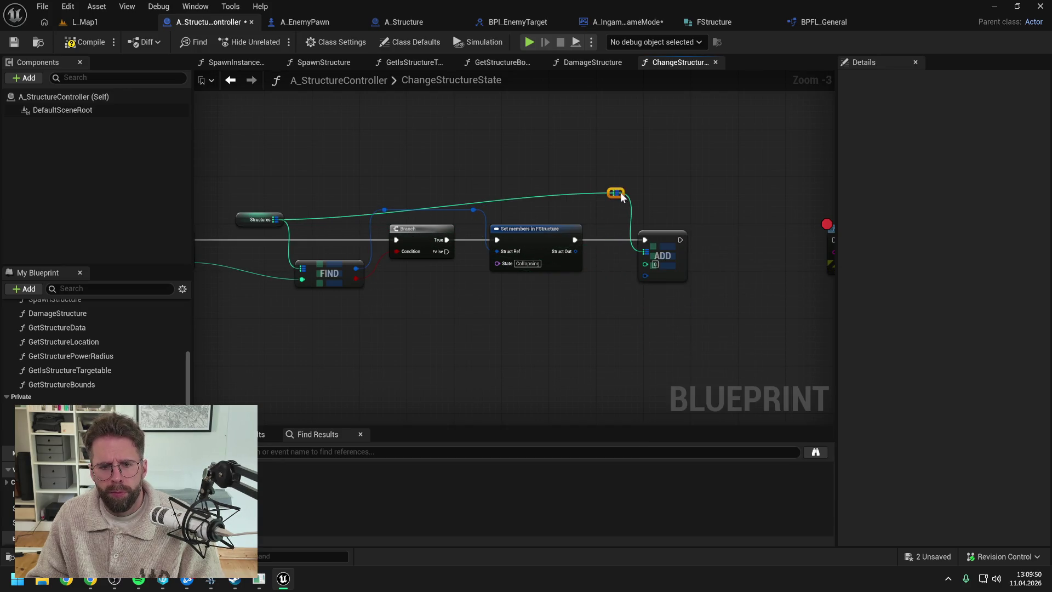
{"action": "double_click", "coordinate": [559, 193]}
{"action": "left_click_drag", "start_coordinate": [559, 193], "coordinate": [368, 188]}
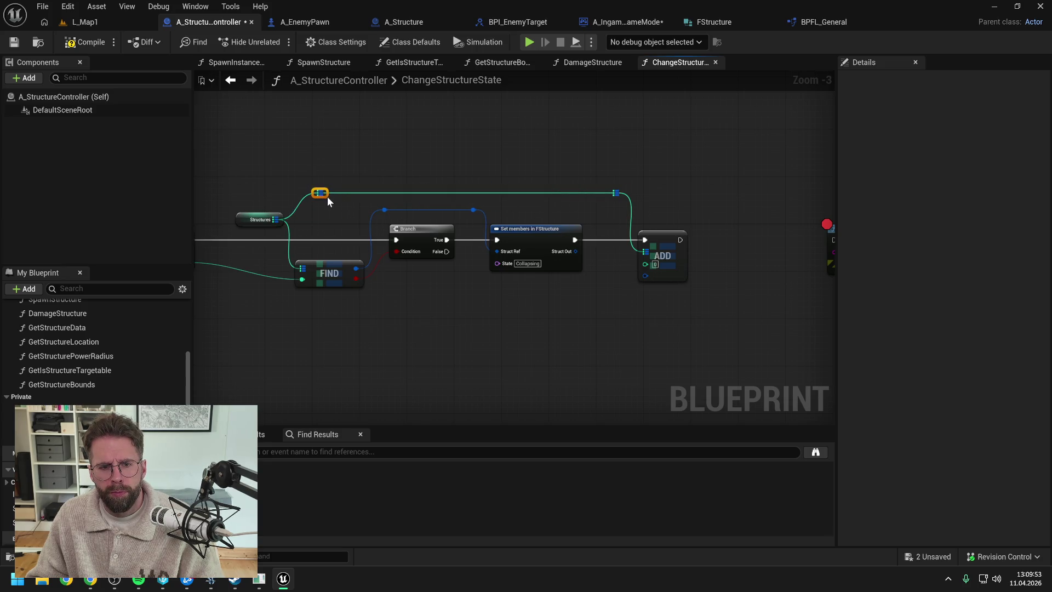
{"action": "mouse_move", "coordinate": [298, 193]}
{"action": "left_mouse_down"}
{"action": "mouse_move", "coordinate": [293, 245]}
{"action": "mouse_move", "coordinate": [303, 269]}
{"action": "left_mouse_up"}
{"action": "left_click_drag", "start_coordinate": [575, 251], "coordinate": [646, 275]}
Add a reroute on the Structure Id wire and tidy the Structures getter layout
{"action": "left_click_drag", "start_coordinate": [526, 312], "coordinate": [636, 308]}
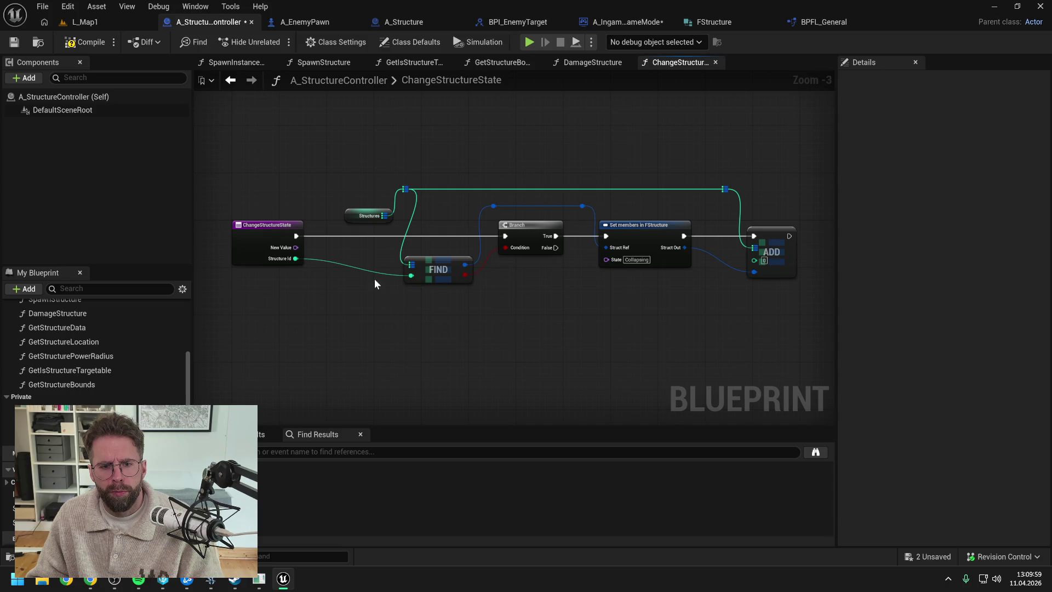
{"action": "double_click", "coordinate": [365, 267]}
{"action": "left_click_drag", "start_coordinate": [353, 181], "coordinate": [425, 229]}
{"action": "key", "text": "Left"}
{"action": "key", "text": "Left"}
{"action": "left_click", "coordinate": [425, 220]}
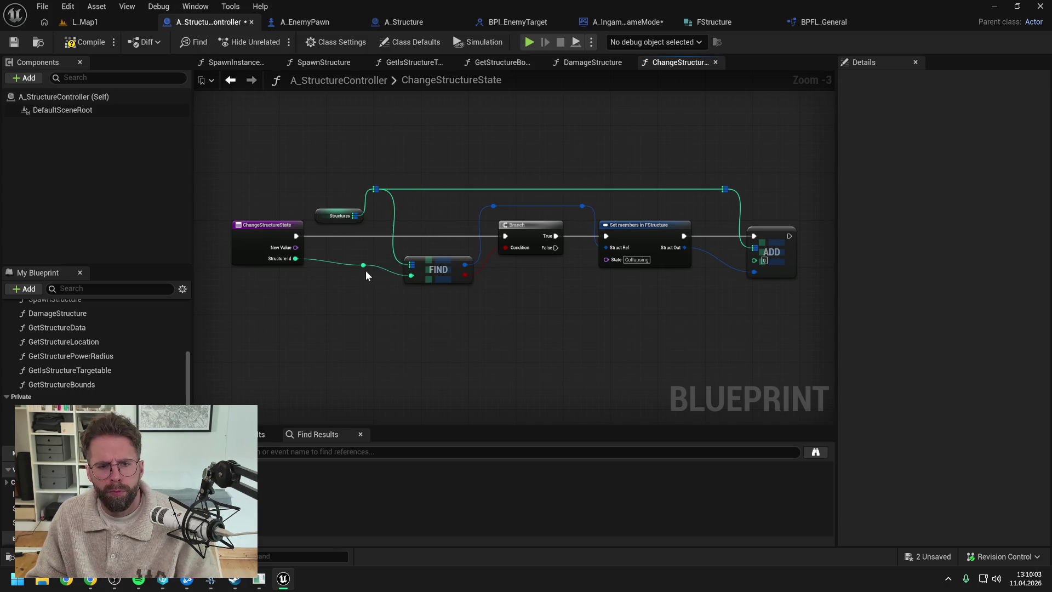
{"action": "right_click", "coordinate": [365, 268]}
{"action": "key", "text": "Escape"}
{"action": "mouse_move", "coordinate": [367, 267]}
{"action": "left_mouse_down"}
{"action": "mouse_move", "coordinate": [380, 203]}
{"action": "mouse_move", "coordinate": [367, 196]}
{"action": "mouse_move", "coordinate": [751, 260]}
{"action": "mouse_move", "coordinate": [729, 200]}
{"action": "left_mouse_up"}
Wire the upper Structures reroute into ADD through a reroute point and save
{"action": "left_click", "coordinate": [426, 204]}
{"action": "double_click", "coordinate": [724, 254]}
{"action": "left_click", "coordinate": [652, 152]}
{"action": "left_click_drag", "start_coordinate": [652, 153], "coordinate": [581, 156]}
{"action": "key", "text": "ctrl+shift+s"}
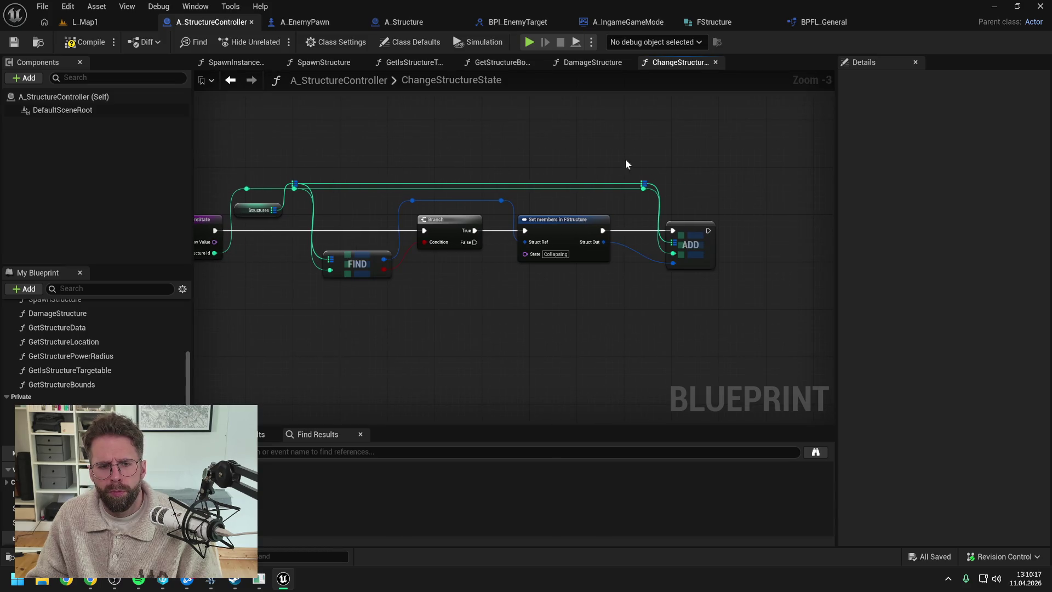
Wire New Value into Set members' State pin using reroute points
{"action": "scroll", "coordinate": [635, 159], "scroll_direction": "down", "scroll_amount": 1}
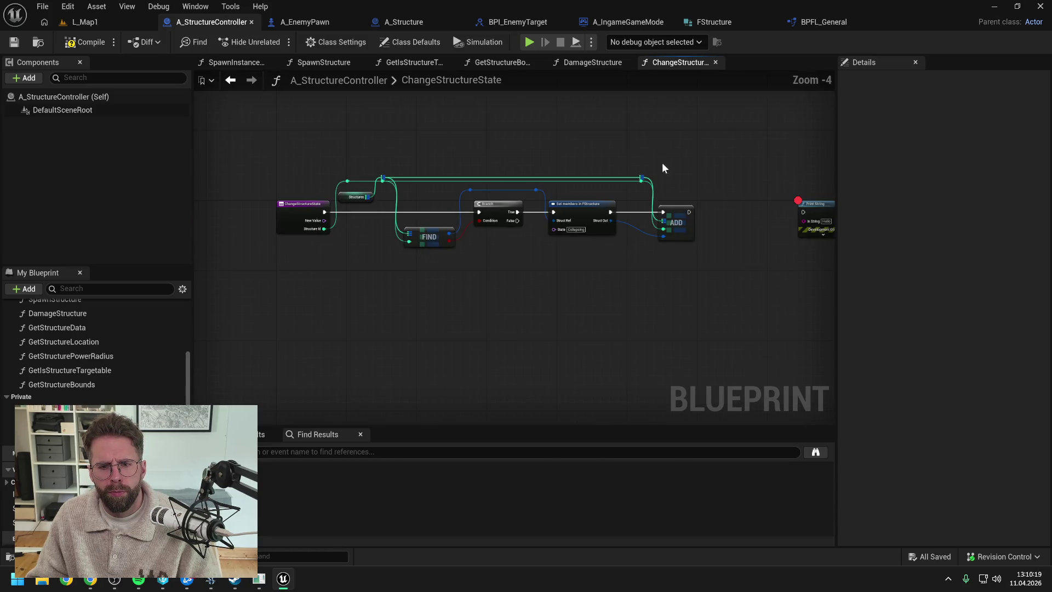
{"action": "left_click_drag", "start_coordinate": [653, 162], "coordinate": [625, 172]}
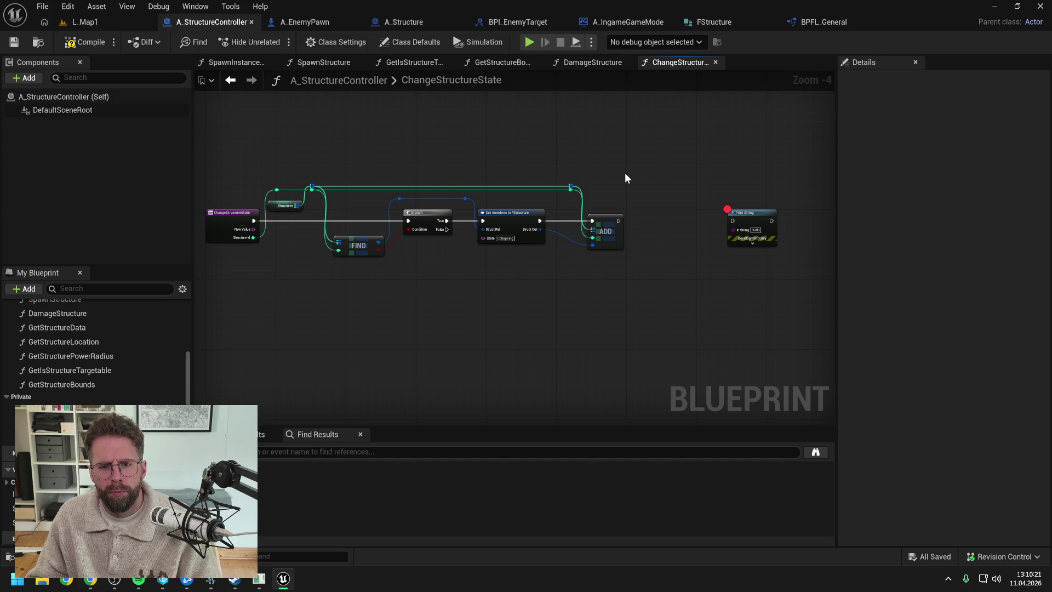
{"action": "left_click_drag", "start_coordinate": [449, 254], "coordinate": [510, 259]}
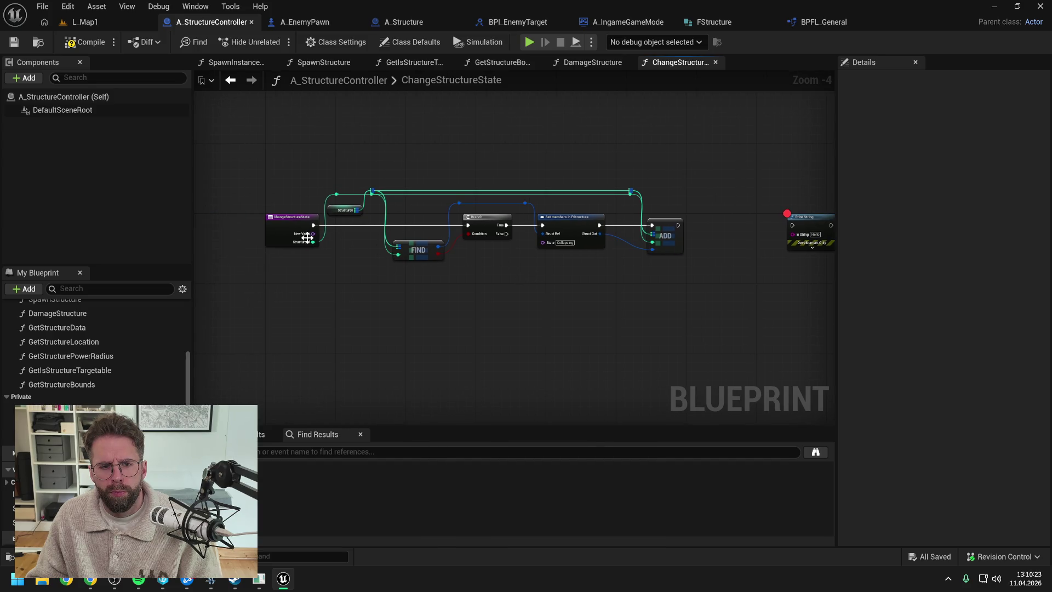
{"action": "left_click_drag", "start_coordinate": [313, 233], "coordinate": [542, 242]}
{"action": "double_click", "coordinate": [524, 241]}
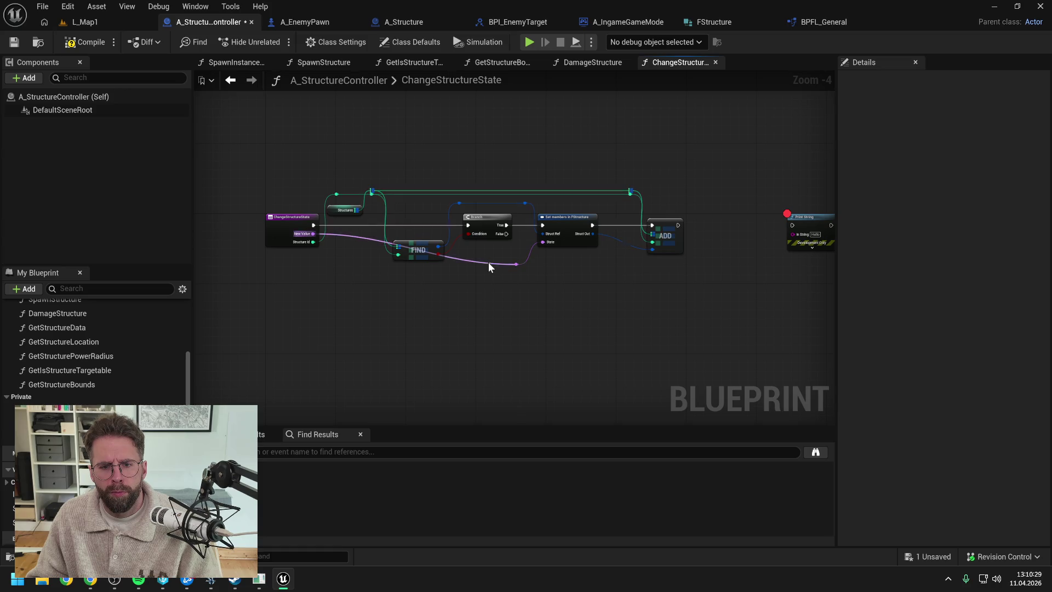
{"action": "double_click", "coordinate": [411, 261]}
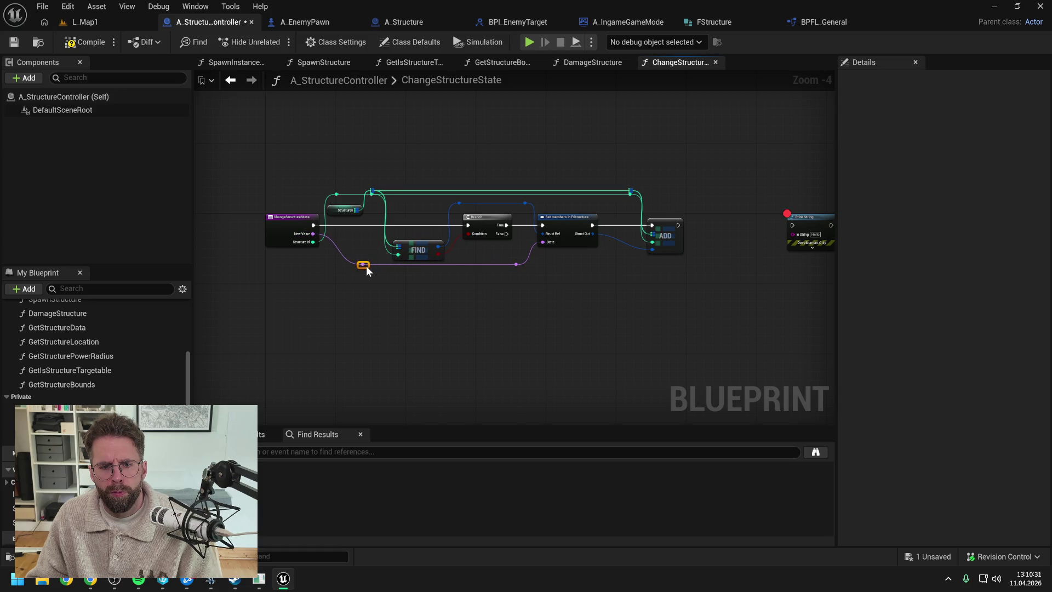
{"action": "left_click_drag", "start_coordinate": [579, 274], "coordinate": [462, 279]}
Add a Break FStructure after ADD, print its State with Print String, and save
{"action": "left_click_drag", "start_coordinate": [408, 210], "coordinate": [604, 250]}
{"action": "type", "text": "break"}
{"action": "key", "text": "Return"}
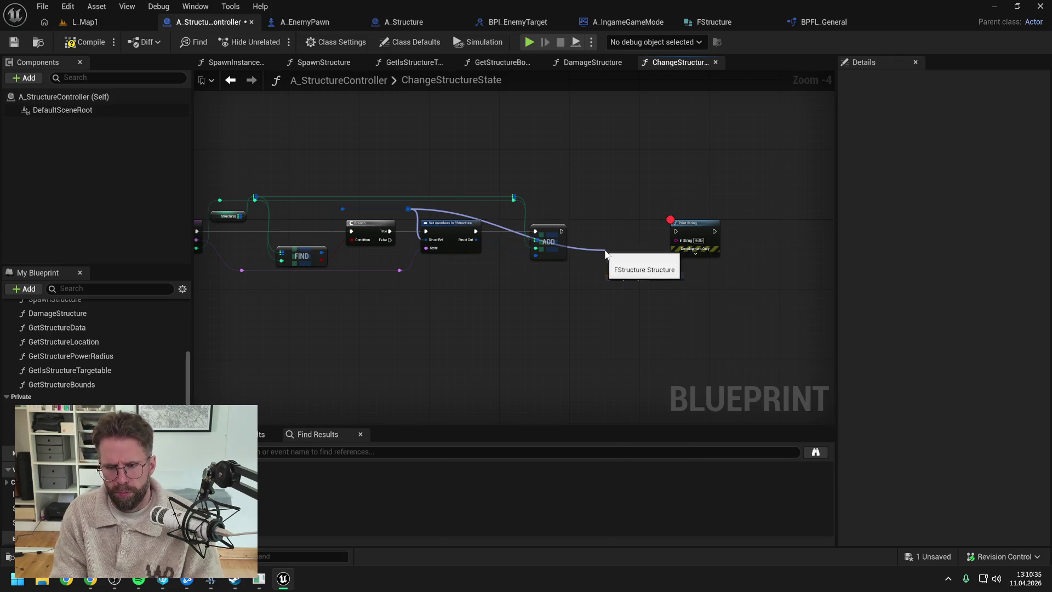
{"action": "double_click", "coordinate": [579, 255]}
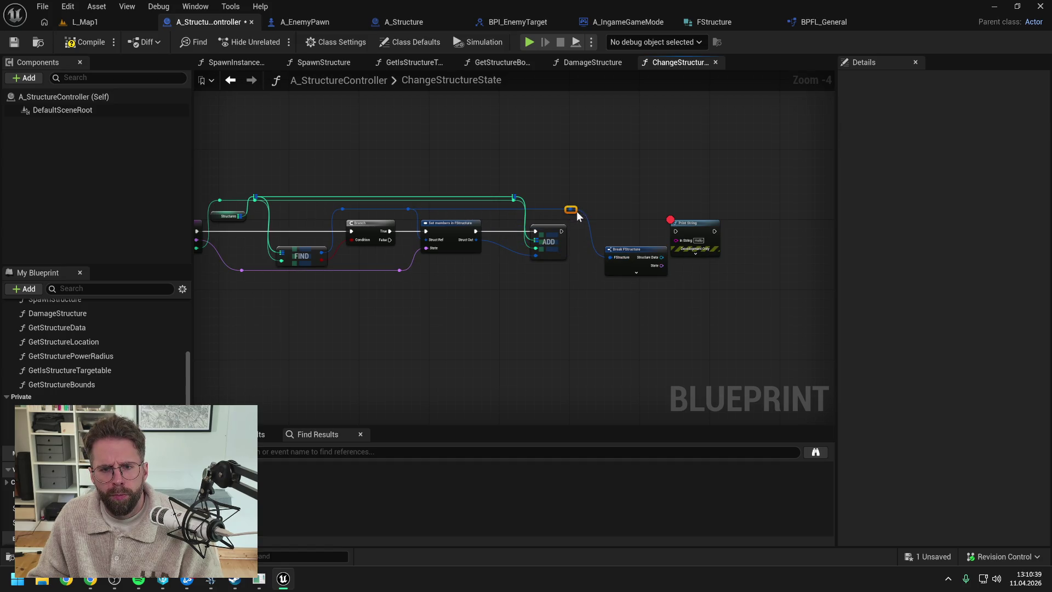
{"action": "left_click_drag", "start_coordinate": [654, 235], "coordinate": [743, 232]}
{"action": "left_click_drag", "start_coordinate": [516, 237], "coordinate": [707, 238]}
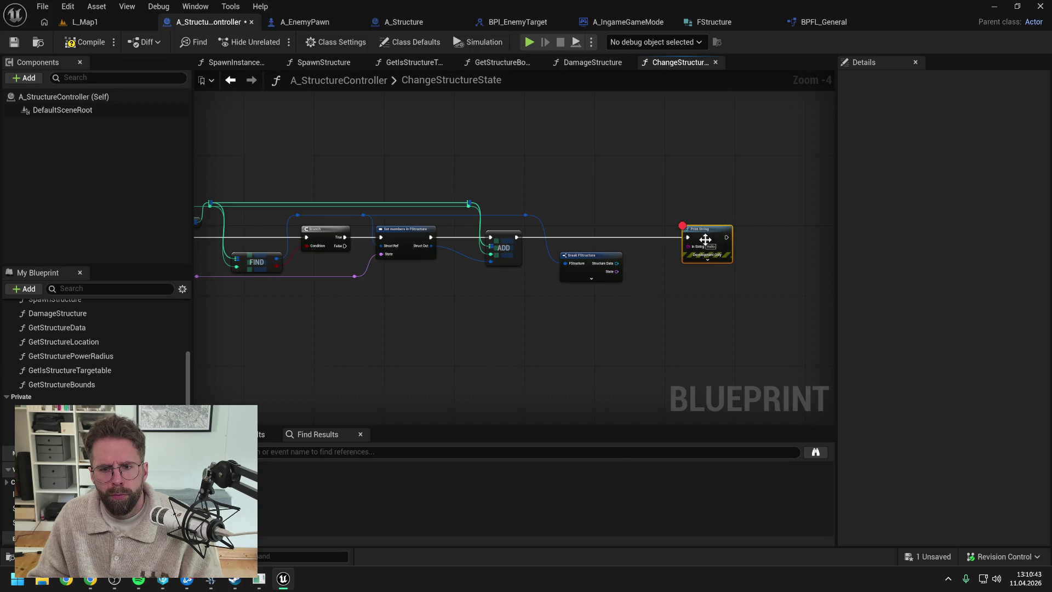
{"action": "left_click_drag", "start_coordinate": [614, 272], "coordinate": [688, 246]}
{"action": "left_click_drag", "start_coordinate": [705, 235], "coordinate": [727, 235]}
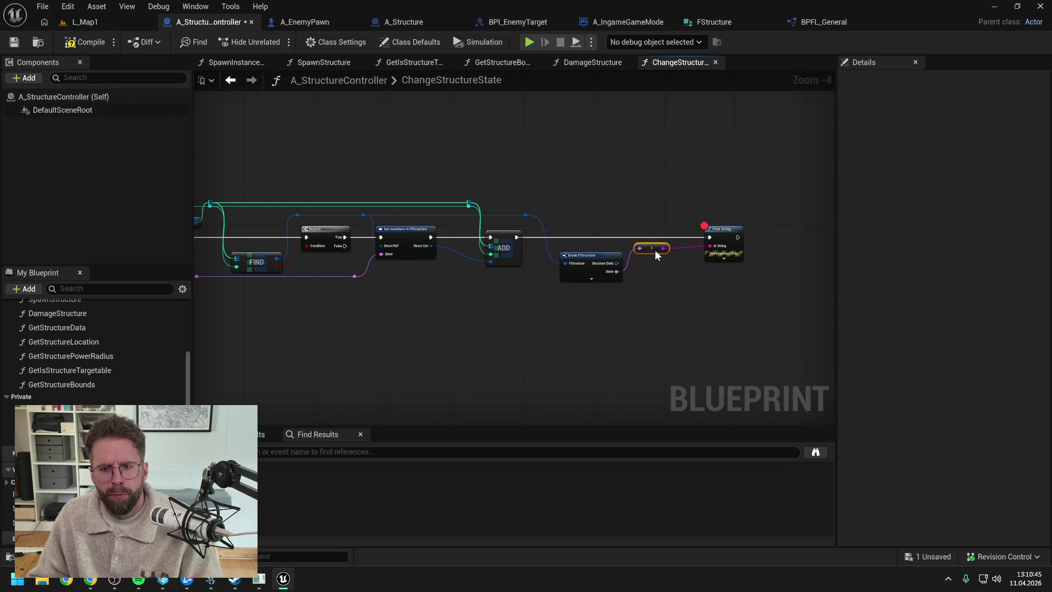
{"action": "left_click", "coordinate": [85, 44]}
{"action": "left_click", "coordinate": [96, 22]}
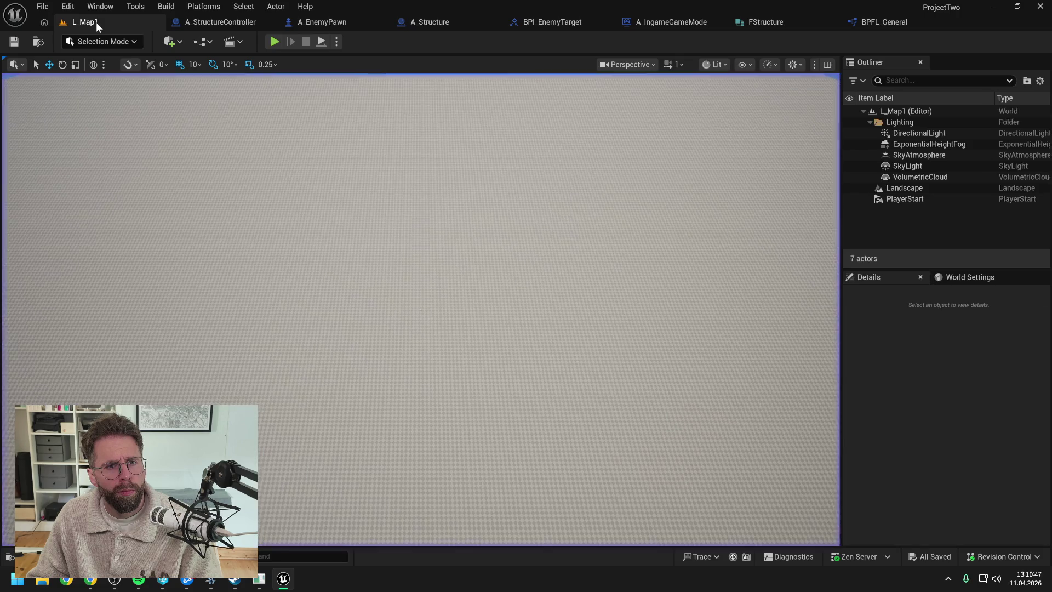
Play-test L_Map1 until the Print String breakpoint hits, then stop the session
{"action": "key", "text": "alt+p"}
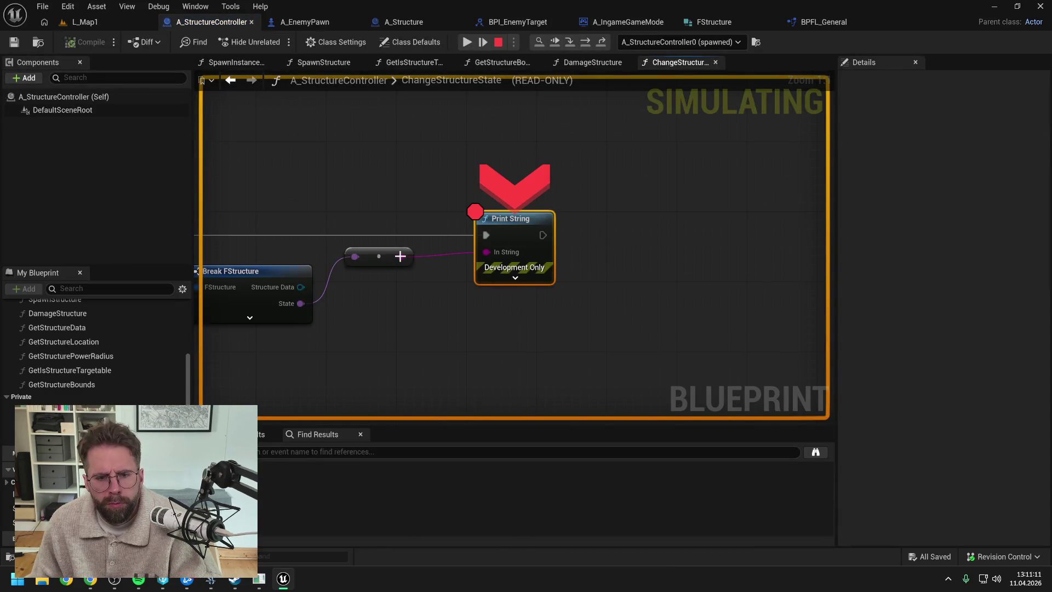
{"action": "scroll", "coordinate": [424, 209], "scroll_direction": "down", "scroll_amount": 3}
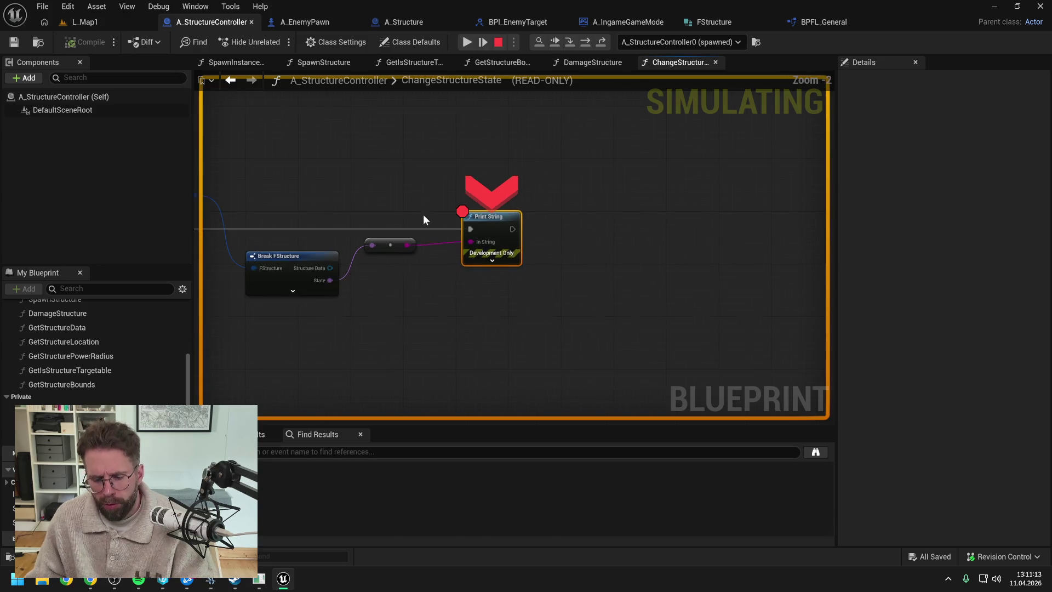
{"action": "left_click", "coordinate": [497, 42]}
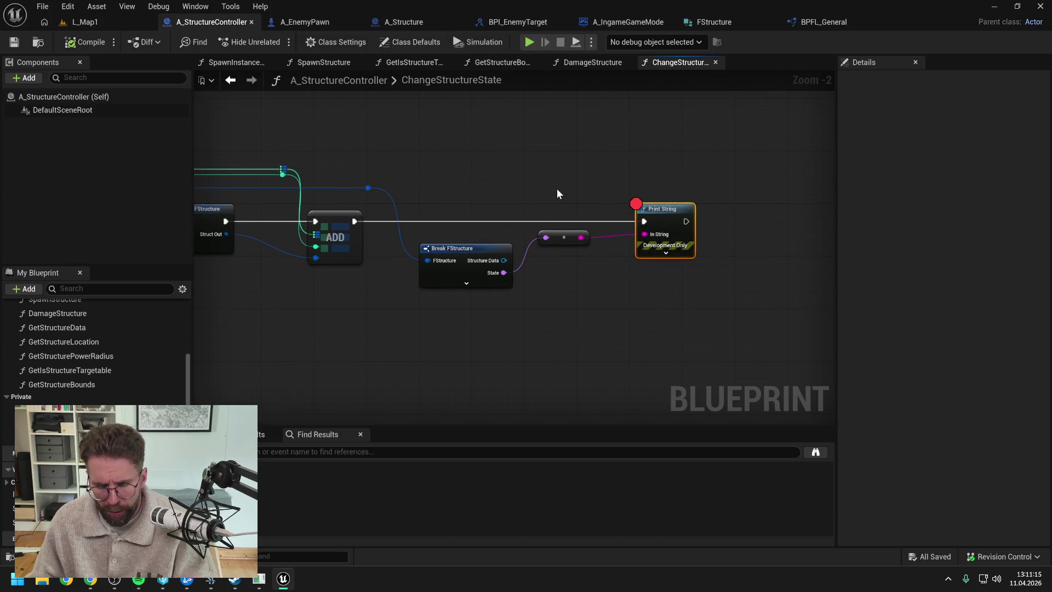
Delete the Break FStructure and Print String debug nodes and save
{"action": "mouse_move", "coordinate": [556, 189]}
{"action": "left_mouse_down"}
{"action": "mouse_move", "coordinate": [678, 182]}
{"action": "mouse_move", "coordinate": [596, 191]}
{"action": "mouse_move", "coordinate": [739, 308]}
{"action": "left_mouse_up"}
{"action": "scroll", "coordinate": [624, 182], "scroll_direction": "down", "scroll_amount": 1}
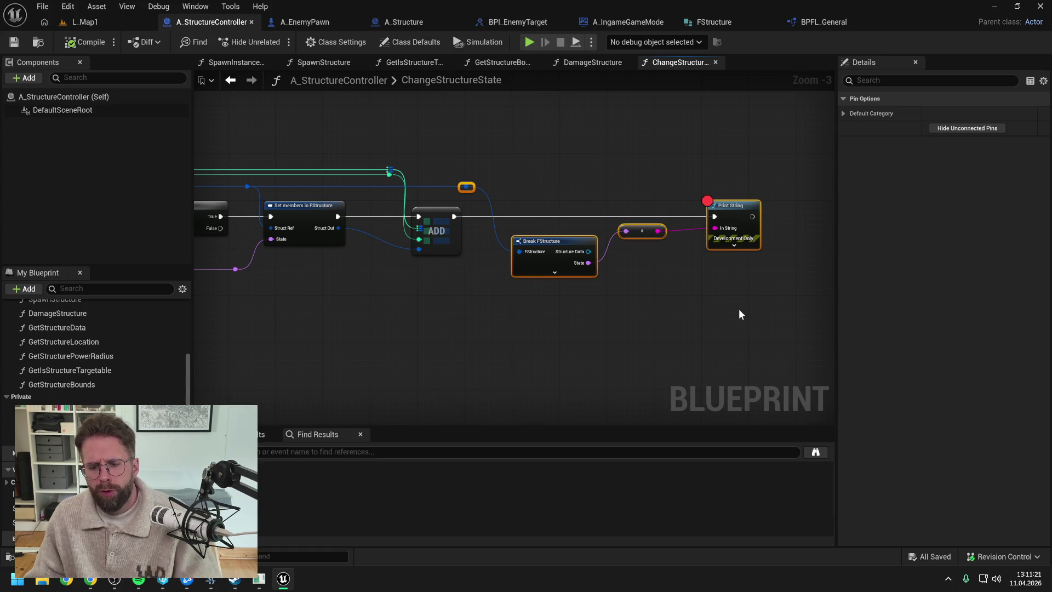
{"action": "key", "text": "Delete"}
{"action": "left_click_drag", "start_coordinate": [547, 232], "coordinate": [678, 204]}
{"action": "key", "text": "ctrl+s"}
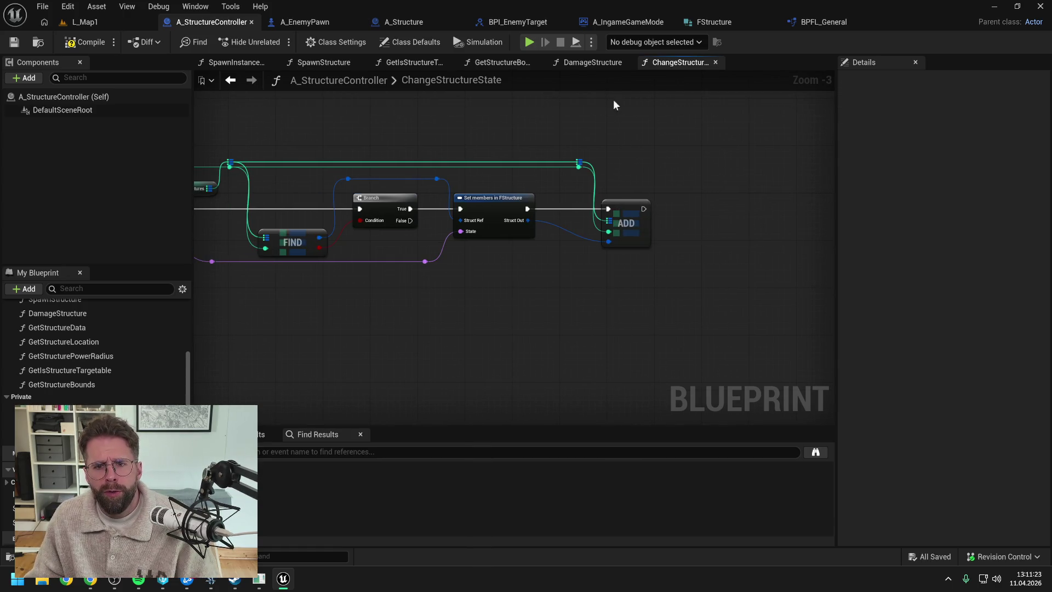
Browse the function graphs and settle on DamageStructure
{"action": "left_click", "coordinate": [600, 58]}
{"action": "left_click", "coordinate": [487, 64]}
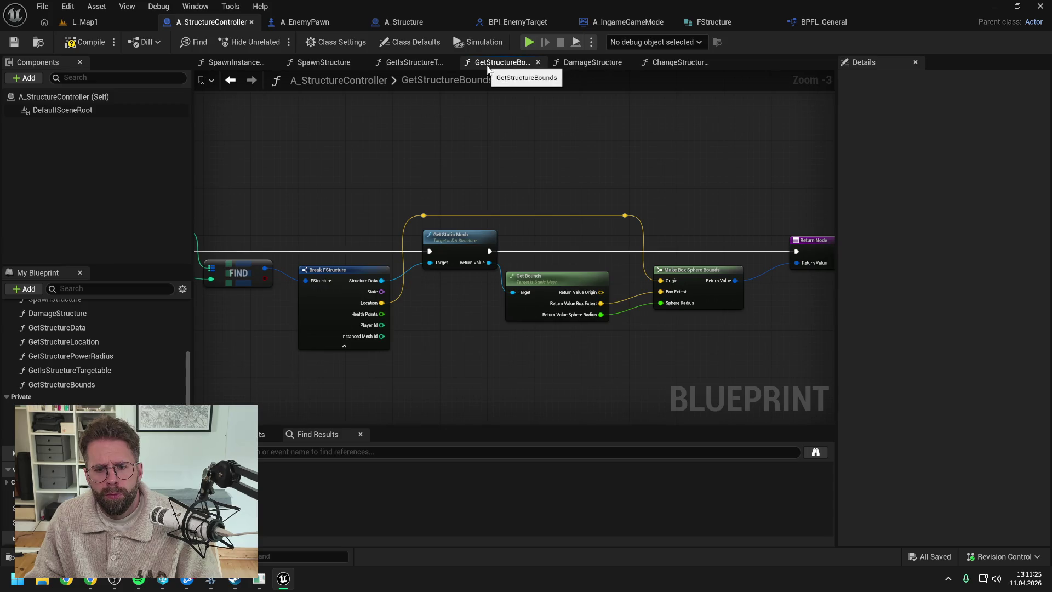
{"action": "left_click", "coordinate": [398, 62]}
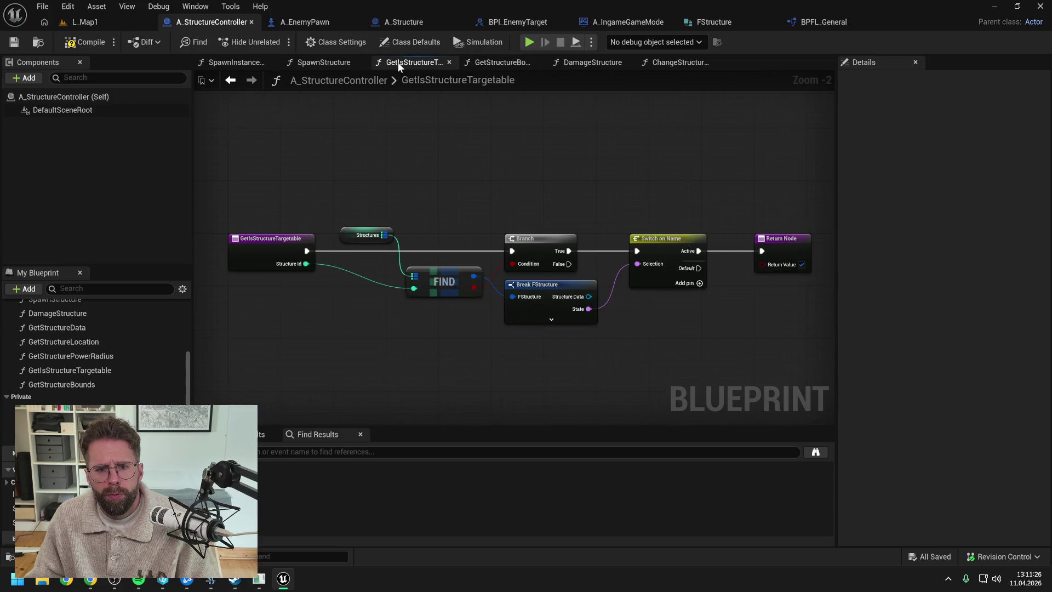
{"action": "left_click", "coordinate": [321, 63]}
{"action": "left_click_drag", "start_coordinate": [674, 149], "coordinate": [577, 148]}
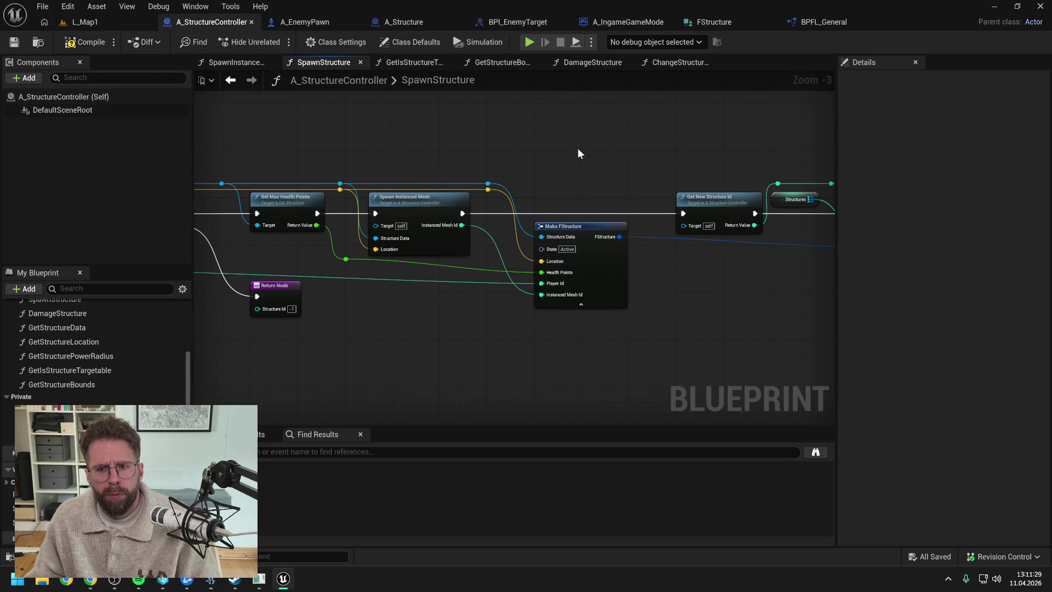
{"action": "left_click", "coordinate": [222, 64]}
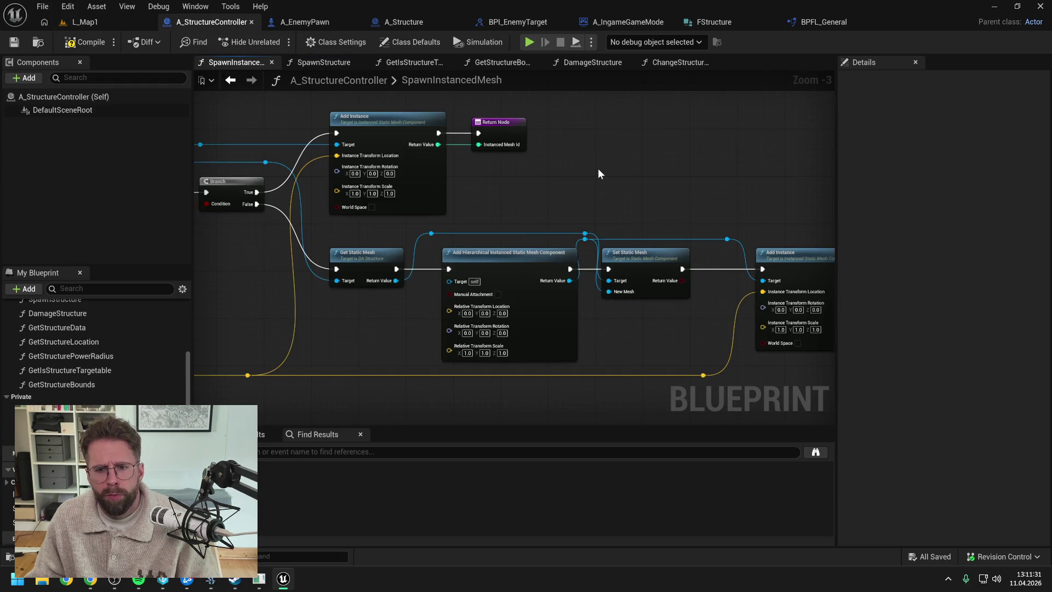
{"action": "scroll", "coordinate": [598, 169], "scroll_direction": "down", "scroll_amount": 1}
{"action": "left_click", "coordinate": [584, 63]}
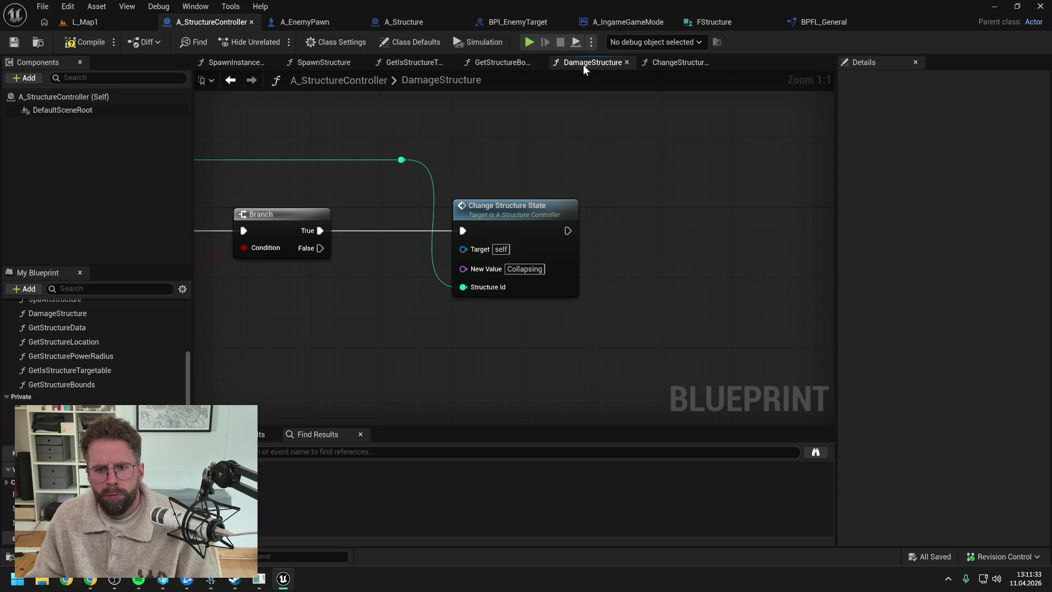
Add a Set members in FStructure node from FIND with Health Points exposed, fed by Branch True
{"action": "scroll", "coordinate": [496, 159], "scroll_direction": "down", "scroll_amount": 5}
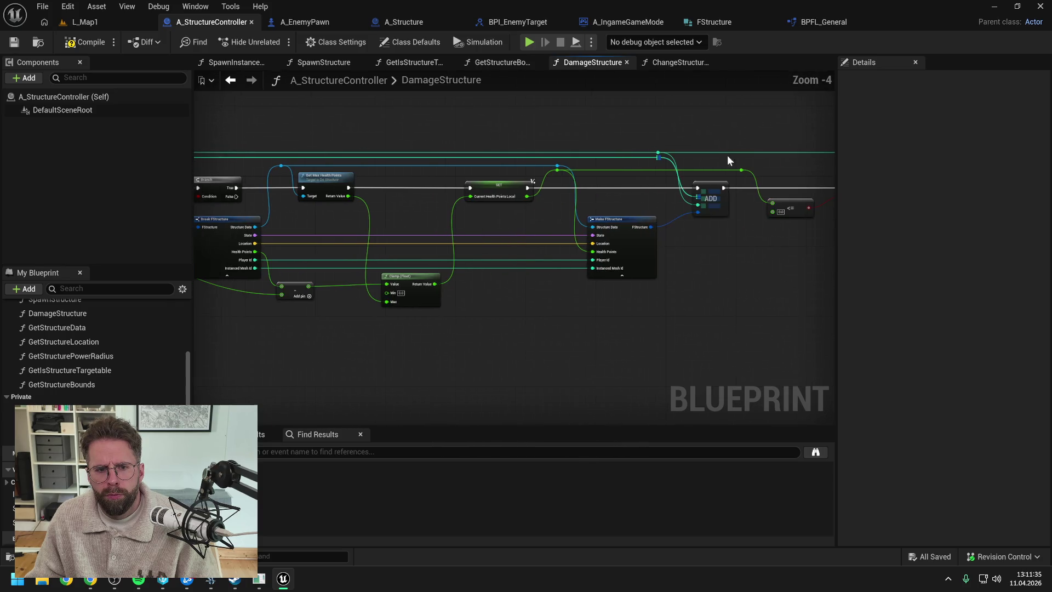
{"action": "mouse_move", "coordinate": [626, 218]}
{"action": "left_mouse_down"}
{"action": "mouse_move", "coordinate": [580, 287]}
{"action": "mouse_move", "coordinate": [449, 264]}
{"action": "left_mouse_up"}
{"action": "scroll", "coordinate": [450, 264], "scroll_direction": "up", "scroll_amount": 1}
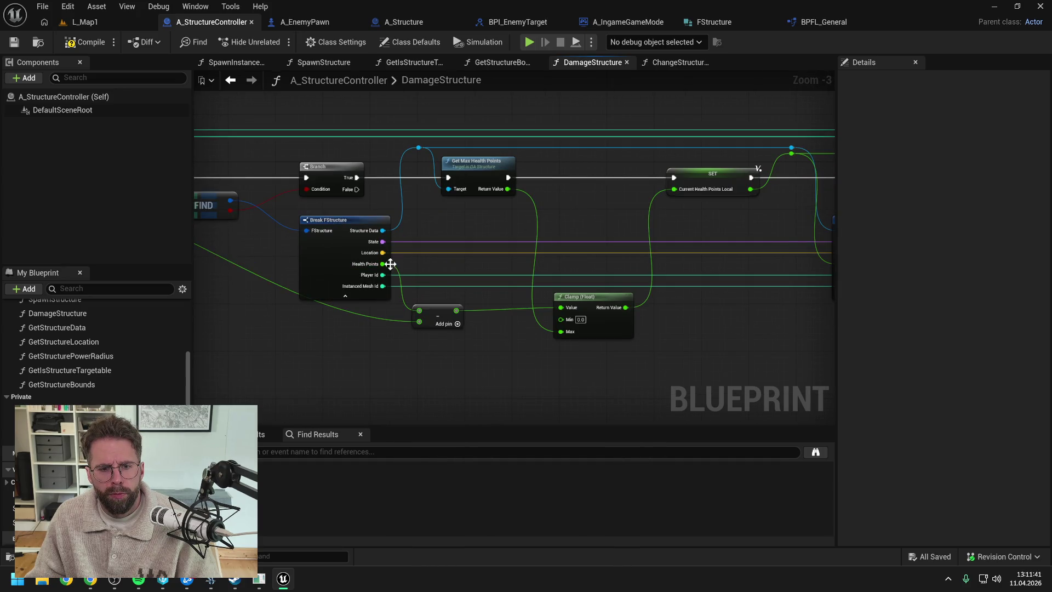
{"action": "left_click_drag", "start_coordinate": [426, 212], "coordinate": [537, 216]}
{"action": "left_click_drag", "start_coordinate": [341, 204], "coordinate": [581, 222]}
{"action": "type", "text": "set mem"}
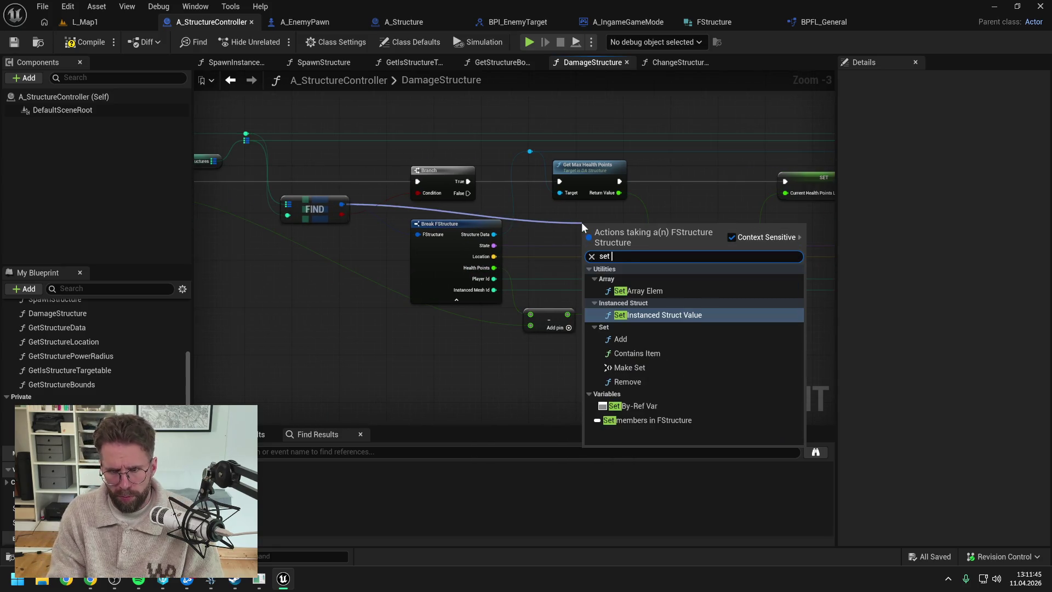
{"action": "left_click", "coordinate": [636, 273]}
{"action": "mouse_move", "coordinate": [620, 258]}
{"action": "left_mouse_down"}
{"action": "mouse_move", "coordinate": [596, 220]}
{"action": "mouse_move", "coordinate": [580, 216]}
{"action": "left_mouse_up"}
{"action": "left_click_drag", "start_coordinate": [468, 182], "coordinate": [560, 217]}
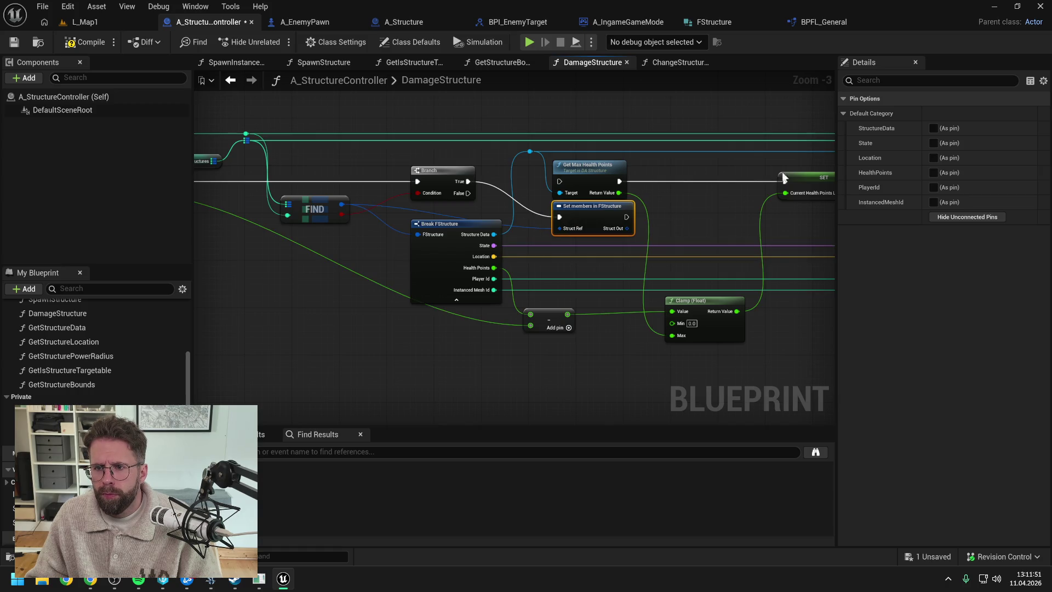
{"action": "left_click", "coordinate": [932, 173]}
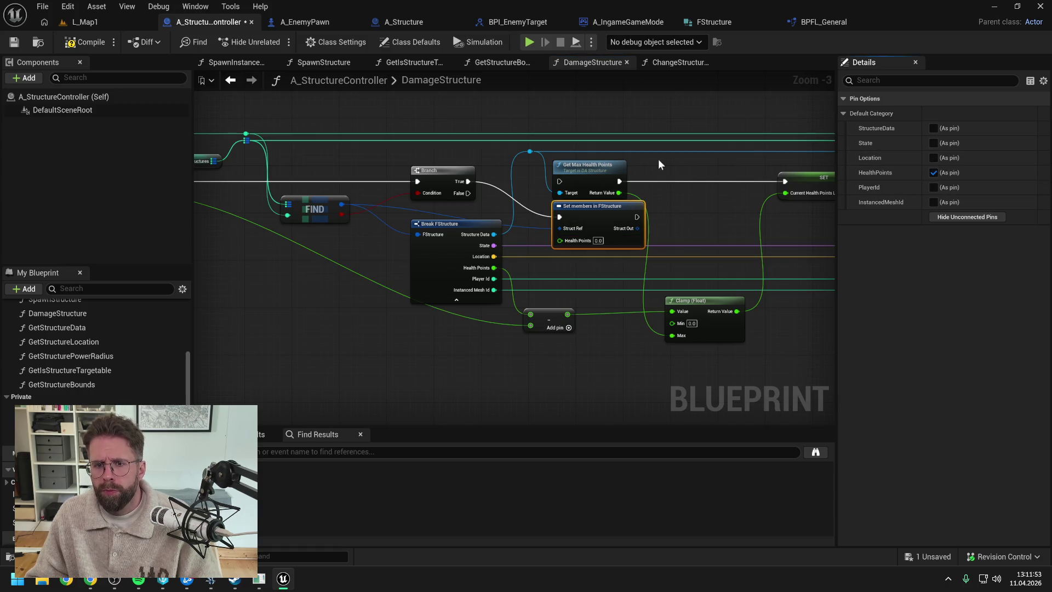
{"action": "mouse_move", "coordinate": [607, 213]}
{"action": "left_mouse_down"}
{"action": "mouse_move", "coordinate": [588, 214]}
{"action": "mouse_move", "coordinate": [539, 172]}
{"action": "left_mouse_up"}
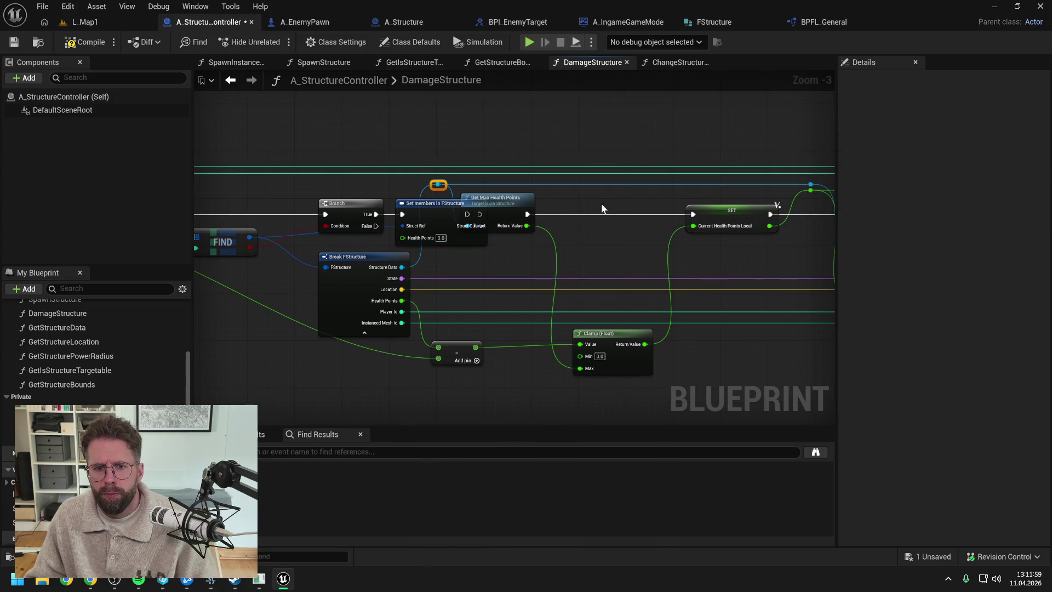
Rearrange the SET, Clamp, Get Max and Make nodes and reroute the struct wire
{"action": "scroll", "coordinate": [491, 182], "scroll_direction": "down", "scroll_amount": 3}
{"action": "left_click_drag", "start_coordinate": [464, 152], "coordinate": [629, 239]}
{"action": "scroll", "coordinate": [469, 204], "scroll_direction": "up", "scroll_amount": 2}
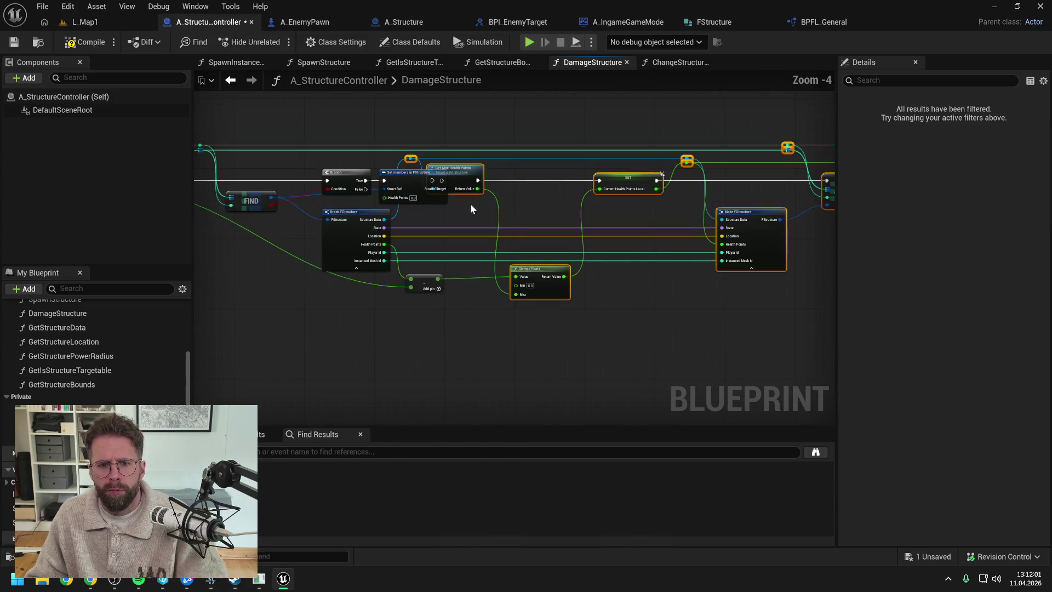
{"action": "key", "text": "ctrl+z"}
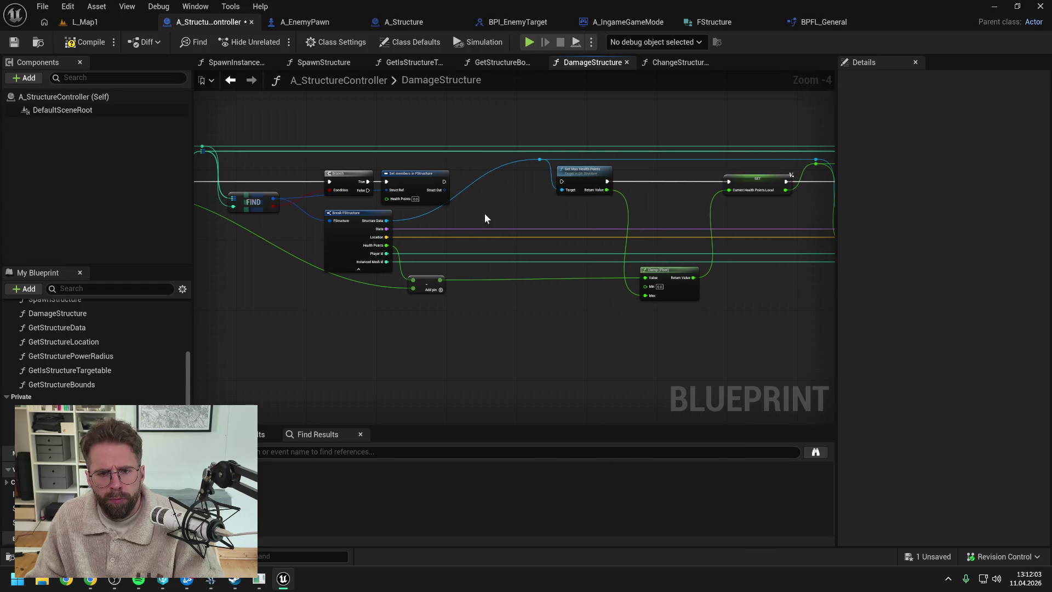
{"action": "double_click", "coordinate": [492, 170]}
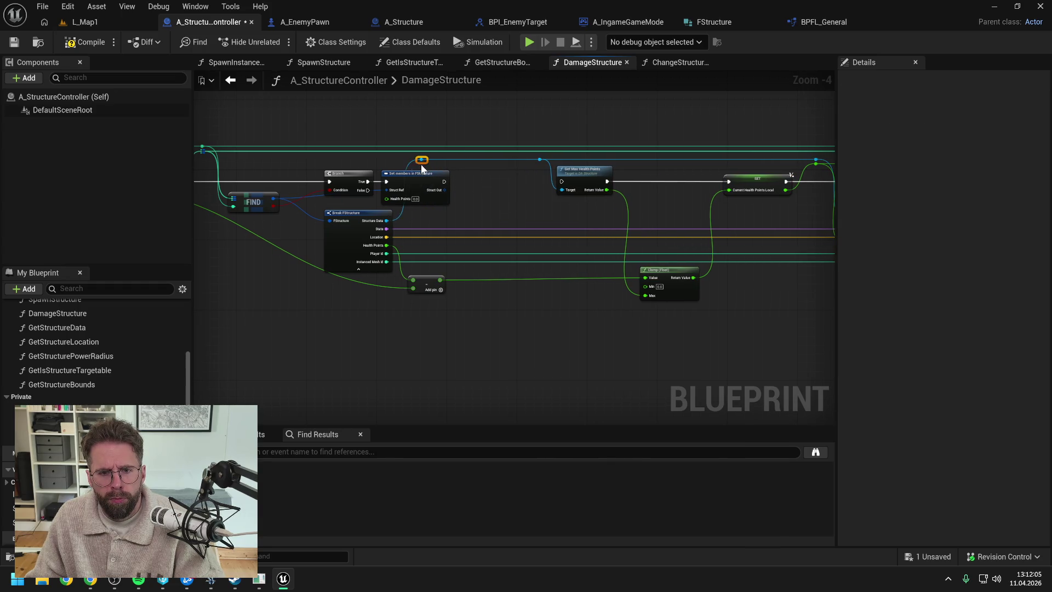
{"action": "left_click_drag", "start_coordinate": [418, 176], "coordinate": [505, 177]}
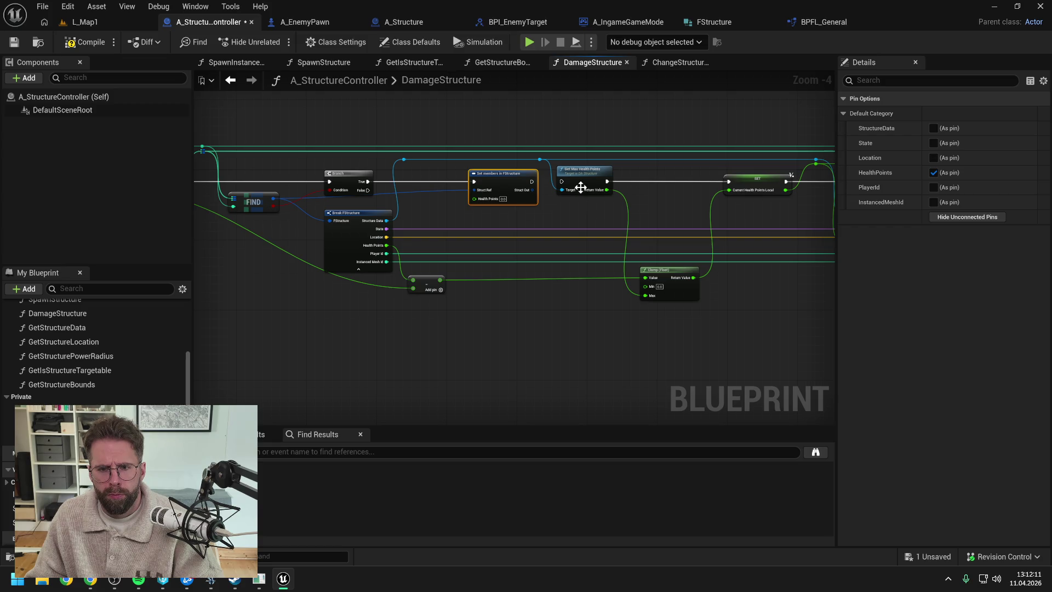
{"action": "mouse_move", "coordinate": [653, 183]}
{"action": "left_mouse_down"}
{"action": "mouse_move", "coordinate": [570, 182]}
{"action": "mouse_move", "coordinate": [591, 209]}
{"action": "left_mouse_up"}
{"action": "left_click", "coordinate": [558, 203]}
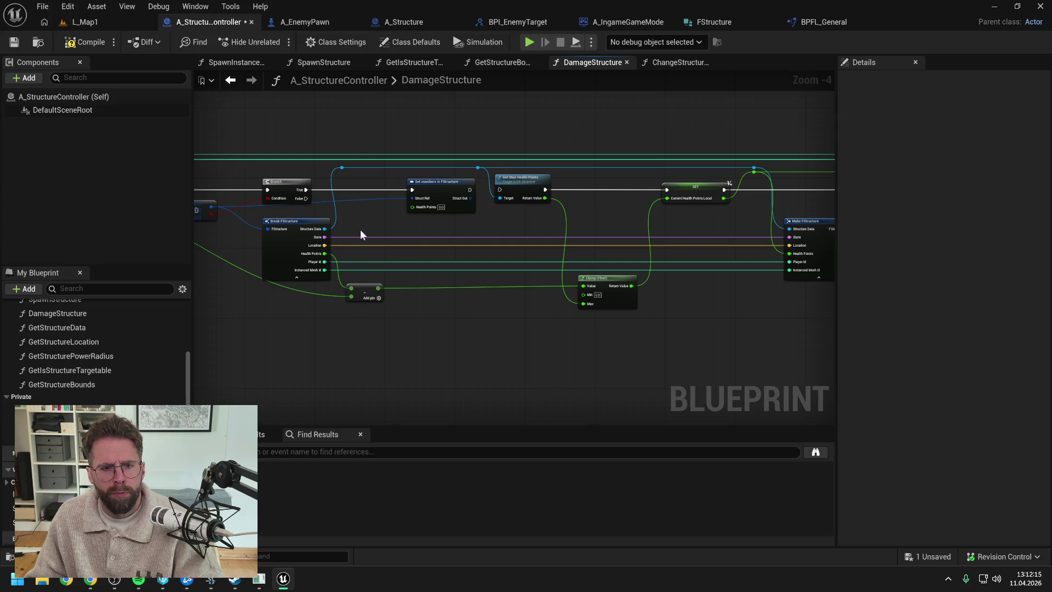
Connect Structure Data to Struct Ref and chain Branch True through Get Max Health Points
{"action": "mouse_move", "coordinate": [325, 229]}
{"action": "left_mouse_down"}
{"action": "mouse_move", "coordinate": [499, 198]}
{"action": "mouse_move", "coordinate": [412, 198]}
{"action": "left_mouse_up"}
{"action": "left_click", "coordinate": [412, 190], "text": "alt"}
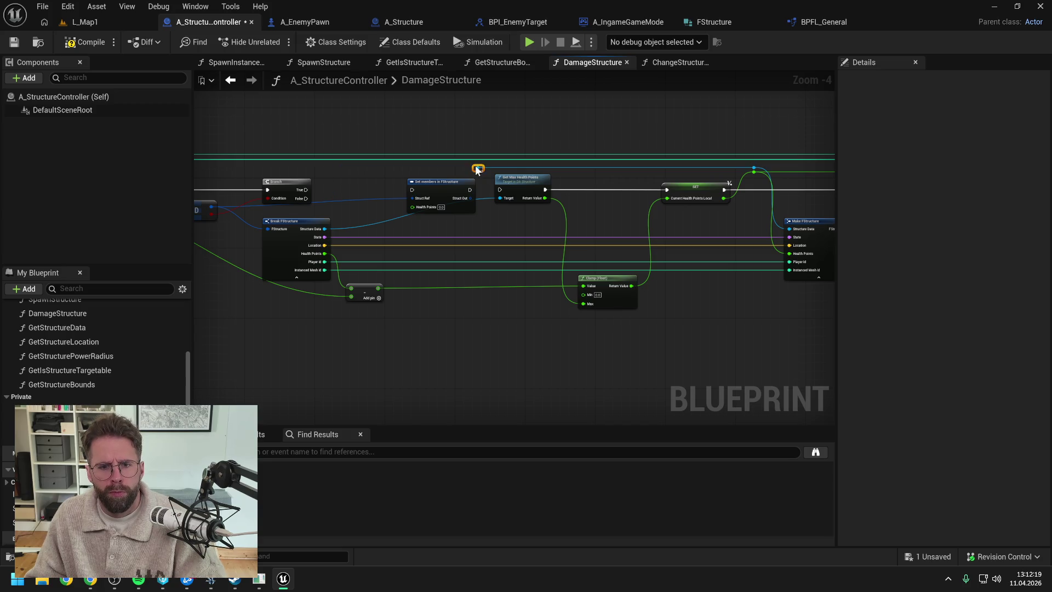
{"action": "left_click_drag", "start_coordinate": [533, 181], "coordinate": [380, 181]}
{"action": "left_click_drag", "start_coordinate": [306, 190], "coordinate": [346, 190]}
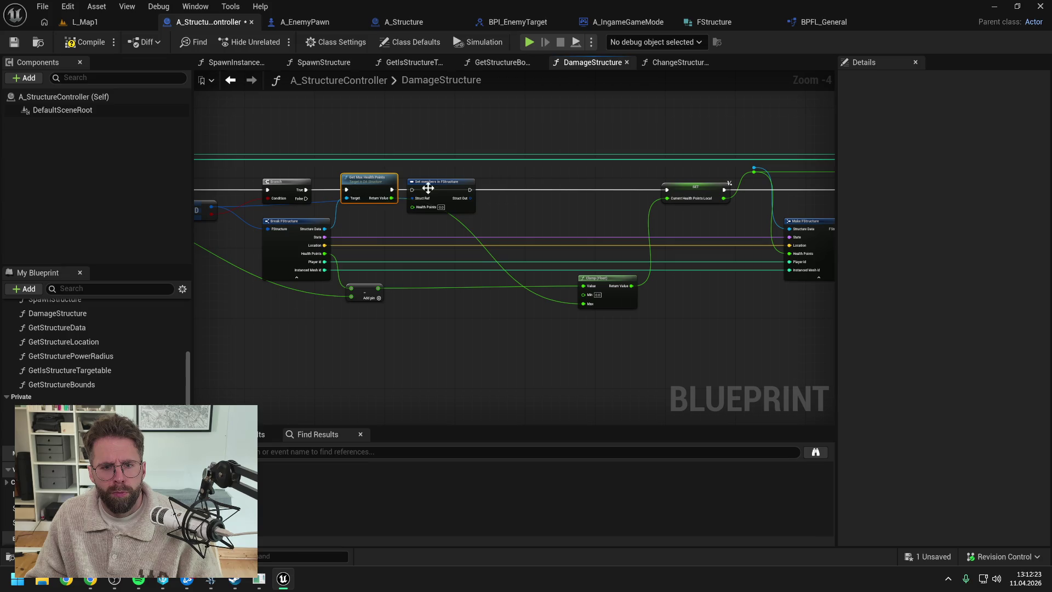
{"action": "left_click_drag", "start_coordinate": [432, 186], "coordinate": [564, 187]}
{"action": "mouse_move", "coordinate": [605, 278]}
{"action": "left_mouse_down"}
{"action": "mouse_move", "coordinate": [458, 208]}
{"action": "mouse_move", "coordinate": [494, 218]}
{"action": "mouse_move", "coordinate": [544, 207]}
{"action": "left_mouse_up"}
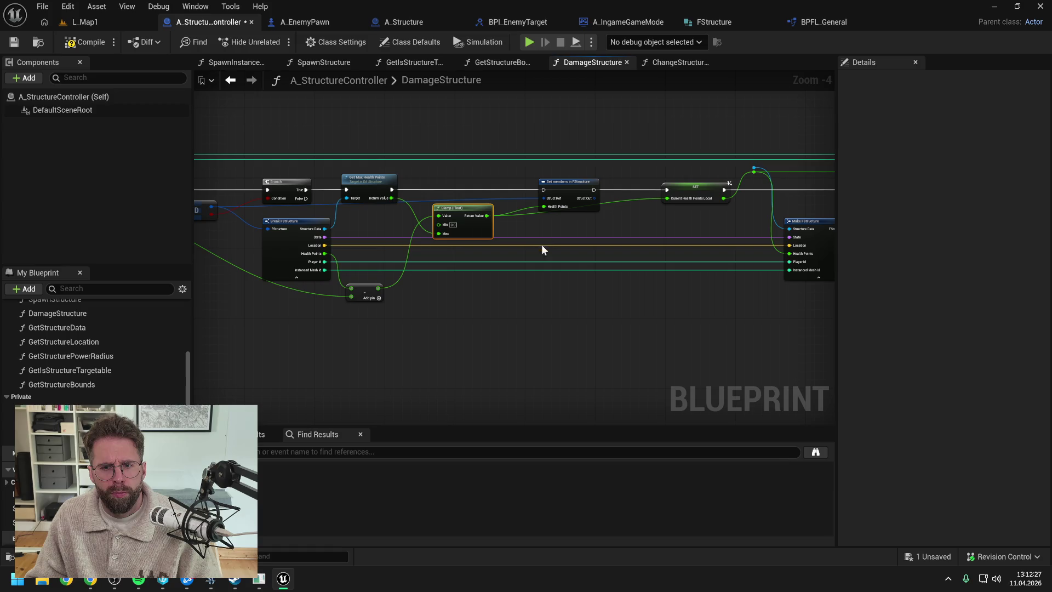
Feed Clamp into Health Points and delete the SET Current Health Points Local and Make FStructure nodes
{"action": "left_click", "coordinate": [617, 237]}
{"action": "left_click", "coordinate": [621, 188]}
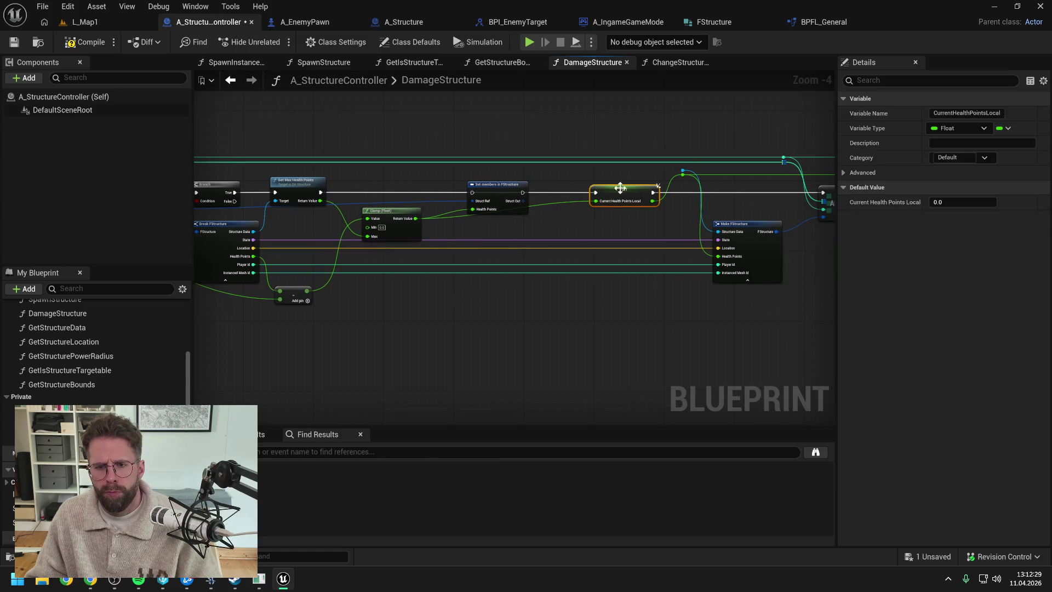
{"action": "key", "text": "Delete"}
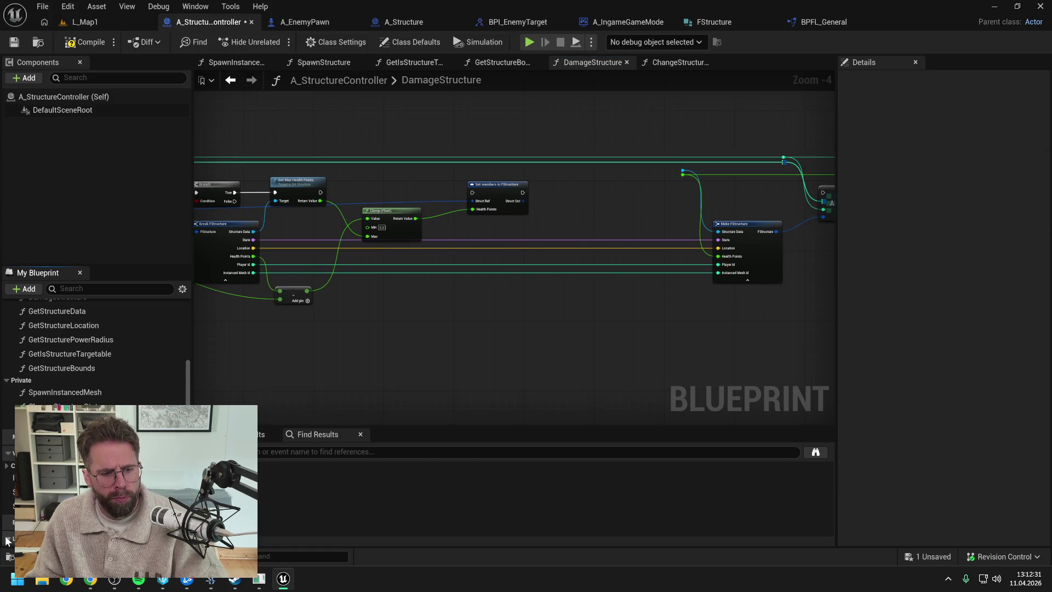
{"action": "left_click", "coordinate": [511, 305]}
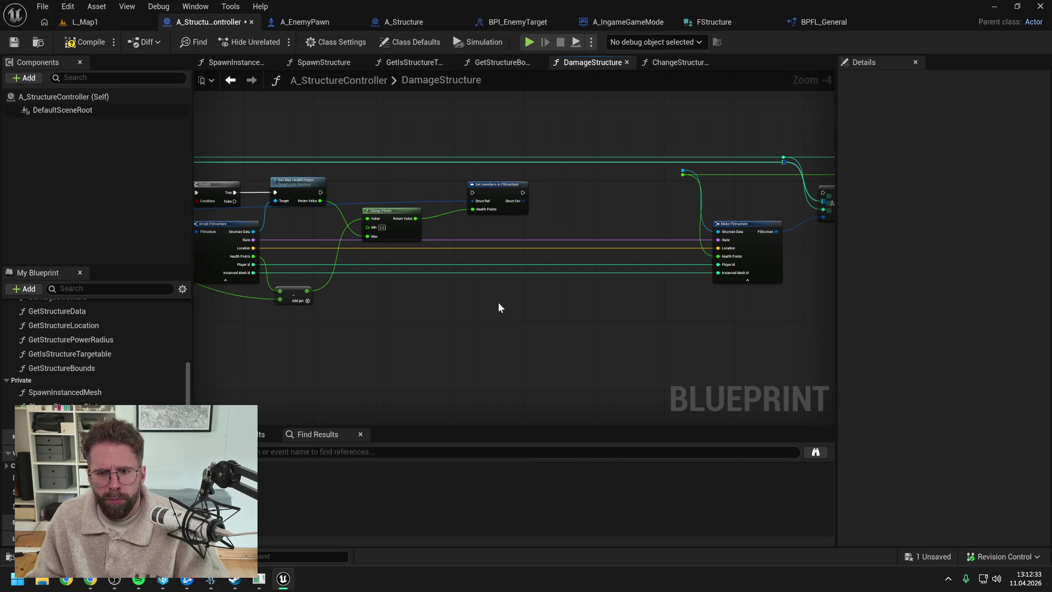
{"action": "left_click_drag", "start_coordinate": [629, 225], "coordinate": [731, 291]}
{"action": "key", "text": "Delete"}
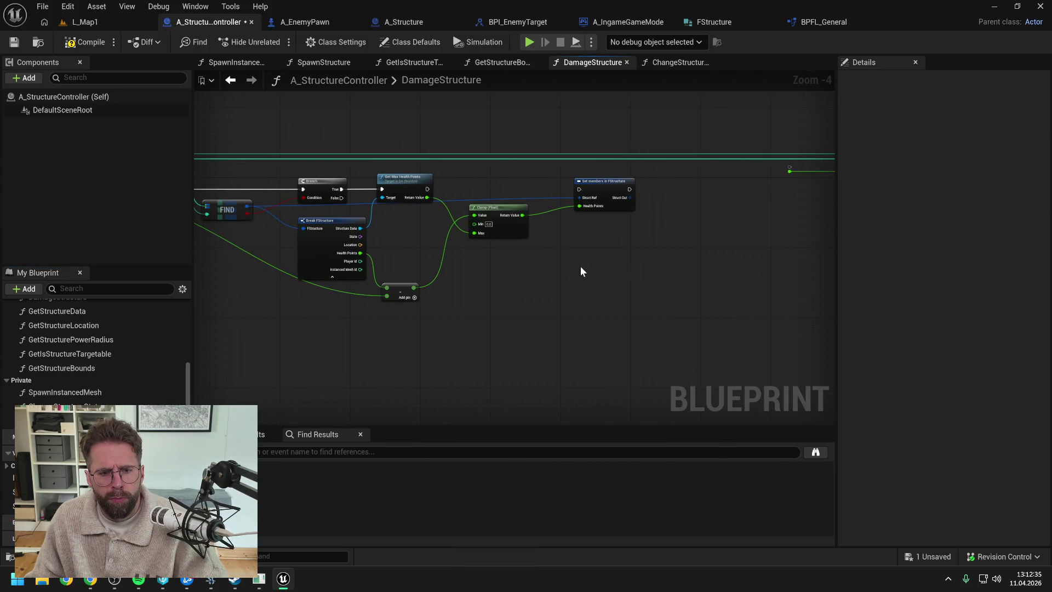
Wire Get Max Health Points' execution into Set members
{"action": "left_click_drag", "start_coordinate": [537, 276], "coordinate": [566, 282]}
{"action": "left_click_drag", "start_coordinate": [511, 332], "coordinate": [585, 332]}
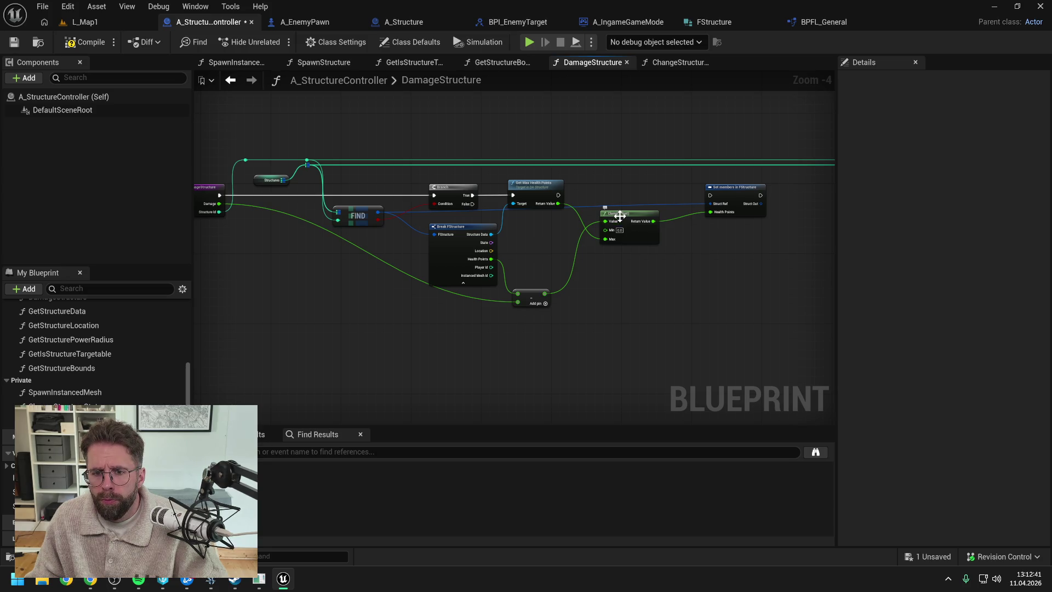
{"action": "left_click", "coordinate": [541, 238]}
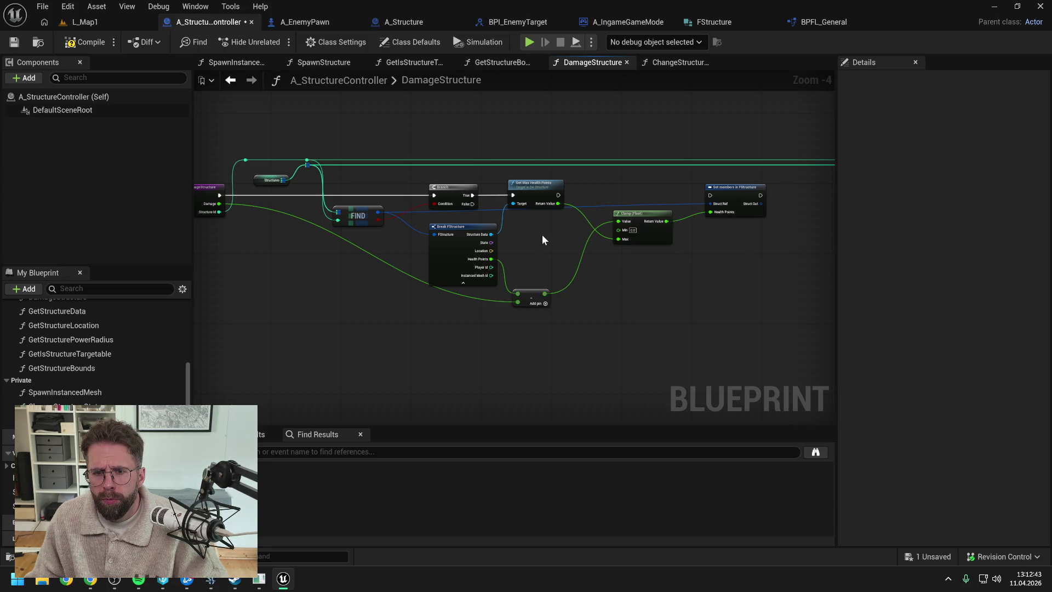
{"action": "left_click_drag", "start_coordinate": [558, 195], "coordinate": [711, 195]}
{"action": "left_click_drag", "start_coordinate": [540, 261], "coordinate": [606, 251]}
Collapse Break FStructure's advanced pins, straighten the Damage reroute and subtract node, and compile
{"action": "left_click", "coordinate": [531, 216]}
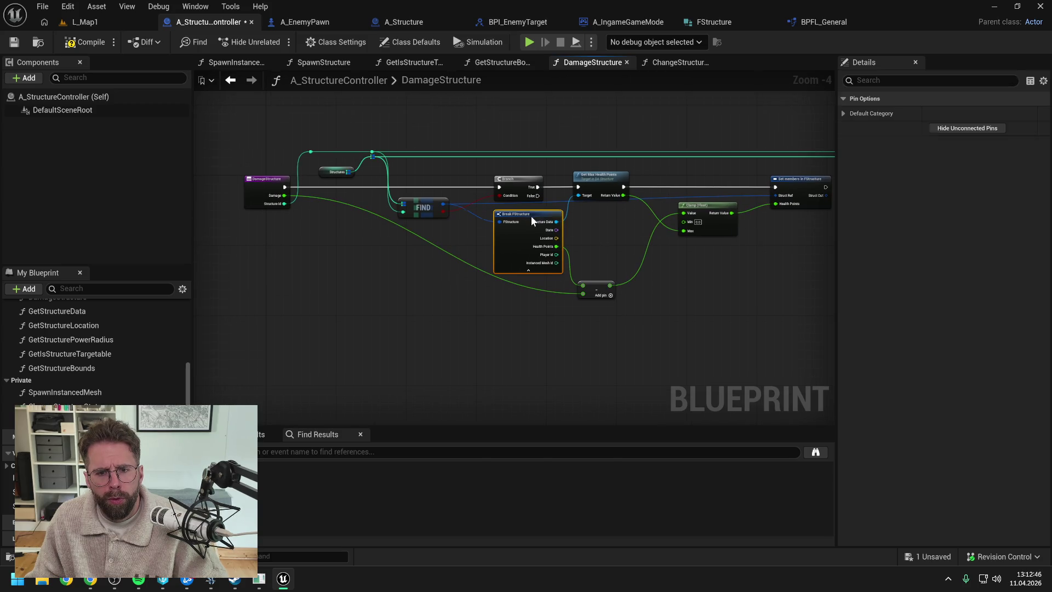
{"action": "left_click", "coordinate": [537, 270]}
{"action": "left_click_drag", "start_coordinate": [597, 284], "coordinate": [598, 258]}
{"action": "left_click", "coordinate": [520, 272]}
{"action": "double_click", "coordinate": [514, 259]}
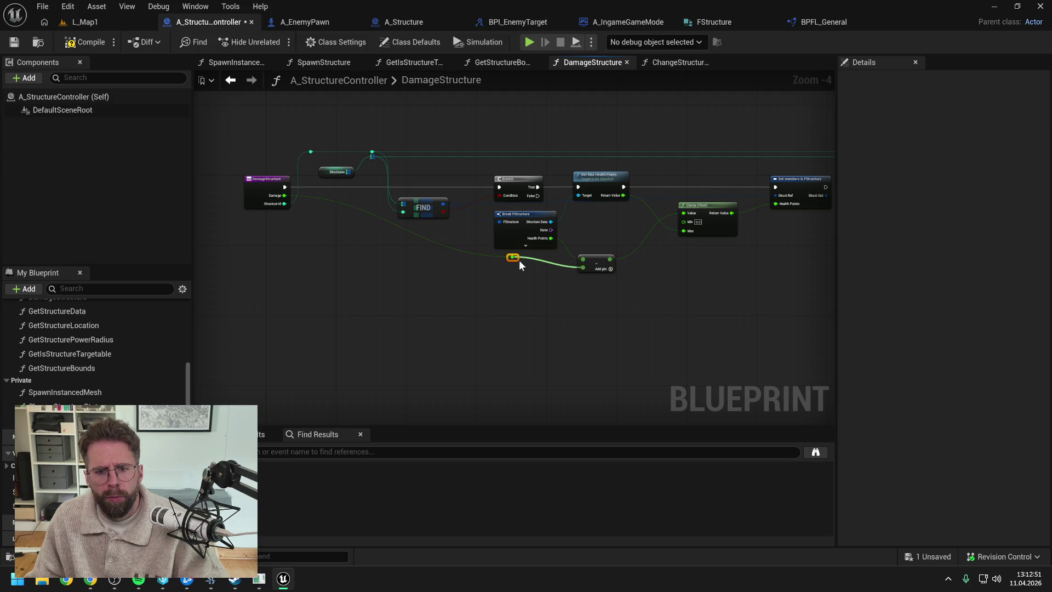
{"action": "left_click_drag", "start_coordinate": [516, 260], "coordinate": [371, 262]}
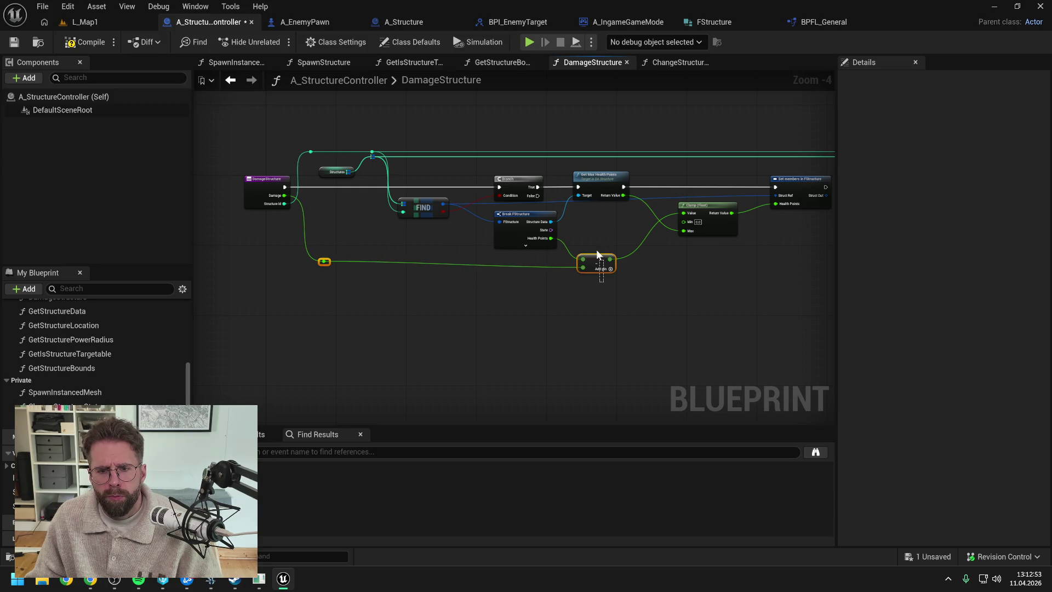
{"action": "left_click_drag", "start_coordinate": [609, 228], "coordinate": [521, 224]}
{"action": "left_click_drag", "start_coordinate": [516, 296], "coordinate": [233, 268]}
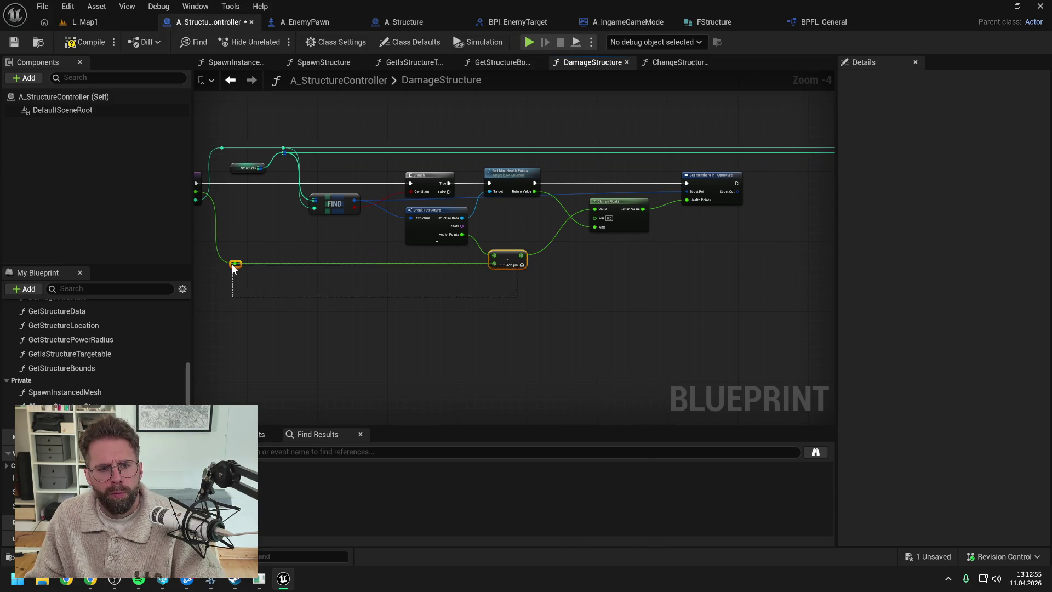
{"action": "key", "text": "q"}
{"action": "left_click", "coordinate": [84, 48]}
Connect Set members' struct output and execution to ADD, then reposition ADD, <= and Branch
{"action": "left_click_drag", "start_coordinate": [778, 179], "coordinate": [467, 191]}
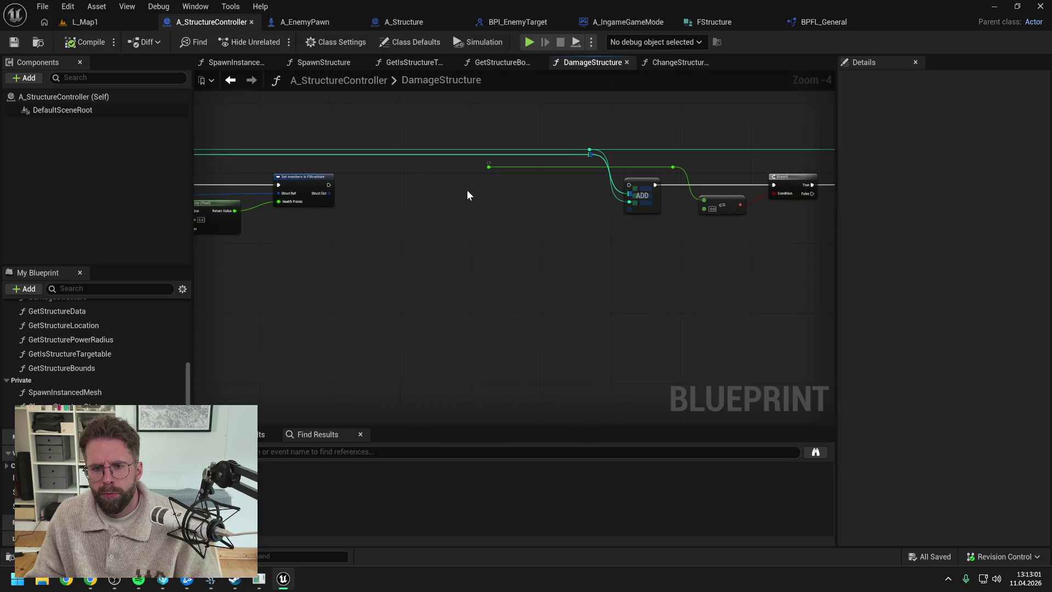
{"action": "left_click_drag", "start_coordinate": [329, 193], "coordinate": [627, 209]}
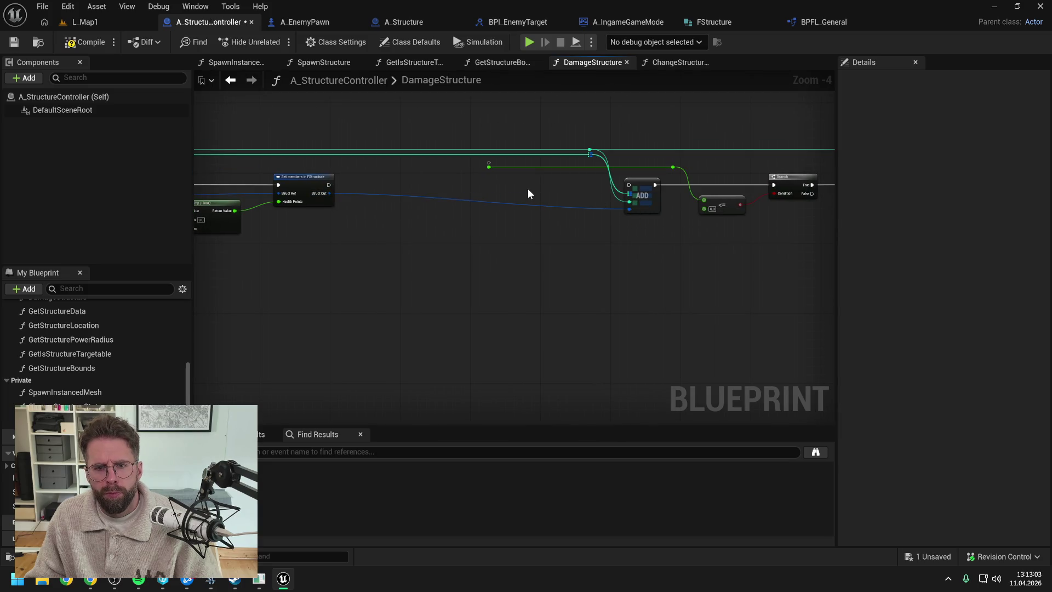
{"action": "left_click_drag", "start_coordinate": [502, 185], "coordinate": [560, 194]}
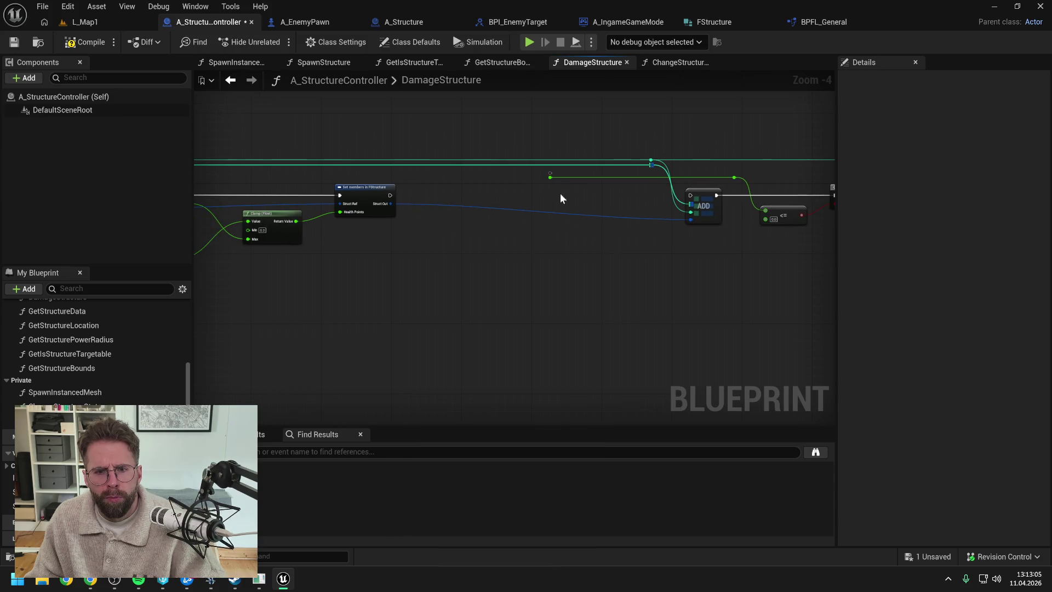
{"action": "key", "text": "Delete"}
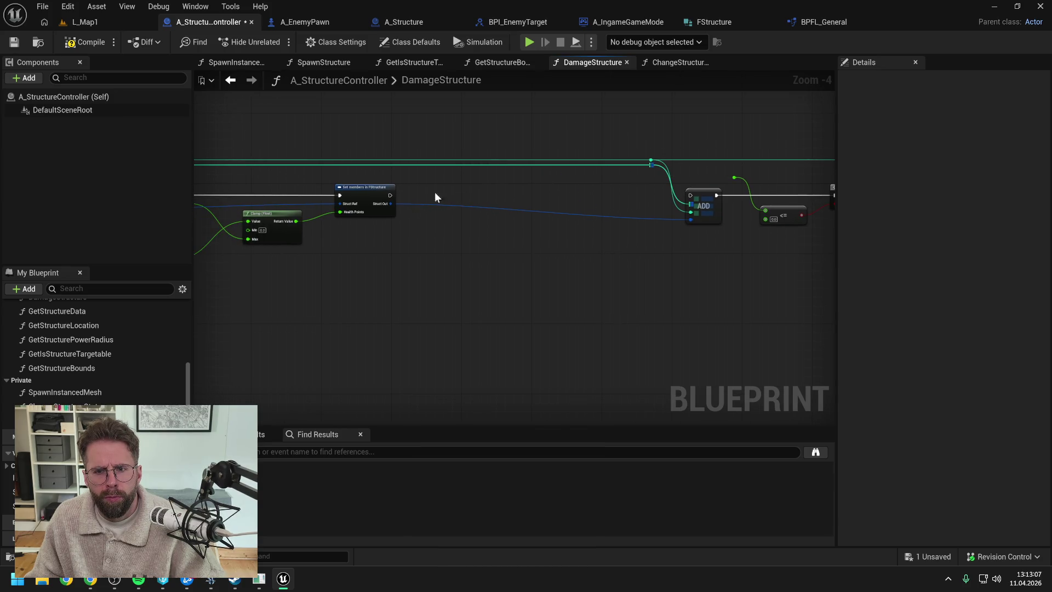
{"action": "left_click_drag", "start_coordinate": [389, 195], "coordinate": [690, 195]}
{"action": "left_click_drag", "start_coordinate": [744, 229], "coordinate": [555, 226]}
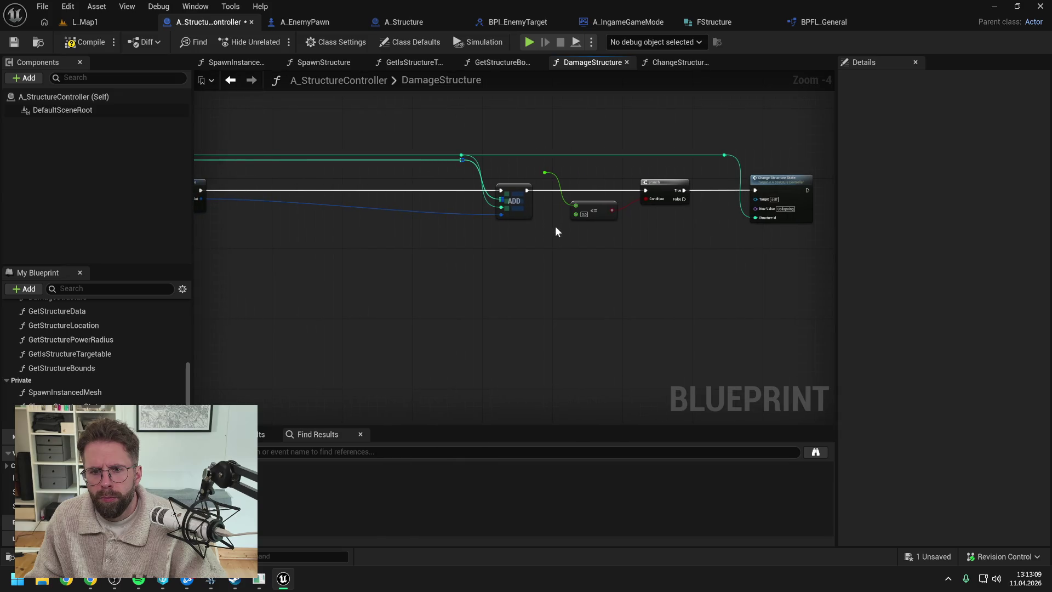
{"action": "mouse_move", "coordinate": [372, 113]}
{"action": "left_mouse_down"}
{"action": "mouse_move", "coordinate": [774, 259]}
{"action": "mouse_move", "coordinate": [726, 285]}
{"action": "mouse_move", "coordinate": [514, 291]}
{"action": "mouse_move", "coordinate": [496, 304]}
{"action": "mouse_move", "coordinate": [607, 304]}
{"action": "left_mouse_up"}
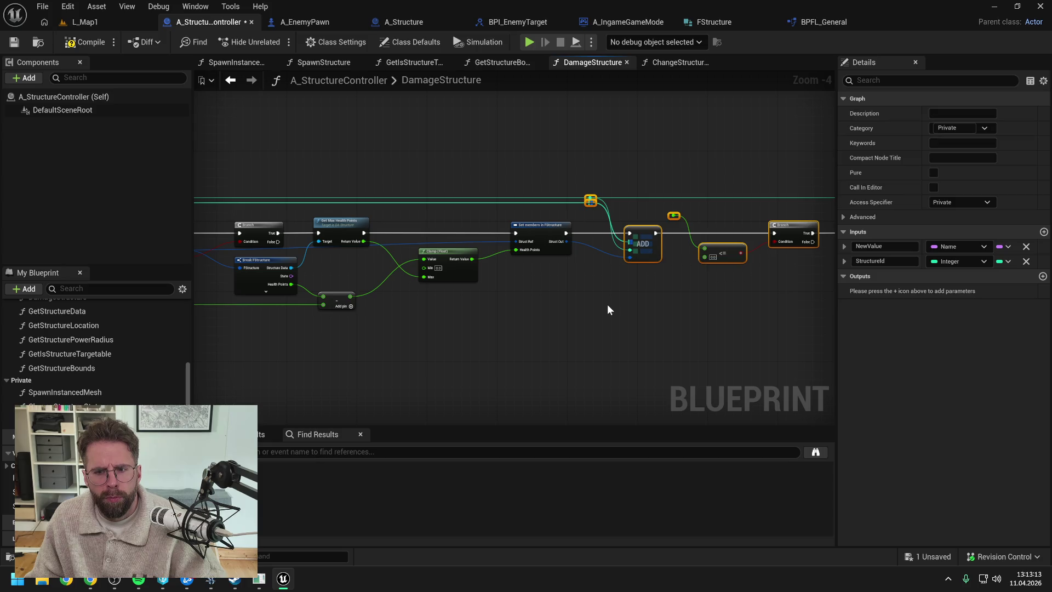
{"action": "left_click", "coordinate": [607, 304]}
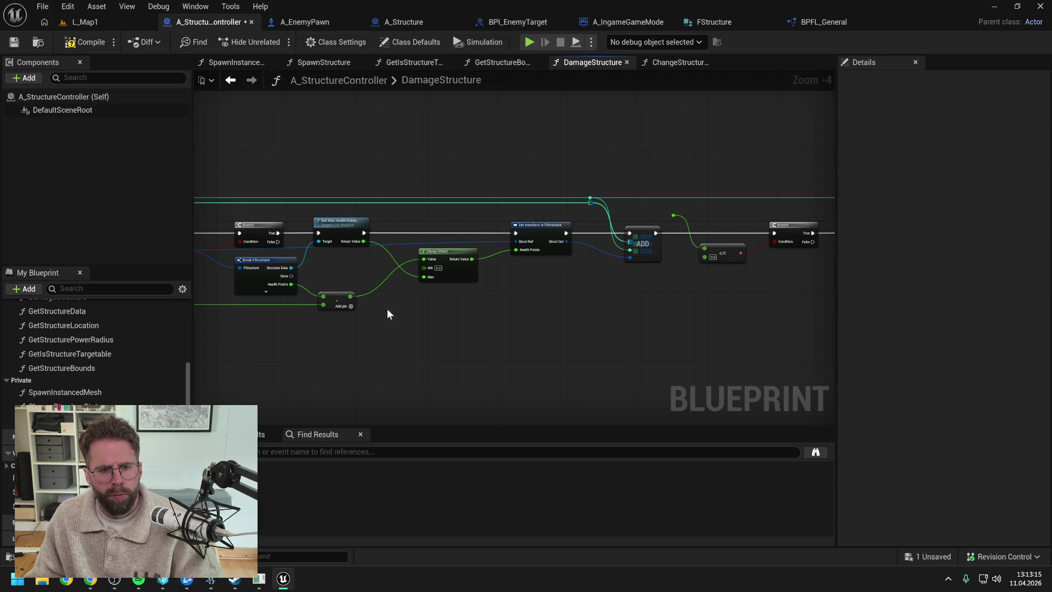
Align Get Max Health Points, subtract and Clamp nodes and line up the reroute points
{"action": "mouse_move", "coordinate": [306, 285]}
{"action": "left_mouse_down"}
{"action": "mouse_move", "coordinate": [427, 286]}
{"action": "mouse_move", "coordinate": [415, 294]}
{"action": "mouse_move", "coordinate": [419, 195]}
{"action": "left_mouse_up"}
{"action": "left_click_drag", "start_coordinate": [447, 241], "coordinate": [477, 241]}
{"action": "left_click_drag", "start_coordinate": [449, 302], "coordinate": [475, 302]}
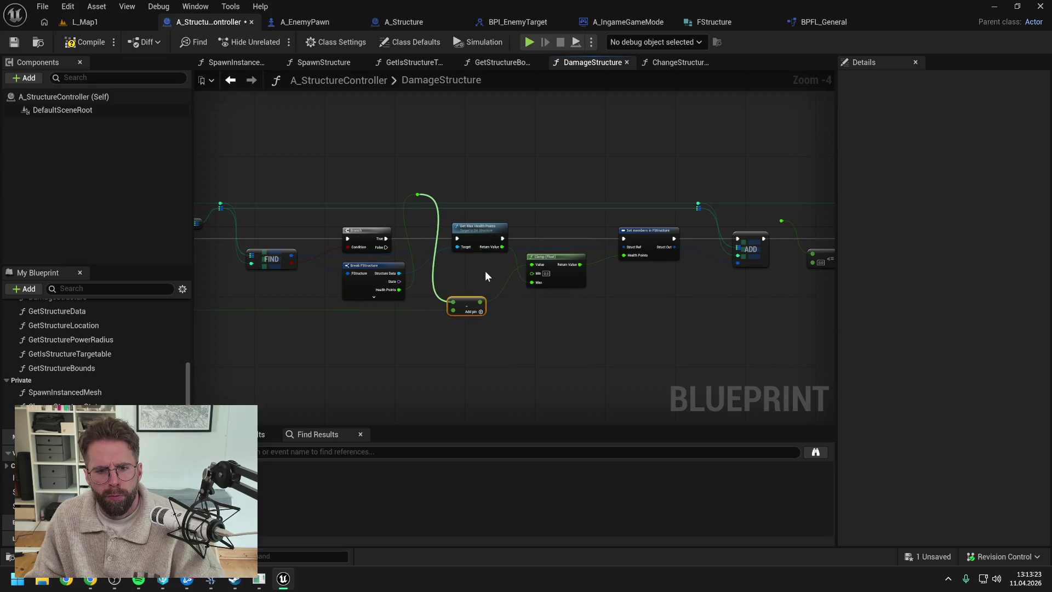
{"action": "left_click_drag", "start_coordinate": [567, 254], "coordinate": [580, 254]}
{"action": "left_click", "coordinate": [429, 196]}
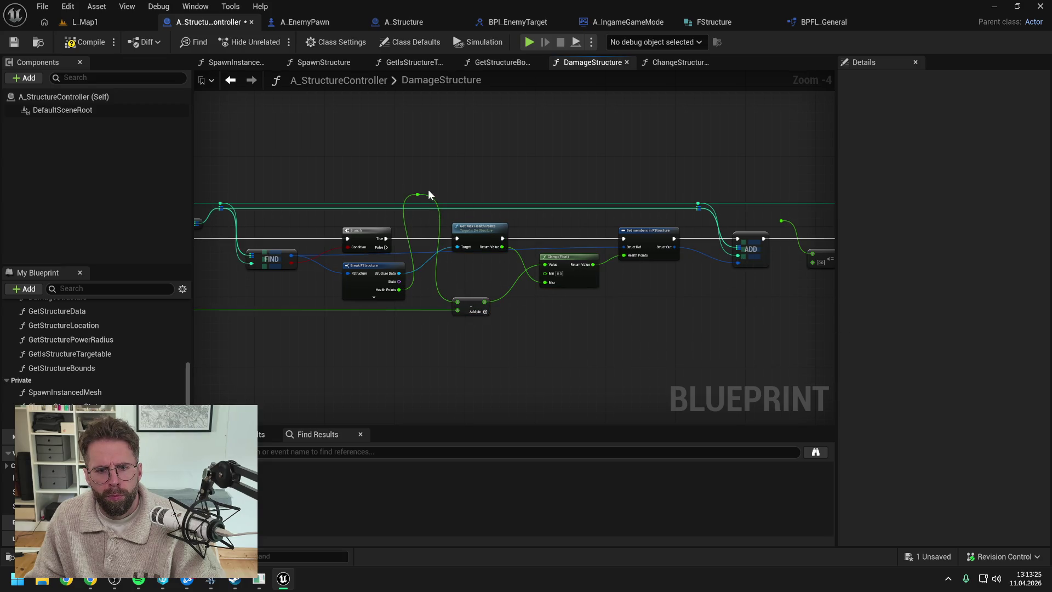
{"action": "left_click_drag", "start_coordinate": [427, 196], "coordinate": [781, 221]}
{"action": "mouse_move", "coordinate": [426, 196]}
{"action": "left_mouse_down"}
{"action": "mouse_move", "coordinate": [793, 230]}
{"action": "mouse_move", "coordinate": [778, 199]}
{"action": "left_mouse_up"}
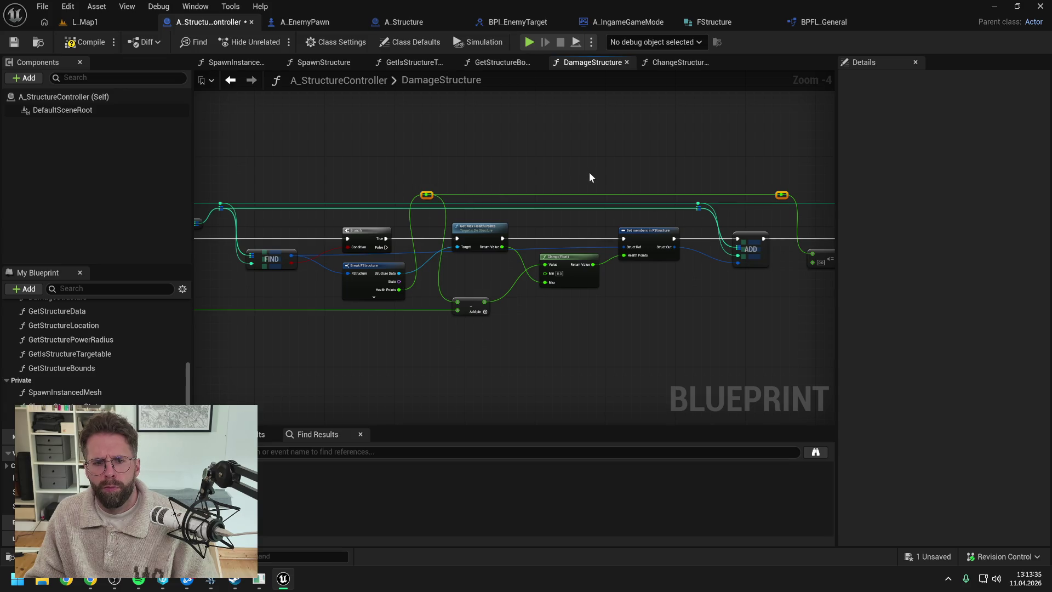
{"action": "mouse_move", "coordinate": [590, 172]}
{"action": "left_mouse_down"}
{"action": "mouse_move", "coordinate": [493, 168]}
{"action": "mouse_move", "coordinate": [586, 159]}
{"action": "mouse_move", "coordinate": [521, 148]}
{"action": "left_mouse_up"}
{"action": "left_click", "coordinate": [701, 222]}
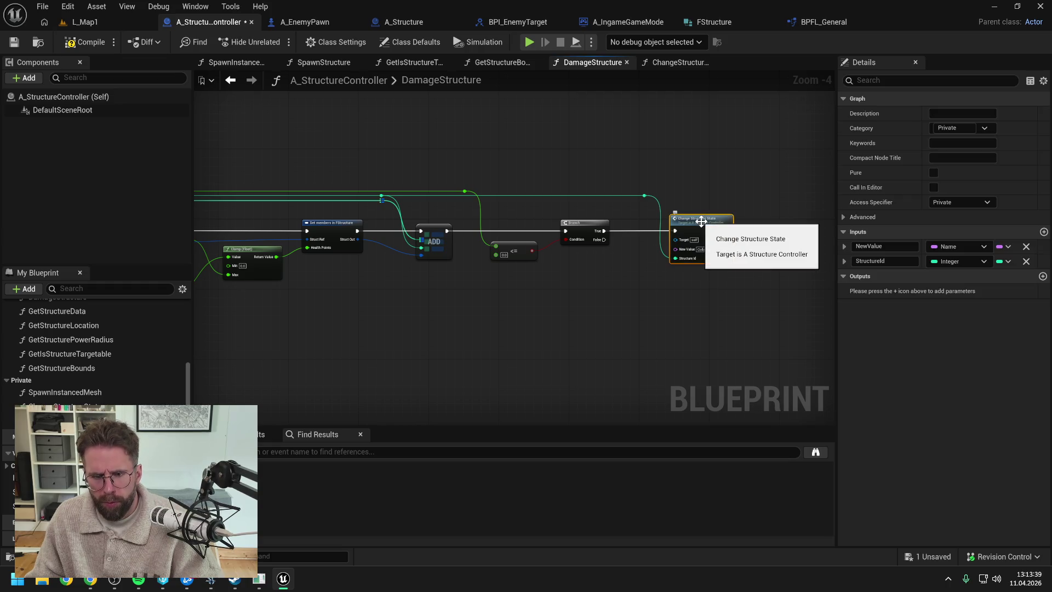
{"action": "left_click_drag", "start_coordinate": [211, 107], "coordinate": [387, 103]}
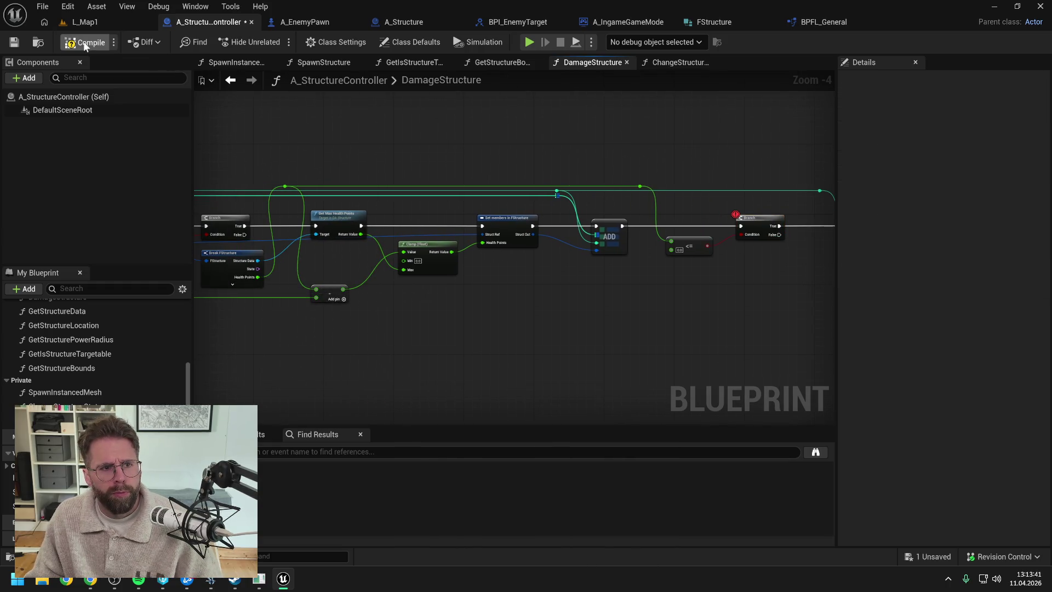
{"action": "left_click", "coordinate": [100, 21]}
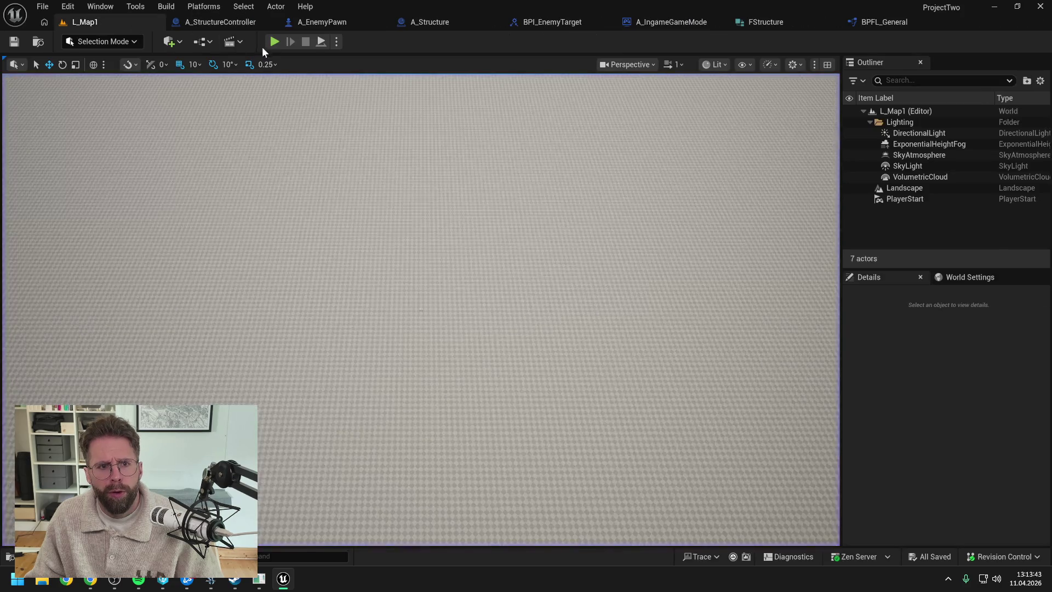
Play-test, confirm FIND shows 49 health and Active at the breakpoint, step to Branch, then stop
{"action": "key", "text": "alt+p"}
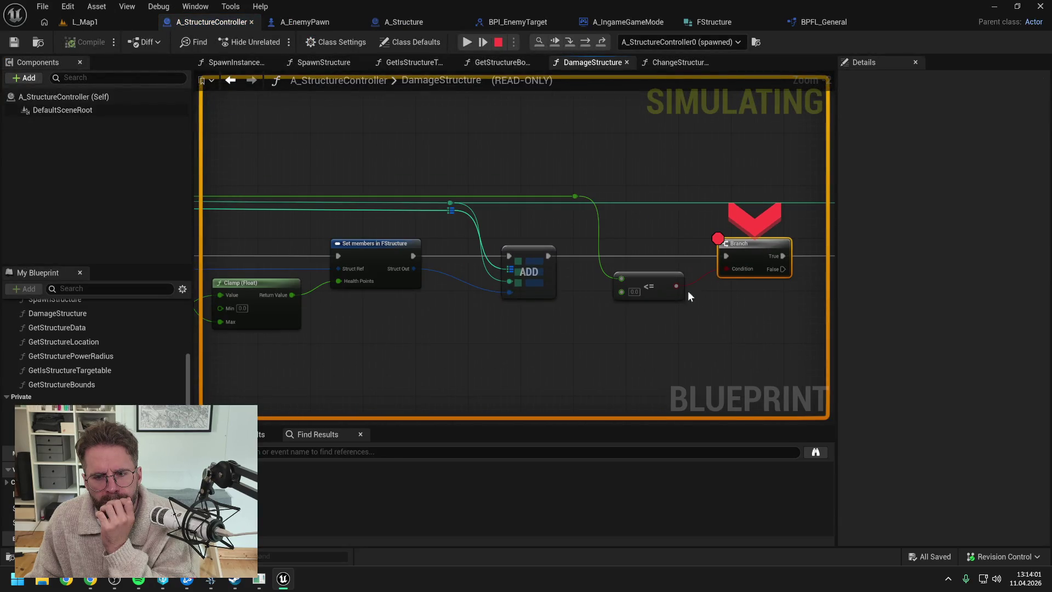
{"action": "mouse_move", "coordinate": [579, 196]}
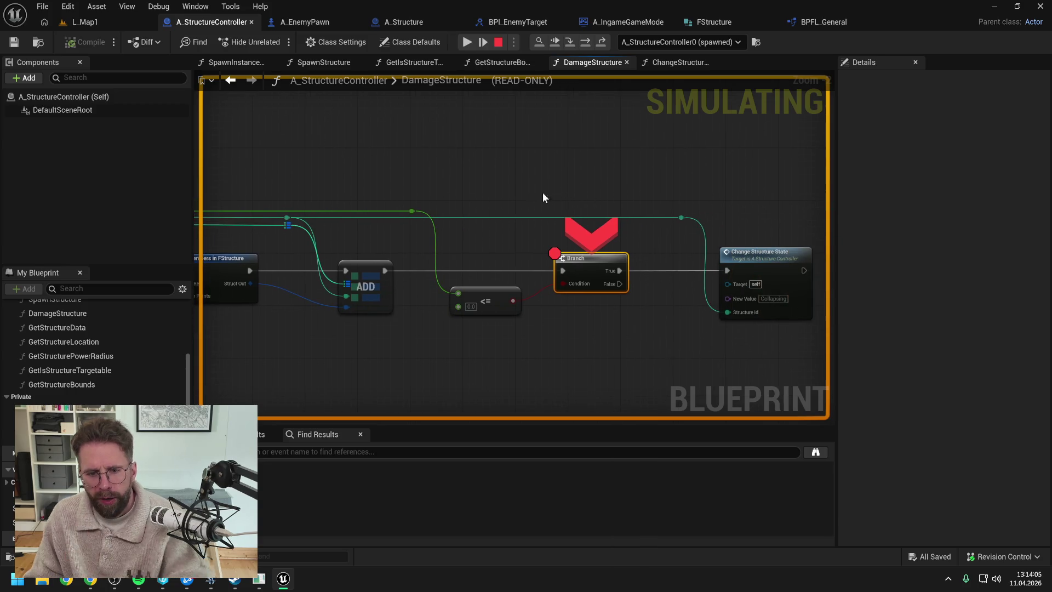
{"action": "scroll", "coordinate": [494, 186], "scroll_direction": "down", "scroll_amount": 2}
{"action": "left_click_drag", "start_coordinate": [494, 186], "coordinate": [686, 172]}
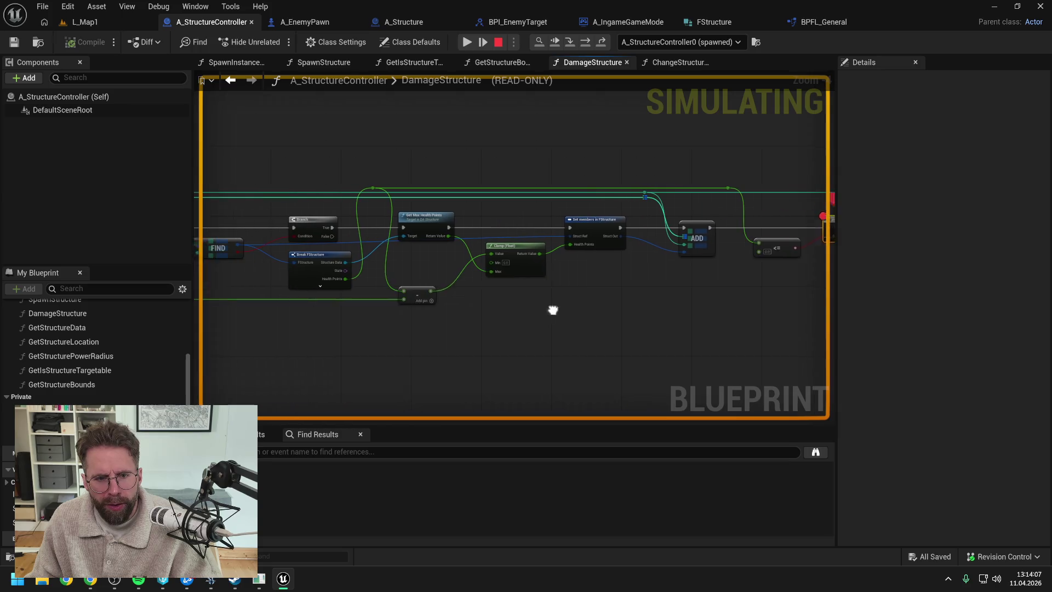
{"action": "left_click_drag", "start_coordinate": [359, 281], "coordinate": [549, 332]}
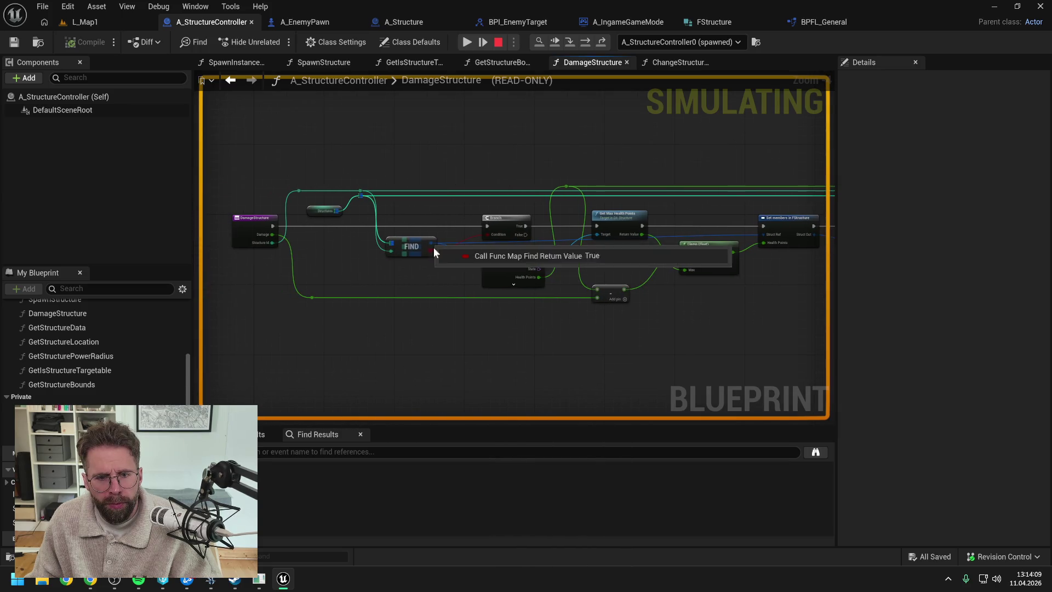
{"action": "left_click", "coordinate": [447, 262]}
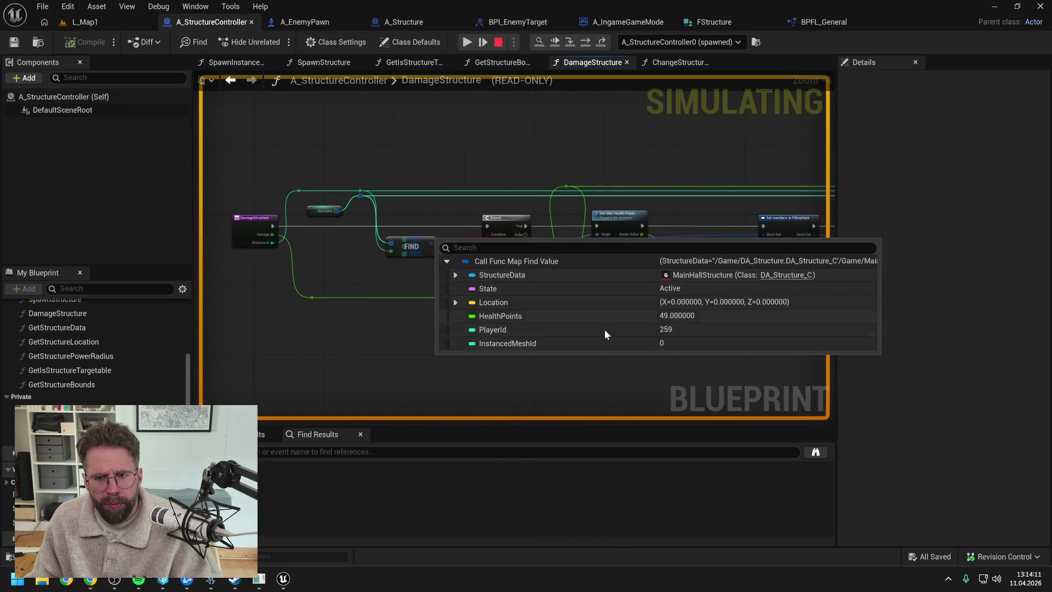
{"action": "key", "text": "F10"}
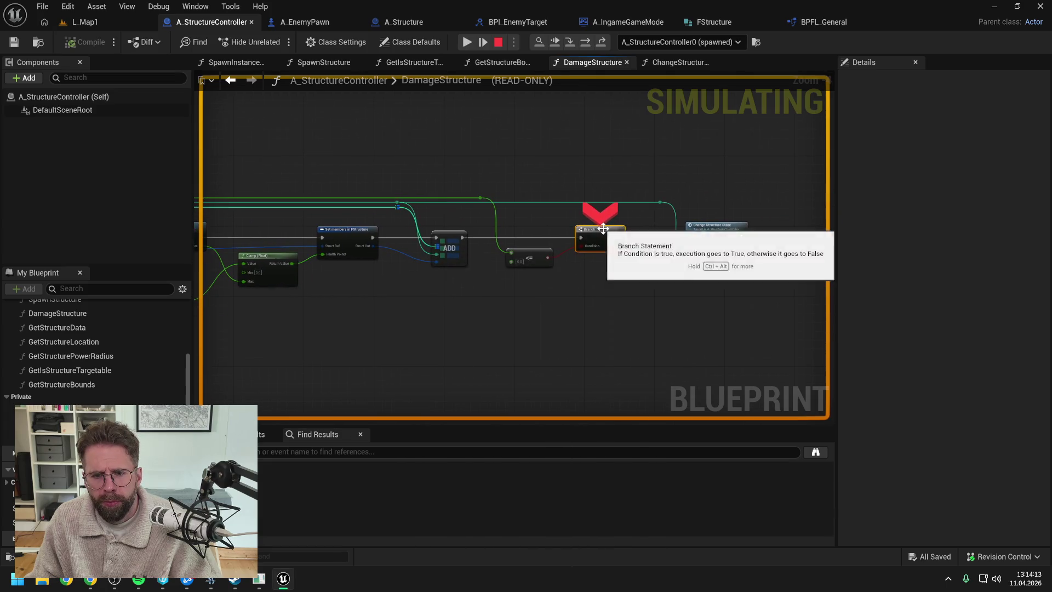
{"action": "left_click", "coordinate": [467, 42]}
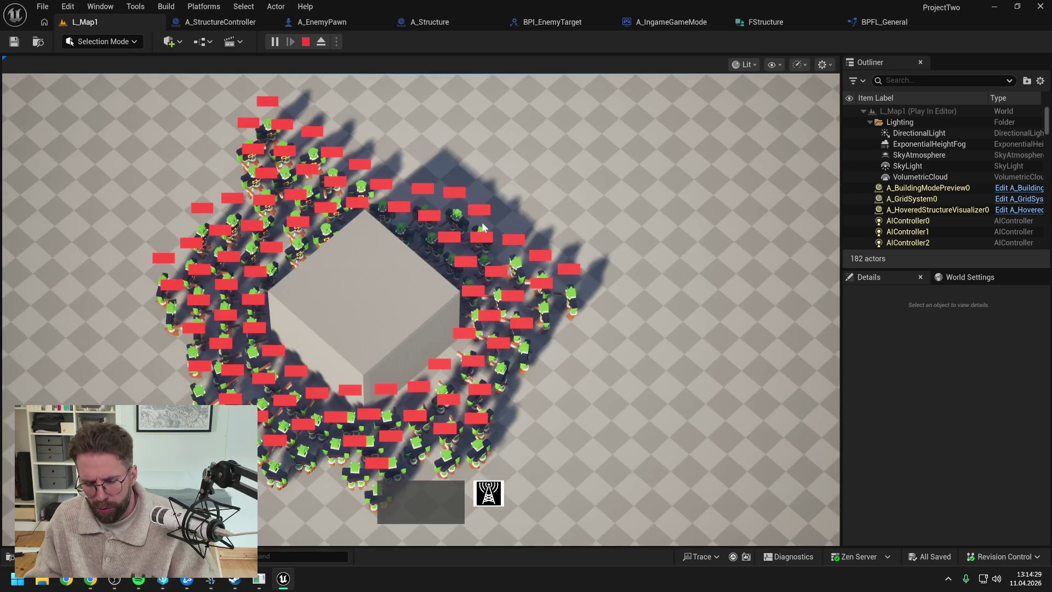
{"action": "key", "text": "Escape"}
{"action": "left_click", "coordinate": [258, 21]}
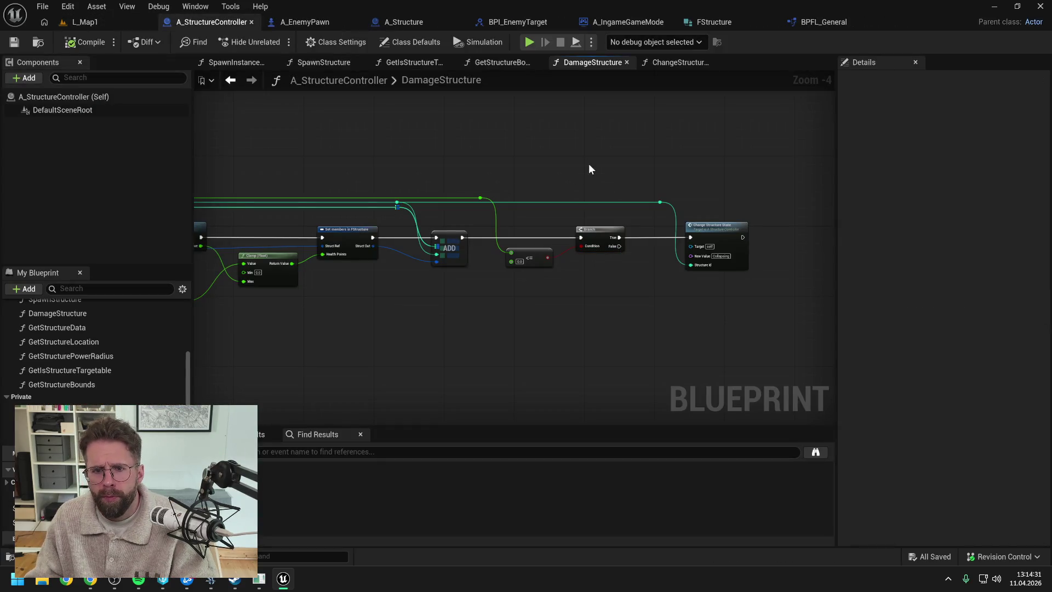
After ADD in ChangeStructureState, add a Switch on Name fed by the New Value name through a reroute
{"action": "left_click", "coordinate": [685, 63]}
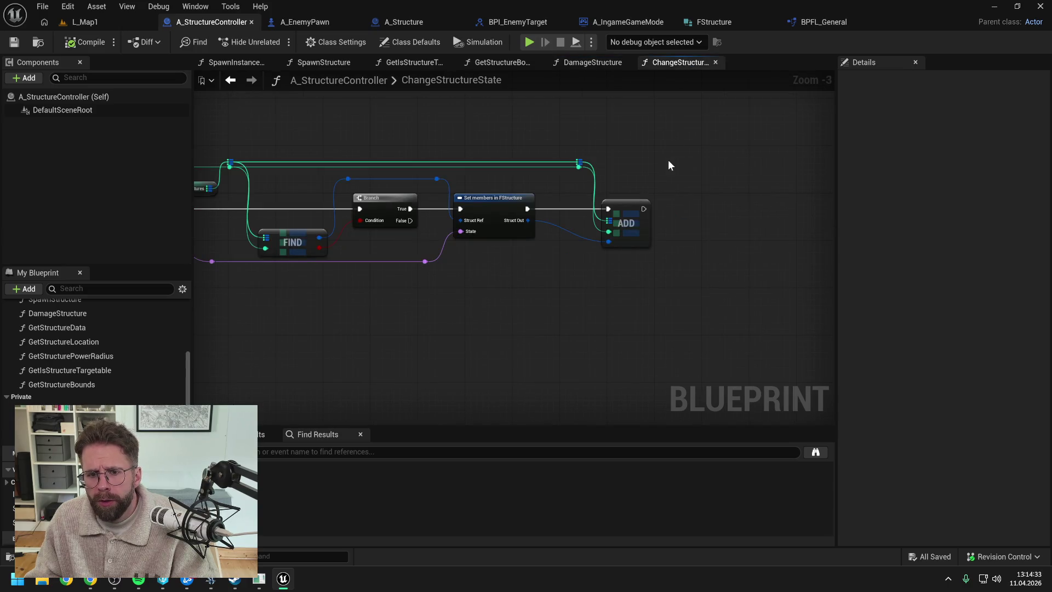
{"action": "scroll", "coordinate": [664, 159], "scroll_direction": "down", "scroll_amount": 1}
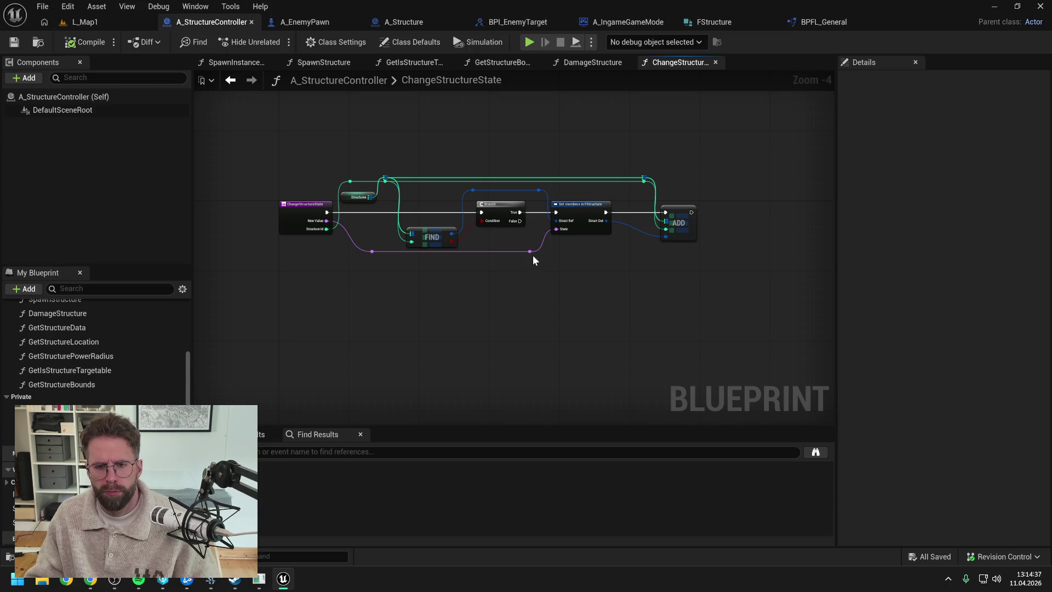
{"action": "mouse_move", "coordinate": [528, 251]}
{"action": "left_mouse_down"}
{"action": "mouse_move", "coordinate": [745, 237]}
{"action": "mouse_move", "coordinate": [748, 219]}
{"action": "left_mouse_up"}
{"action": "type", "text": "switc"}
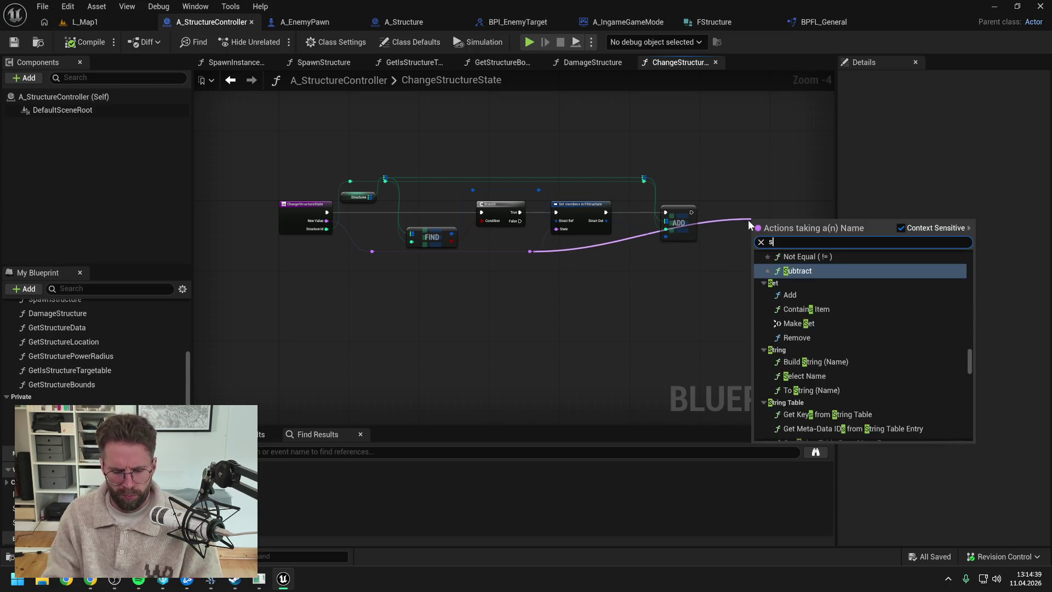
{"action": "key", "text": "Return"}
{"action": "mouse_move", "coordinate": [691, 212]}
{"action": "left_mouse_down"}
{"action": "mouse_move", "coordinate": [754, 230]}
{"action": "mouse_move", "coordinate": [755, 209]}
{"action": "left_mouse_up"}
{"action": "double_click", "coordinate": [715, 221]}
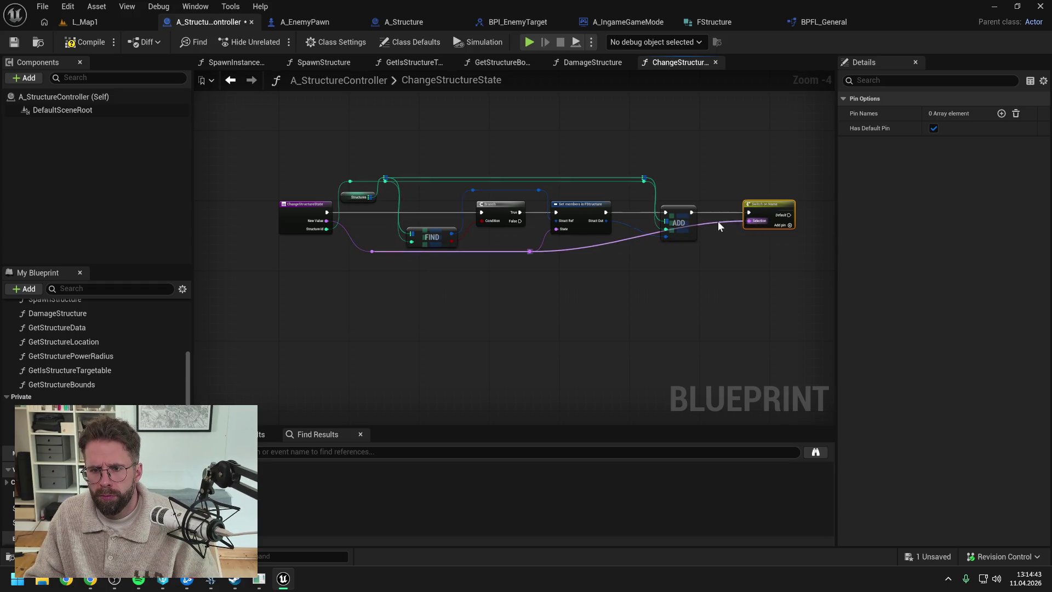
Give the Switch on Name two pin names, Active and Collapsing
{"action": "left_click", "coordinate": [761, 224]}
{"action": "left_click", "coordinate": [1002, 114]}
{"action": "left_click", "coordinate": [952, 128]}
{"action": "type", "text": "Act"}
{"action": "type", "text": "ive"}
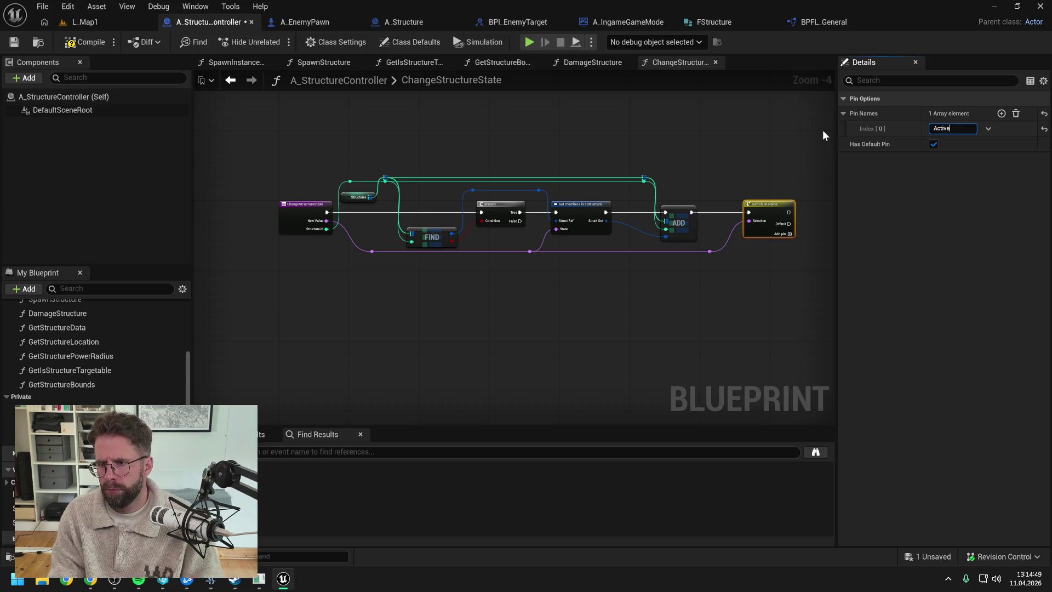
{"action": "left_click", "coordinate": [1000, 113]}
{"action": "left_click", "coordinate": [954, 144]}
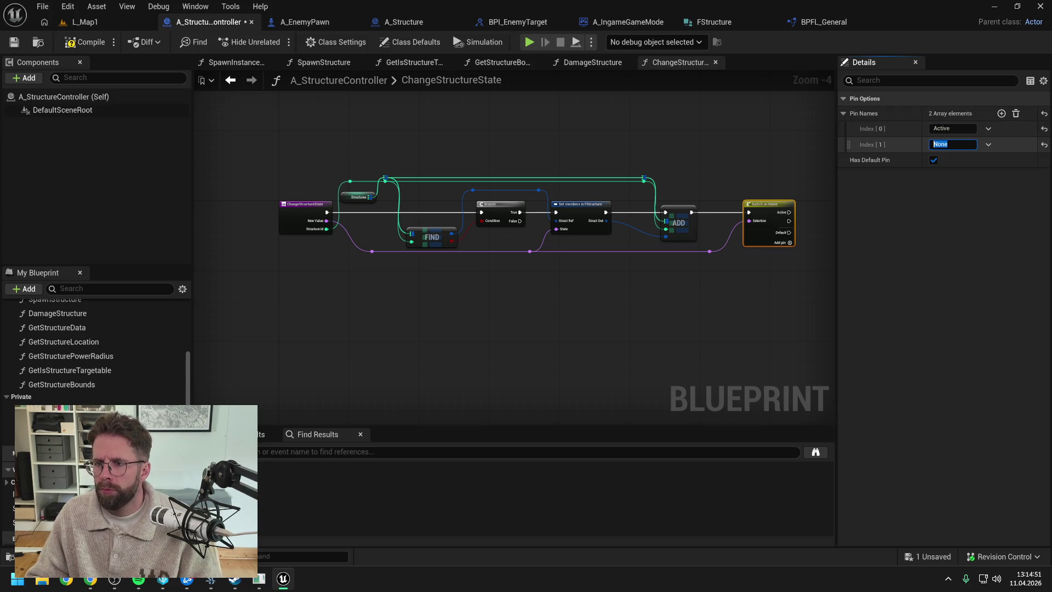
{"action": "type", "text": "Collapsing"}
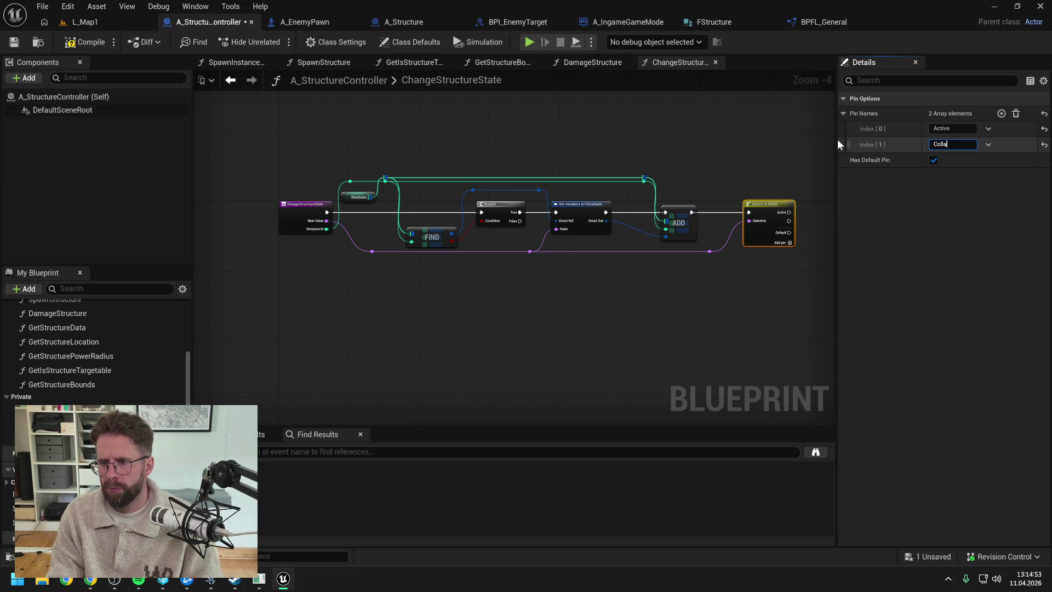
{"action": "key", "text": "Return"}
Save and compile the A_StructureController blueprint
{"action": "left_click", "coordinate": [683, 132]}
{"action": "key", "text": "ctrl+s"}
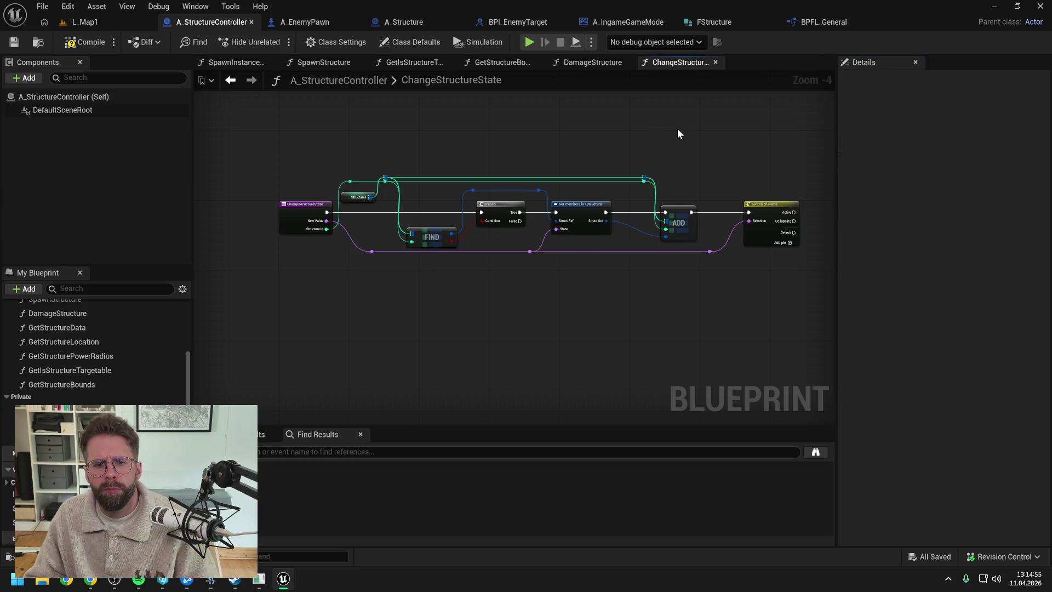
{"action": "left_click", "coordinate": [76, 44]}
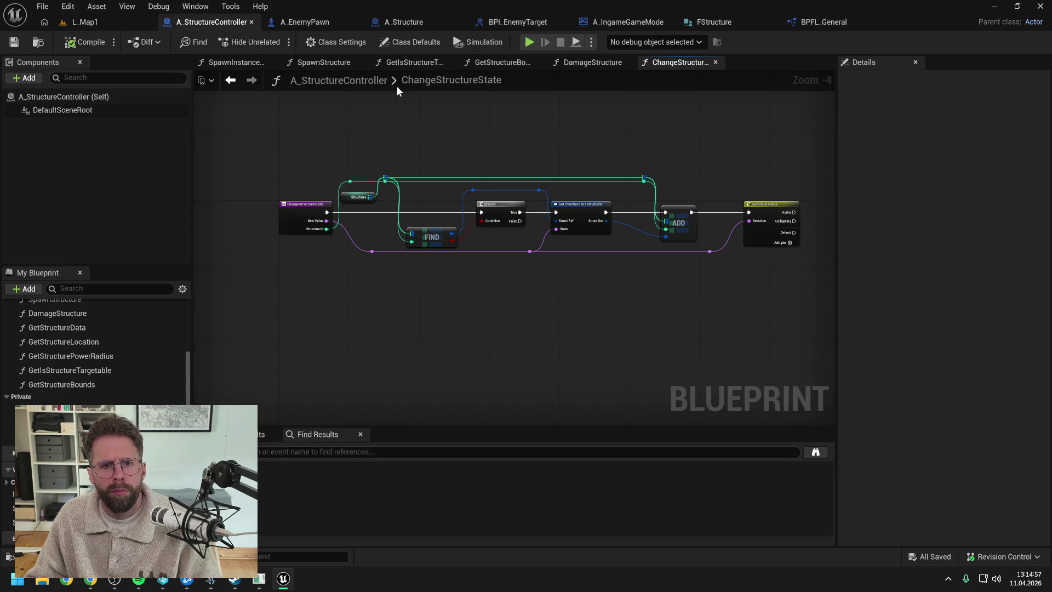
{"action": "left_click", "coordinate": [407, 23]}
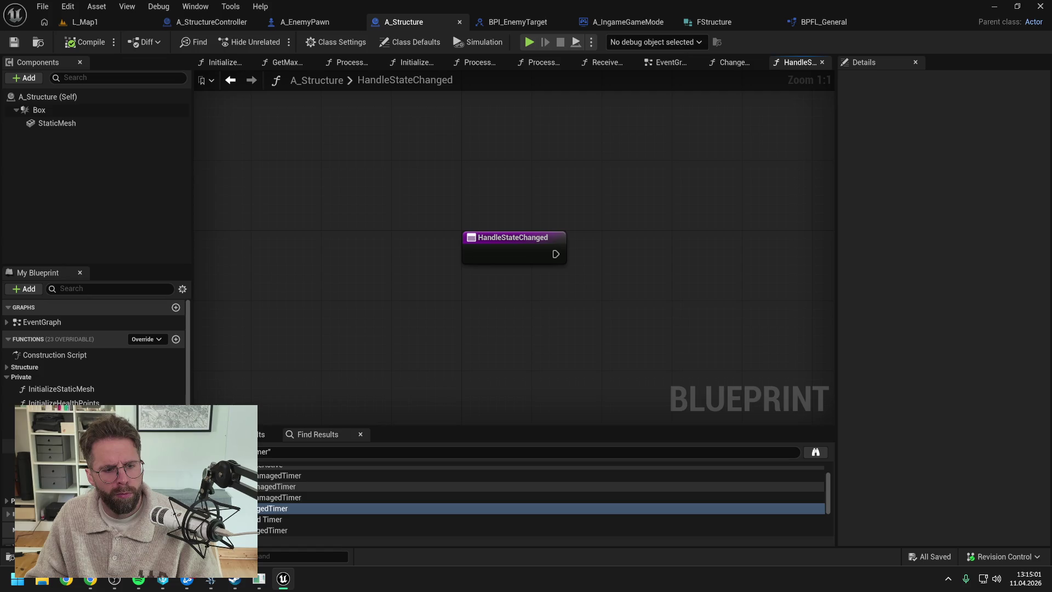
Select the collapse nodes in A_Structure's ProcessStateCollapsing graph to copy them
{"action": "left_click", "coordinate": [348, 62]}
{"action": "scroll", "coordinate": [442, 333], "scroll_direction": "down", "scroll_amount": 2}
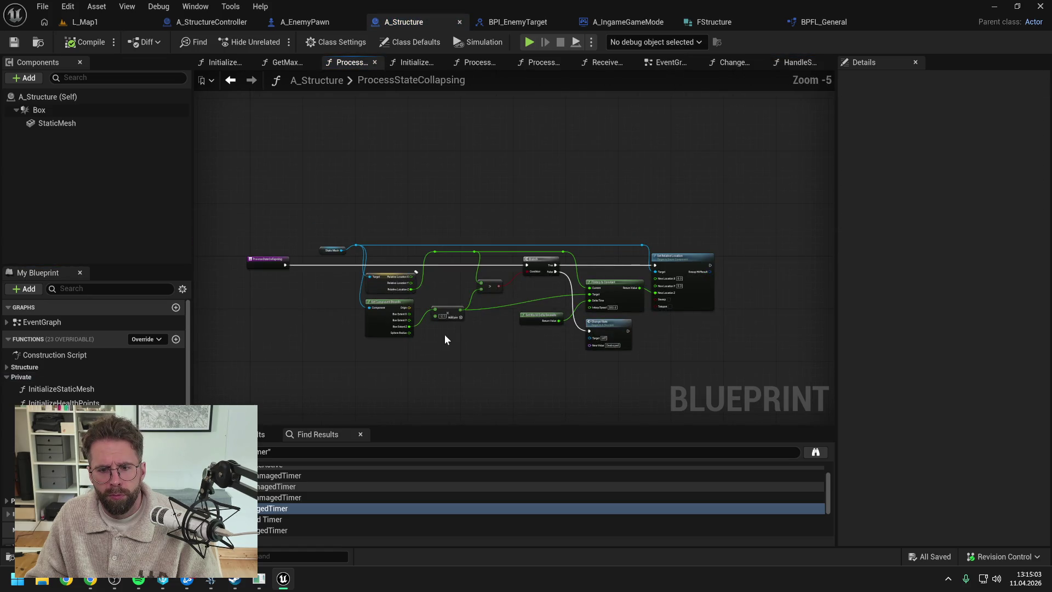
{"action": "left_click_drag", "start_coordinate": [319, 204], "coordinate": [724, 370]}
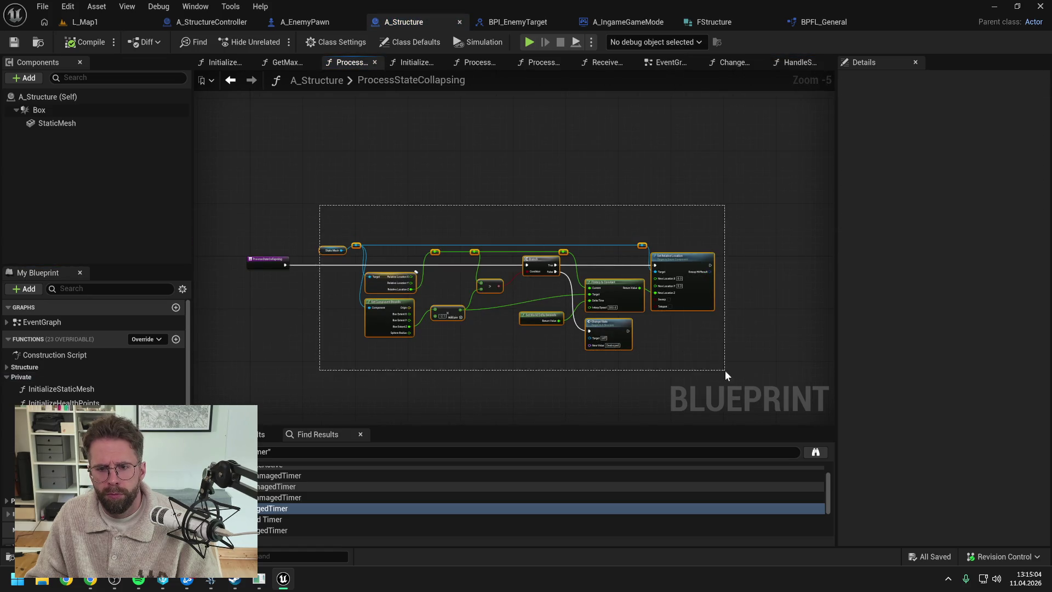
{"action": "left_click", "coordinate": [686, 355]}
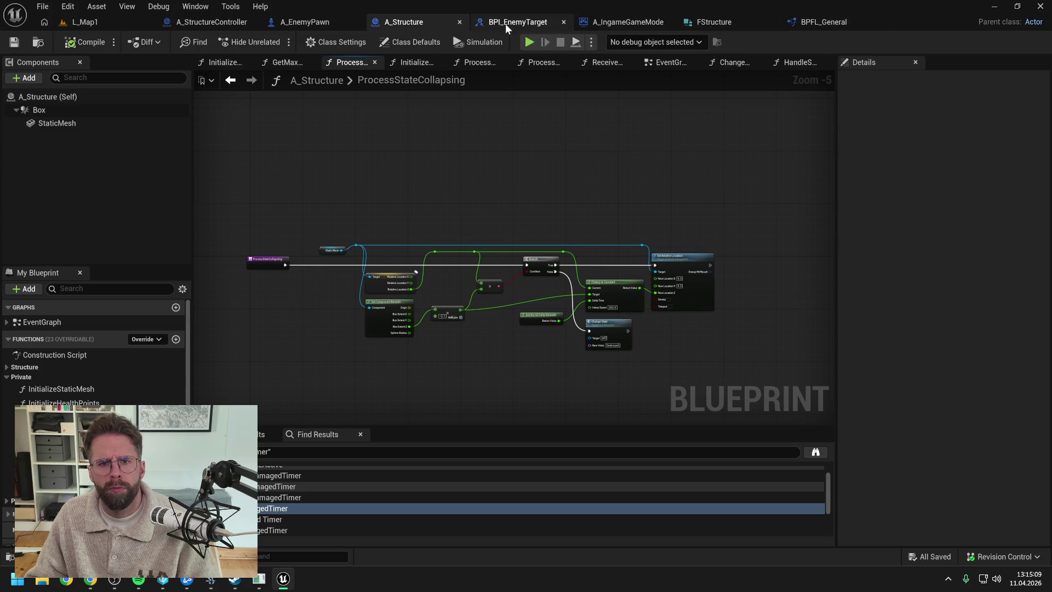
Create a private ProcessStateCollapsing function in A_StructureController
{"action": "left_click", "coordinate": [211, 22]}
{"action": "mouse_move", "coordinate": [775, 282]}
{"action": "left_mouse_down"}
{"action": "mouse_move", "coordinate": [502, 252]}
{"action": "mouse_move", "coordinate": [540, 246]}
{"action": "left_mouse_up"}
{"action": "scroll", "coordinate": [120, 367], "scroll_direction": "up", "scroll_amount": 5}
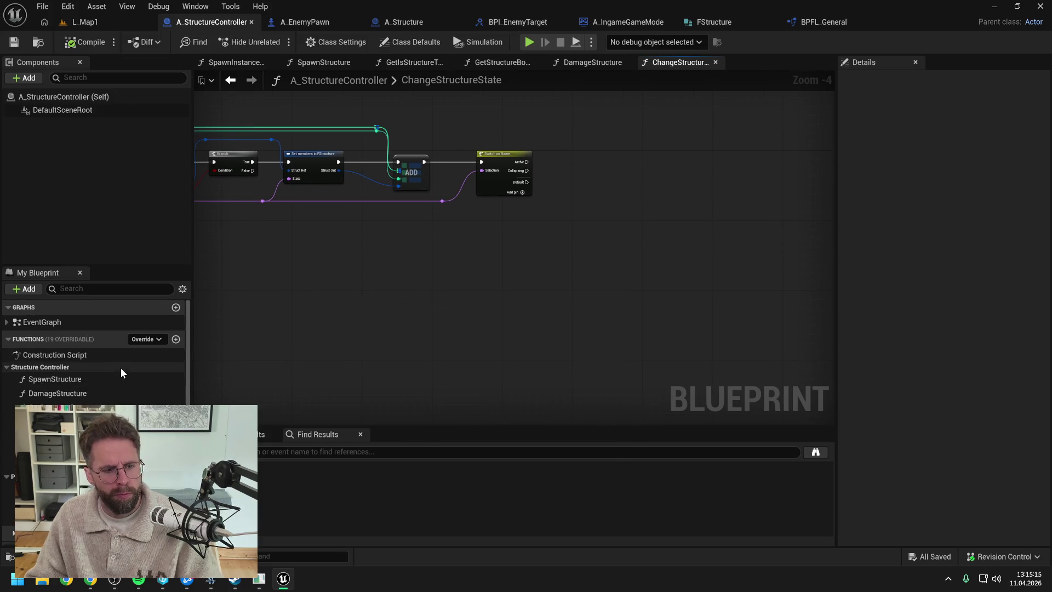
{"action": "left_click", "coordinate": [176, 339]}
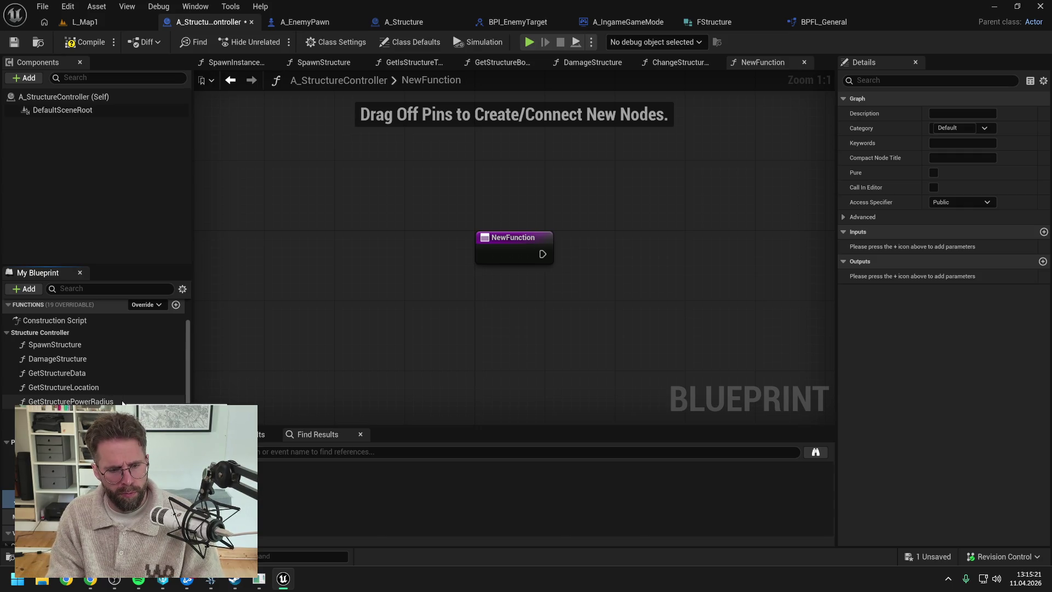
{"action": "key", "text": "Return"}
{"action": "key", "text": "ctrl+s"}
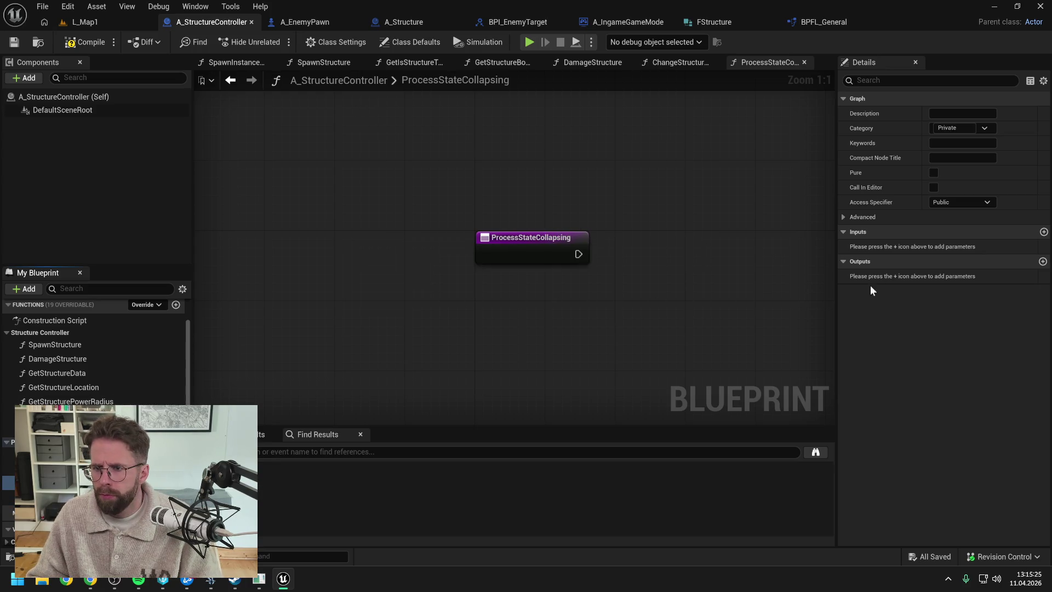
{"action": "left_click", "coordinate": [937, 201]}
{"action": "left_click", "coordinate": [942, 230]}
Paste the copied collapse nodes beside the function's entry node and save
{"action": "scroll", "coordinate": [603, 274], "scroll_direction": "down", "scroll_amount": 4}
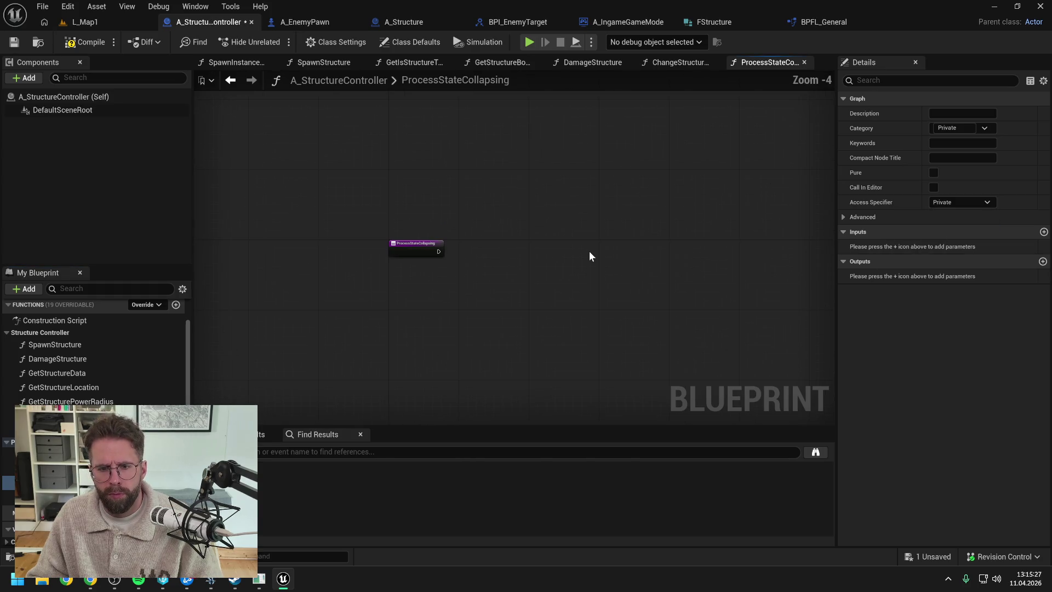
{"action": "key", "text": "ctrl+v"}
{"action": "left_click", "coordinate": [608, 364]}
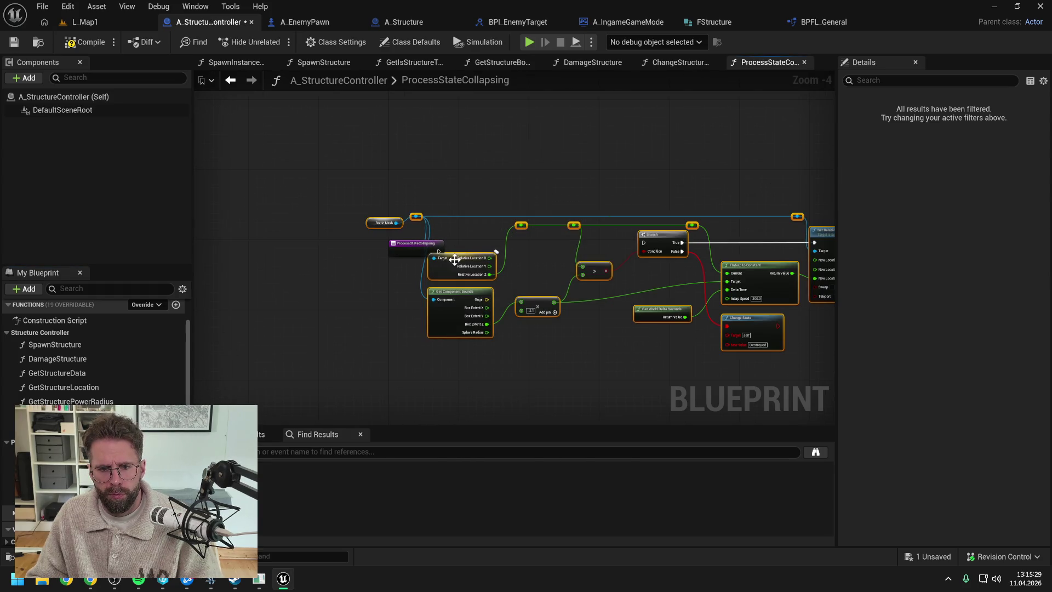
{"action": "left_click_drag", "start_coordinate": [455, 259], "coordinate": [537, 264]}
{"action": "left_click", "coordinate": [477, 143]}
{"action": "key", "text": "ctrl+s"}
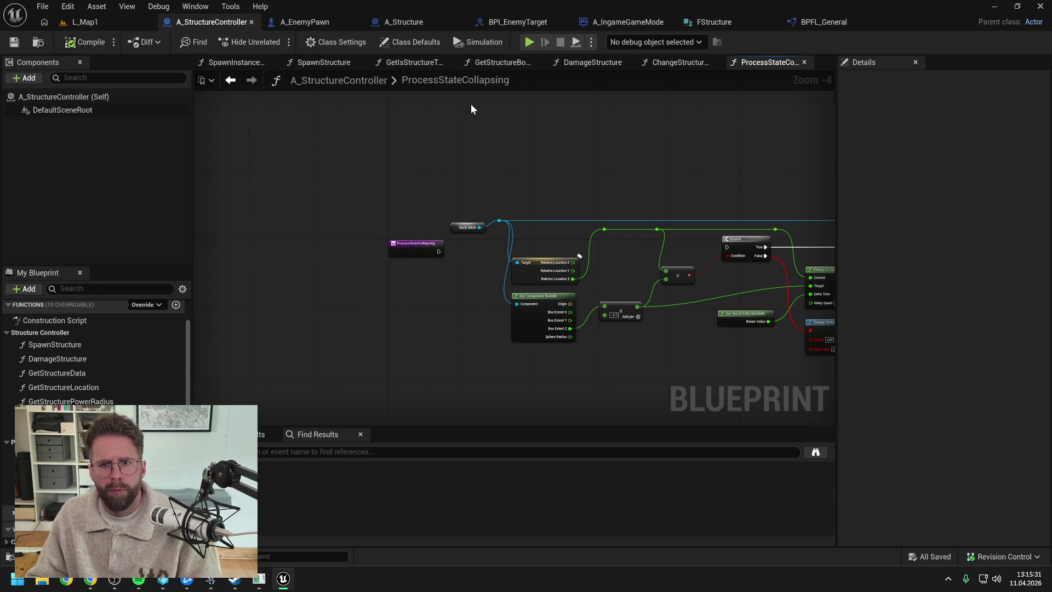
{"action": "left_click", "coordinate": [675, 63]}
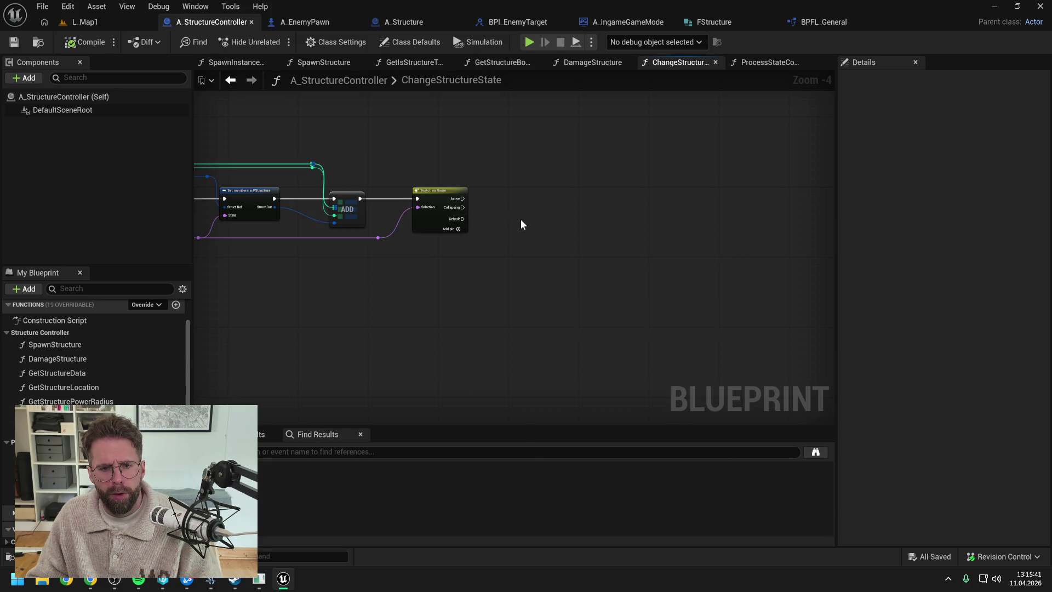
Add a variable NewVar and change its type from Boolean to Integer
{"action": "scroll", "coordinate": [93, 350], "scroll_direction": "down", "scroll_amount": 3}
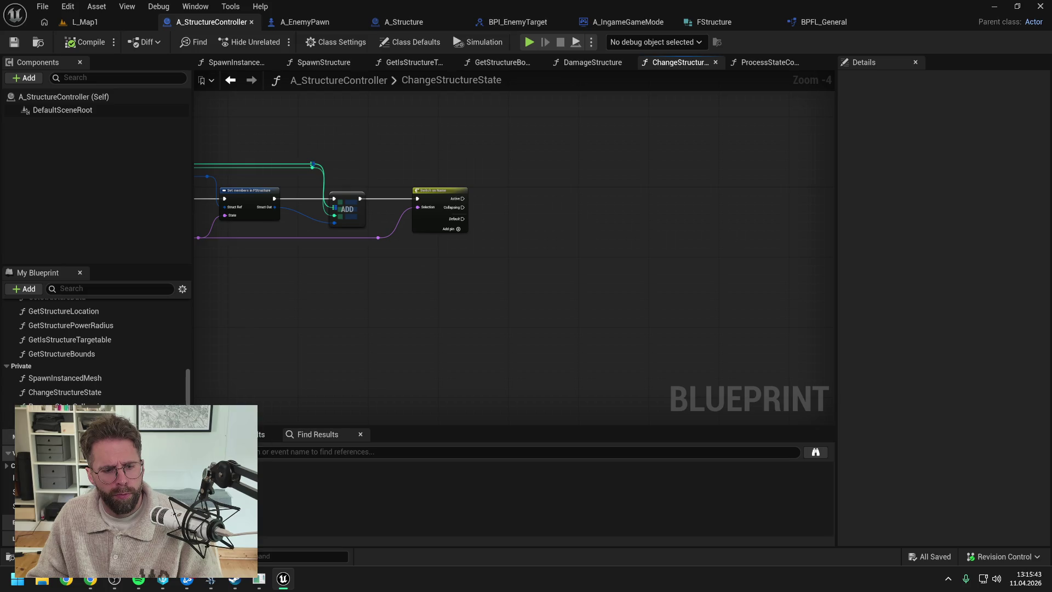
{"action": "left_click", "coordinate": [179, 452]}
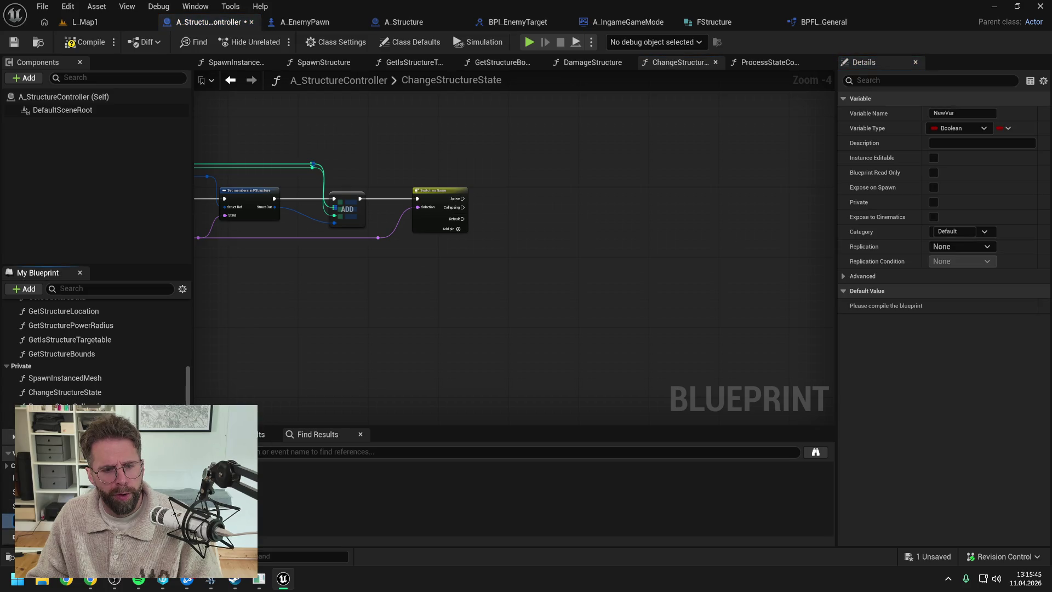
{"action": "left_click", "coordinate": [164, 520]}
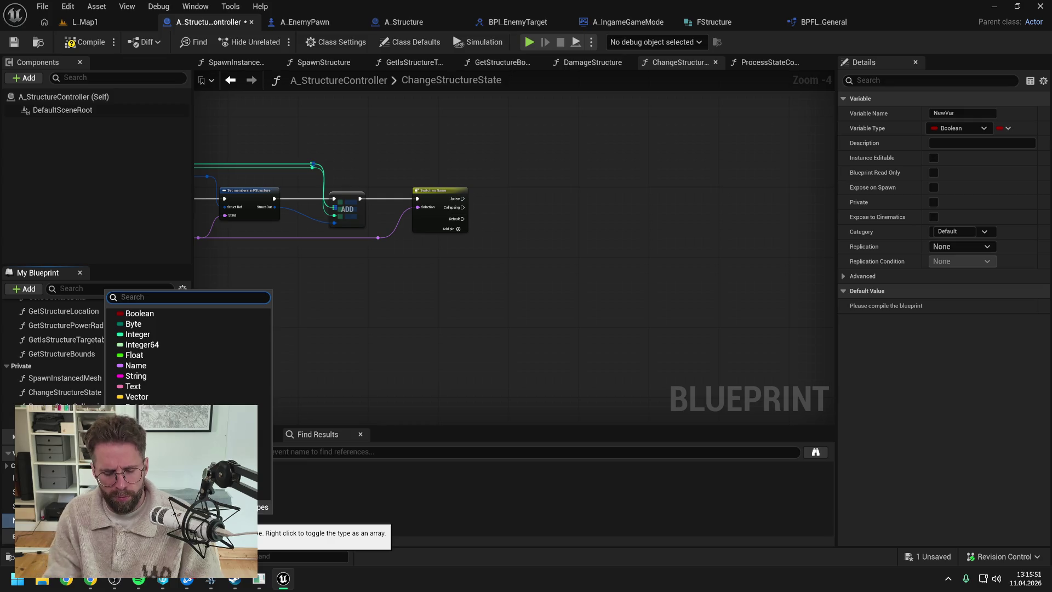
{"action": "type", "text": "int"}
{"action": "scroll", "coordinate": [192, 356], "scroll_direction": "up", "scroll_amount": 10}
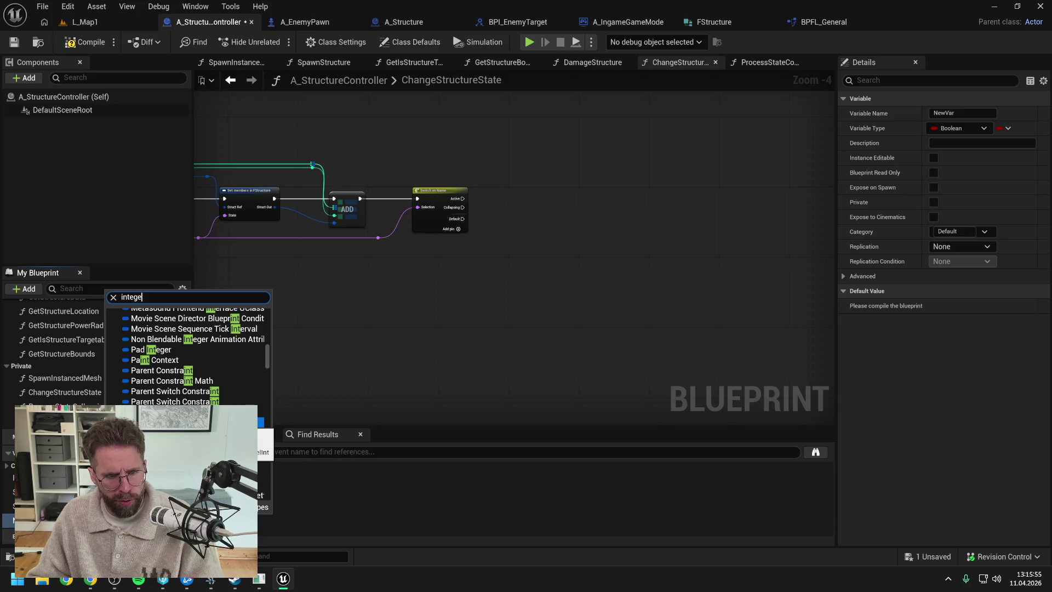
{"action": "type", "text": "r"}
{"action": "key", "text": "Return"}
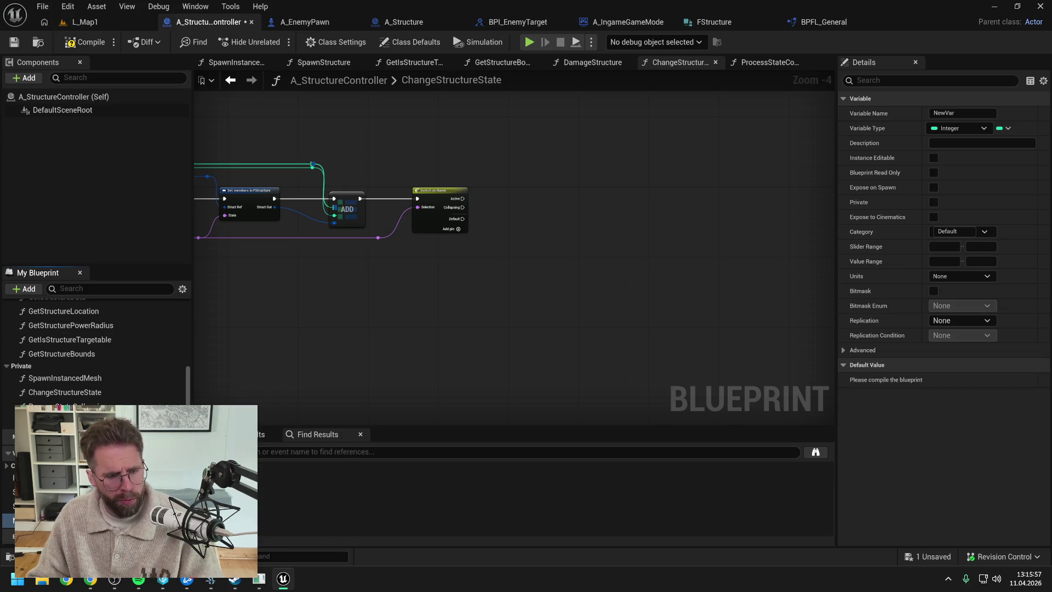
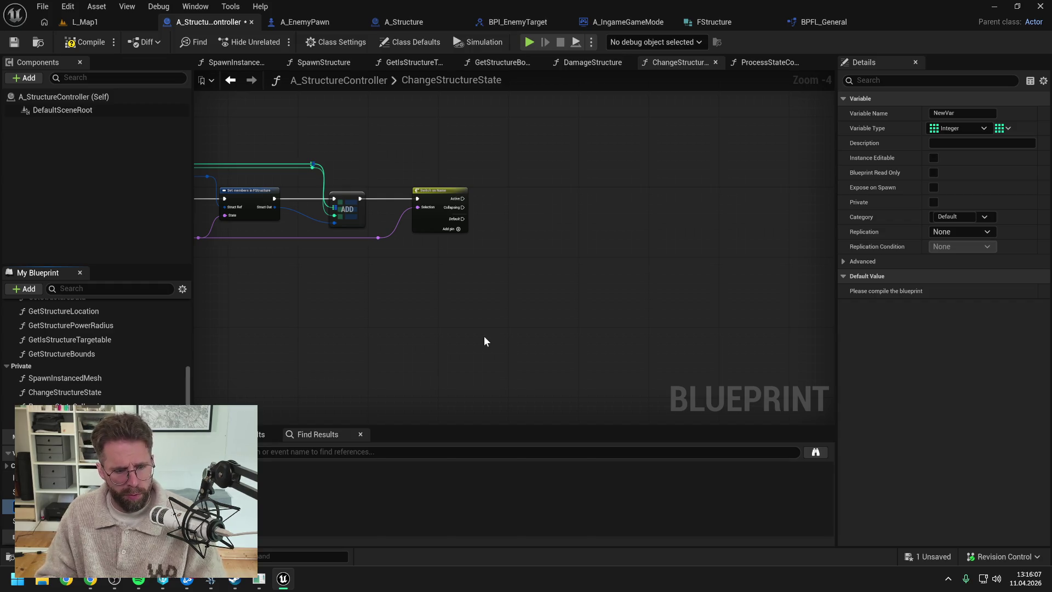
Name the new integer array CollapsingStructureIds, then save and compile the blueprint
{"action": "key", "text": "Return"}
{"action": "key", "text": "ctrl+s"}
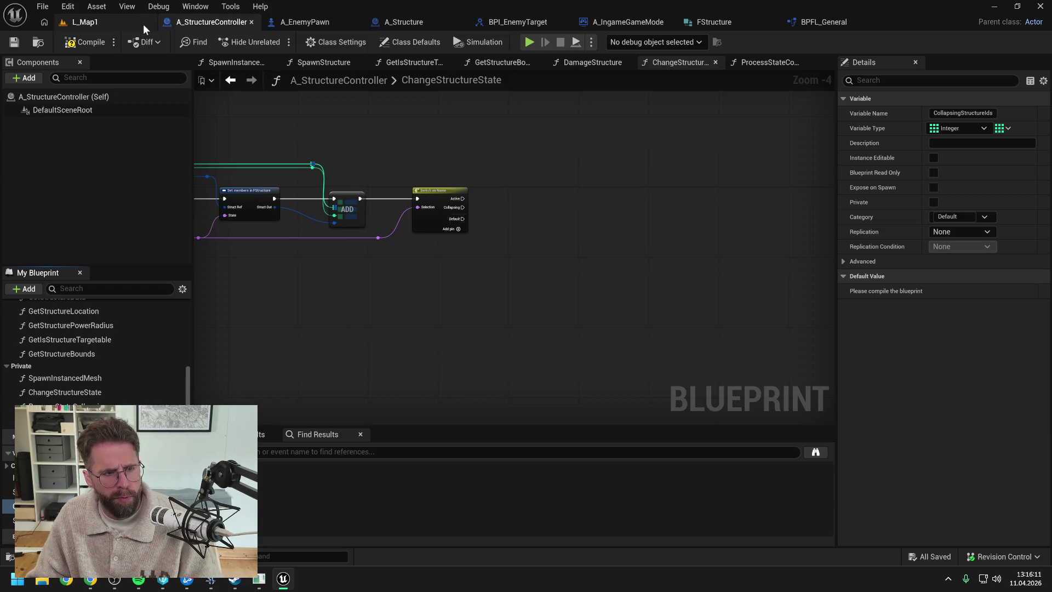
{"action": "left_click", "coordinate": [86, 43]}
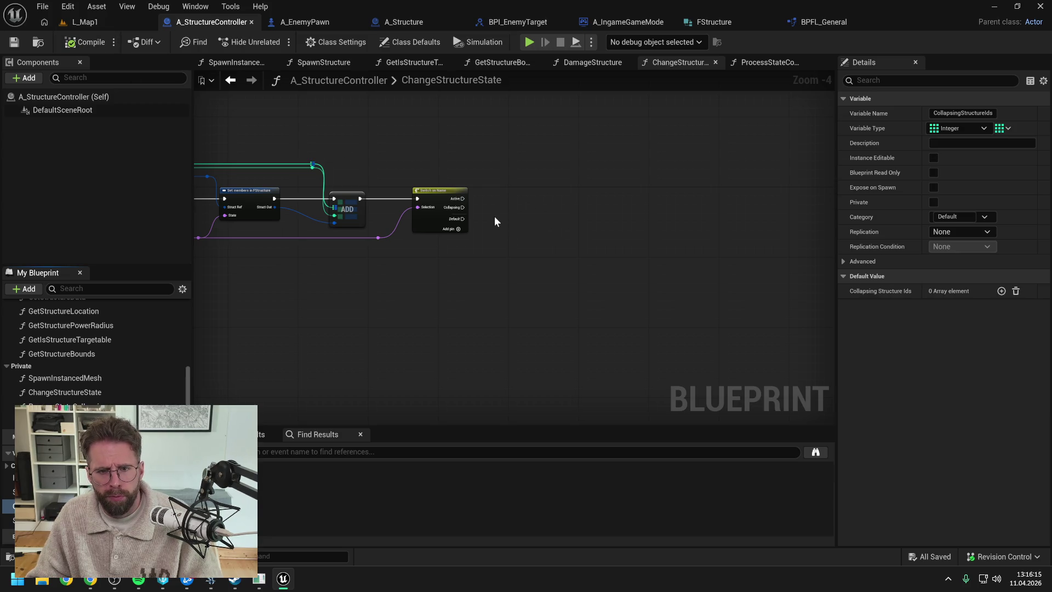
Add an Add Unique node on Collapsing Structure Ids, run from Switch's Collapsing pin, with the incoming ID as item
{"action": "mouse_move", "coordinate": [54, 506]}
{"action": "left_mouse_down"}
{"action": "mouse_move", "coordinate": [486, 202]}
{"action": "mouse_move", "coordinate": [569, 205]}
{"action": "left_mouse_up"}
{"action": "left_click", "coordinate": [542, 227]}
{"action": "scroll", "coordinate": [537, 195], "scroll_direction": "up", "scroll_amount": 2}
{"action": "type", "text": "add un"}
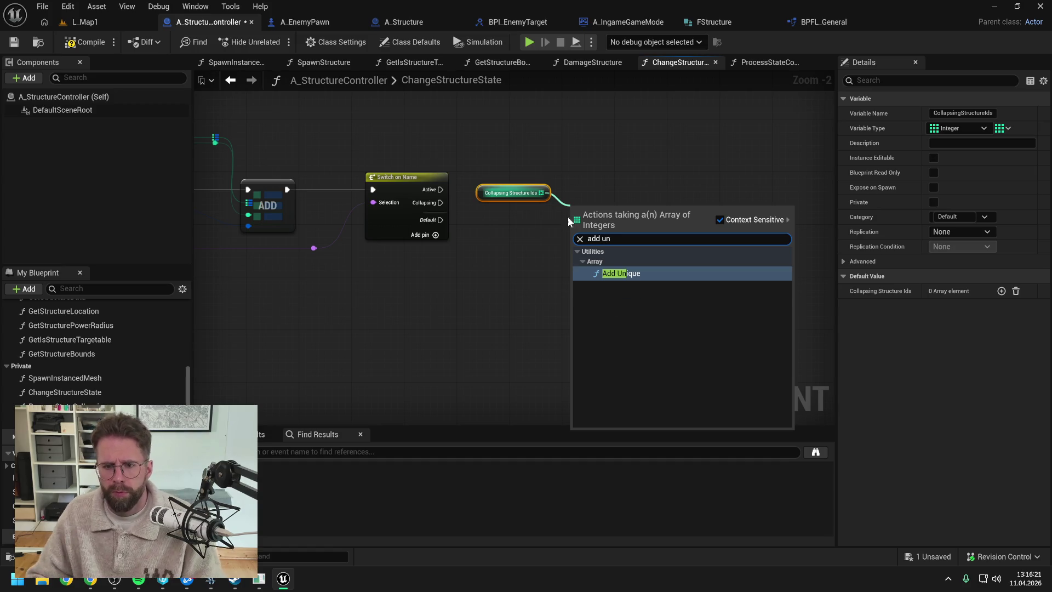
{"action": "left_click", "coordinate": [619, 273]}
{"action": "mouse_move", "coordinate": [440, 203]}
{"action": "left_mouse_down"}
{"action": "mouse_move", "coordinate": [596, 208]}
{"action": "mouse_move", "coordinate": [689, 230]}
{"action": "left_mouse_up"}
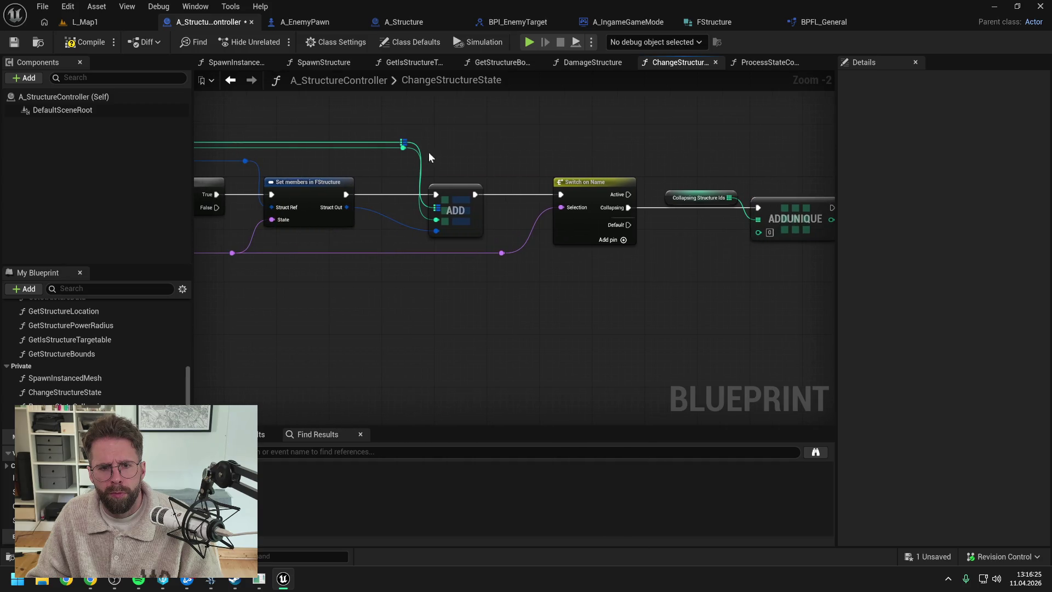
{"action": "mouse_move", "coordinate": [404, 148]}
{"action": "left_mouse_down"}
{"action": "mouse_move", "coordinate": [749, 237]}
{"action": "mouse_move", "coordinate": [730, 154]}
{"action": "left_mouse_up"}
Tidy the ID wire with a straightened reroute point and nudge Add Unique slightly right
{"action": "double_click", "coordinate": [740, 229]}
{"action": "left_click", "coordinate": [629, 148]}
{"action": "mouse_move", "coordinate": [485, 116]}
{"action": "left_mouse_down"}
{"action": "mouse_move", "coordinate": [662, 126]}
{"action": "mouse_move", "coordinate": [495, 130]}
{"action": "left_mouse_up"}
{"action": "left_click_drag", "start_coordinate": [663, 219], "coordinate": [689, 219]}
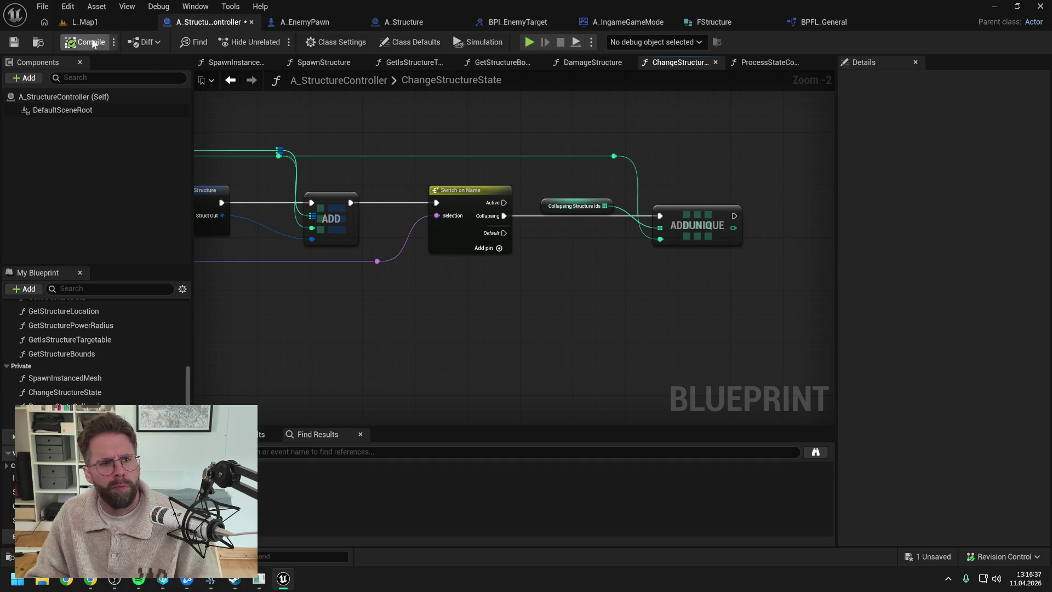
{"action": "left_click", "coordinate": [83, 22]}
{"action": "left_click", "coordinate": [230, 22]}
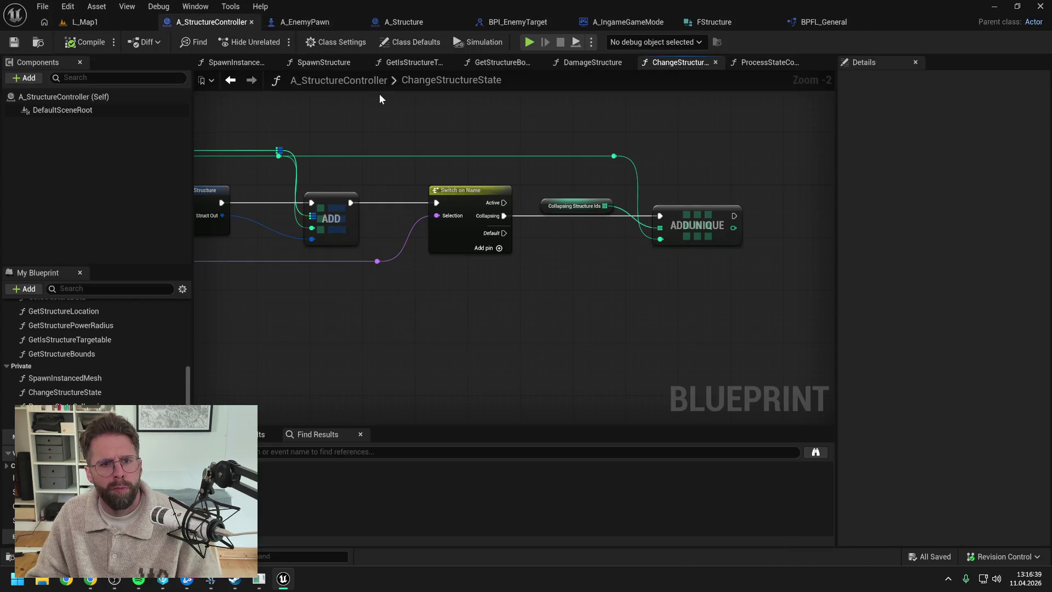
Open the EventGraph and save the blueprint
{"action": "scroll", "coordinate": [106, 316], "scroll_direction": "up", "scroll_amount": 5}
{"action": "left_click", "coordinate": [69, 323]}
{"action": "double_click", "coordinate": [69, 322]}
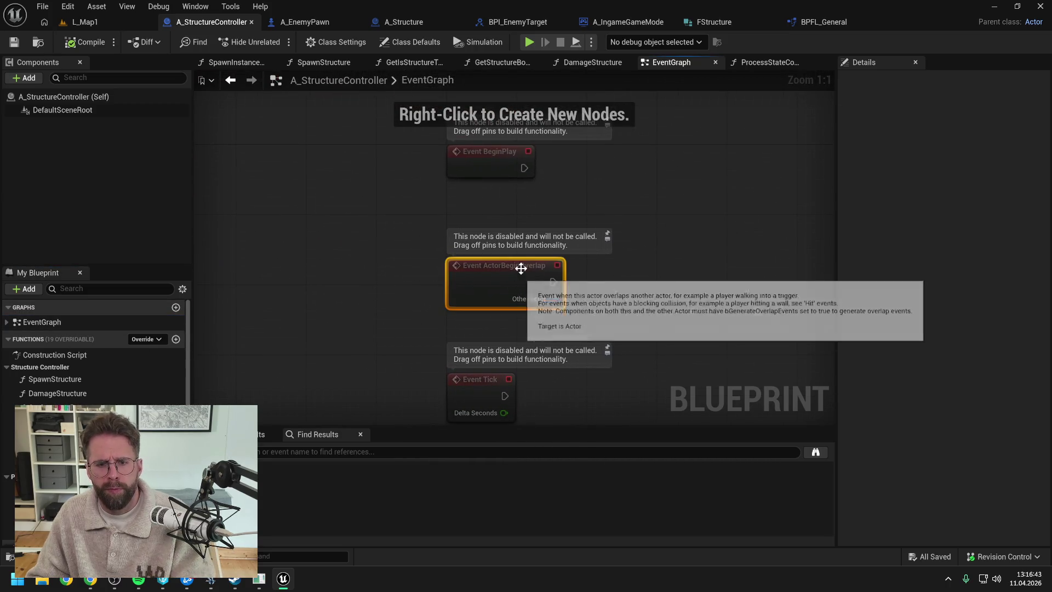
{"action": "key", "text": "ctrl+s"}
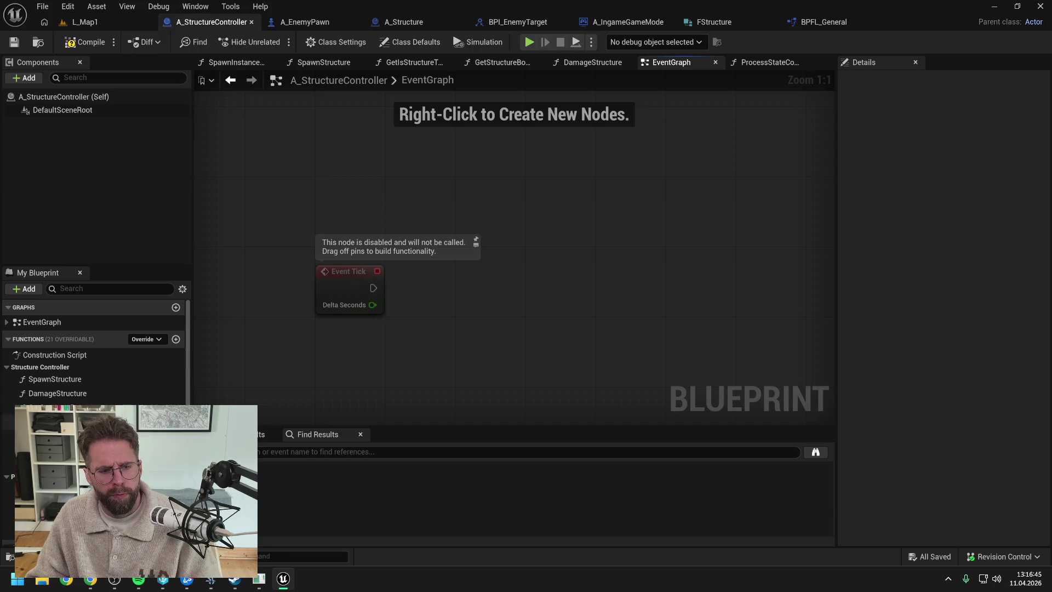
{"action": "scroll", "coordinate": [96, 350], "scroll_direction": "down", "scroll_amount": 5}
Place a Collapsing Structure Ids getter with a For Each Loop driven by Event Tick
{"action": "left_click_drag", "start_coordinate": [11, 509], "coordinate": [429, 262]}
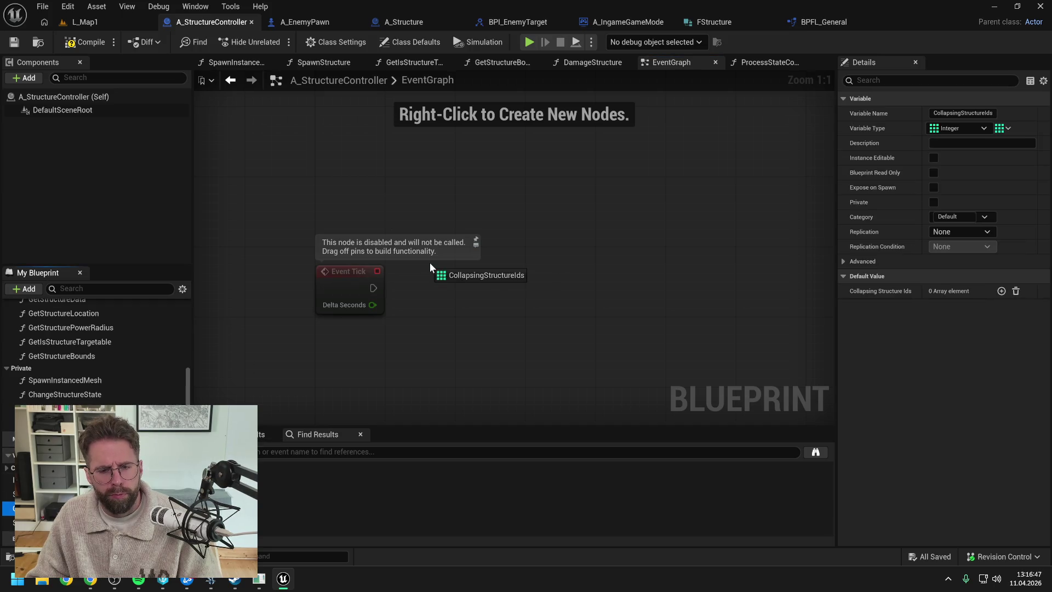
{"action": "left_click", "coordinate": [455, 287]}
{"action": "left_click_drag", "start_coordinate": [517, 266], "coordinate": [553, 293]}
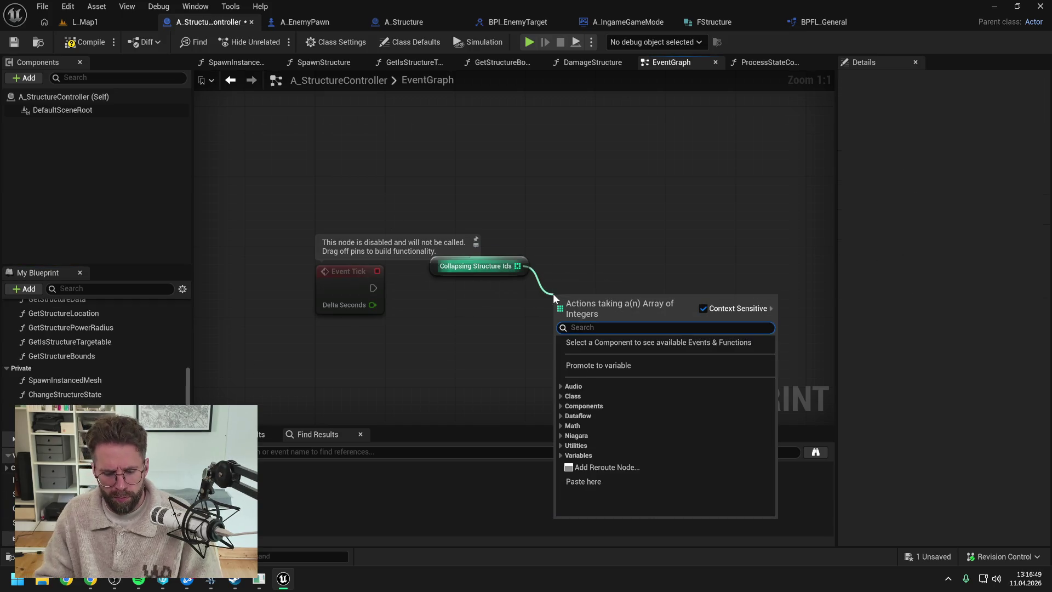
{"action": "type", "text": "for each"}
{"action": "key", "text": "Return"}
{"action": "left_click_drag", "start_coordinate": [373, 287], "coordinate": [561, 314]}
{"action": "left_click_drag", "start_coordinate": [591, 302], "coordinate": [591, 274]}
{"action": "left_click", "coordinate": [591, 230]}
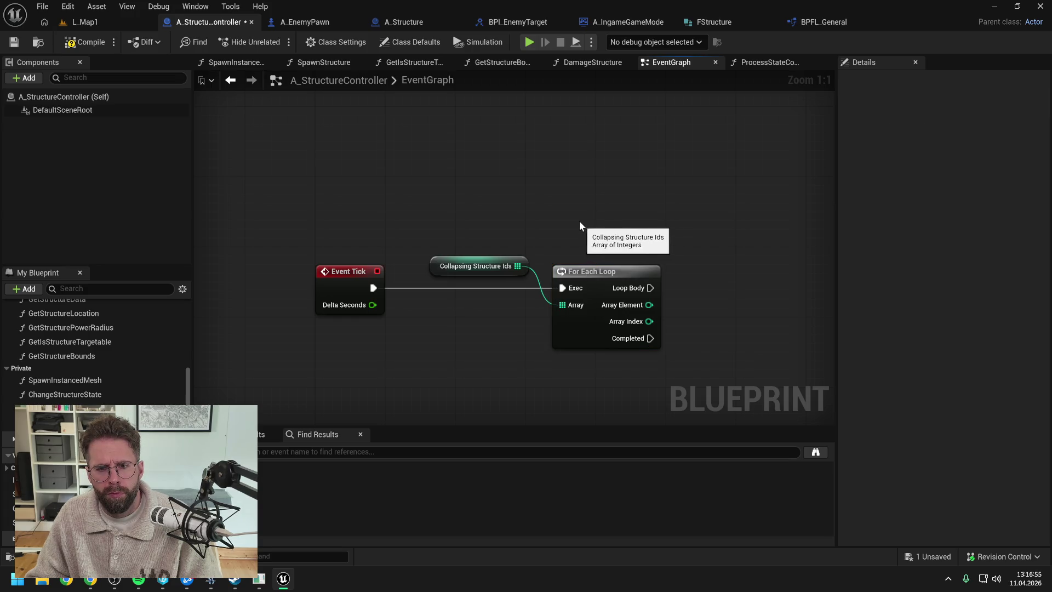
Have Event Tick call the function, renamed to Update Collapsing Structures, and save
{"action": "left_click_drag", "start_coordinate": [82, 408], "coordinate": [444, 302]}
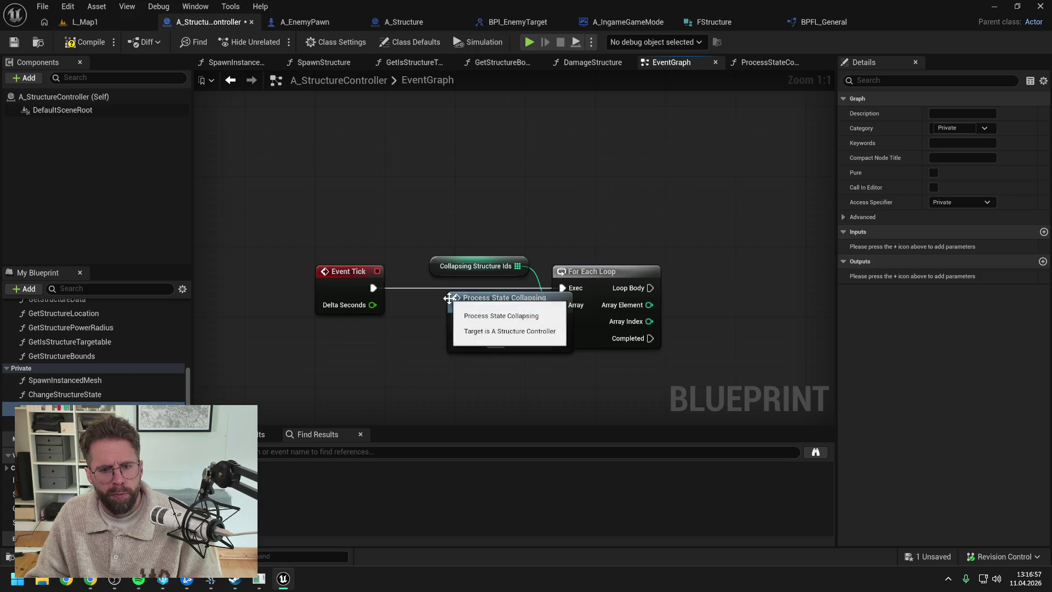
{"action": "left_click", "coordinate": [482, 312]}
{"action": "left_click_drag", "start_coordinate": [518, 250], "coordinate": [568, 271]}
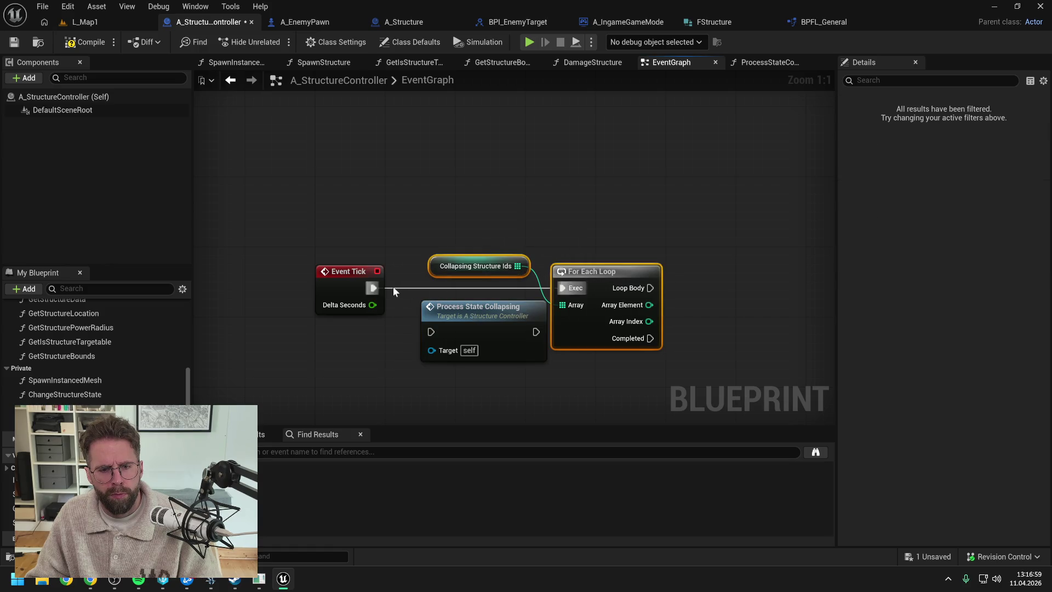
{"action": "left_click_drag", "start_coordinate": [374, 287], "coordinate": [432, 332]}
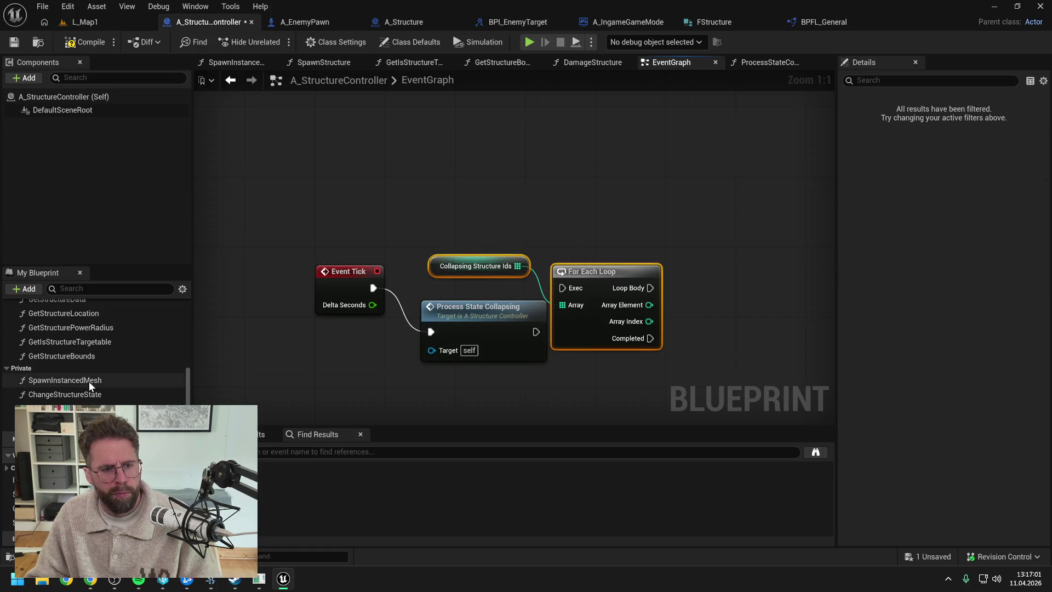
{"action": "left_click", "coordinate": [83, 409]}
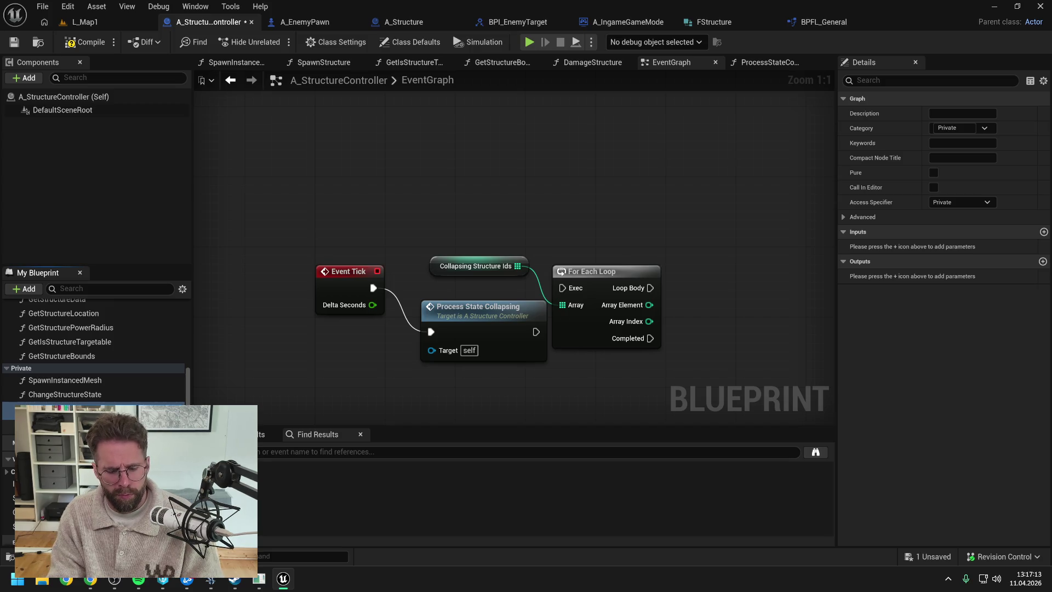
{"action": "key", "text": "Return"}
{"action": "key", "text": "ctrl+s"}
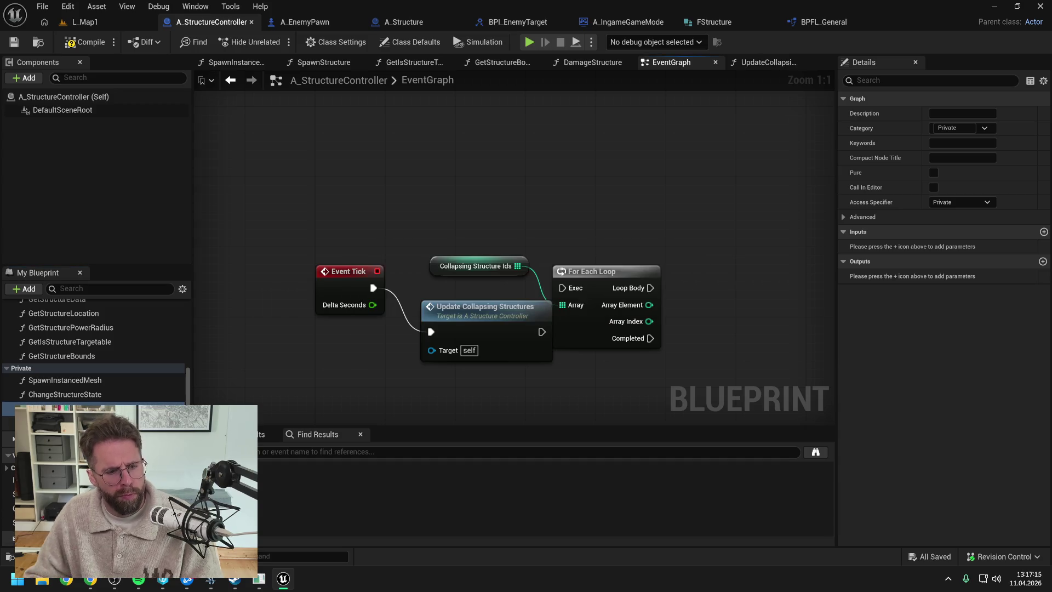
Move the array getter and For Each Loop out of EventGraph into the Update Collapsing Structures graph
{"action": "left_click_drag", "start_coordinate": [435, 281], "coordinate": [596, 278]}
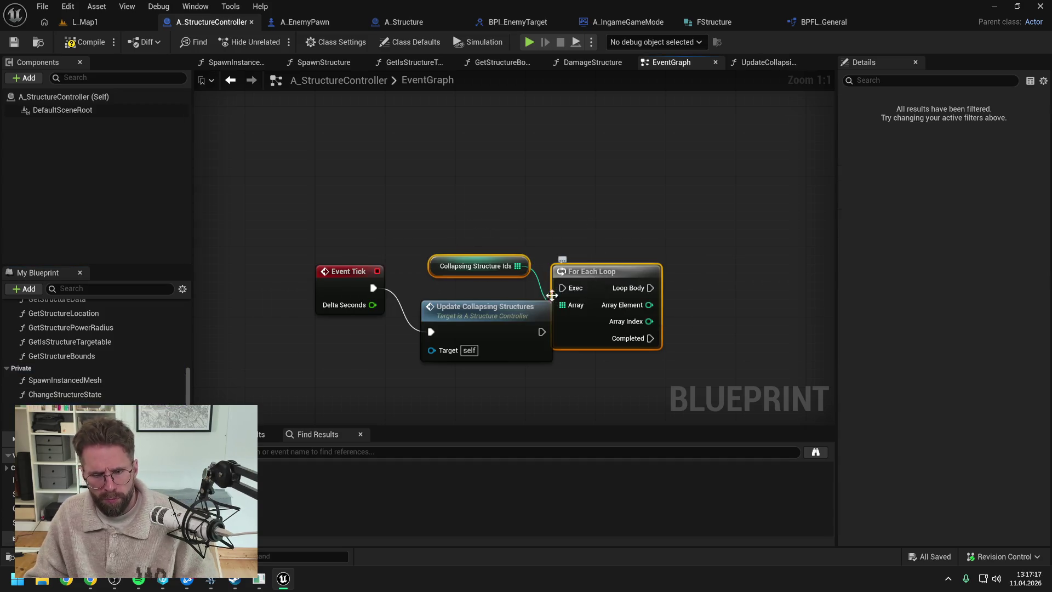
{"action": "key", "text": "Delete"}
{"action": "left_click_drag", "start_coordinate": [507, 317], "coordinate": [507, 282]}
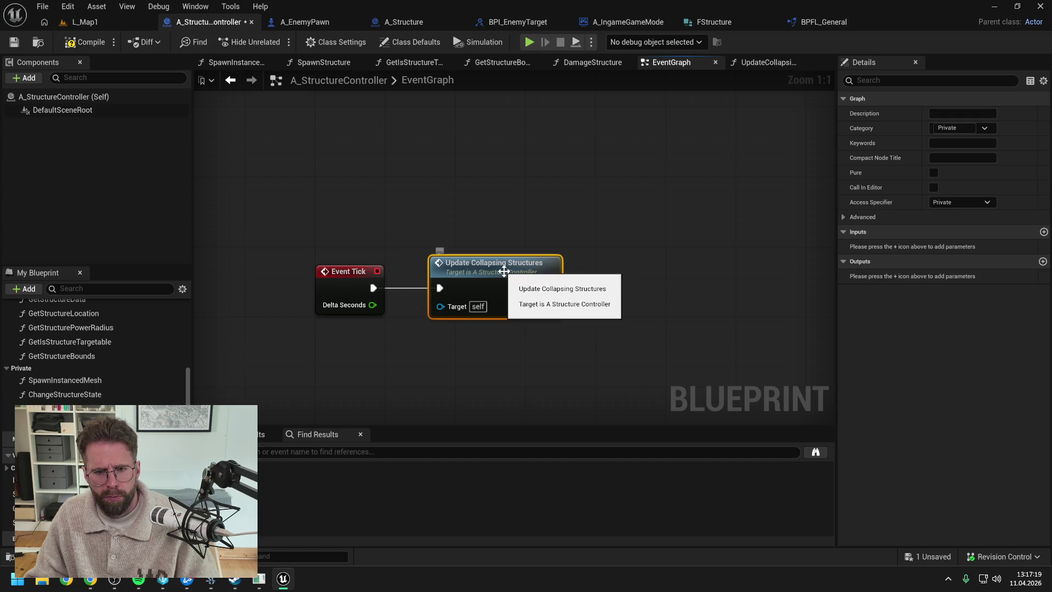
{"action": "double_click", "coordinate": [507, 275]}
{"action": "key", "text": "ctrl+v"}
{"action": "left_click", "coordinate": [398, 229]}
{"action": "key", "text": "ctrl+s"}
{"action": "mouse_move", "coordinate": [519, 232]}
{"action": "left_mouse_down"}
{"action": "mouse_move", "coordinate": [340, 281]}
{"action": "mouse_move", "coordinate": [459, 281]}
{"action": "left_mouse_up"}
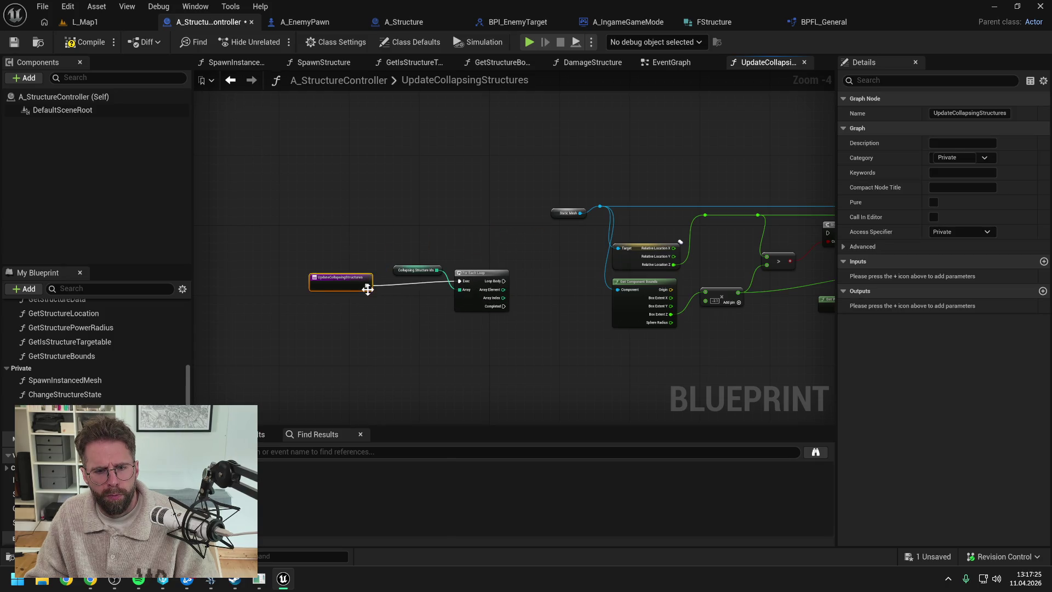
Align the entry node and shift the entry, getter and loop nodes left to make room
{"action": "left_click_drag", "start_coordinate": [371, 276], "coordinate": [370, 281]}
{"action": "left_click", "coordinate": [367, 319]}
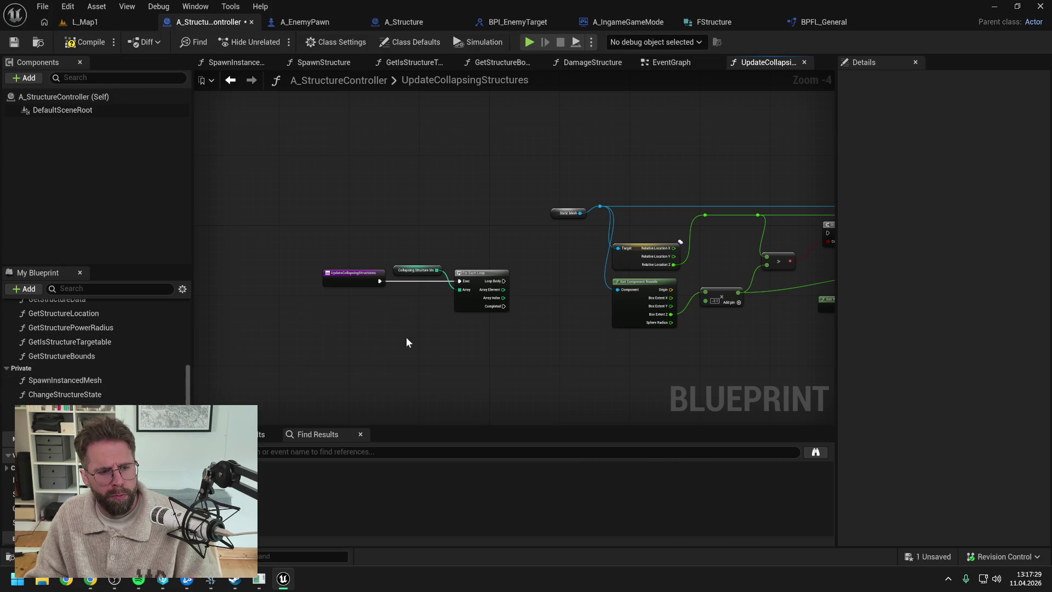
{"action": "scroll", "coordinate": [498, 290], "scroll_direction": "up", "scroll_amount": 1}
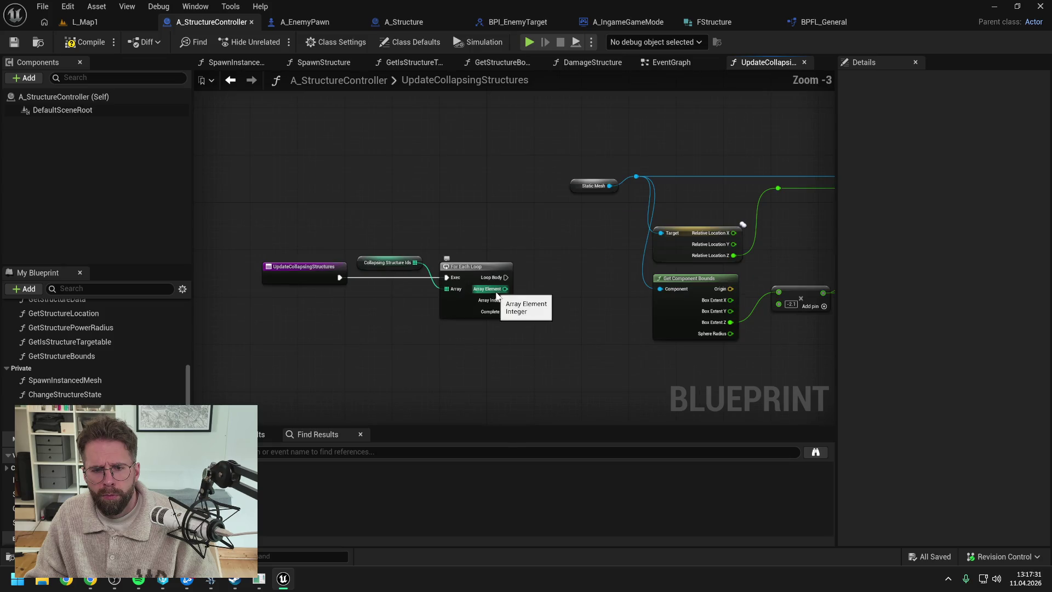
{"action": "mouse_move", "coordinate": [505, 289]}
{"action": "left_mouse_down"}
{"action": "mouse_move", "coordinate": [400, 281]}
{"action": "mouse_move", "coordinate": [551, 280]}
{"action": "left_mouse_up"}
{"action": "scroll", "coordinate": [399, 283], "scroll_direction": "down", "scroll_amount": 1}
{"action": "left_click_drag", "start_coordinate": [268, 217], "coordinate": [484, 308]}
{"action": "left_click_drag", "start_coordinate": [459, 262], "coordinate": [306, 262]}
{"action": "left_click", "coordinate": [410, 281]}
{"action": "left_click_drag", "start_coordinate": [410, 282], "coordinate": [541, 284]}
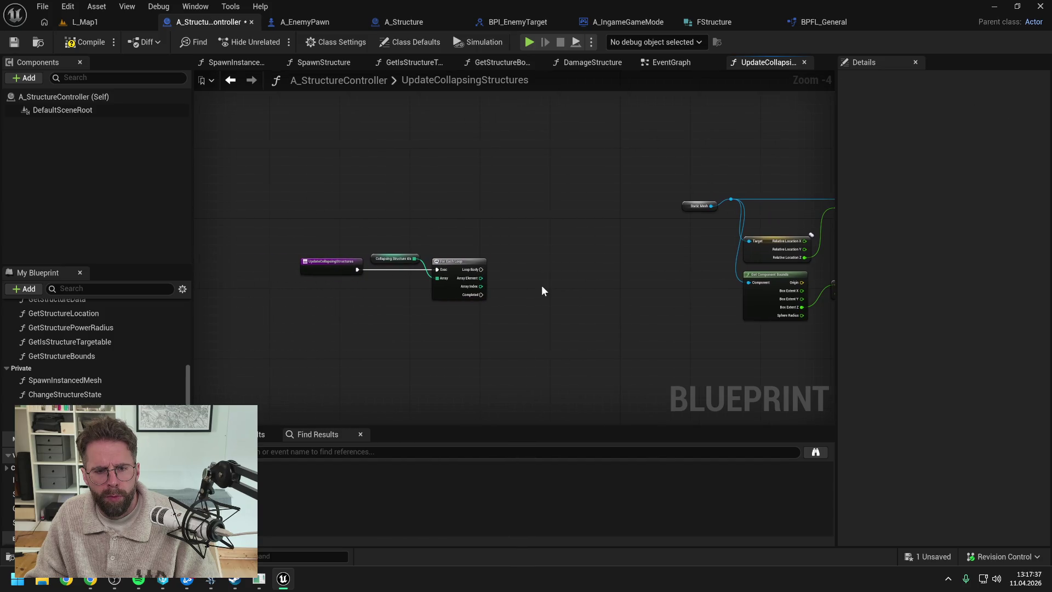
Add a Structures getter to the graph, discarding an unneeded Get Structure Data node
{"action": "right_click", "coordinate": [537, 301]}
{"action": "type", "text": "get"}
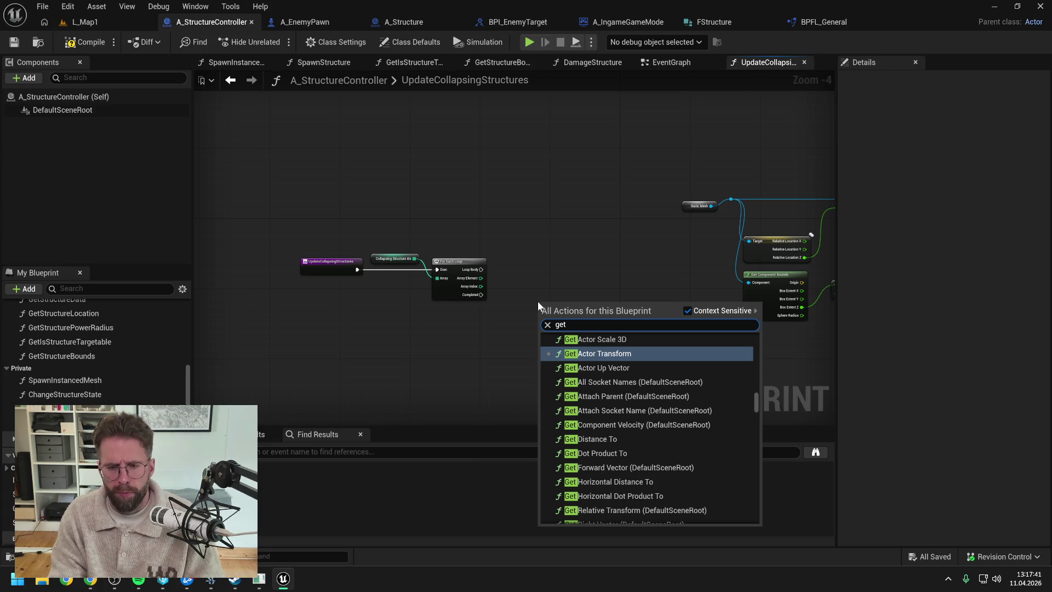
{"action": "mouse_move", "coordinate": [44, 494]}
{"action": "left_mouse_down"}
{"action": "mouse_move", "coordinate": [517, 248]}
{"action": "mouse_move", "coordinate": [542, 270]}
{"action": "left_mouse_up"}
{"action": "key", "text": "ctrl+s"}
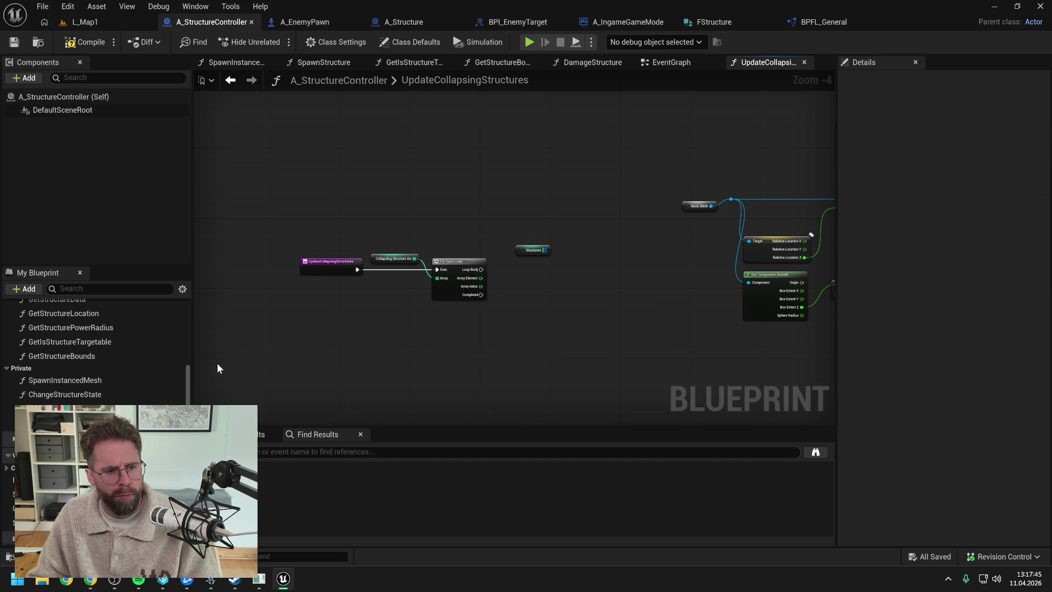
{"action": "scroll", "coordinate": [99, 356], "scroll_direction": "up", "scroll_amount": 3}
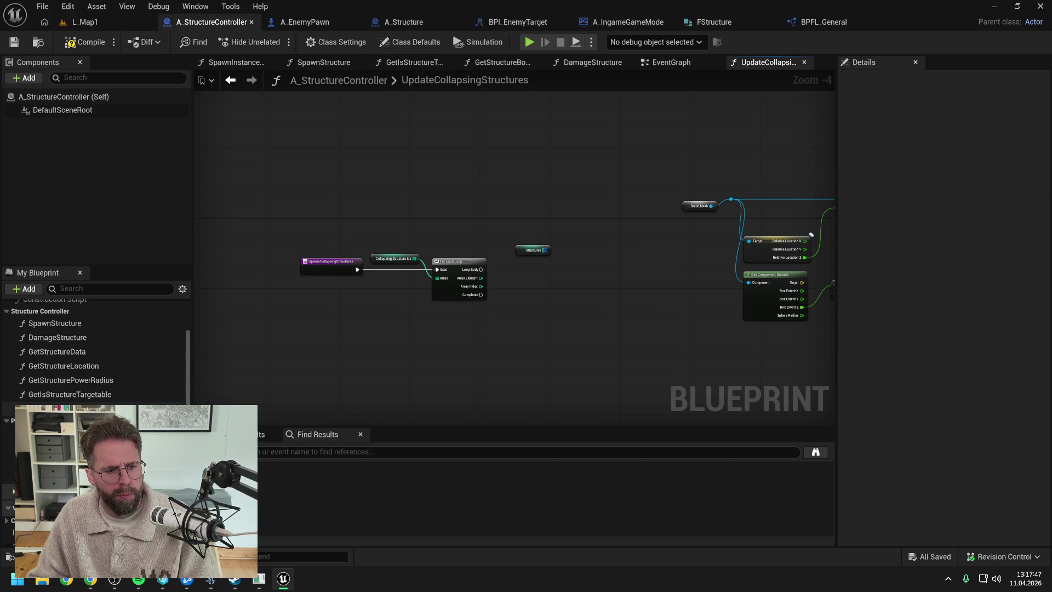
{"action": "left_click_drag", "start_coordinate": [57, 351], "coordinate": [570, 305]}
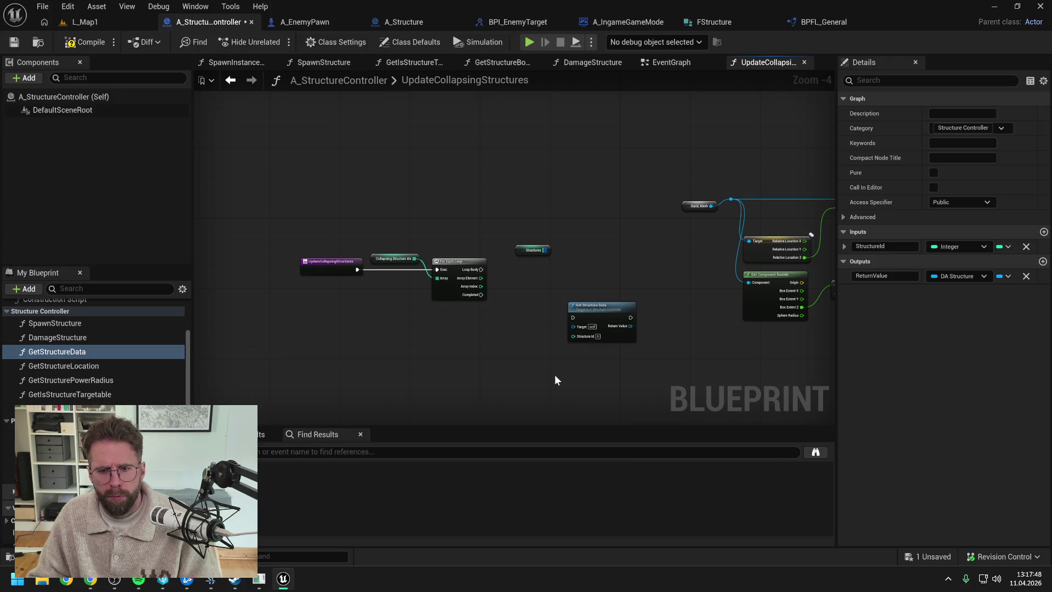
{"action": "left_click", "coordinate": [608, 329]}
{"action": "key", "text": "Delete"}
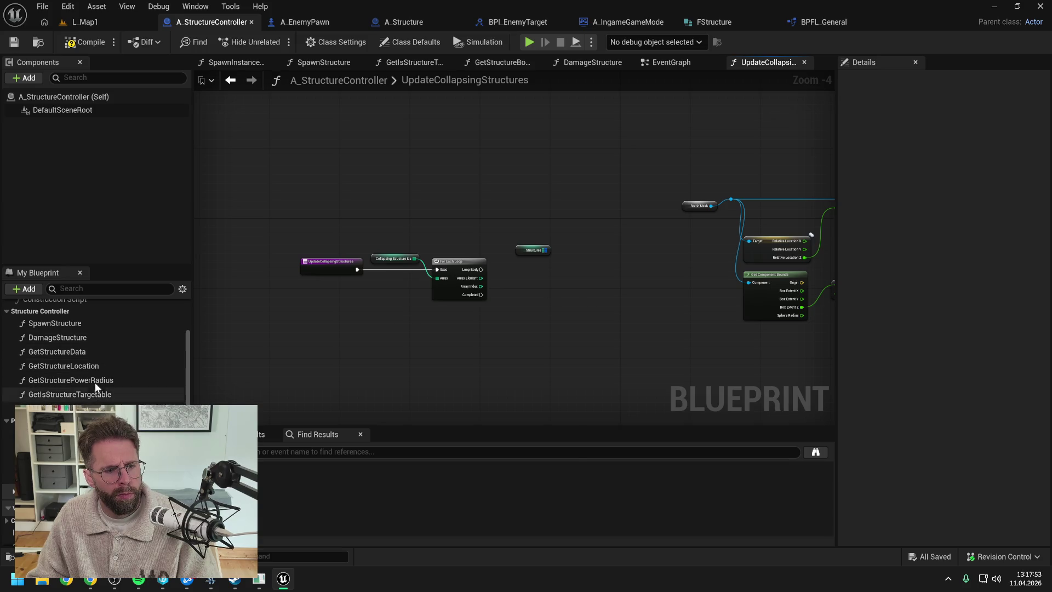
Find each loop Array Element in Structures and branch on the FIND result
{"action": "scroll", "coordinate": [474, 299], "scroll_direction": "up", "scroll_amount": 2}
{"action": "mouse_move", "coordinate": [528, 237]}
{"action": "left_mouse_down"}
{"action": "mouse_move", "coordinate": [503, 238]}
{"action": "mouse_move", "coordinate": [537, 268]}
{"action": "left_mouse_up"}
{"action": "scroll", "coordinate": [508, 274], "scroll_direction": "down", "scroll_amount": 1}
{"action": "type", "text": "find"}
{"action": "key", "text": "Return"}
{"action": "key", "text": "ctrl+s"}
{"action": "mouse_move", "coordinate": [445, 280]}
{"action": "left_mouse_down"}
{"action": "mouse_move", "coordinate": [542, 287]}
{"action": "mouse_move", "coordinate": [620, 281]}
{"action": "mouse_move", "coordinate": [629, 261]}
{"action": "mouse_move", "coordinate": [607, 268]}
{"action": "mouse_move", "coordinate": [630, 269]}
{"action": "left_mouse_up"}
{"action": "type", "text": "branch"}
{"action": "key", "text": "Return"}
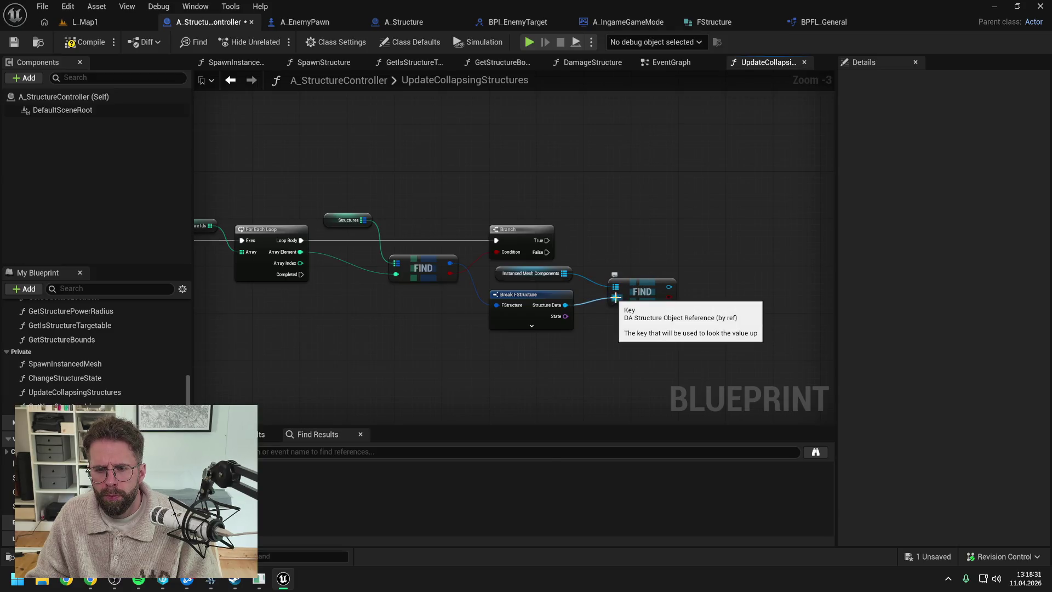
Chain a second Branch after the first Branch's True, then delete it again
{"action": "left_click_drag", "start_coordinate": [669, 287], "coordinate": [700, 257]}
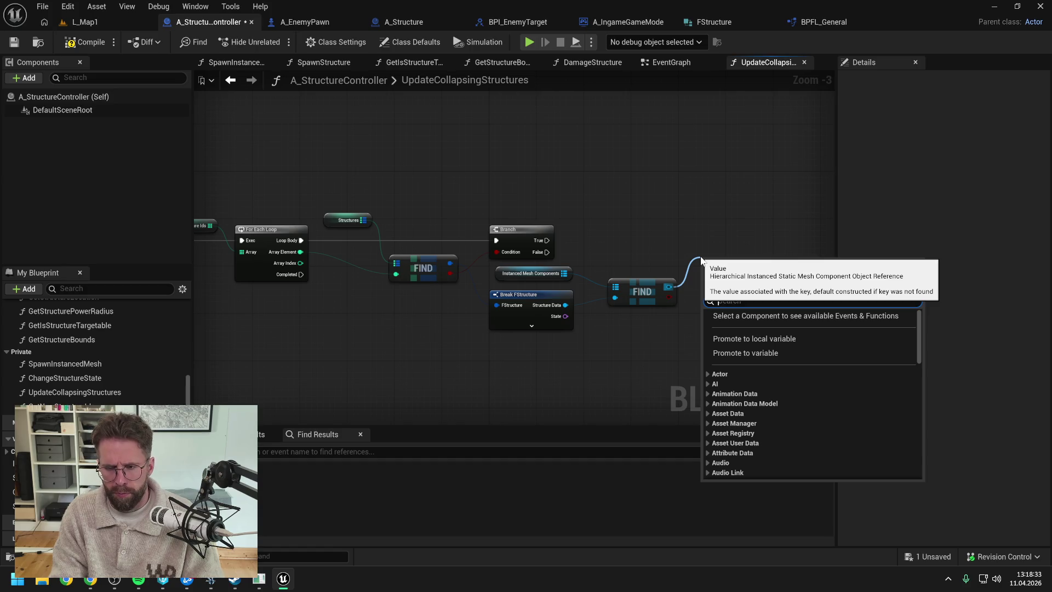
{"action": "left_click_drag", "start_coordinate": [669, 296], "coordinate": [706, 251]}
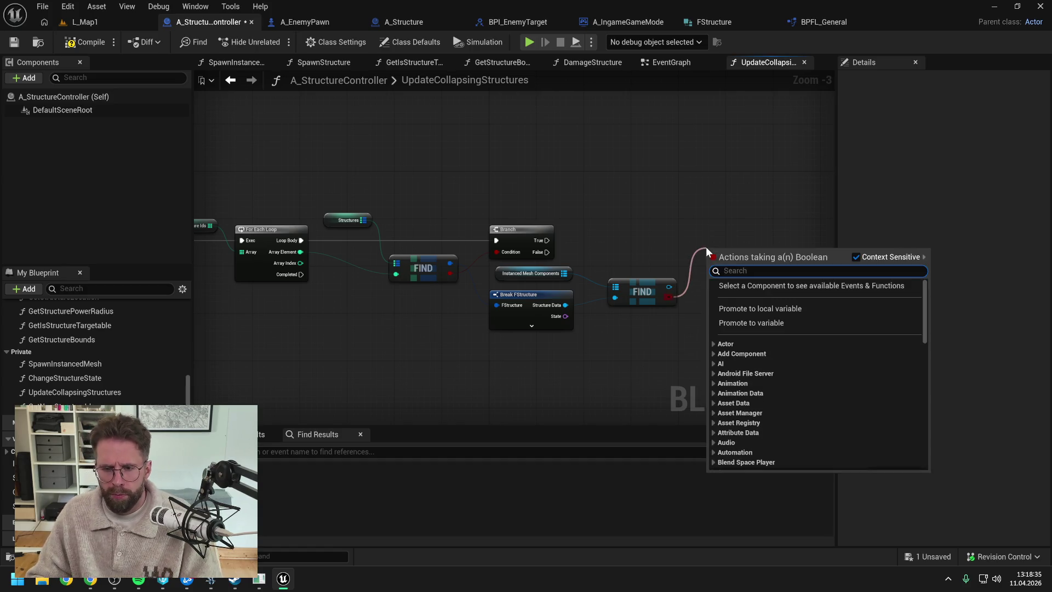
{"action": "type", "text": "b"}
{"action": "key", "text": "Return"}
{"action": "key", "text": "ctrl+s"}
{"action": "mouse_move", "coordinate": [542, 241]}
{"action": "left_mouse_down"}
{"action": "mouse_move", "coordinate": [709, 258]}
{"action": "mouse_move", "coordinate": [739, 237]}
{"action": "left_mouse_up"}
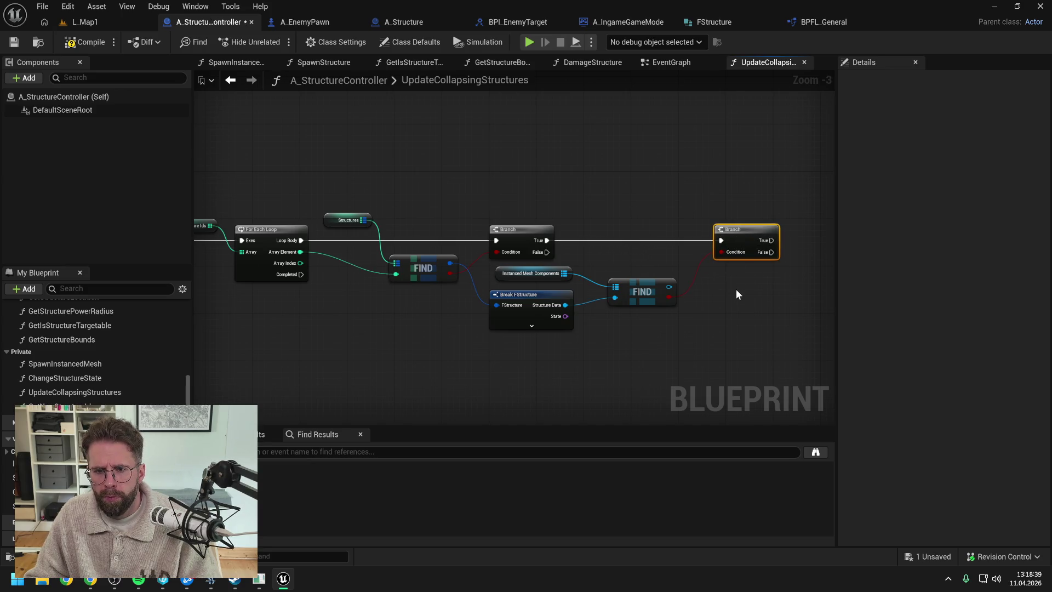
{"action": "left_click_drag", "start_coordinate": [737, 292], "coordinate": [583, 306]}
{"action": "key", "text": "ctrl+s"}
{"action": "left_click_drag", "start_coordinate": [516, 301], "coordinate": [679, 271]}
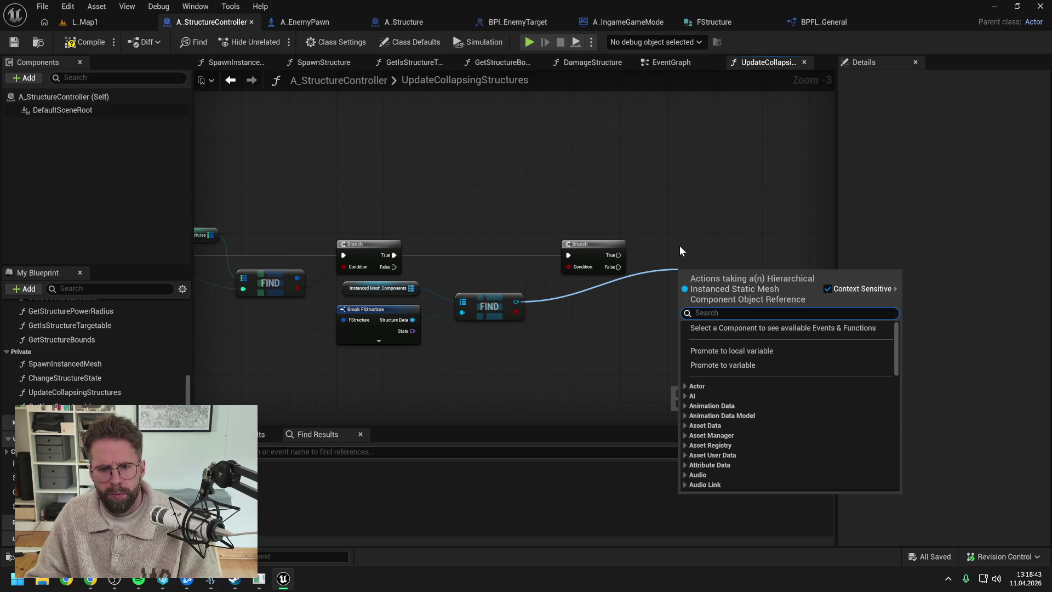
{"action": "left_click", "coordinate": [653, 235]}
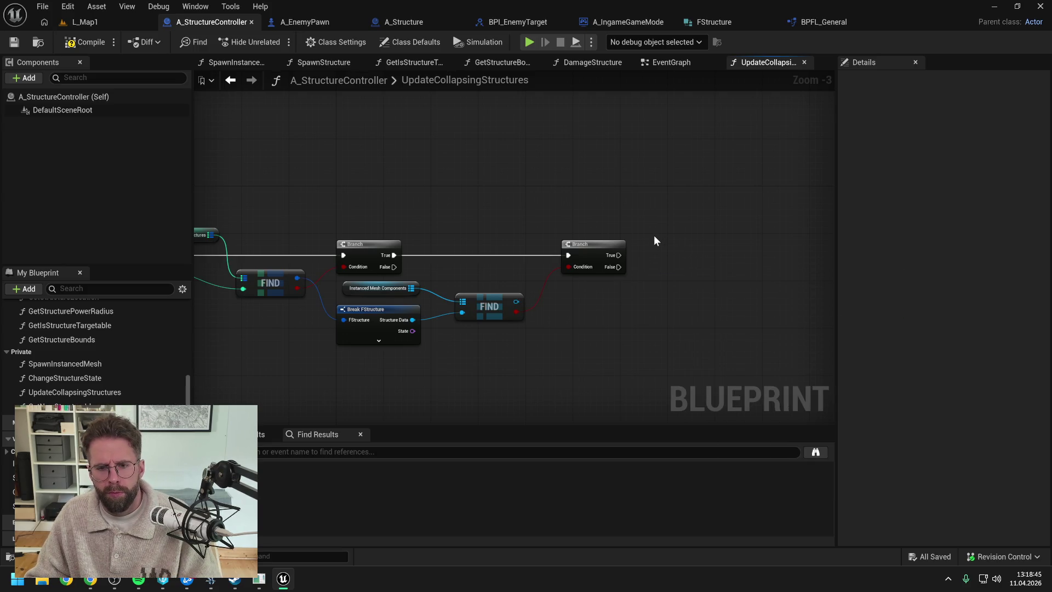
{"action": "left_click", "coordinate": [592, 244]}
{"action": "key", "text": "Delete"}
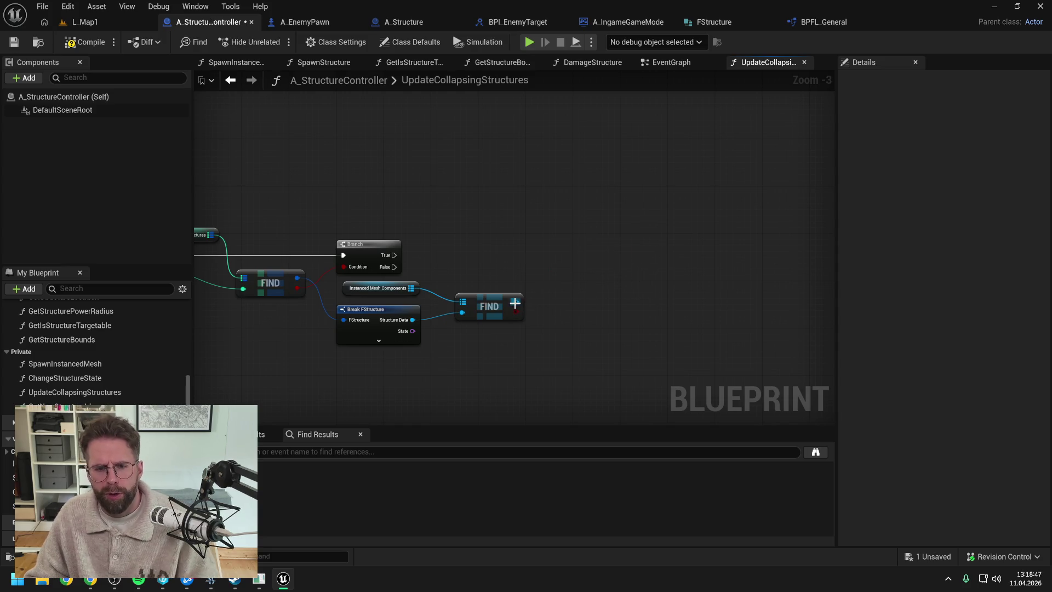
Add Update Instance Transform fed by FIND's output and executed from Branch True
{"action": "left_click_drag", "start_coordinate": [515, 303], "coordinate": [577, 280]}
{"action": "type", "text": "get"}
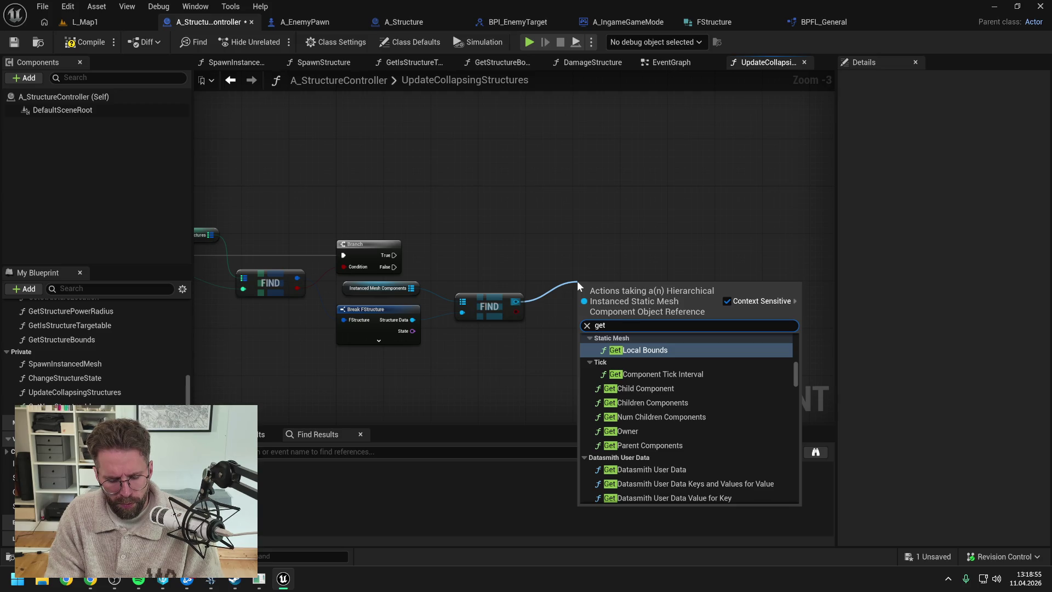
{"action": "key", "text": "BackSpace"}
{"action": "key", "text": "BackSpace"}
{"action": "key", "text": "BackSpace"}
{"action": "type", "text": "upd ins"}
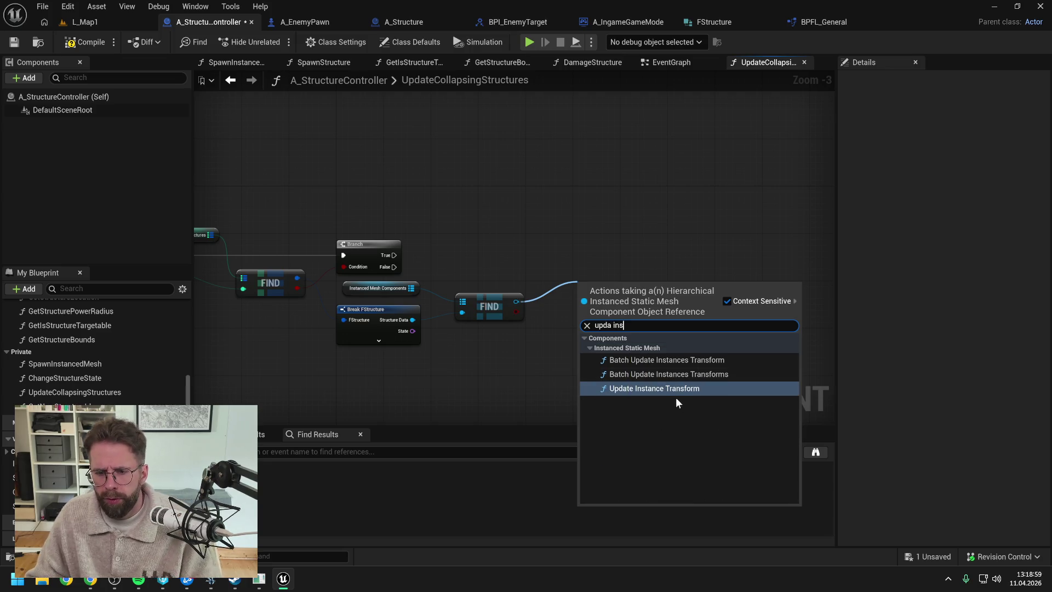
{"action": "left_click", "coordinate": [677, 395]}
{"action": "left_click_drag", "start_coordinate": [622, 294], "coordinate": [652, 260]}
{"action": "mouse_move", "coordinate": [394, 255]}
{"action": "left_mouse_down"}
{"action": "mouse_move", "coordinate": [614, 266]}
{"action": "mouse_move", "coordinate": [684, 250]}
{"action": "left_mouse_up"}
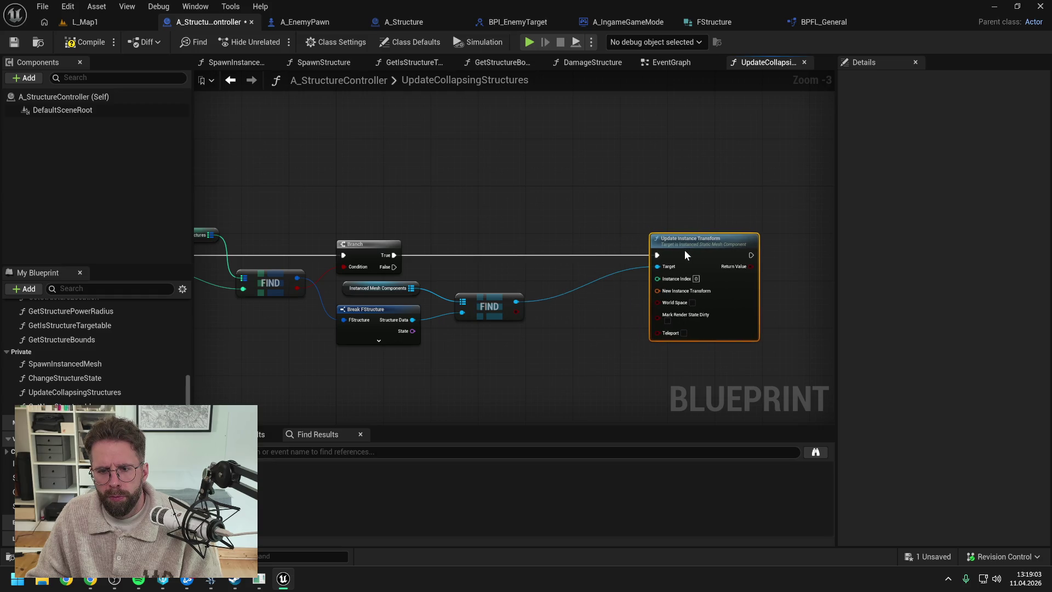
{"action": "left_click", "coordinate": [541, 264]}
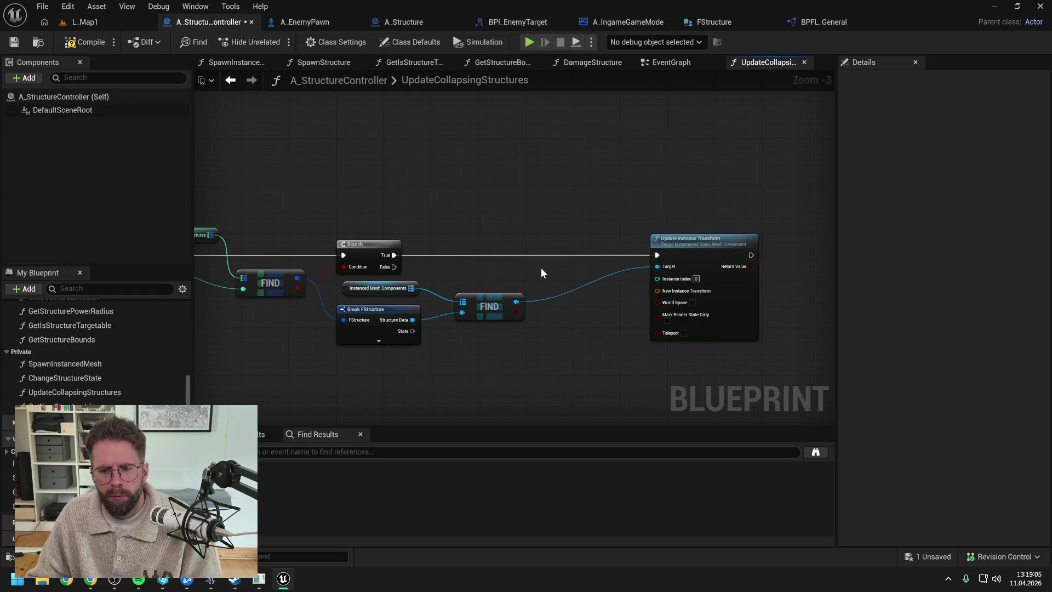
Add Get Instance Transform fed by FIND's output and review the surrounding nodes
{"action": "left_click_drag", "start_coordinate": [516, 301], "coordinate": [549, 286]}
{"action": "type", "text": "get inst trans"}
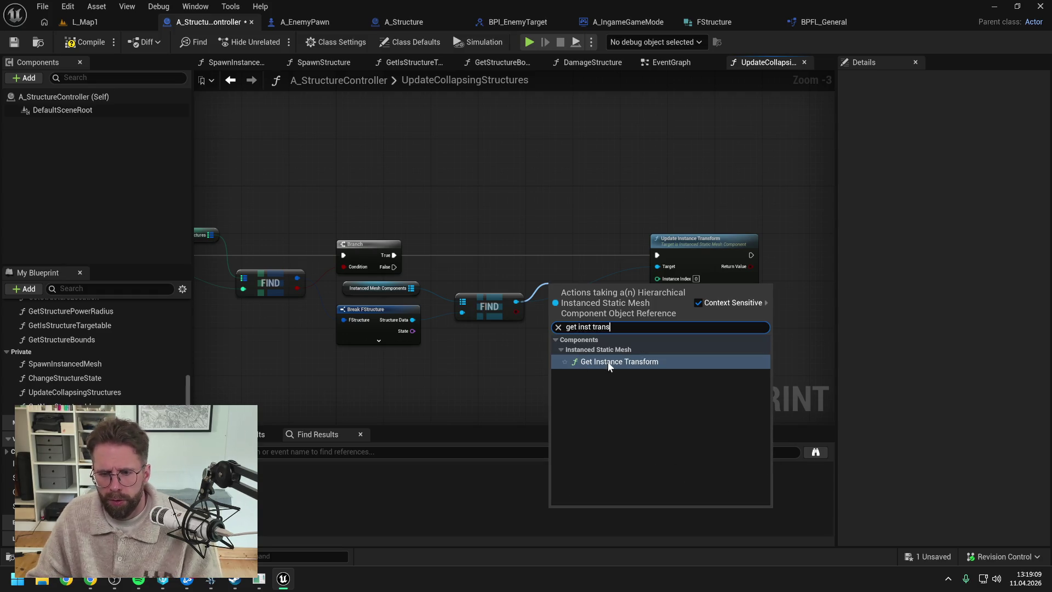
{"action": "left_click", "coordinate": [607, 362]}
{"action": "left_click_drag", "start_coordinate": [519, 253], "coordinate": [624, 253]}
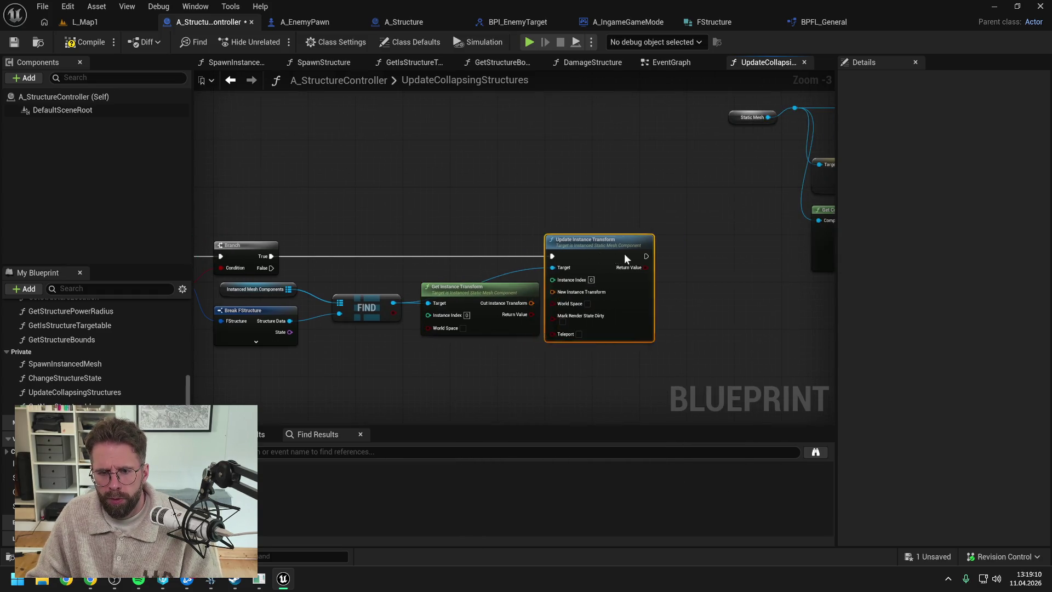
{"action": "left_click", "coordinate": [482, 300]}
{"action": "scroll", "coordinate": [482, 295], "scroll_direction": "down", "scroll_amount": 2}
{"action": "scroll", "coordinate": [472, 291], "scroll_direction": "up", "scroll_amount": 1}
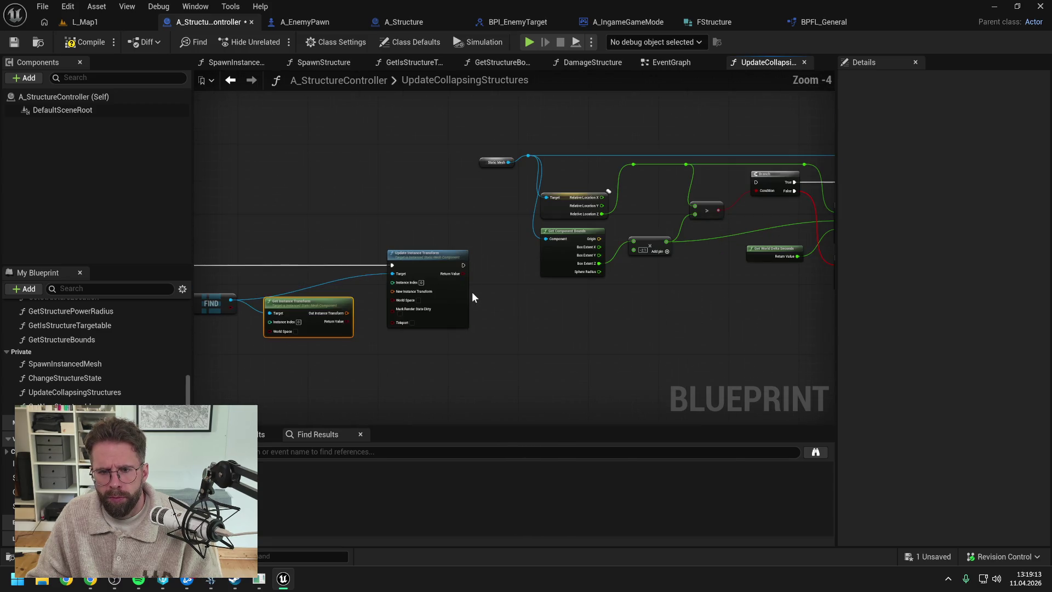
{"action": "left_click", "coordinate": [507, 310]}
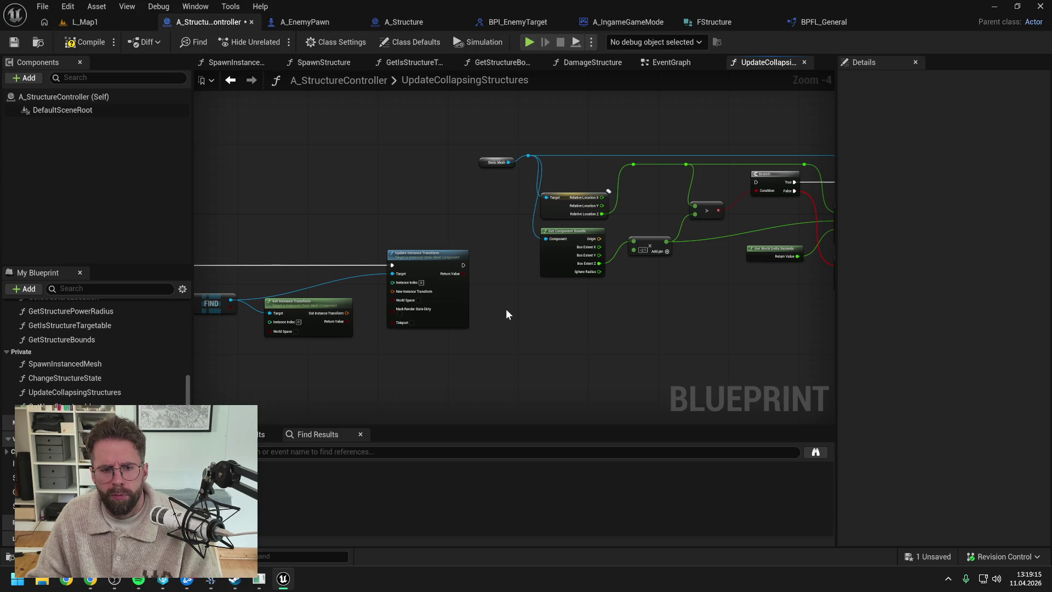
{"action": "left_click_drag", "start_coordinate": [506, 310], "coordinate": [415, 306]}
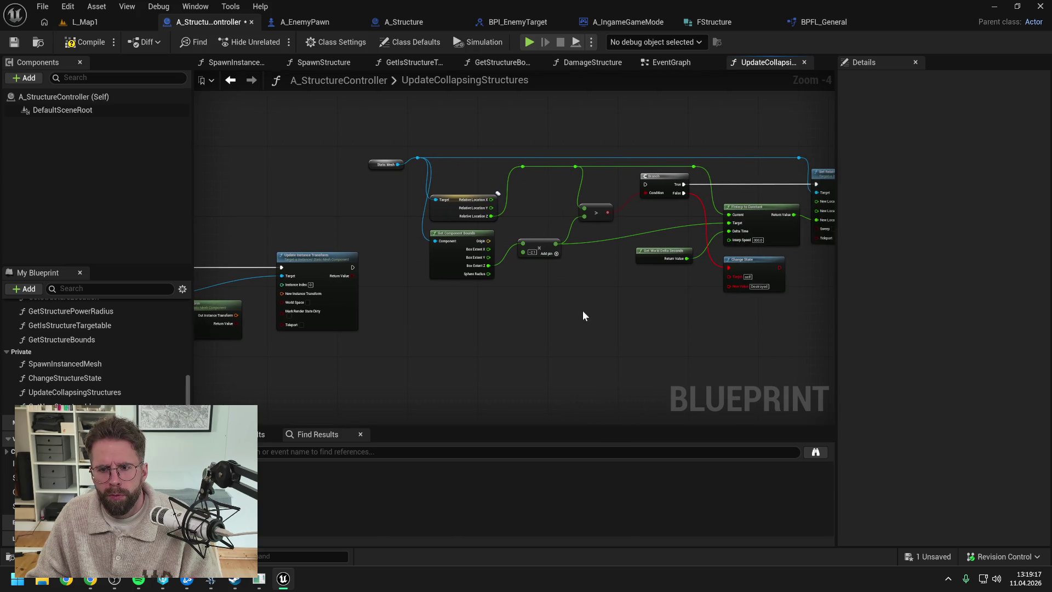
{"action": "left_click_drag", "start_coordinate": [583, 312], "coordinate": [479, 314]}
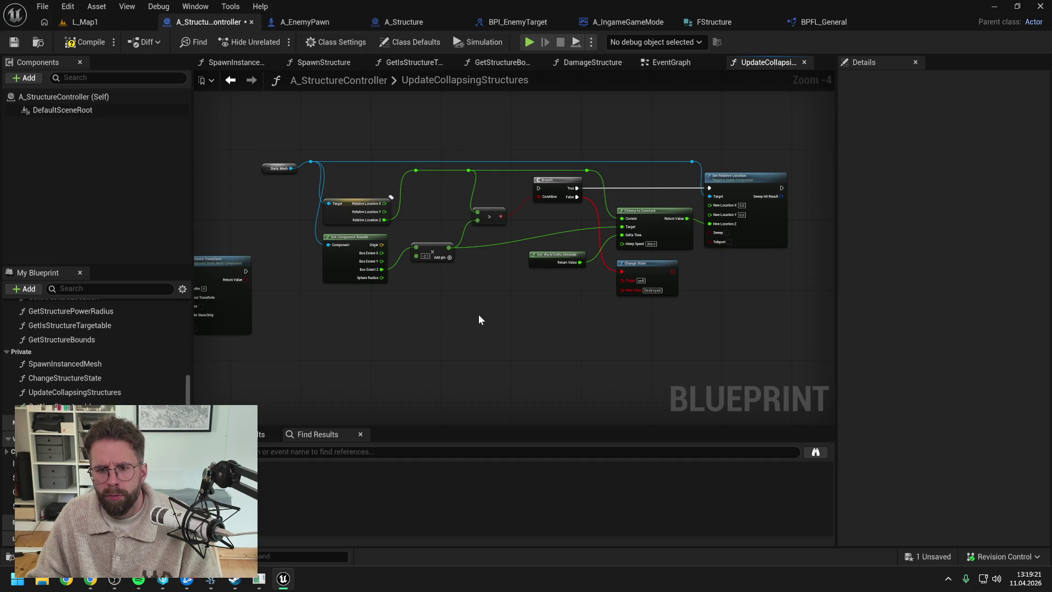
{"action": "left_click_drag", "start_coordinate": [407, 319], "coordinate": [667, 317]}
{"action": "left_click_drag", "start_coordinate": [603, 314], "coordinate": [650, 320]}
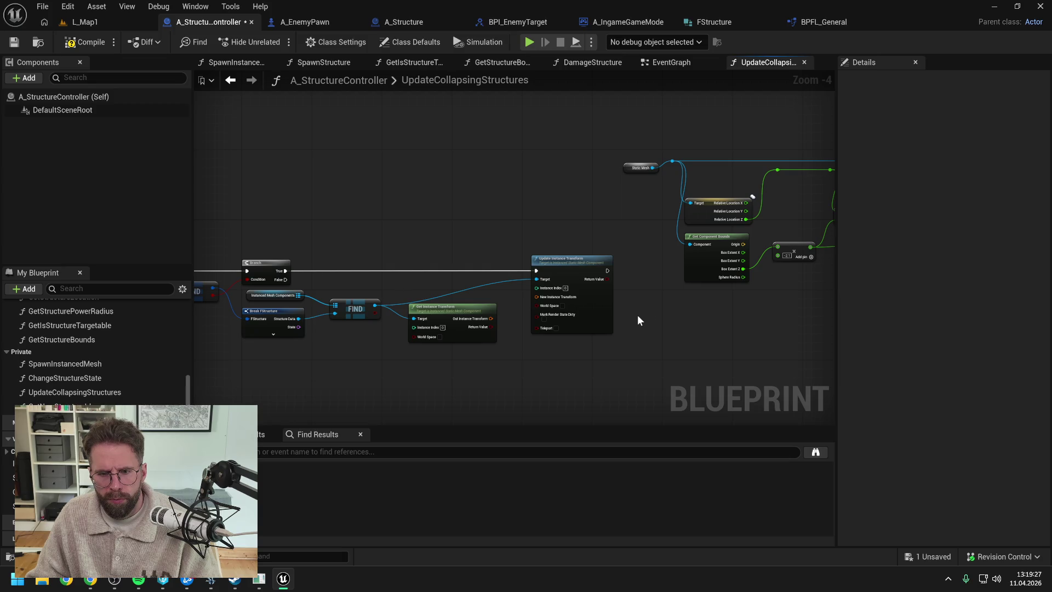
{"action": "left_click_drag", "start_coordinate": [505, 356], "coordinate": [721, 353]}
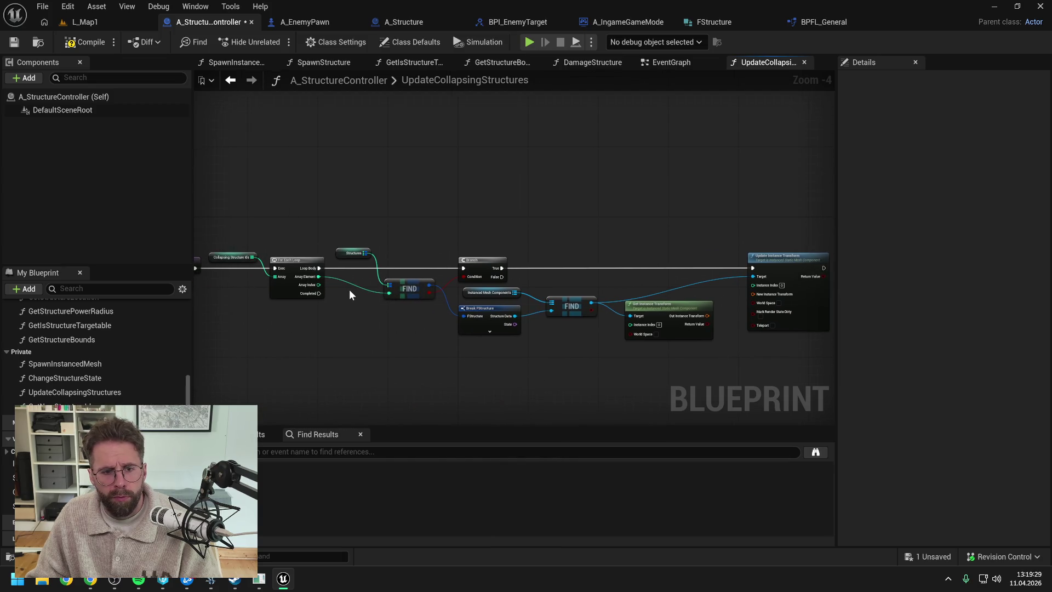
Add reroute points on the Array Element, Structures, Instance Index and Target wires
{"action": "double_click", "coordinate": [366, 290]}
{"action": "mouse_move", "coordinate": [349, 290]}
{"action": "left_mouse_down"}
{"action": "mouse_move", "coordinate": [369, 298]}
{"action": "mouse_move", "coordinate": [360, 253]}
{"action": "left_mouse_up"}
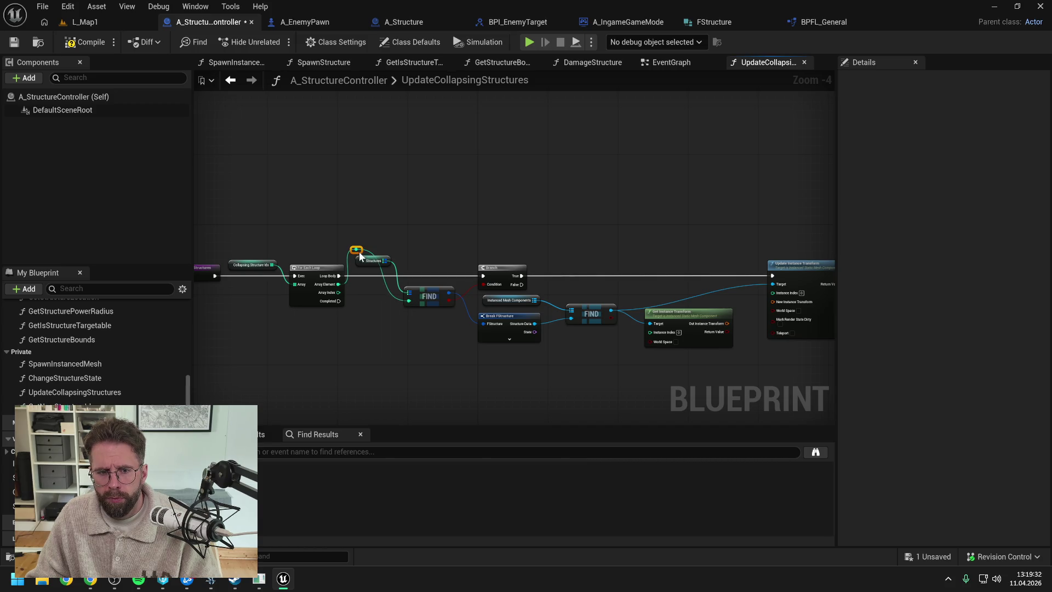
{"action": "double_click", "coordinate": [383, 285]}
{"action": "mouse_move", "coordinate": [382, 285]}
{"action": "left_mouse_down"}
{"action": "mouse_move", "coordinate": [391, 250]}
{"action": "mouse_move", "coordinate": [654, 332]}
{"action": "mouse_move", "coordinate": [616, 284]}
{"action": "mouse_move", "coordinate": [618, 250]}
{"action": "mouse_move", "coordinate": [549, 262]}
{"action": "mouse_move", "coordinate": [649, 300]}
{"action": "mouse_move", "coordinate": [625, 258]}
{"action": "left_mouse_up"}
{"action": "double_click", "coordinate": [625, 330]}
{"action": "double_click", "coordinate": [630, 298]}
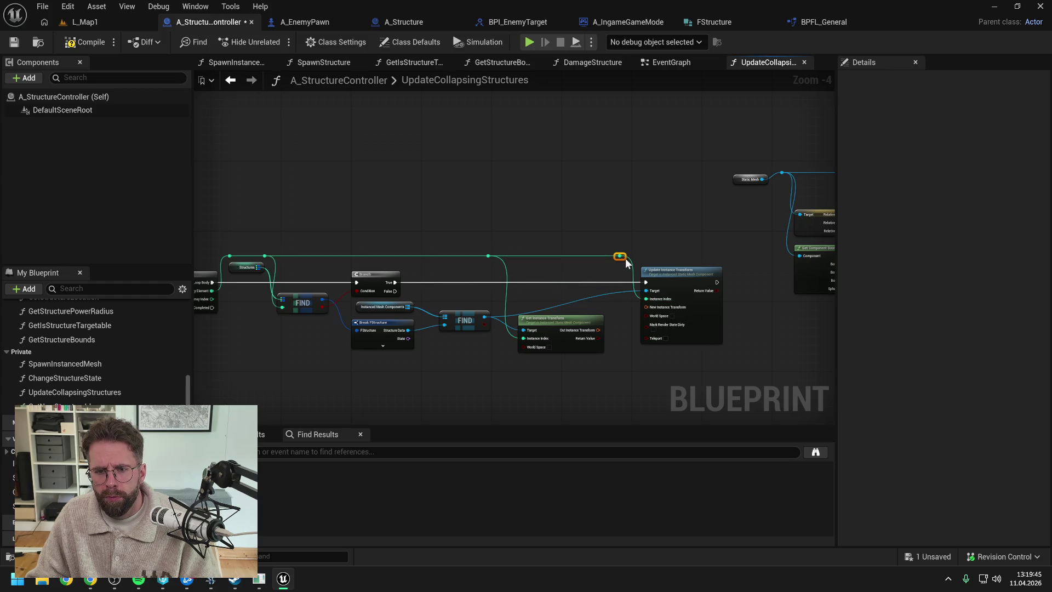
{"action": "left_click_drag", "start_coordinate": [689, 249], "coordinate": [611, 247]}
{"action": "double_click", "coordinate": [527, 294]}
{"action": "mouse_move", "coordinate": [529, 292]}
{"action": "left_mouse_down"}
{"action": "mouse_move", "coordinate": [554, 274]}
{"action": "mouse_move", "coordinate": [430, 267]}
{"action": "mouse_move", "coordinate": [441, 321]}
{"action": "mouse_move", "coordinate": [412, 260]}
{"action": "left_mouse_up"}
{"action": "double_click", "coordinate": [513, 264]}
{"action": "mouse_move", "coordinate": [397, 233]}
{"action": "left_mouse_down"}
{"action": "mouse_move", "coordinate": [442, 281]}
{"action": "mouse_move", "coordinate": [436, 259]}
{"action": "mouse_move", "coordinate": [368, 234]}
{"action": "mouse_move", "coordinate": [494, 192]}
{"action": "left_mouse_up"}
{"action": "key", "text": "ctrl+s"}
Move the right-hand node cluster up-left, straighten the exec wire into Update Instance Transform, and save
{"action": "scroll", "coordinate": [372, 235], "scroll_direction": "down", "scroll_amount": 1}
{"action": "left_click_drag", "start_coordinate": [463, 150], "coordinate": [797, 305]}
{"action": "left_click_drag", "start_coordinate": [707, 267], "coordinate": [446, 200]}
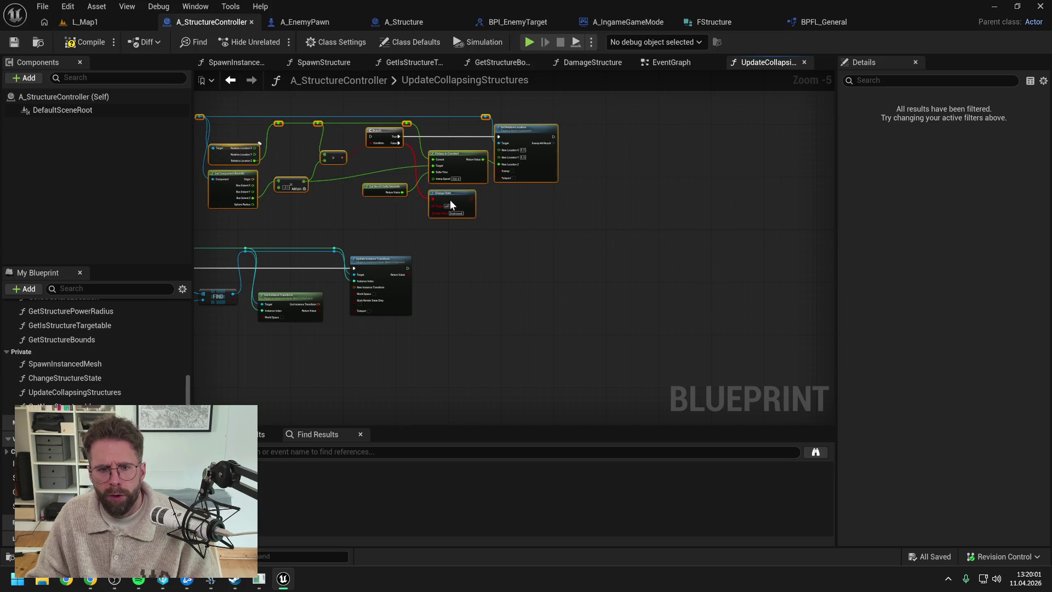
{"action": "left_click_drag", "start_coordinate": [449, 248], "coordinate": [614, 285]}
{"action": "left_click_drag", "start_coordinate": [494, 271], "coordinate": [594, 294]}
{"action": "key", "text": "f"}
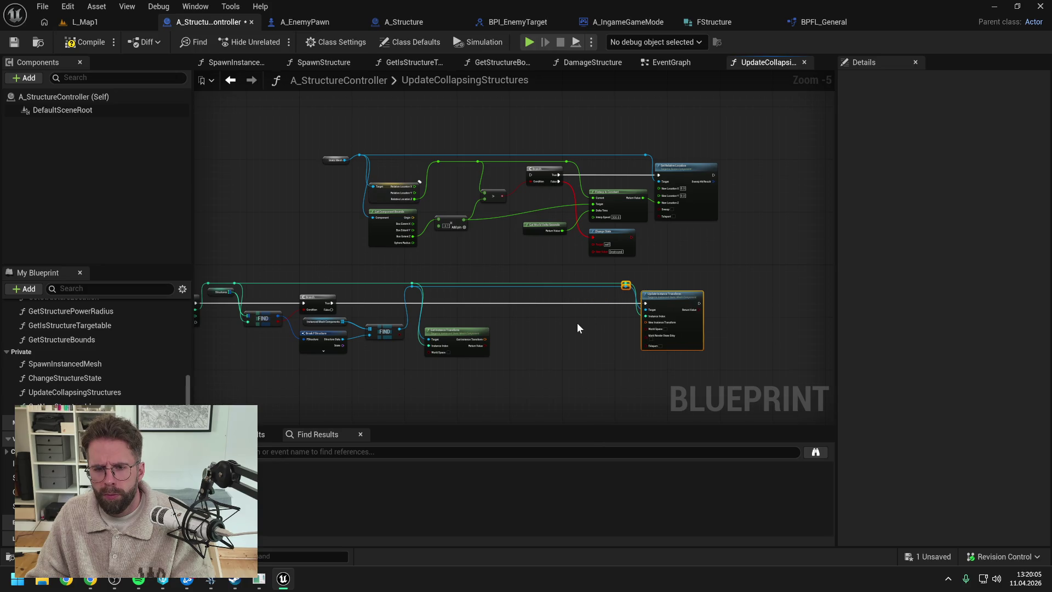
{"action": "scroll", "coordinate": [564, 324], "scroll_direction": "up", "scroll_amount": 1}
{"action": "key", "text": "ctrl+s"}
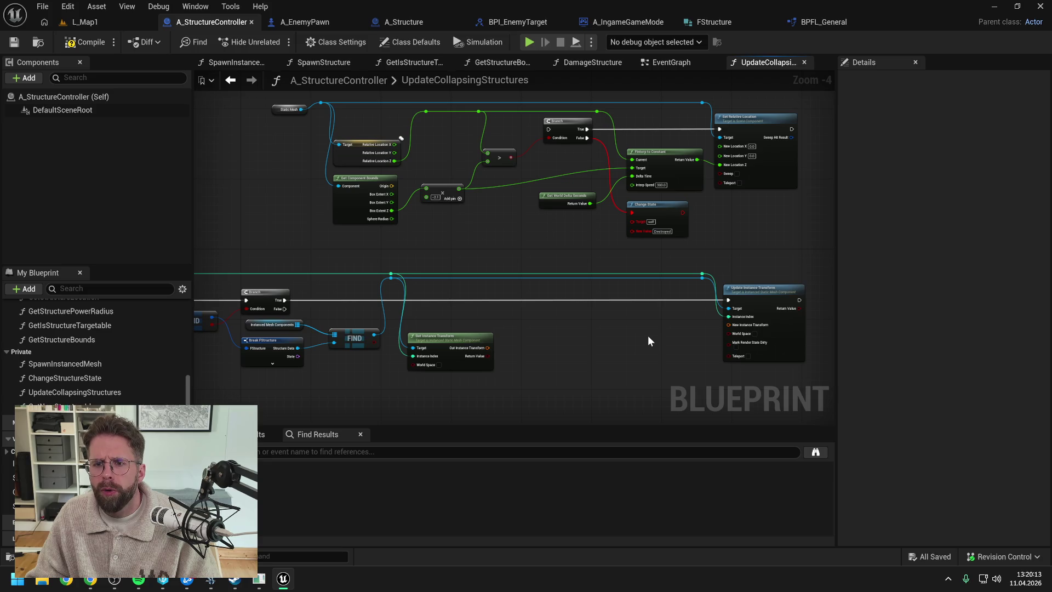
Split Update Instance Transform's New Instance Transform pin into location, rotation and scale
{"action": "right_click", "coordinate": [661, 312]}
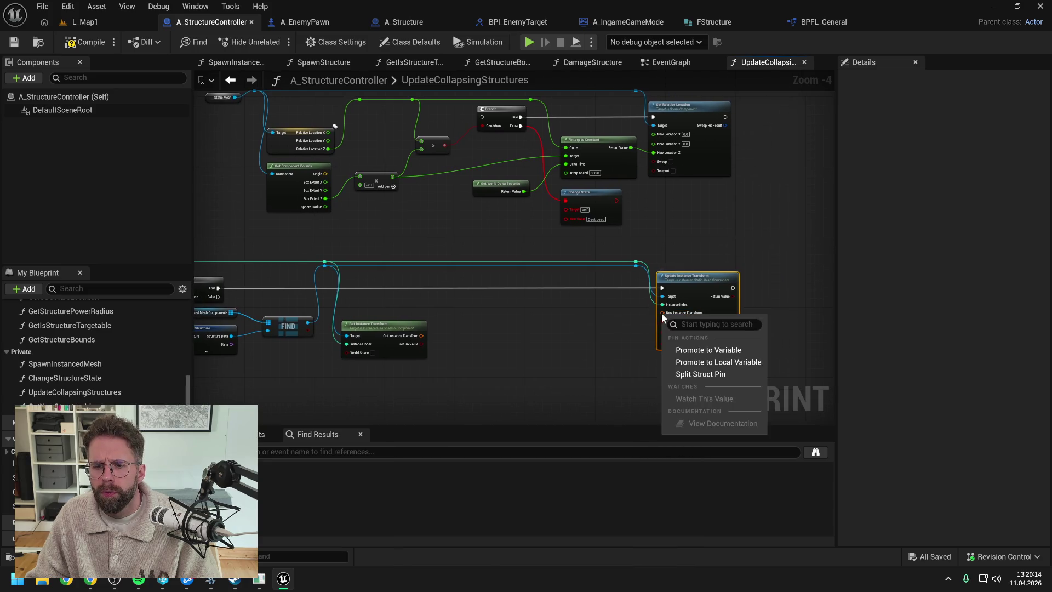
{"action": "left_click", "coordinate": [702, 374]}
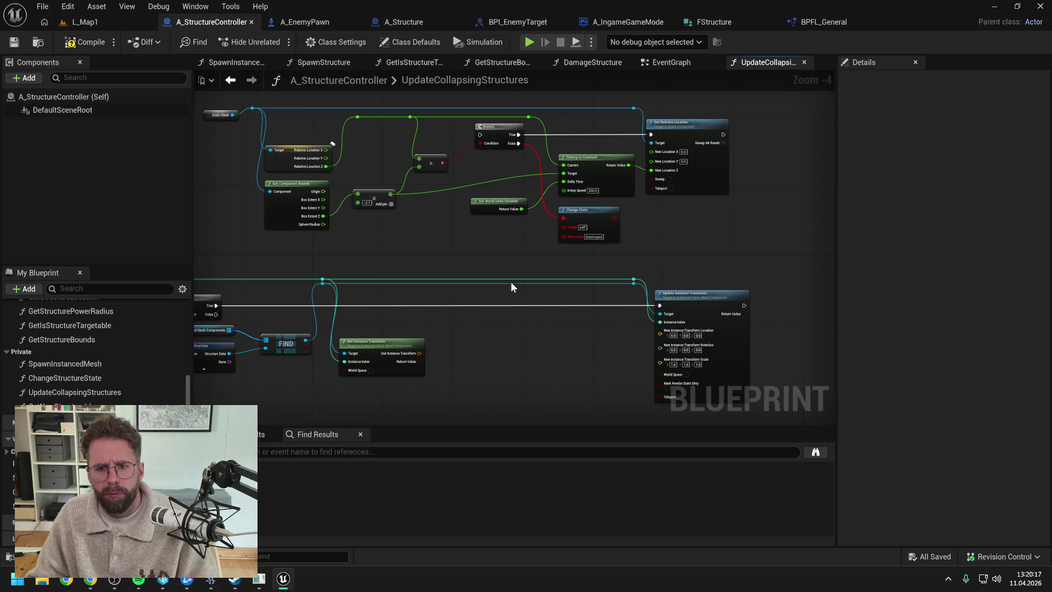
{"action": "left_click_drag", "start_coordinate": [506, 262], "coordinate": [587, 276]}
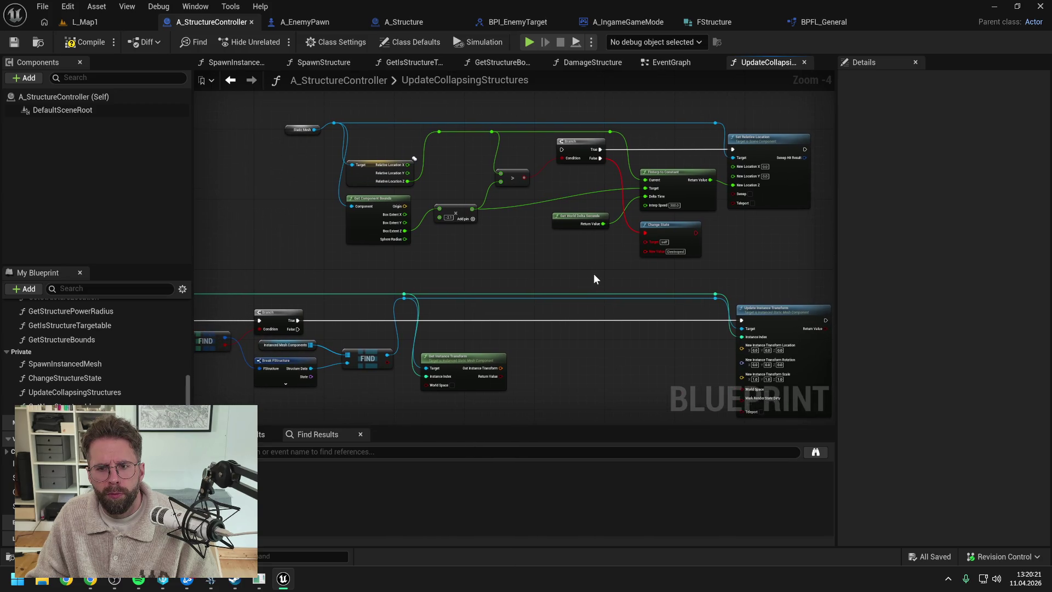
{"action": "left_click_drag", "start_coordinate": [600, 272], "coordinate": [550, 269]}
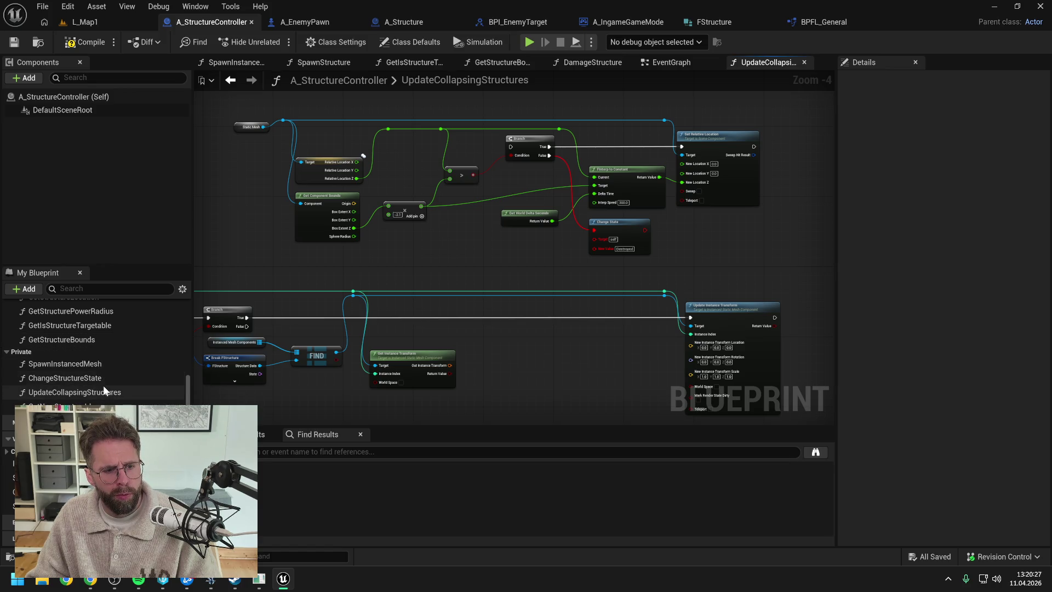
Replace the old Change State node with a ChangeStructureState call on the Branch False path, and save
{"action": "left_click", "coordinate": [88, 377]}
{"action": "left_click_drag", "start_coordinate": [671, 234], "coordinate": [670, 234]}
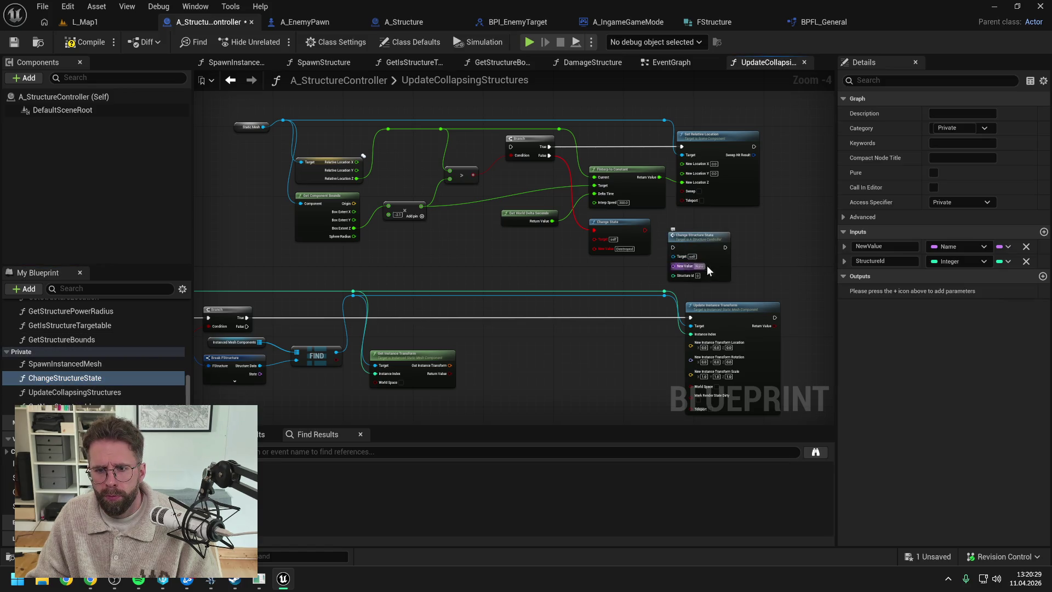
{"action": "type", "text": "Destroyed"}
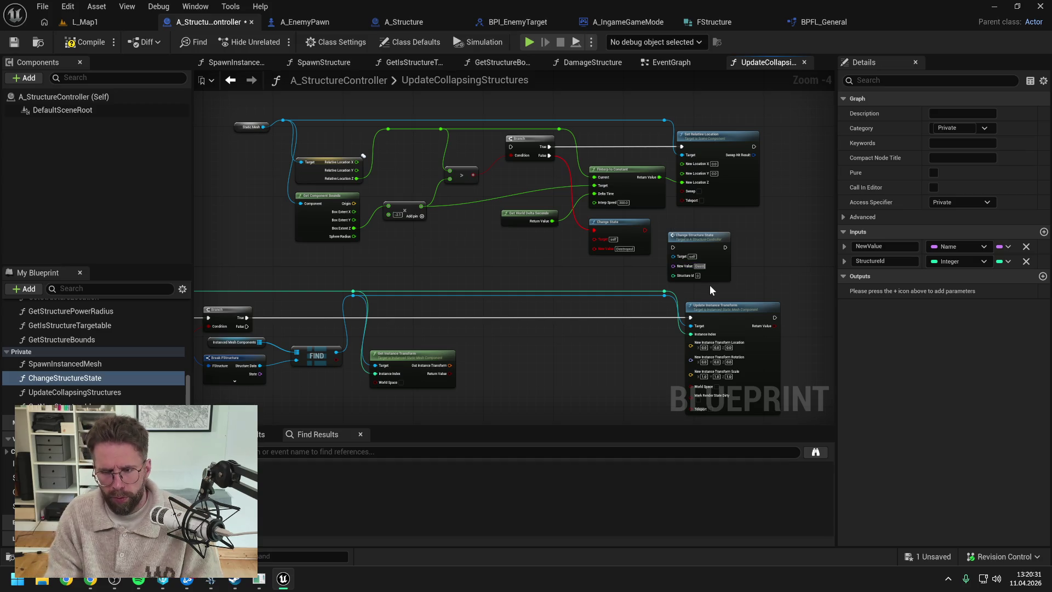
{"action": "key", "text": "ctrl+s"}
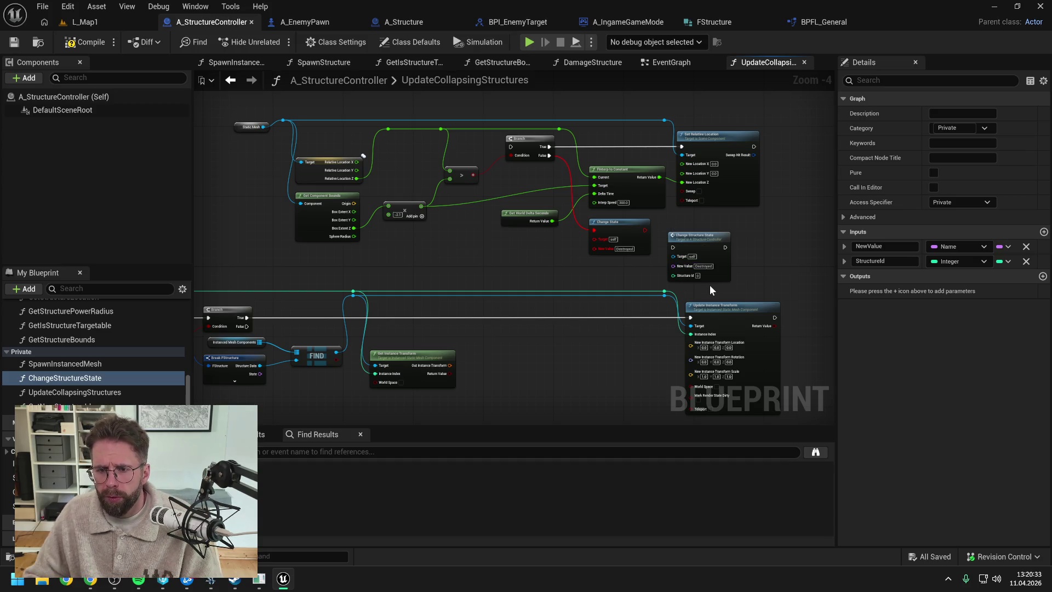
{"action": "mouse_move", "coordinate": [546, 155]}
{"action": "left_mouse_down"}
{"action": "mouse_move", "coordinate": [674, 246]}
{"action": "mouse_move", "coordinate": [630, 224]}
{"action": "left_mouse_up"}
{"action": "left_click", "coordinate": [613, 221]}
{"action": "key", "text": "Delete"}
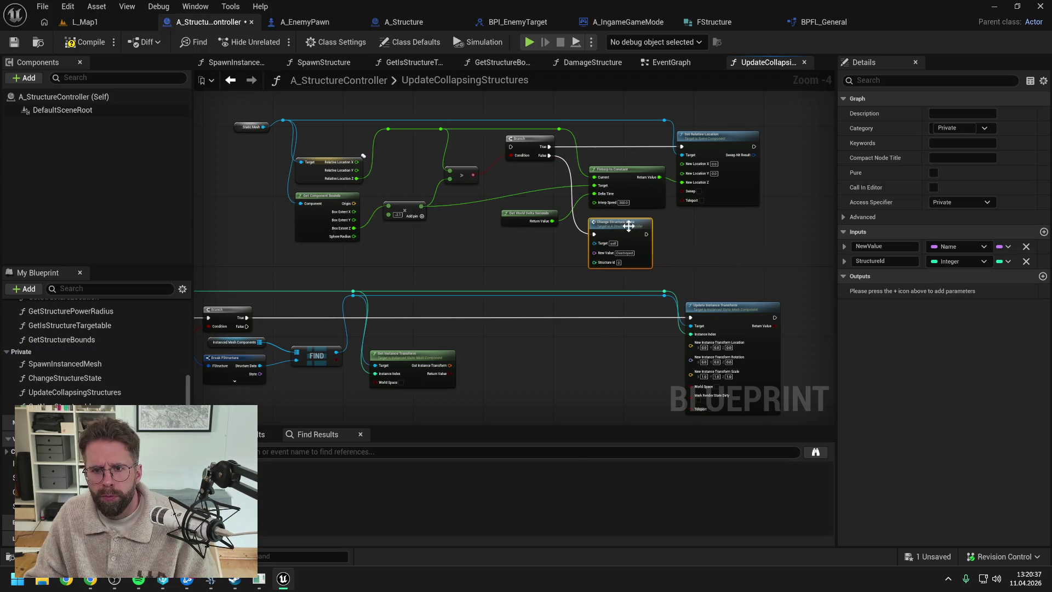
Feed the interpolated value into the split location Z, run Branch True into Update Instance Transform, and delete Set Relative Location
{"action": "mouse_move", "coordinate": [735, 256]}
{"action": "left_mouse_down"}
{"action": "mouse_move", "coordinate": [691, 252]}
{"action": "mouse_move", "coordinate": [670, 231]}
{"action": "left_mouse_up"}
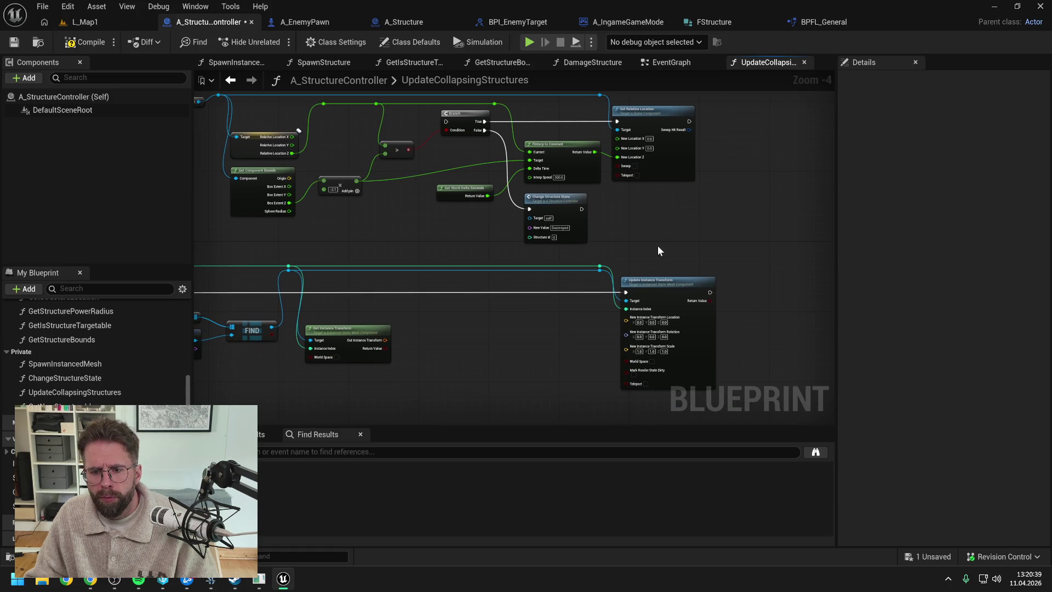
{"action": "right_click", "coordinate": [626, 320]}
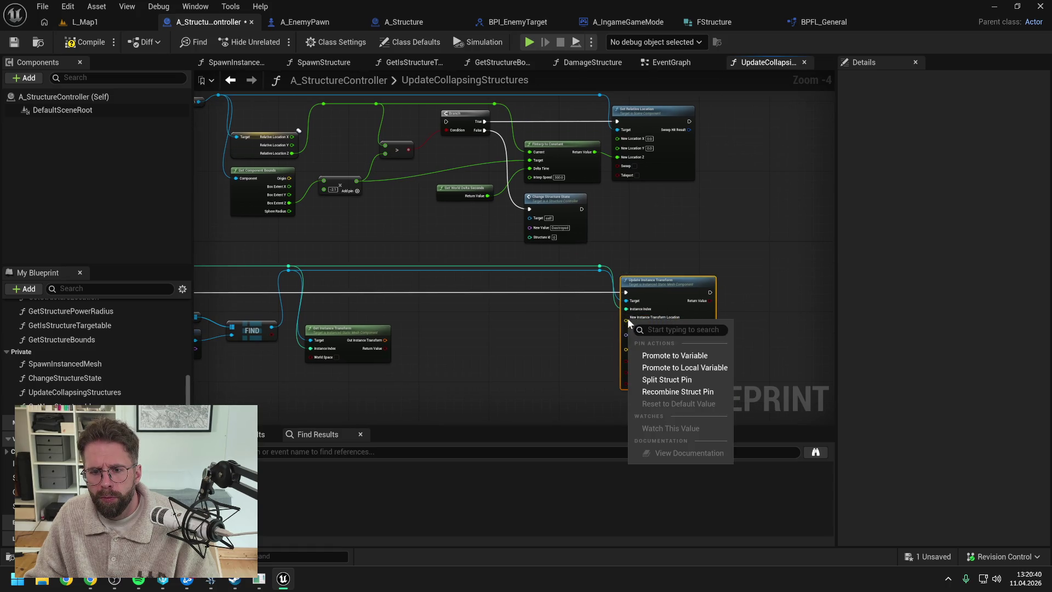
{"action": "left_click", "coordinate": [669, 379]}
{"action": "left_click_drag", "start_coordinate": [594, 152], "coordinate": [627, 344]}
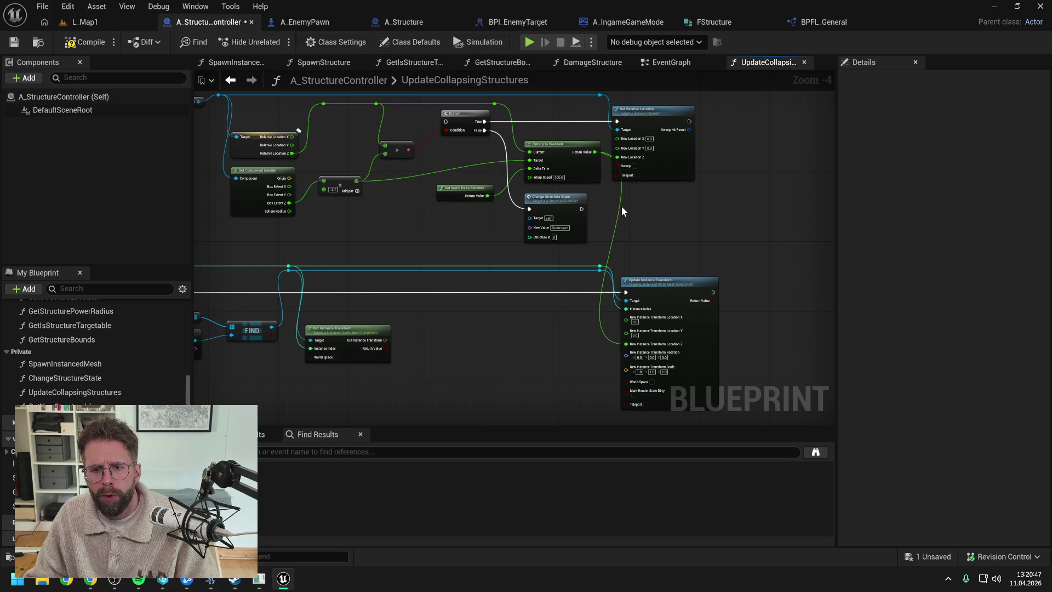
{"action": "mouse_move", "coordinate": [494, 151]}
{"action": "left_mouse_down"}
{"action": "mouse_move", "coordinate": [548, 235]}
{"action": "mouse_move", "coordinate": [636, 323]}
{"action": "left_mouse_up"}
{"action": "left_click", "coordinate": [664, 151]}
{"action": "key", "text": "Delete"}
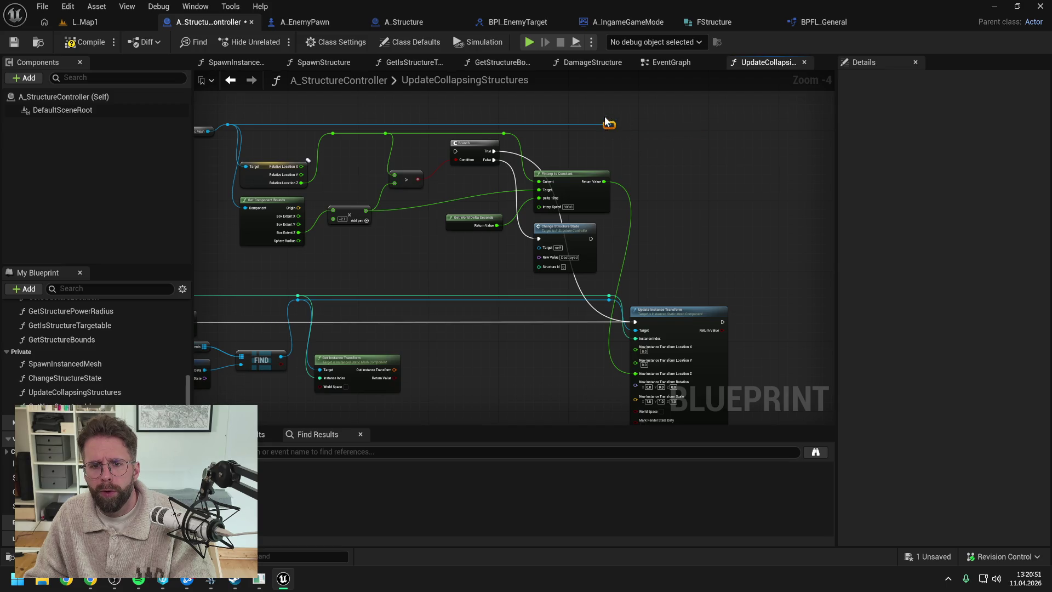
Shift the Branch and transform node groups to tidy the graph layout
{"action": "mouse_move", "coordinate": [572, 158]}
{"action": "left_mouse_down"}
{"action": "mouse_move", "coordinate": [676, 152]}
{"action": "mouse_move", "coordinate": [598, 145]}
{"action": "left_mouse_up"}
{"action": "mouse_move", "coordinate": [511, 120]}
{"action": "left_mouse_down"}
{"action": "mouse_move", "coordinate": [746, 375]}
{"action": "mouse_move", "coordinate": [808, 376]}
{"action": "left_mouse_up"}
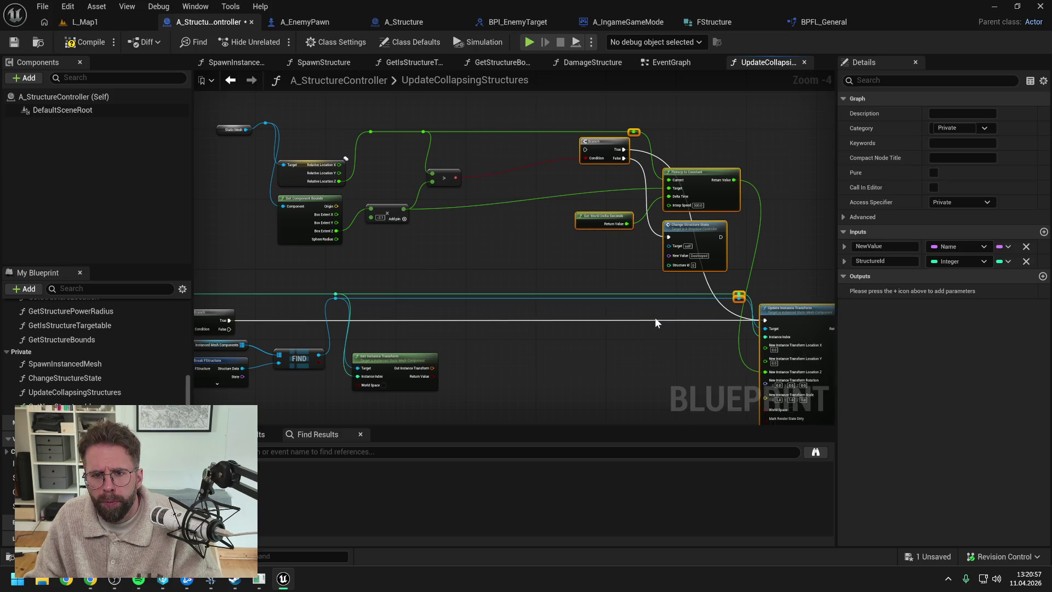
{"action": "left_click_drag", "start_coordinate": [655, 317], "coordinate": [566, 286]}
{"action": "left_click", "coordinate": [437, 149]}
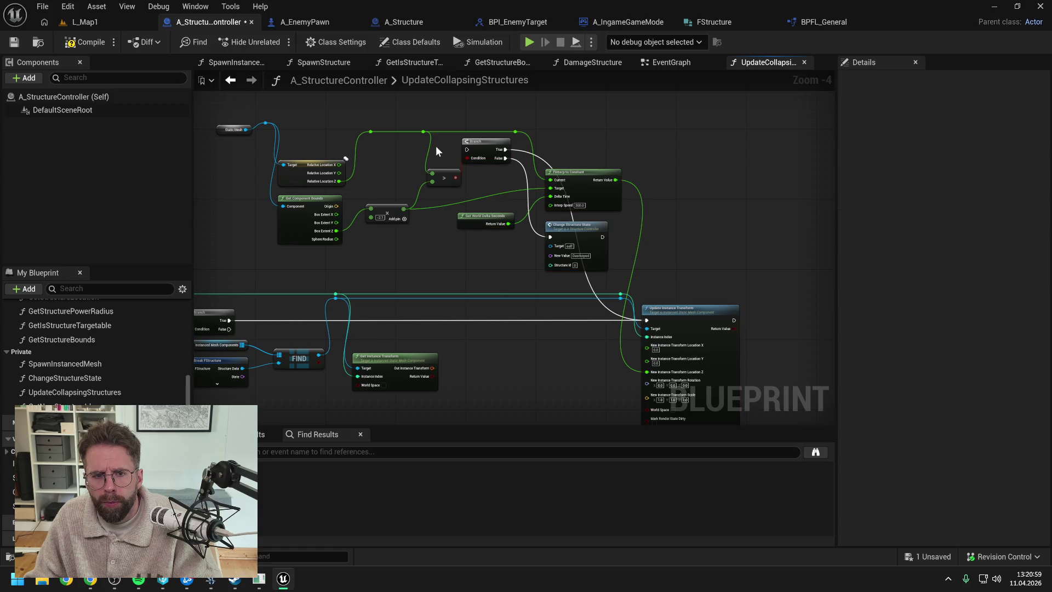
{"action": "mouse_move", "coordinate": [409, 115]}
{"action": "left_mouse_down"}
{"action": "mouse_move", "coordinate": [512, 220]}
{"action": "mouse_move", "coordinate": [684, 324]}
{"action": "mouse_move", "coordinate": [715, 324]}
{"action": "left_mouse_up"}
{"action": "left_click_drag", "start_coordinate": [613, 327], "coordinate": [640, 361]}
{"action": "left_click", "coordinate": [574, 342]}
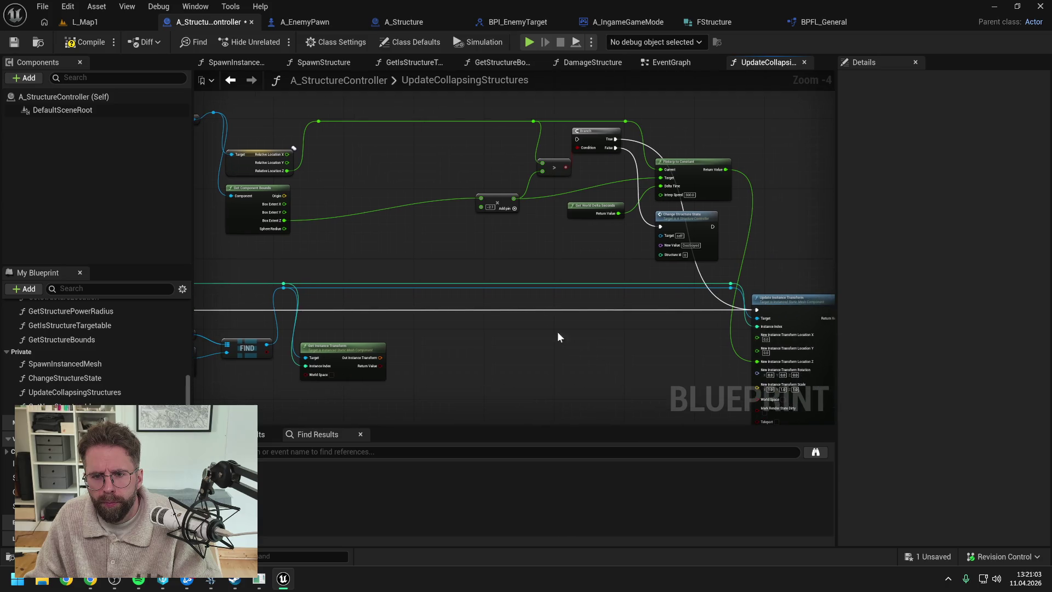
Move the Branch, compare, add and FInterp nodes onto the execution line and wire the first Branch's True into them
{"action": "left_click_drag", "start_coordinate": [455, 110], "coordinate": [723, 245]}
{"action": "mouse_move", "coordinate": [700, 172]}
{"action": "left_mouse_down"}
{"action": "mouse_move", "coordinate": [664, 301]}
{"action": "mouse_move", "coordinate": [658, 351]}
{"action": "mouse_move", "coordinate": [669, 351]}
{"action": "left_mouse_up"}
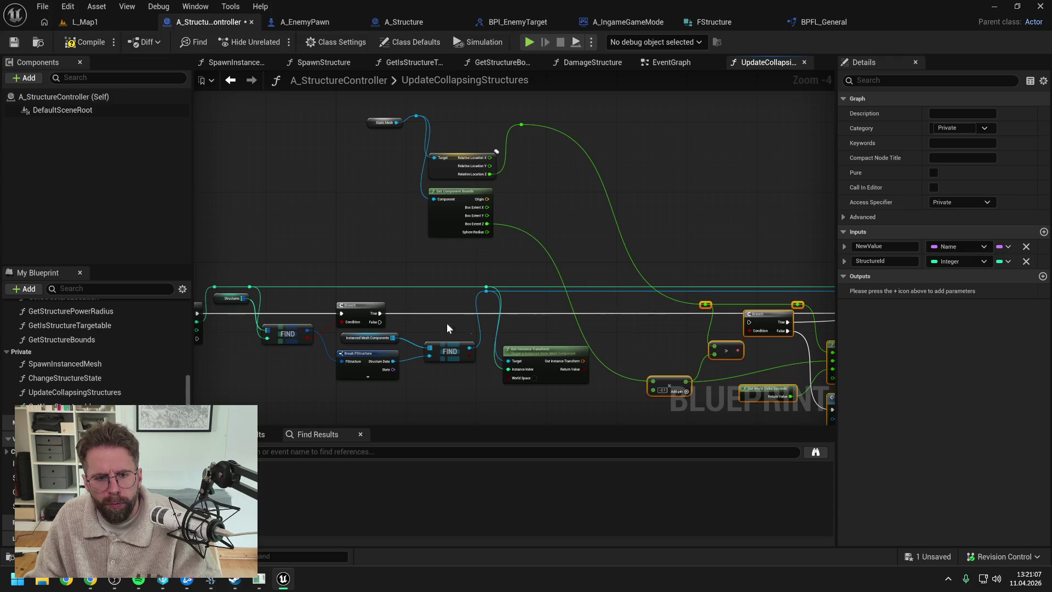
{"action": "left_click_drag", "start_coordinate": [382, 319], "coordinate": [749, 322]}
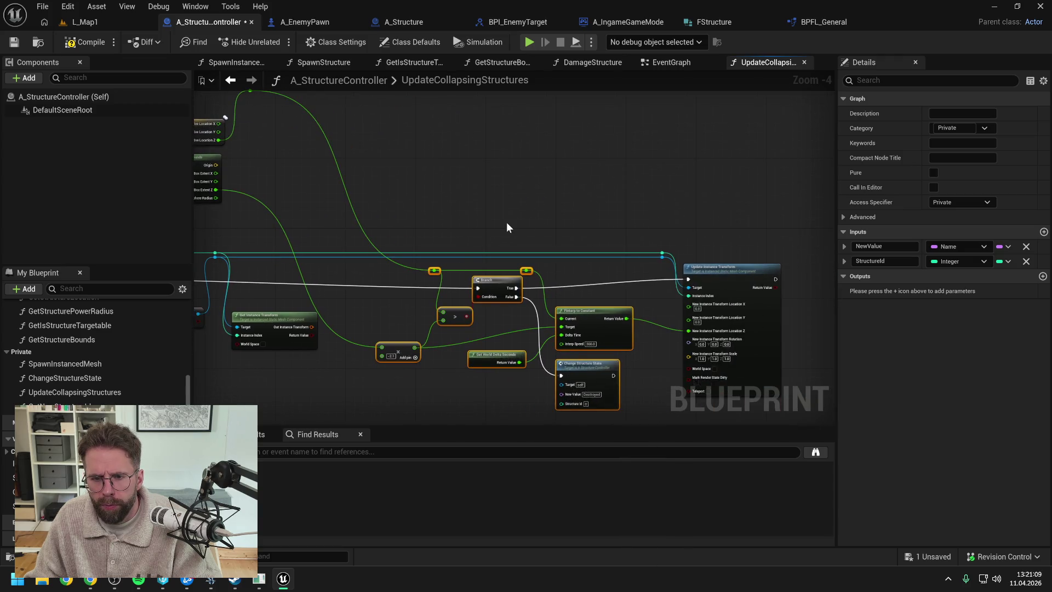
{"action": "left_click_drag", "start_coordinate": [590, 319], "coordinate": [607, 310]}
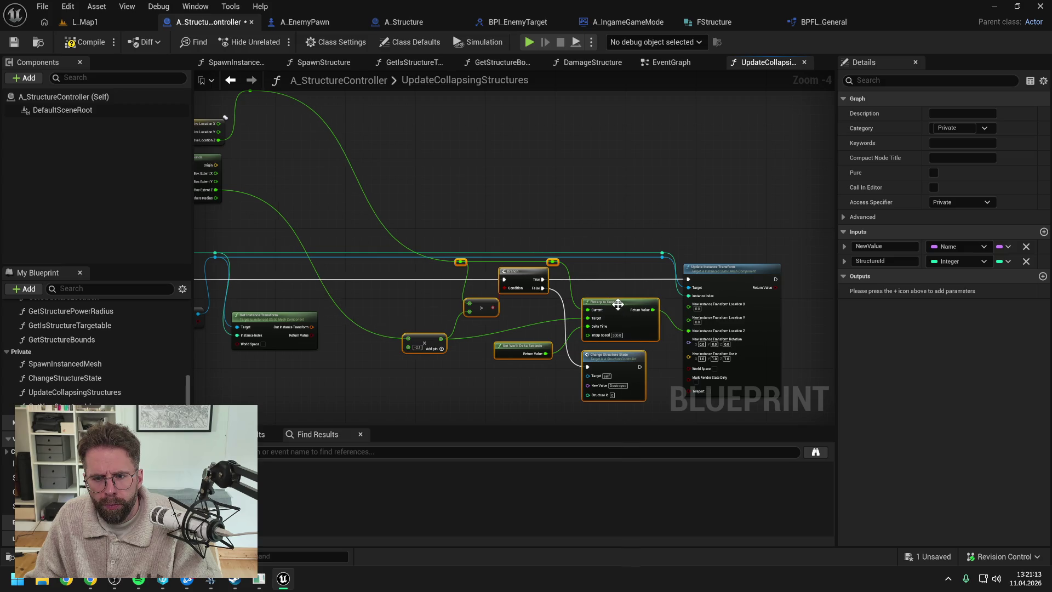
{"action": "left_click", "coordinate": [613, 291]}
{"action": "mouse_move", "coordinate": [613, 290]}
{"action": "left_mouse_down"}
{"action": "mouse_move", "coordinate": [597, 310]}
{"action": "mouse_move", "coordinate": [667, 317]}
{"action": "mouse_move", "coordinate": [637, 319]}
{"action": "left_mouse_up"}
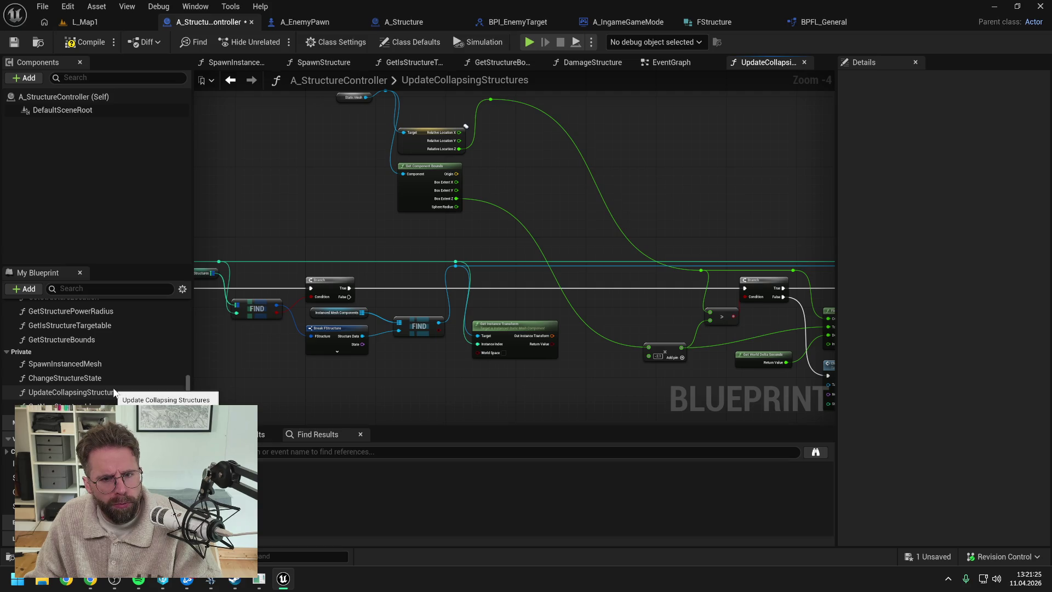
Place a Get Structure Bounds node after the first Branch's True, fed with the structure id
{"action": "left_click_drag", "start_coordinate": [74, 339], "coordinate": [474, 379]}
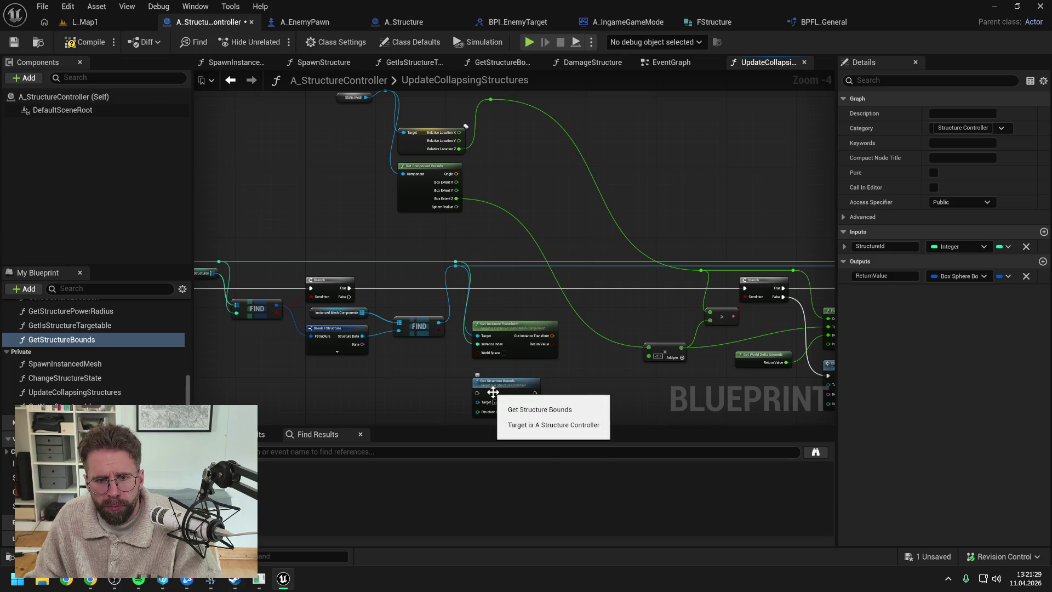
{"action": "left_click_drag", "start_coordinate": [493, 393], "coordinate": [494, 286]}
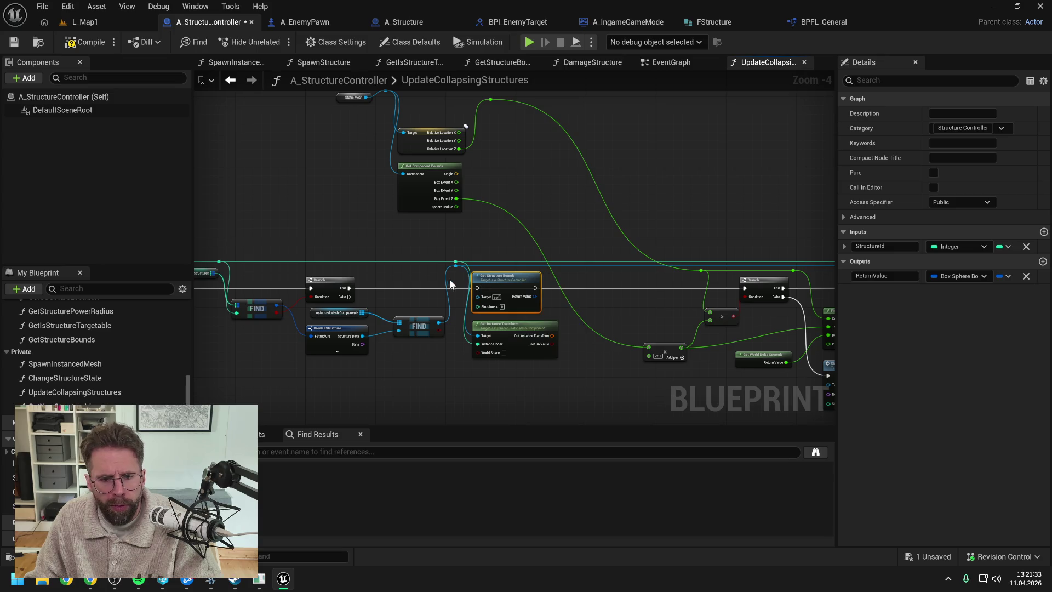
{"action": "scroll", "coordinate": [436, 265], "scroll_direction": "down", "scroll_amount": 2}
{"action": "left_click_drag", "start_coordinate": [422, 252], "coordinate": [662, 345]}
{"action": "scroll", "coordinate": [409, 270], "scroll_direction": "up", "scroll_amount": 3}
{"action": "left_click_drag", "start_coordinate": [325, 295], "coordinate": [525, 295]}
{"action": "left_click_drag", "start_coordinate": [471, 259], "coordinate": [524, 319]}
Split the bounds result and its Box Extent, wiring Box Extent Z into the Add node
{"action": "left_click_drag", "start_coordinate": [616, 322], "coordinate": [556, 320]}
{"action": "left_click", "coordinate": [538, 356]}
{"action": "left_click_drag", "start_coordinate": [538, 357], "coordinate": [538, 387]}
{"action": "right_click", "coordinate": [535, 305]}
{"action": "left_click", "coordinate": [564, 364]}
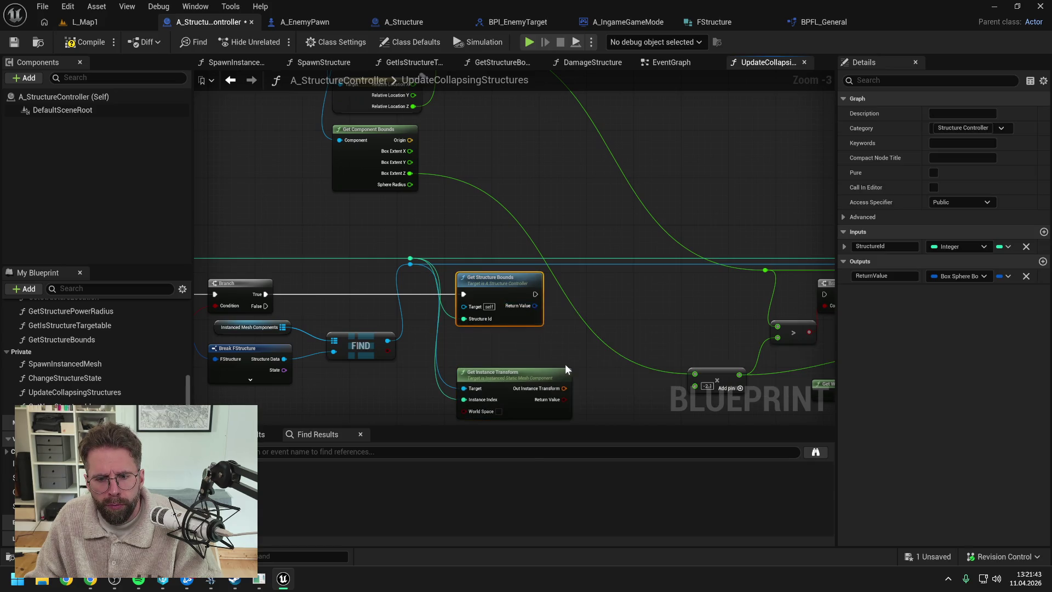
{"action": "mouse_move", "coordinate": [627, 328]}
{"action": "left_mouse_down"}
{"action": "mouse_move", "coordinate": [584, 340]}
{"action": "mouse_move", "coordinate": [526, 296]}
{"action": "left_mouse_up"}
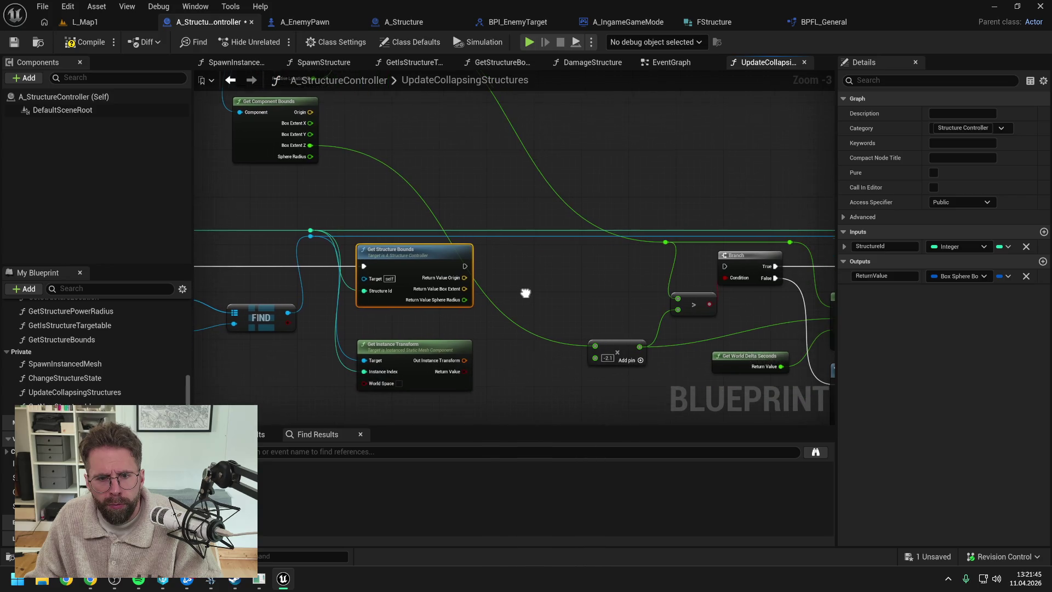
{"action": "right_click", "coordinate": [464, 288]}
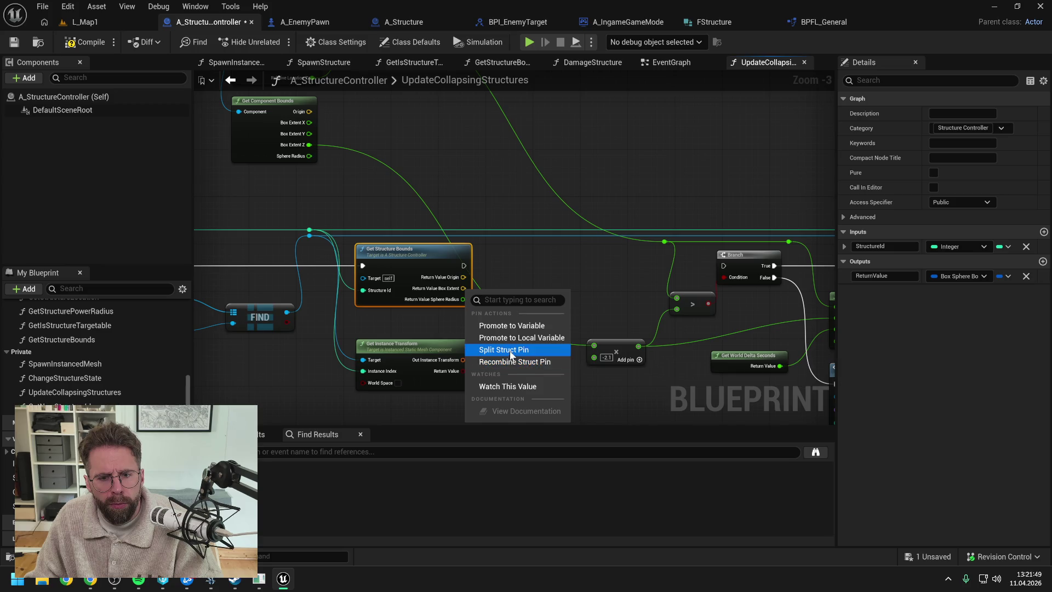
{"action": "left_click", "coordinate": [512, 351]}
{"action": "left_click_drag", "start_coordinate": [465, 312], "coordinate": [594, 345]}
Chain Get Structure Bounds' execution output into the second Branch
{"action": "scroll", "coordinate": [584, 297], "scroll_direction": "down", "scroll_amount": 1}
{"action": "left_click_drag", "start_coordinate": [584, 299], "coordinate": [548, 301]}
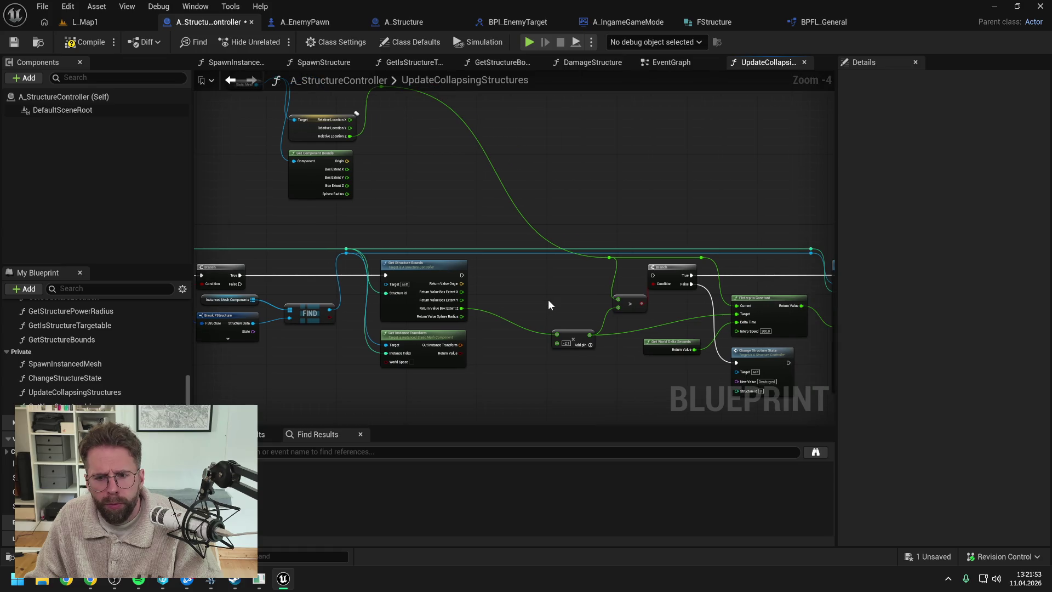
{"action": "left_click_drag", "start_coordinate": [463, 276], "coordinate": [652, 275]}
{"action": "left_click_drag", "start_coordinate": [554, 290], "coordinate": [594, 318]}
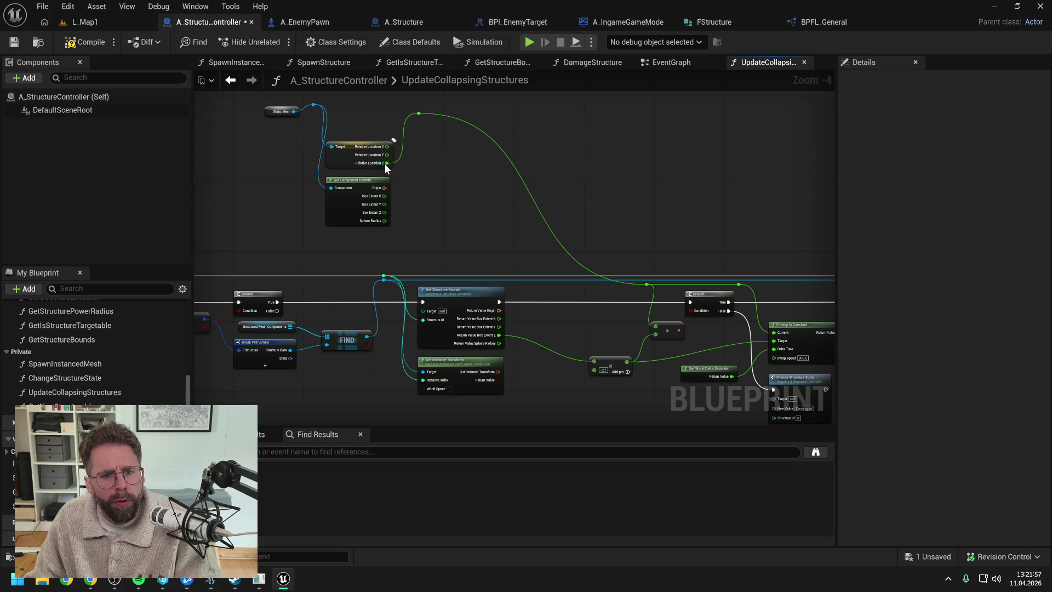
Split Get Instance Transform's output and location, wiring Location Z into the reroute
{"action": "left_click_drag", "start_coordinate": [493, 239], "coordinate": [435, 220]}
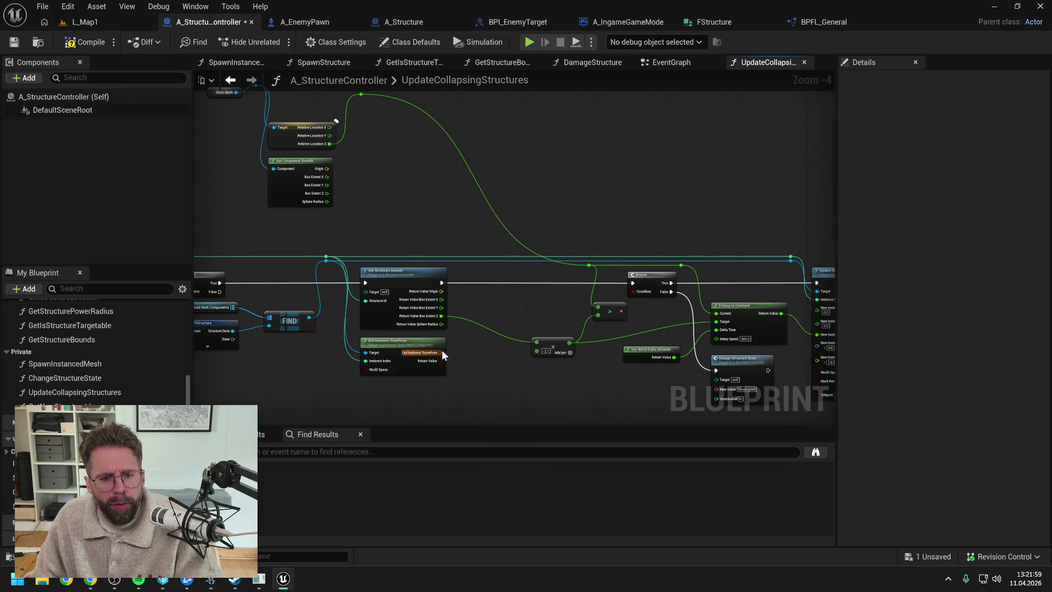
{"action": "right_click", "coordinate": [439, 352]}
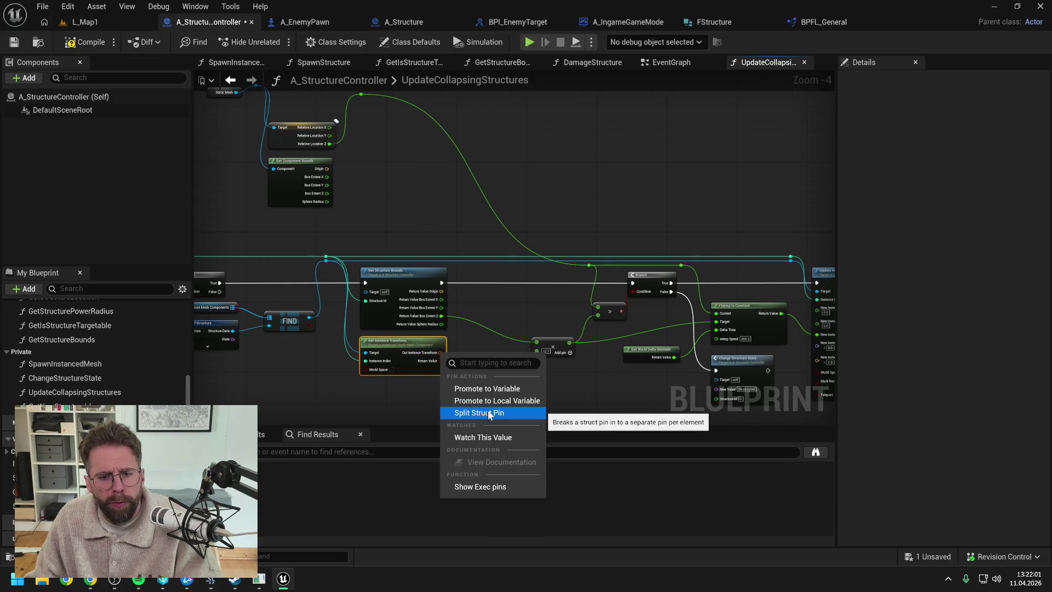
{"action": "left_click", "coordinate": [489, 414]}
{"action": "right_click", "coordinate": [454, 353]}
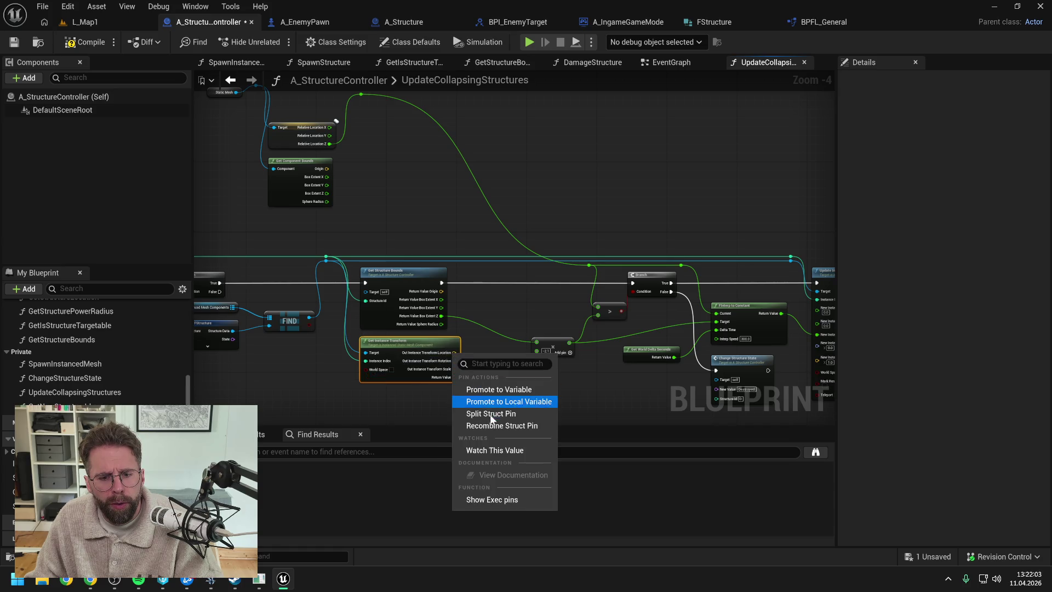
{"action": "left_click", "coordinate": [491, 415]}
{"action": "mouse_move", "coordinate": [456, 370]}
{"action": "left_mouse_down"}
{"action": "mouse_move", "coordinate": [550, 285]}
{"action": "mouse_move", "coordinate": [589, 266]}
{"action": "left_mouse_up"}
Shift the Branch, FInterp and transform nodes slightly left to tidy the function
{"action": "left_click_drag", "start_coordinate": [578, 311], "coordinate": [498, 304]}
{"action": "scroll", "coordinate": [497, 292], "scroll_direction": "down", "scroll_amount": 1}
{"action": "left_click_drag", "start_coordinate": [473, 224], "coordinate": [758, 380]}
{"action": "left_click_drag", "start_coordinate": [578, 364], "coordinate": [505, 389]}
{"action": "left_click", "coordinate": [505, 389]}
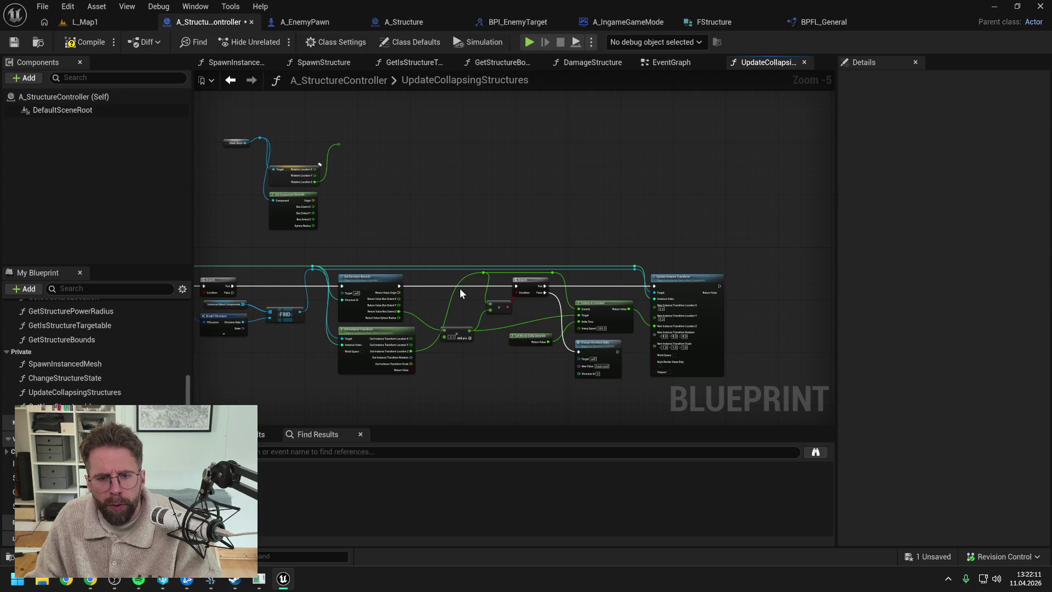
Reroute the green wire, delete the leftover static mesh and bounds nodes, then compile and save
{"action": "double_click", "coordinate": [461, 282]}
{"action": "mouse_move", "coordinate": [461, 282]}
{"action": "left_mouse_down"}
{"action": "mouse_move", "coordinate": [437, 280]}
{"action": "mouse_move", "coordinate": [656, 238]}
{"action": "left_mouse_up"}
{"action": "key", "text": "Delete"}
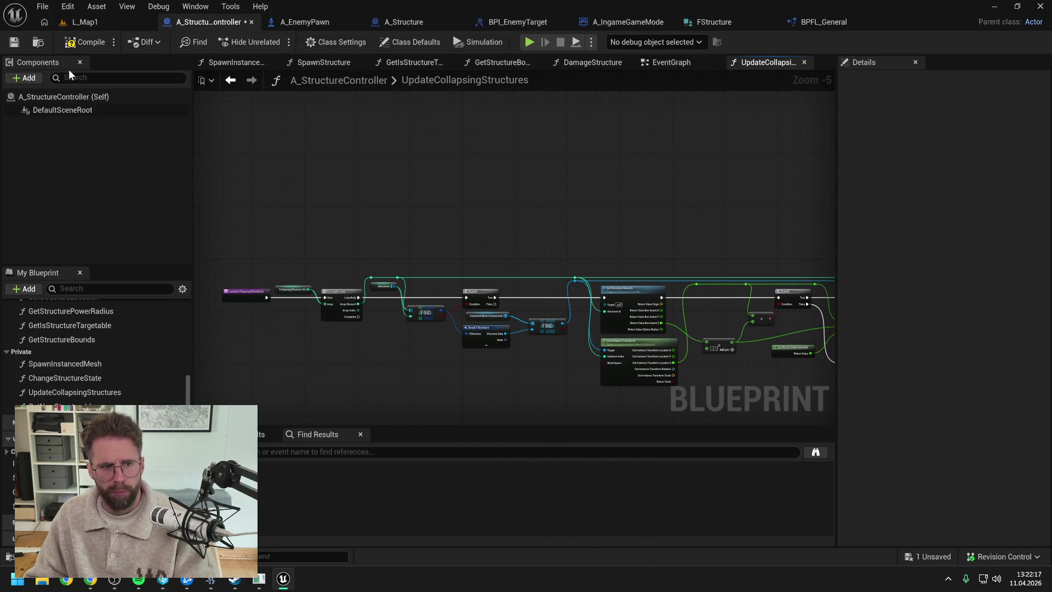
{"action": "left_click", "coordinate": [84, 42]}
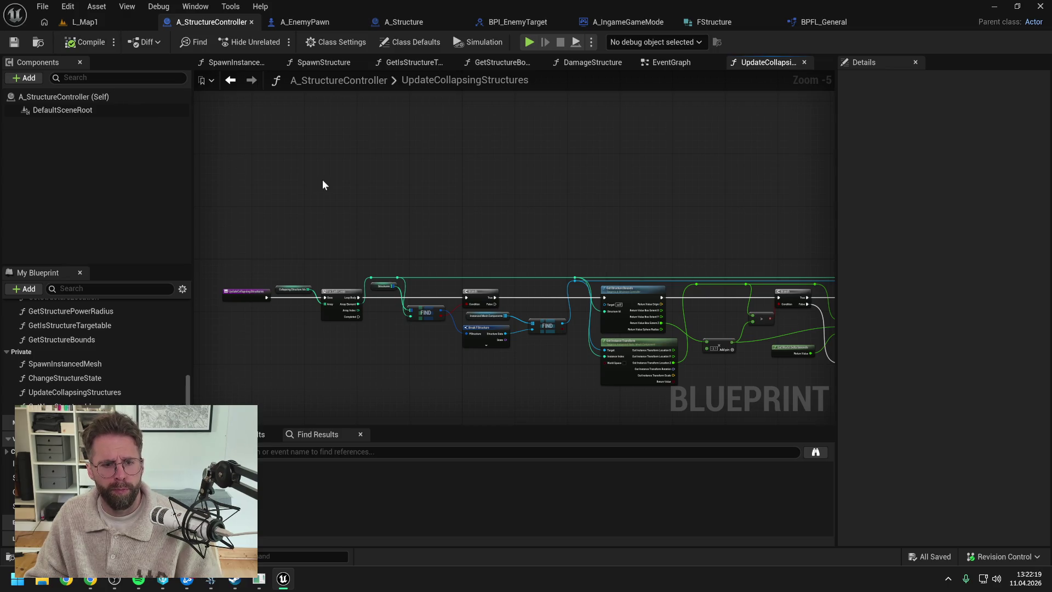
Add a breakpoint on the Branch node, switch to L_Map1 and start playing the level
{"action": "left_click", "coordinate": [248, 294]}
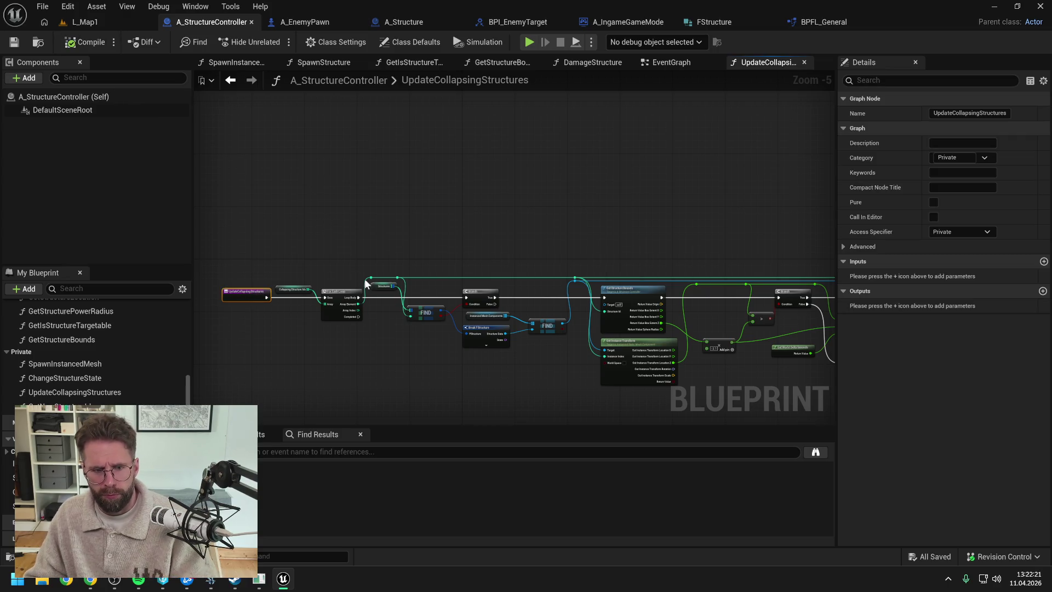
{"action": "left_click", "coordinate": [470, 205]}
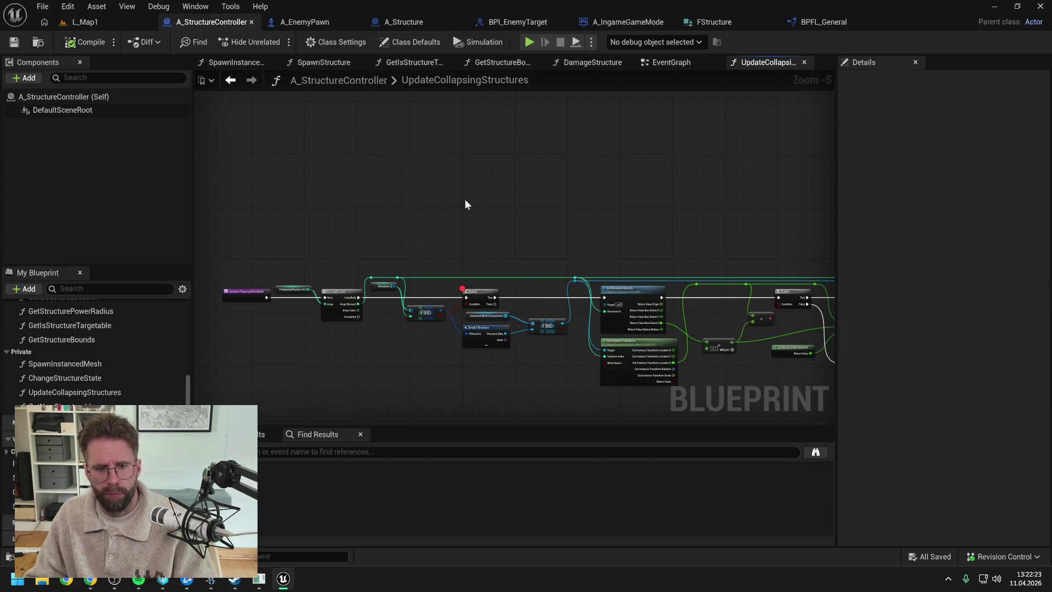
{"action": "left_click", "coordinate": [103, 23]}
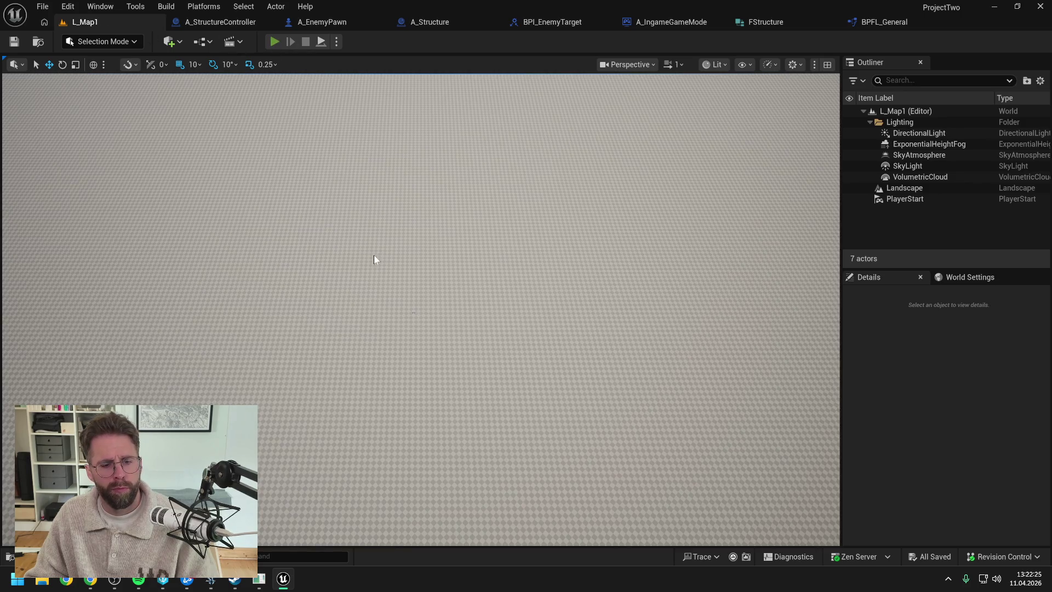
{"action": "key", "text": "alt+p"}
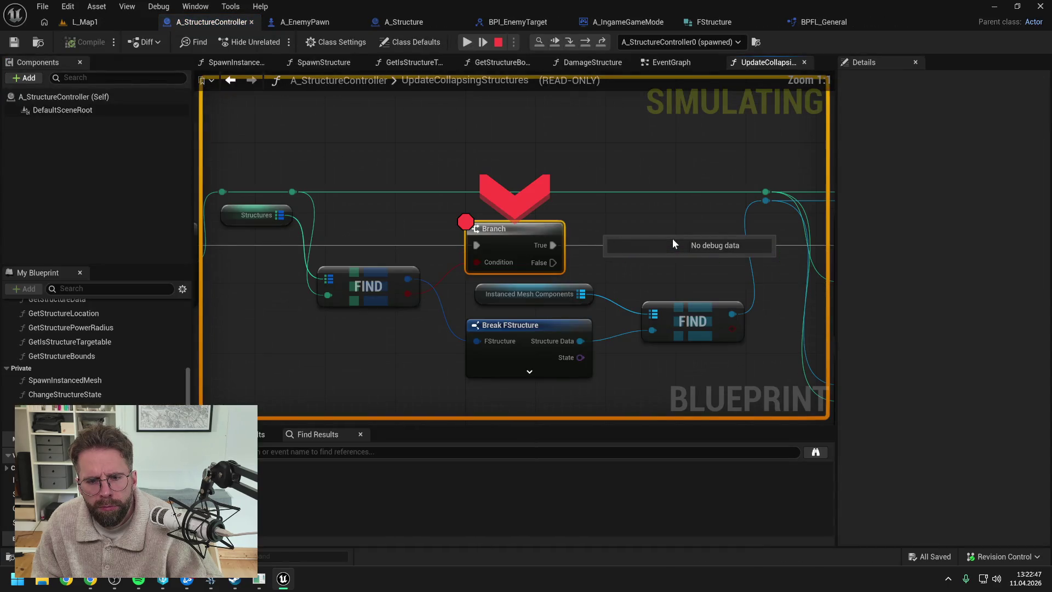
Remove the Branch breakpoint and resume the game in L_Map1, moving the camera around
{"action": "left_click", "coordinate": [465, 221]}
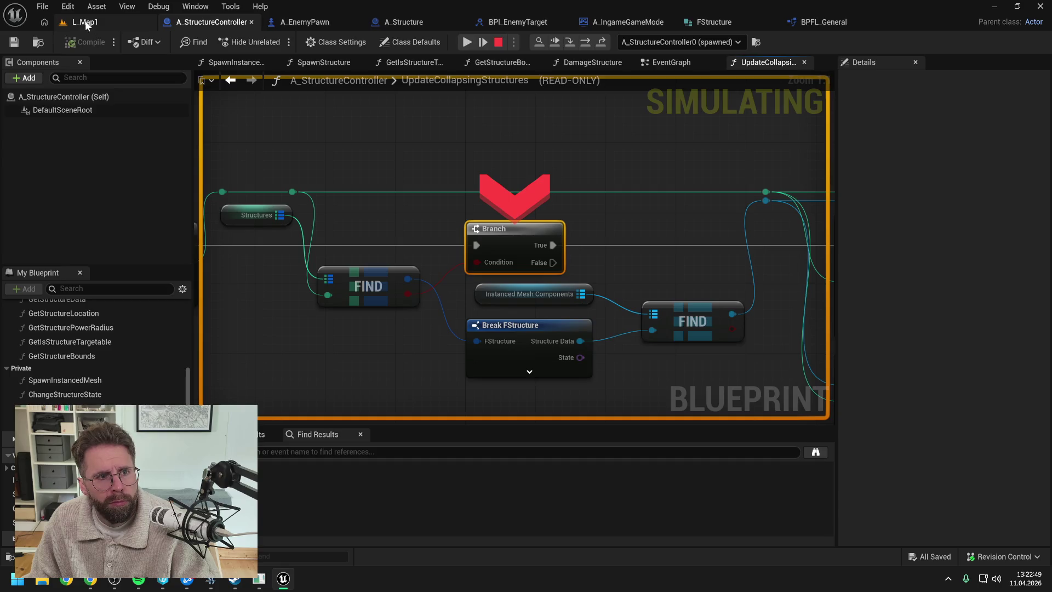
{"action": "left_click", "coordinate": [85, 23]}
{"action": "left_click", "coordinate": [273, 43]}
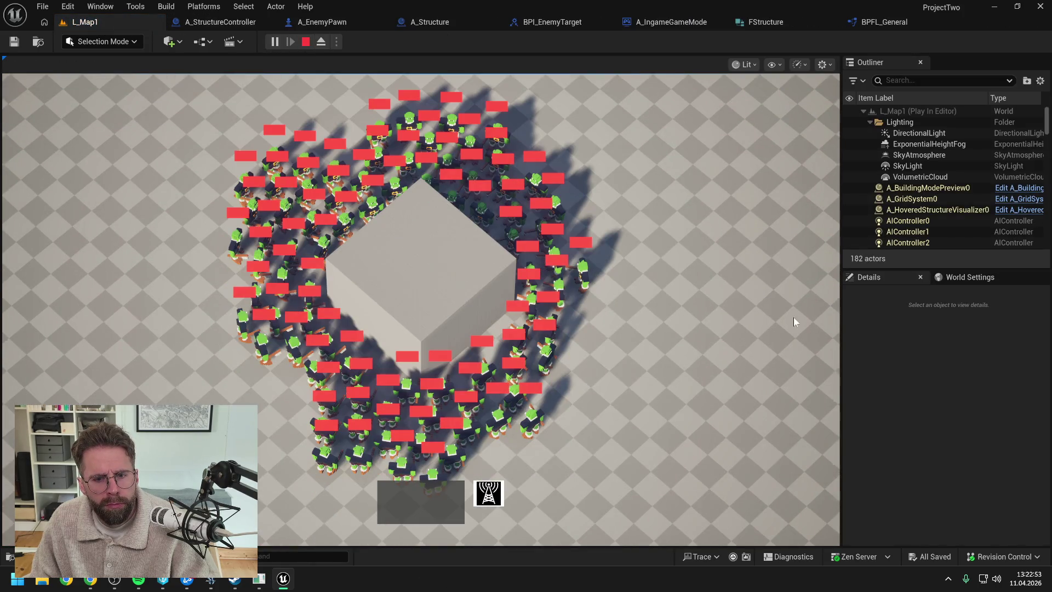
{"action": "key", "text": "a"}
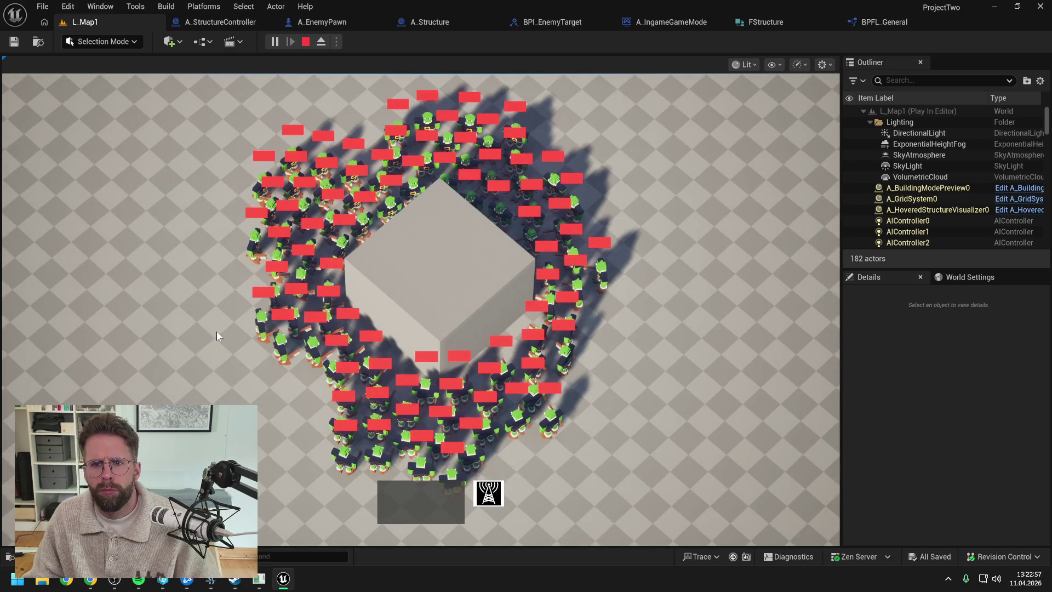
{"action": "key", "text": "w"}
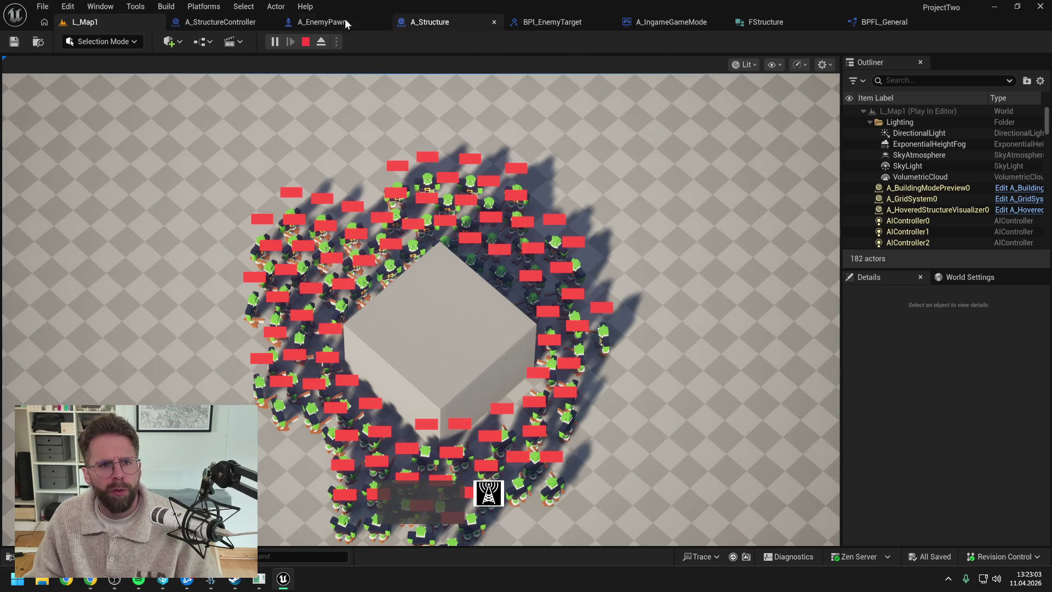
Break on the Branch again, step to Get Structure Bounds, then resume, stop play and close the Message Log
{"action": "left_click", "coordinate": [219, 22]}
{"action": "key", "text": "F9"}
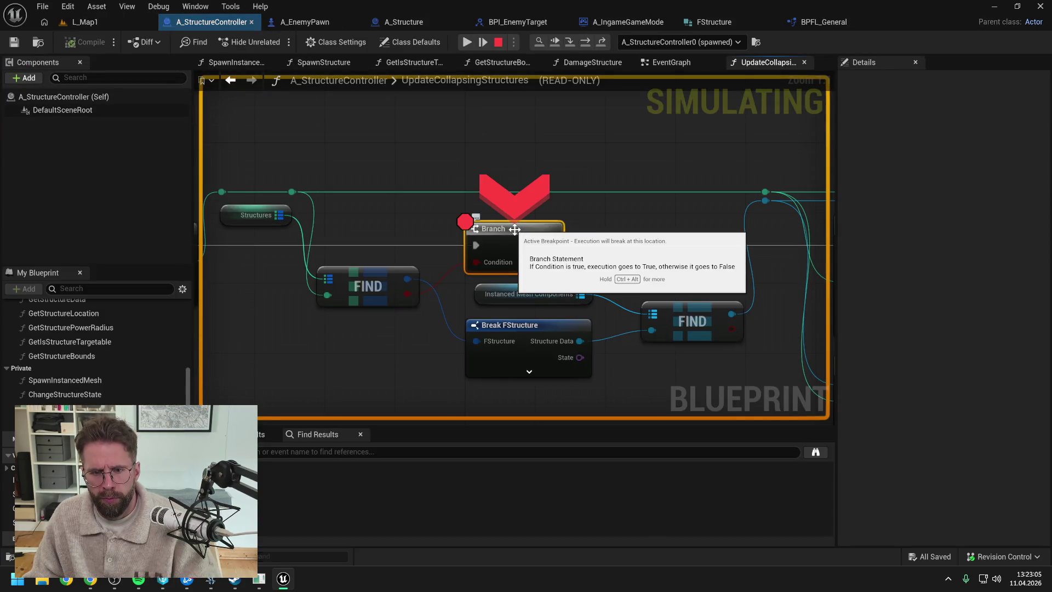
{"action": "left_click", "coordinate": [586, 42]}
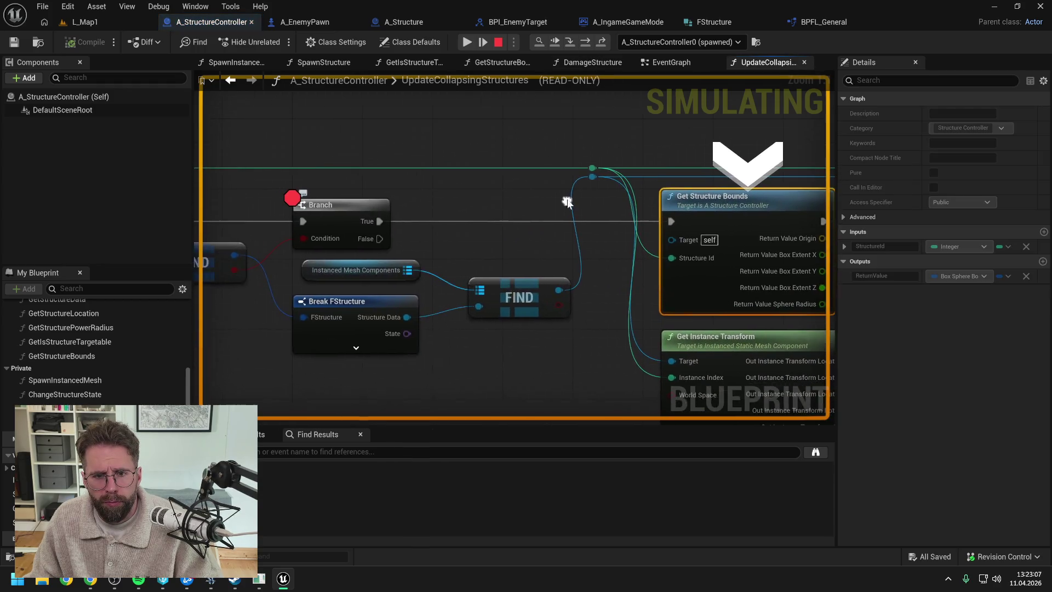
{"action": "mouse_move", "coordinate": [454, 246]}
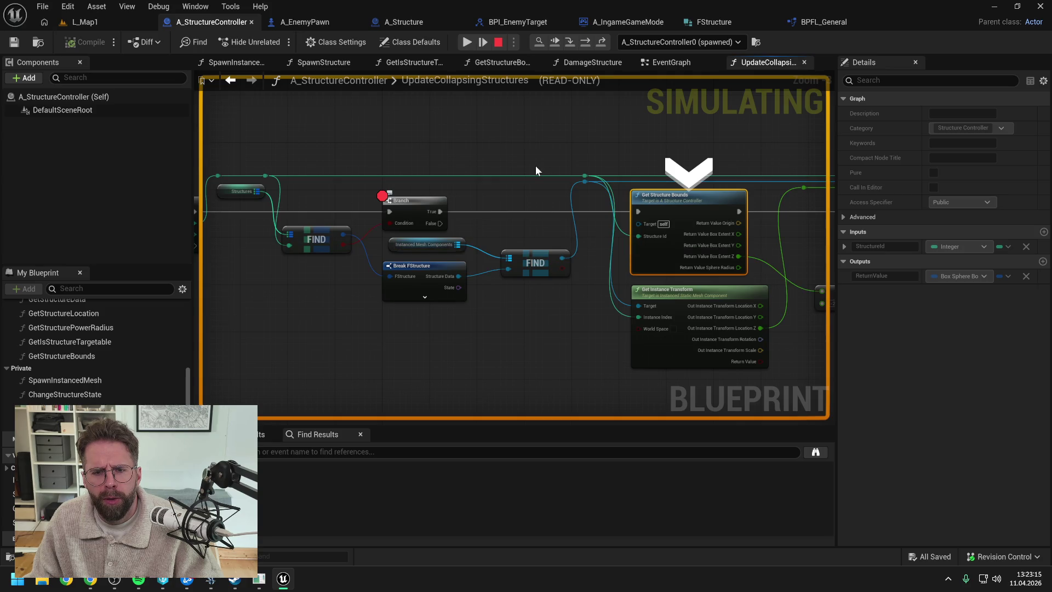
{"action": "left_click", "coordinate": [466, 42]}
{"action": "key", "text": "Escape"}
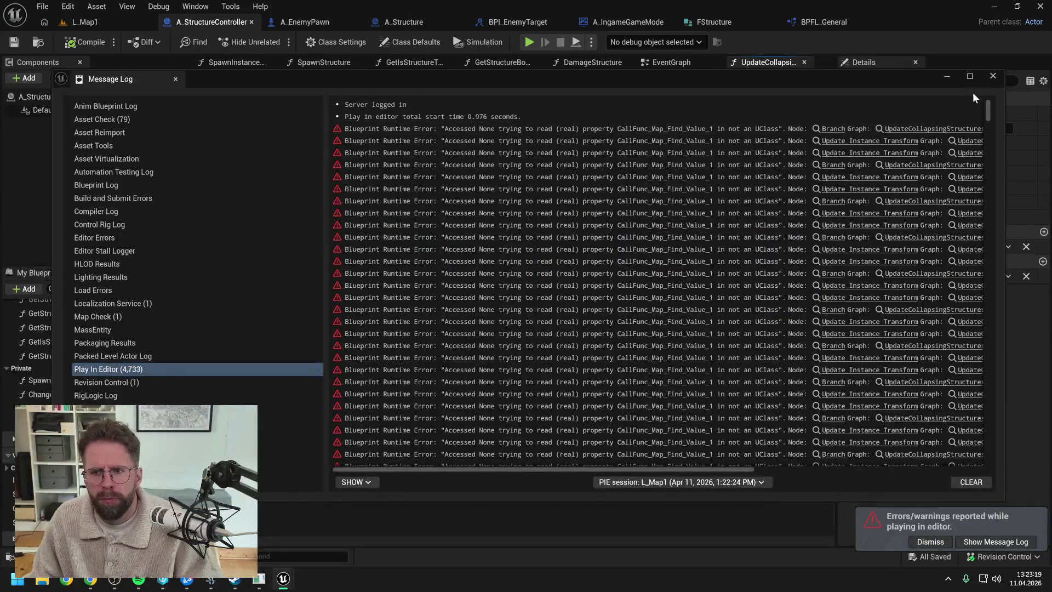
{"action": "left_click", "coordinate": [992, 76]}
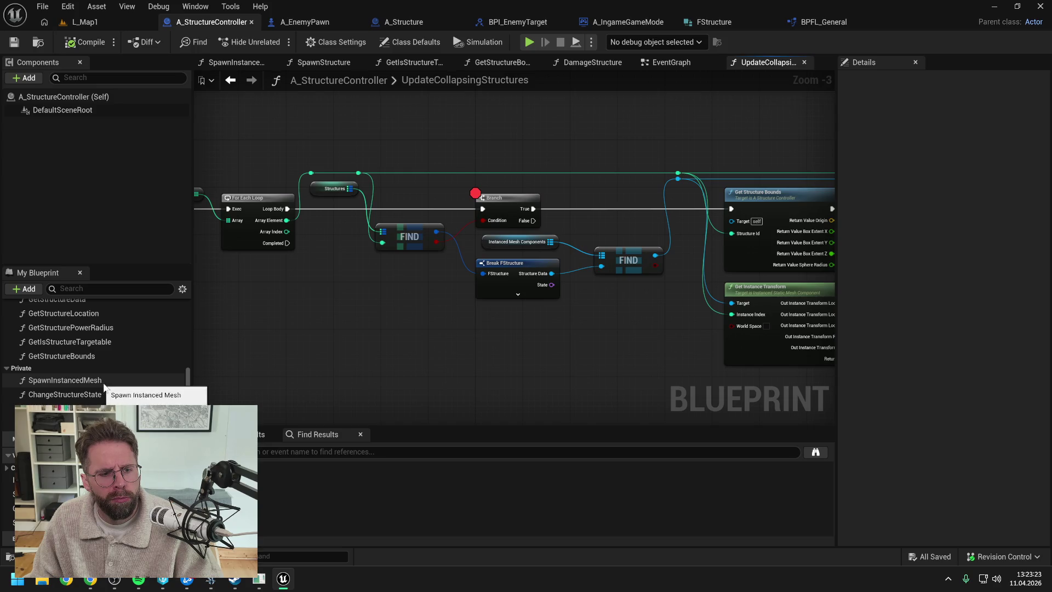
Open the SpawnStructure graph, select its Spawn Instanced Mesh call, then return to the L_Map1 level editor
{"action": "scroll", "coordinate": [104, 386], "scroll_direction": "up", "scroll_amount": 3}
{"action": "double_click", "coordinate": [70, 324]}
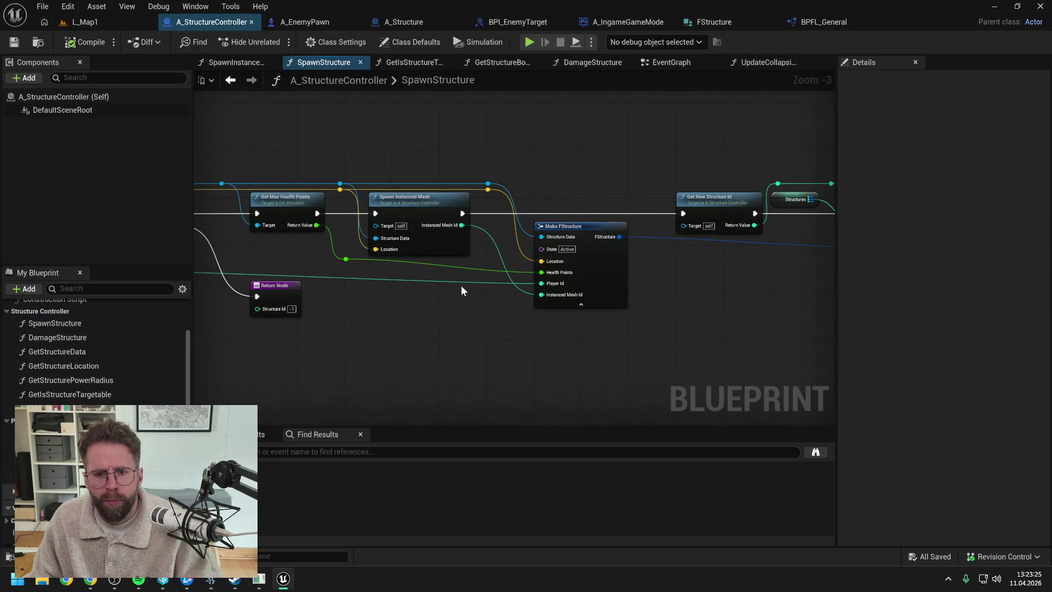
{"action": "scroll", "coordinate": [455, 288], "scroll_direction": "down", "scroll_amount": 2}
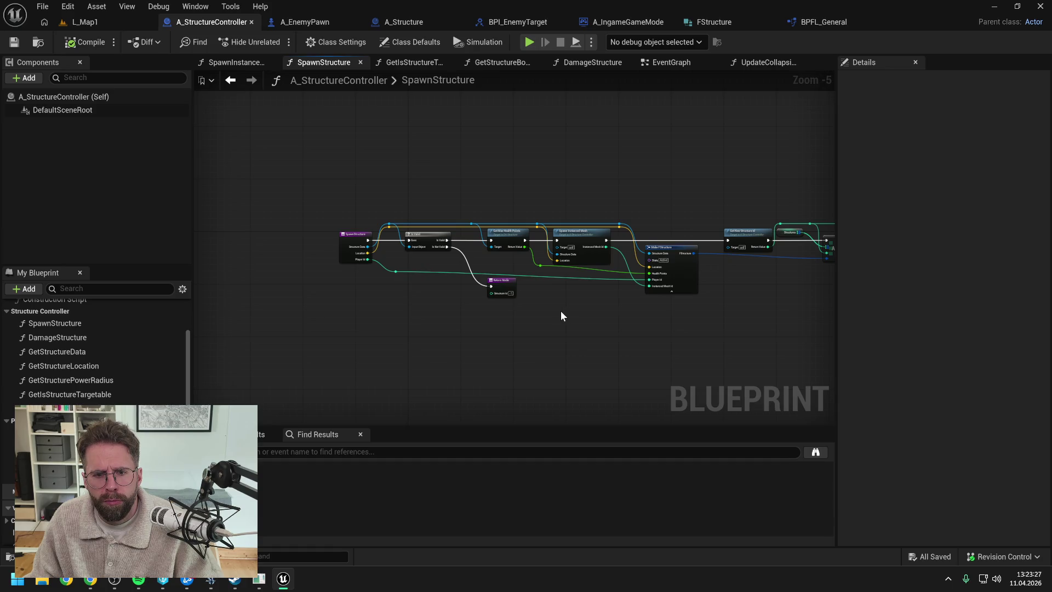
{"action": "scroll", "coordinate": [561, 311], "scroll_direction": "up", "scroll_amount": 1}
{"action": "left_click_drag", "start_coordinate": [627, 316], "coordinate": [529, 309]}
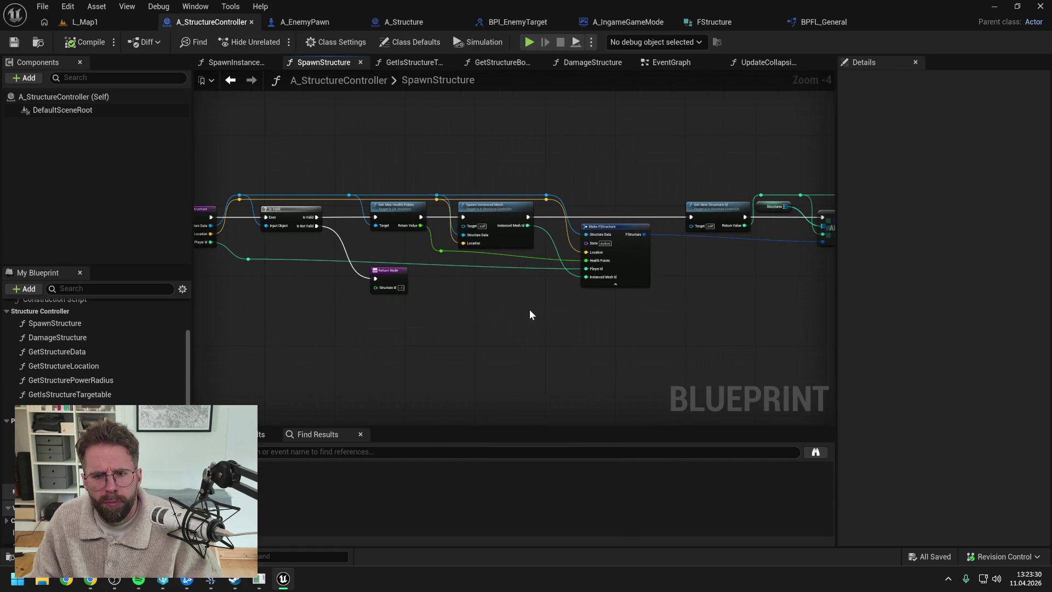
{"action": "left_click", "coordinate": [496, 212]}
{"action": "left_click_drag", "start_coordinate": [467, 281], "coordinate": [533, 291]}
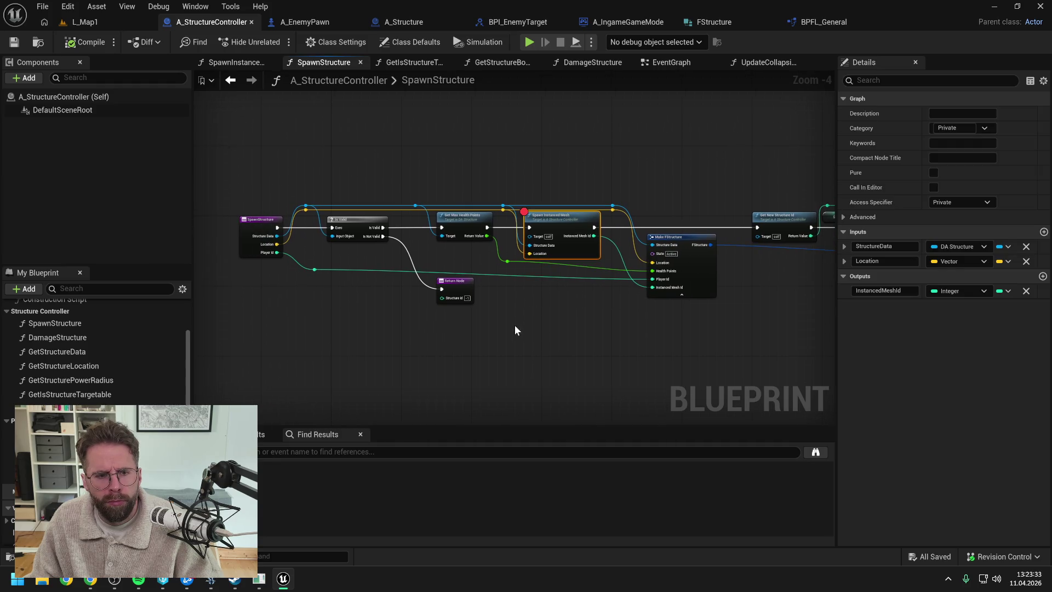
{"action": "left_click", "coordinate": [85, 22]}
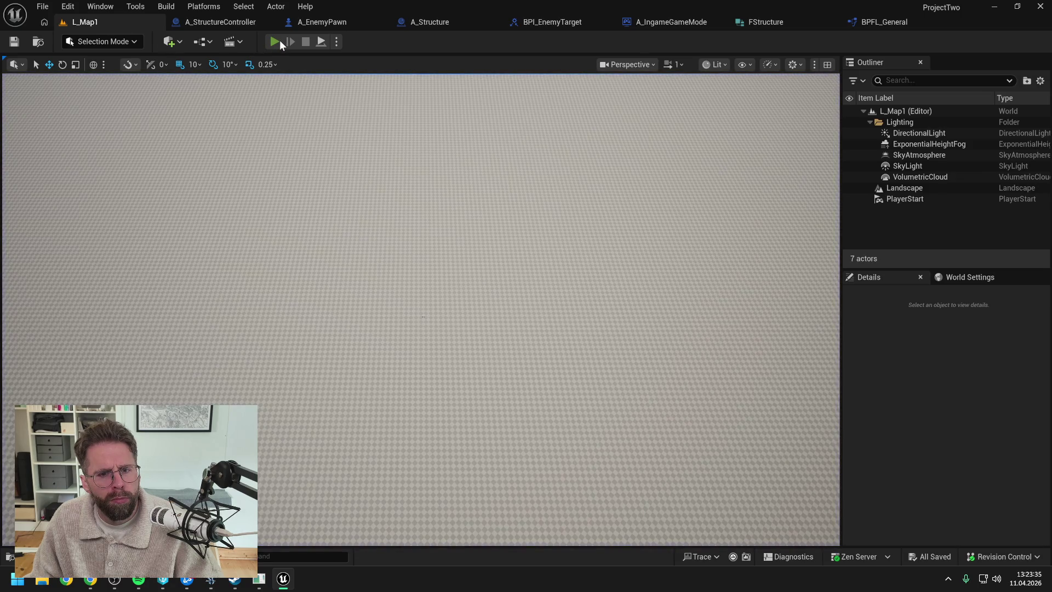
Play to the breakpoint and step into Spawn Instanced Mesh through to the Set Static Mesh node
{"action": "left_click", "coordinate": [275, 42]}
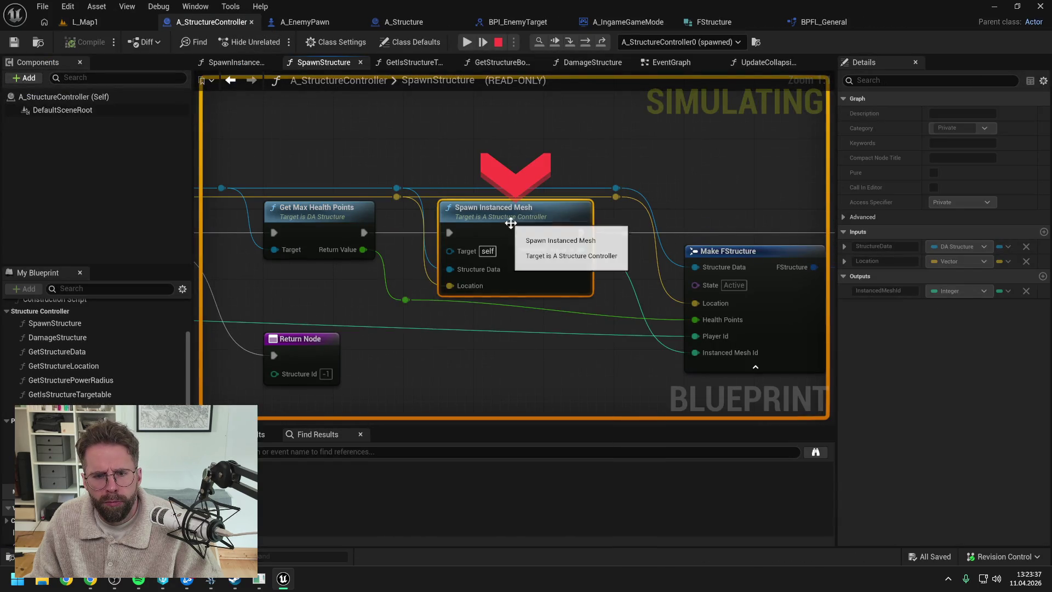
{"action": "left_click", "coordinate": [568, 42]}
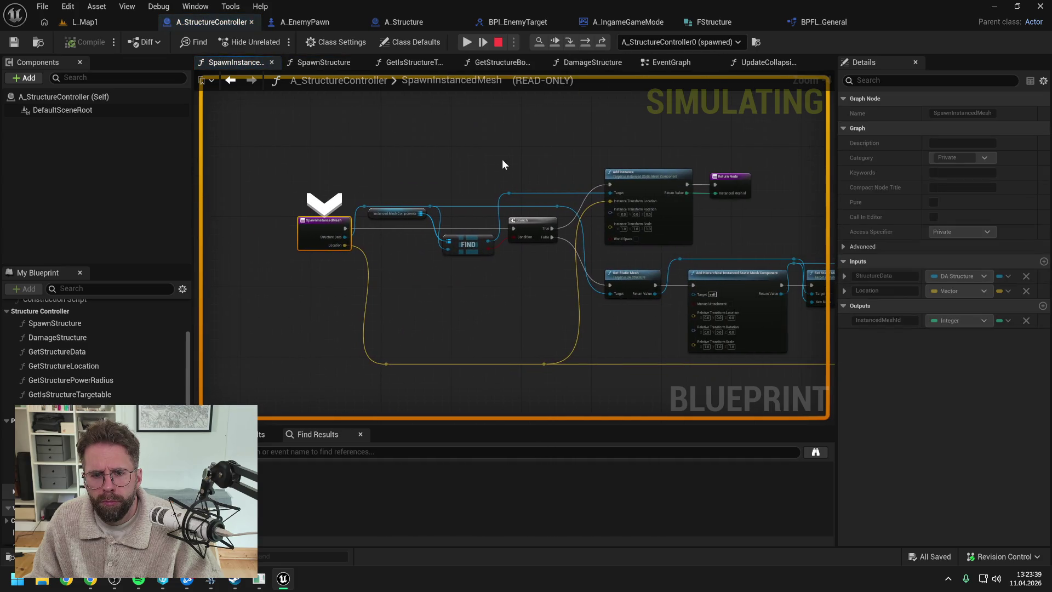
{"action": "left_click", "coordinate": [583, 42]}
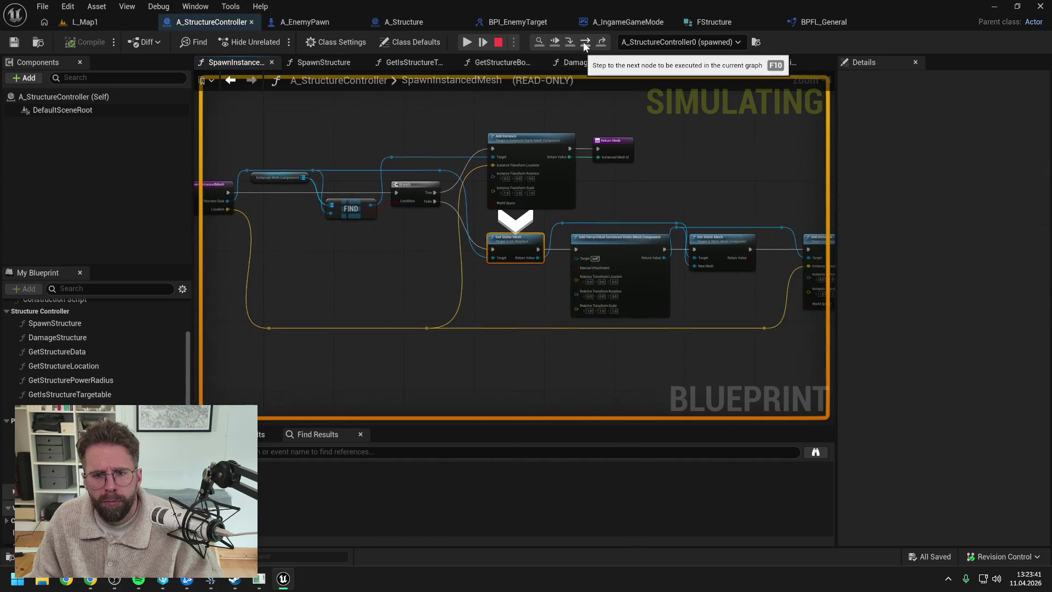
{"action": "left_click", "coordinate": [584, 44]}
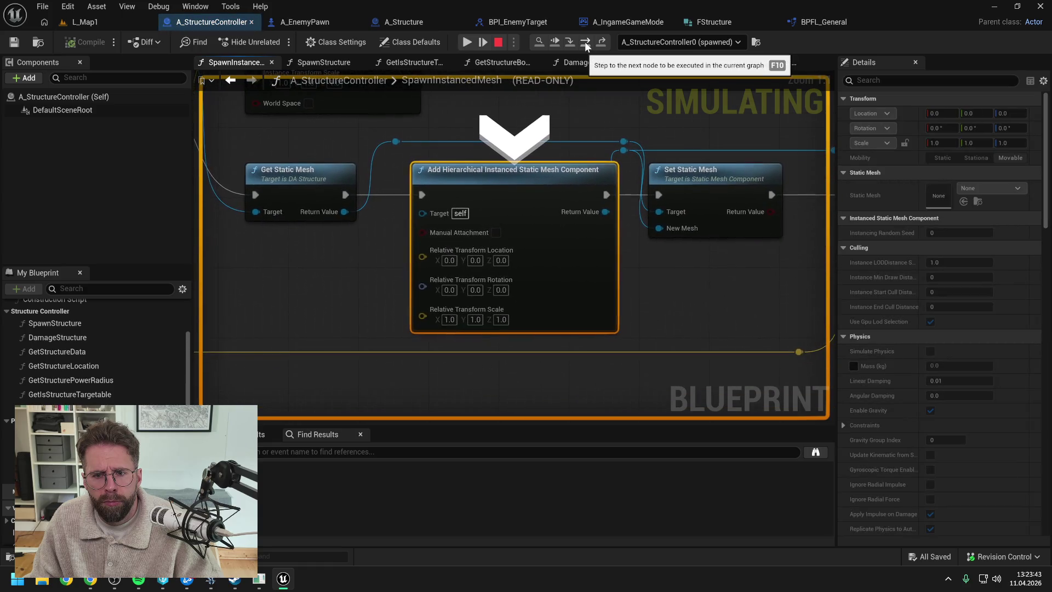
{"action": "left_click", "coordinate": [584, 41]}
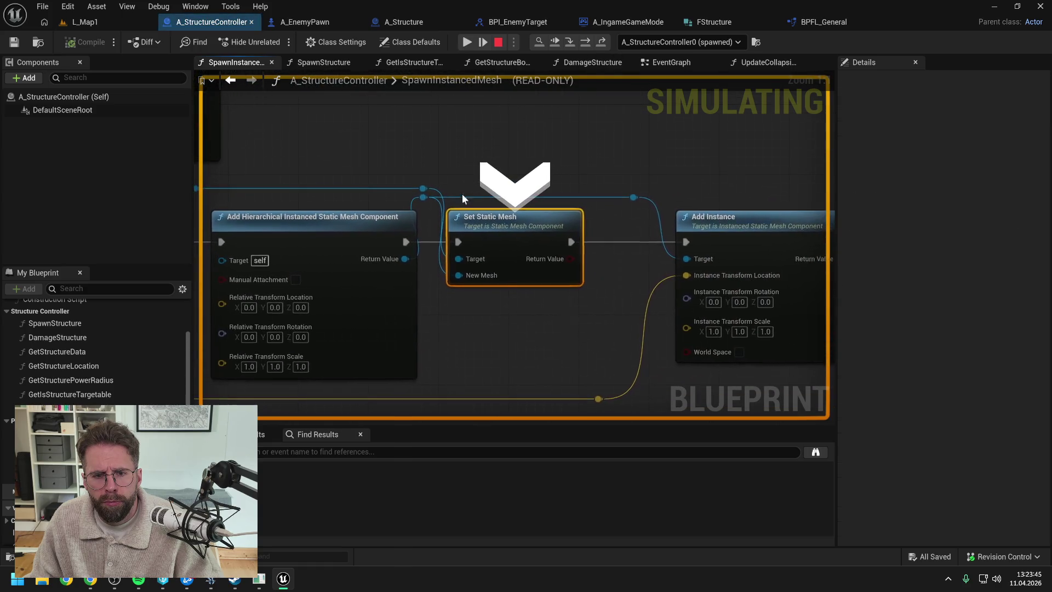
Expand the new component's Return Value properties to inspect them, then stop the simulation
{"action": "mouse_move", "coordinate": [400, 260]}
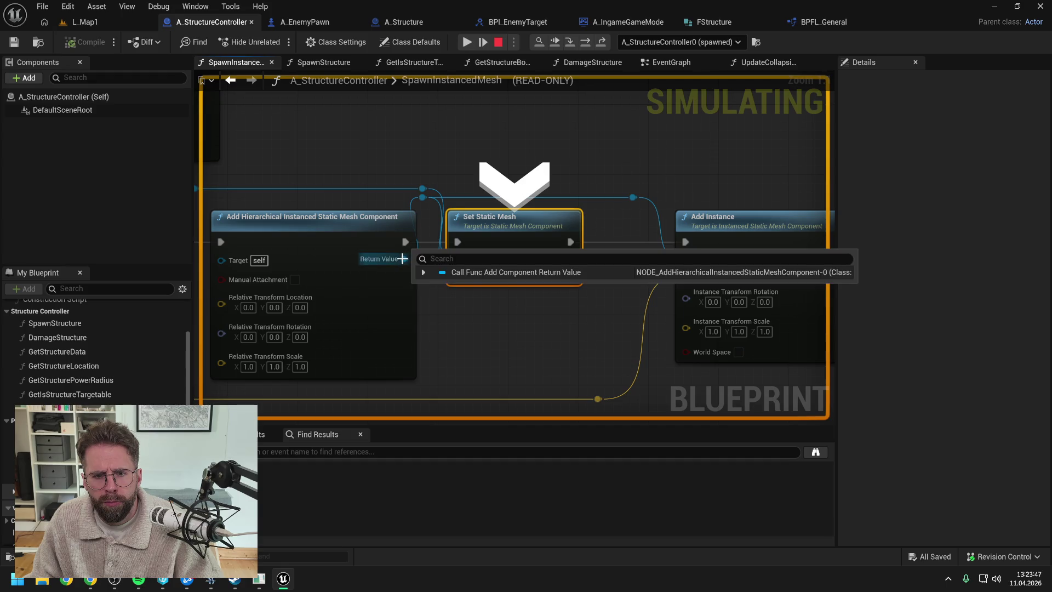
{"action": "left_click", "coordinate": [424, 272]}
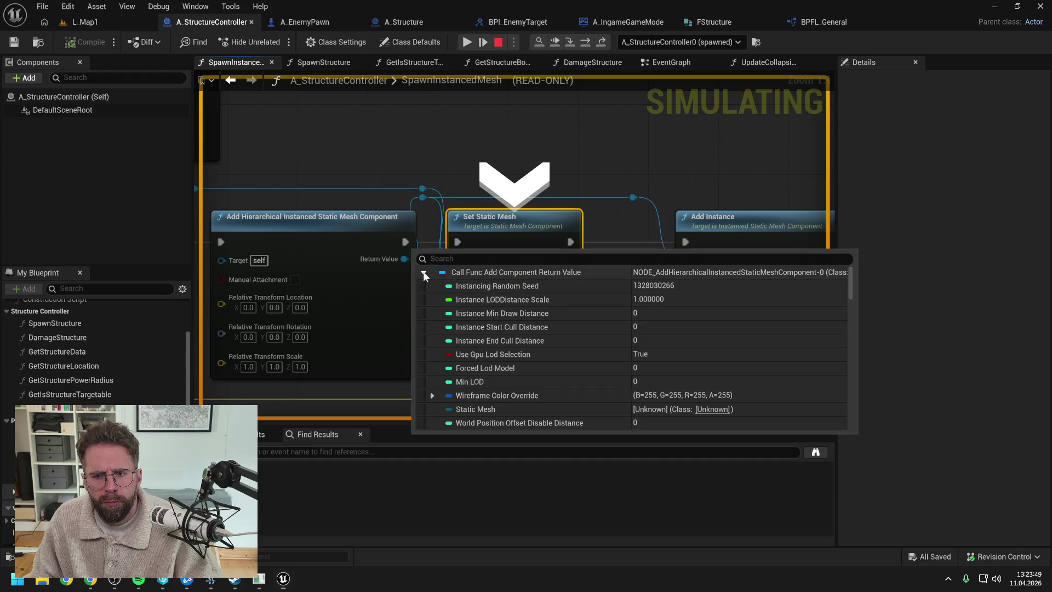
{"action": "scroll", "coordinate": [620, 145], "scroll_direction": "down", "scroll_amount": 2}
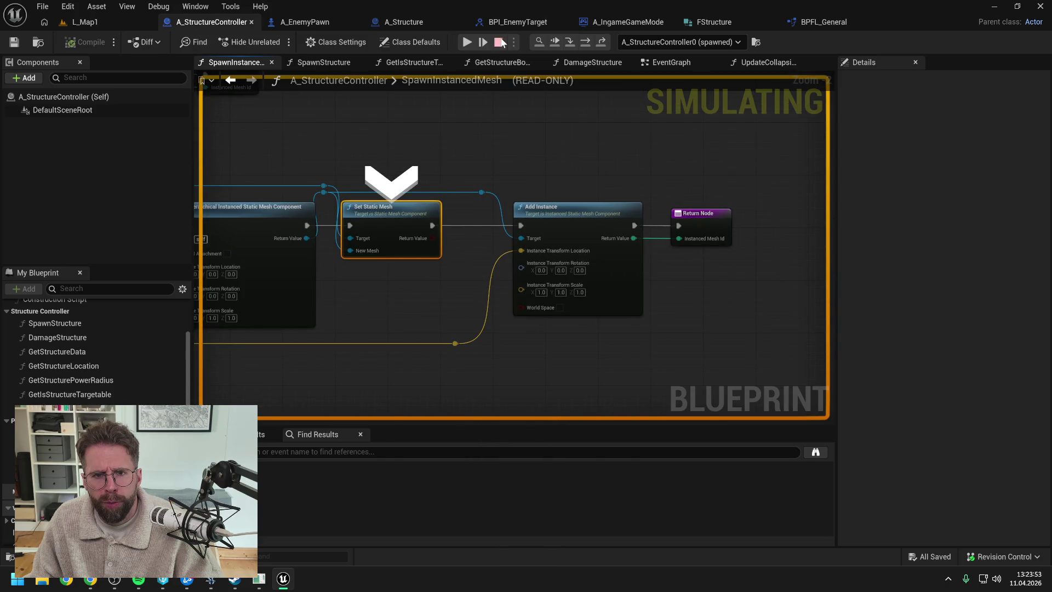
{"action": "key", "text": "Escape"}
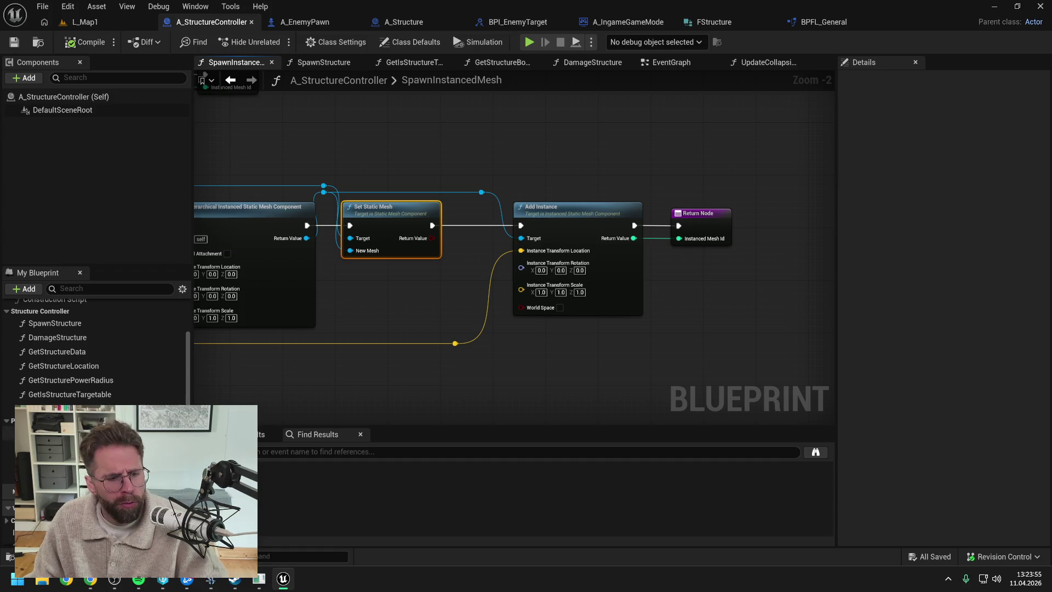
Drop an Instanced Mesh Components getter into the graph and shift Set Static Mesh, Add Instance and Return Node right
{"action": "mouse_move", "coordinate": [49, 498]}
{"action": "left_mouse_down"}
{"action": "mouse_move", "coordinate": [646, 350]}
{"action": "mouse_move", "coordinate": [575, 324]}
{"action": "mouse_move", "coordinate": [367, 292]}
{"action": "left_mouse_up"}
{"action": "left_click", "coordinate": [657, 353]}
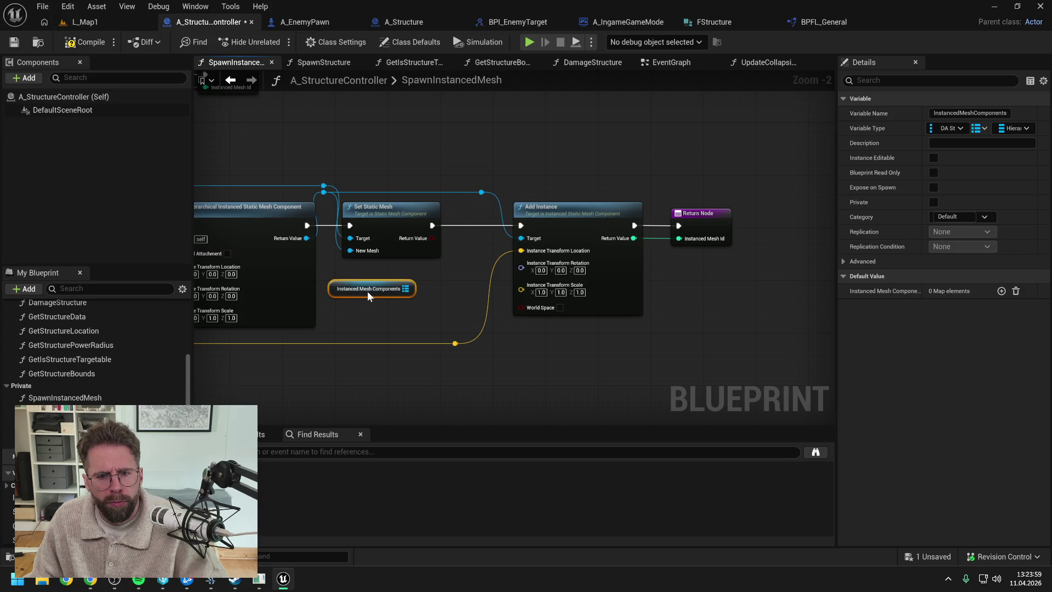
{"action": "left_click_drag", "start_coordinate": [406, 142], "coordinate": [530, 219]}
{"action": "mouse_move", "coordinate": [460, 156]}
{"action": "left_mouse_down"}
{"action": "mouse_move", "coordinate": [639, 281]}
{"action": "mouse_move", "coordinate": [643, 324]}
{"action": "left_mouse_up"}
{"action": "left_click_drag", "start_coordinate": [505, 302], "coordinate": [514, 307]}
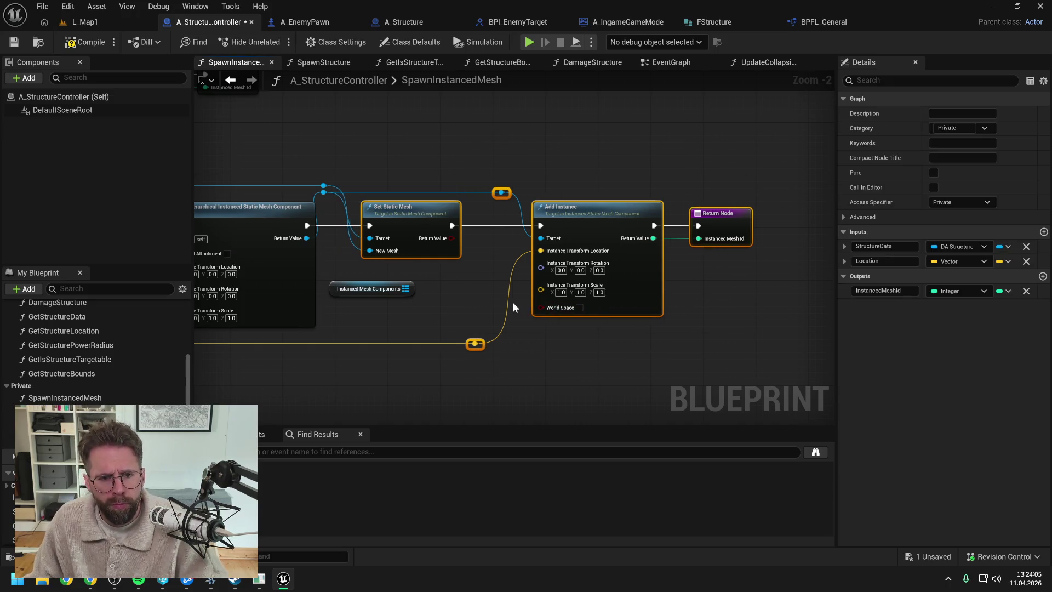
Add a map Add node off the Instanced Mesh Components map, routing execution through it into Set Static Mesh
{"action": "left_click_drag", "start_coordinate": [406, 289], "coordinate": [438, 248]}
{"action": "type", "text": "add"}
{"action": "left_click", "coordinate": [485, 331]}
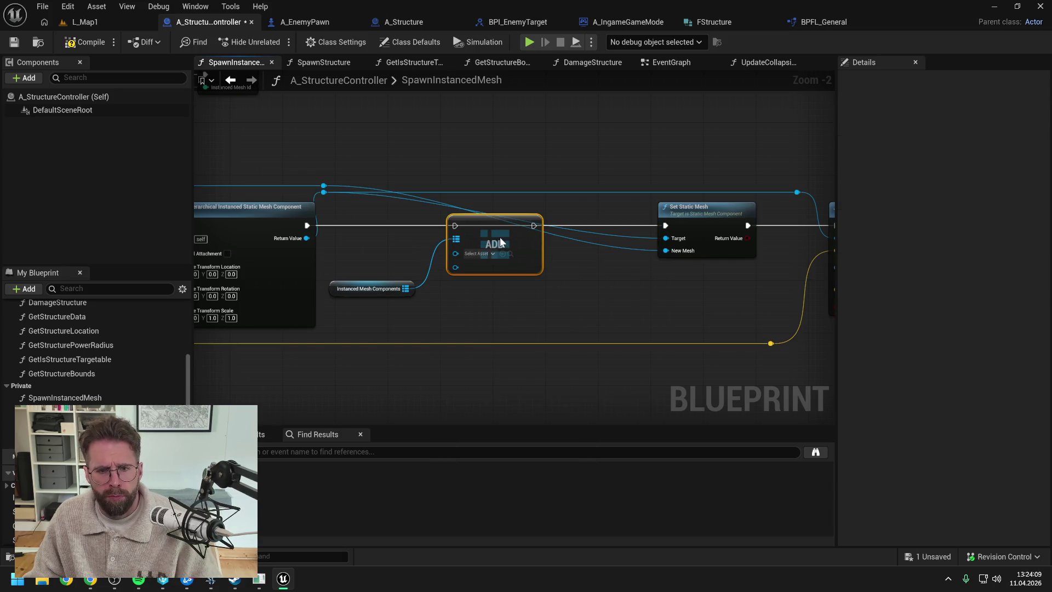
{"action": "left_click_drag", "start_coordinate": [305, 225], "coordinate": [454, 225]}
{"action": "mouse_move", "coordinate": [534, 225]}
{"action": "left_mouse_down"}
{"action": "mouse_move", "coordinate": [679, 227]}
{"action": "mouse_move", "coordinate": [668, 224]}
{"action": "left_mouse_up"}
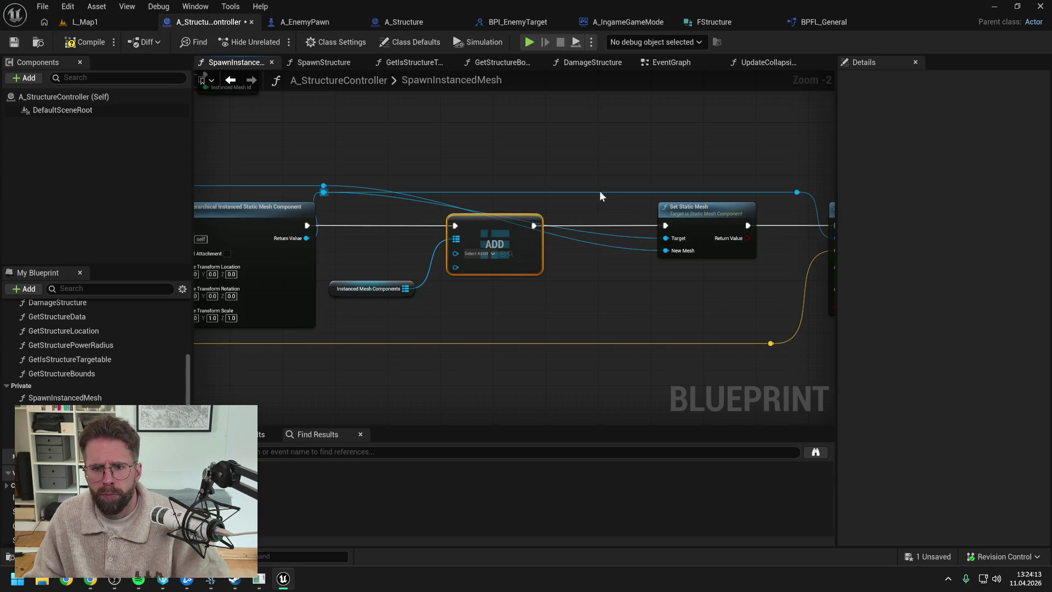
Add a reroute on the blue component wire feeding Set Static Mesh's Target
{"action": "double_click", "coordinate": [597, 188]}
{"action": "left_click_drag", "start_coordinate": [598, 189], "coordinate": [664, 252]}
{"action": "mouse_move", "coordinate": [600, 193]}
{"action": "left_mouse_down"}
{"action": "mouse_move", "coordinate": [665, 249]}
{"action": "mouse_move", "coordinate": [664, 236]}
{"action": "left_mouse_up"}
{"action": "left_click", "coordinate": [605, 286]}
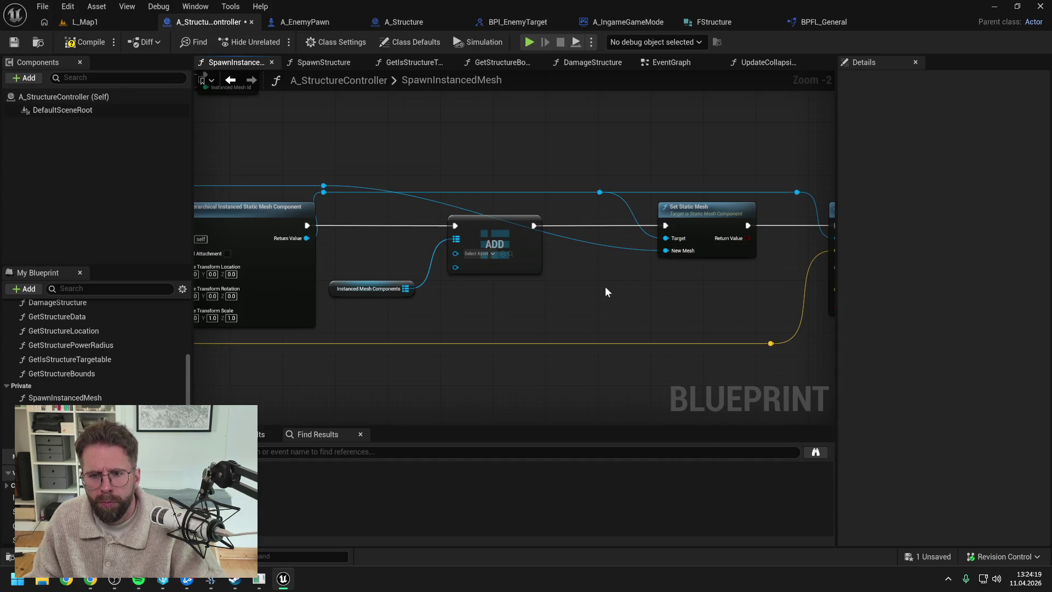
Wire the component through reroute points into the Add node's lower input and Set Static Mesh's New Mesh
{"action": "mouse_move", "coordinate": [354, 209]}
{"action": "left_mouse_down"}
{"action": "mouse_move", "coordinate": [315, 179]}
{"action": "mouse_move", "coordinate": [445, 249]}
{"action": "mouse_move", "coordinate": [455, 268]}
{"action": "left_mouse_up"}
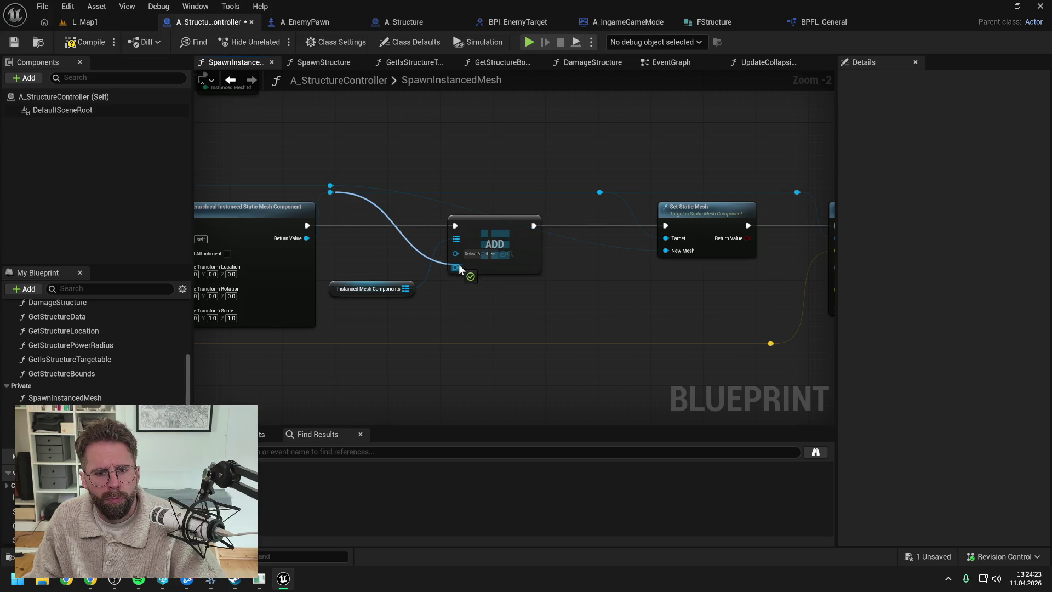
{"action": "double_click", "coordinate": [438, 192]}
{"action": "left_click_drag", "start_coordinate": [455, 268], "coordinate": [434, 190]}
{"action": "left_click", "coordinate": [332, 187]}
{"action": "left_click_drag", "start_coordinate": [329, 187], "coordinate": [456, 265]}
{"action": "right_click", "coordinate": [455, 268]}
{"action": "left_click", "coordinate": [319, 202]}
{"action": "mouse_move", "coordinate": [342, 189]}
{"action": "left_mouse_down"}
{"action": "mouse_move", "coordinate": [498, 166]}
{"action": "mouse_move", "coordinate": [573, 175]}
{"action": "mouse_move", "coordinate": [603, 196]}
{"action": "left_mouse_up"}
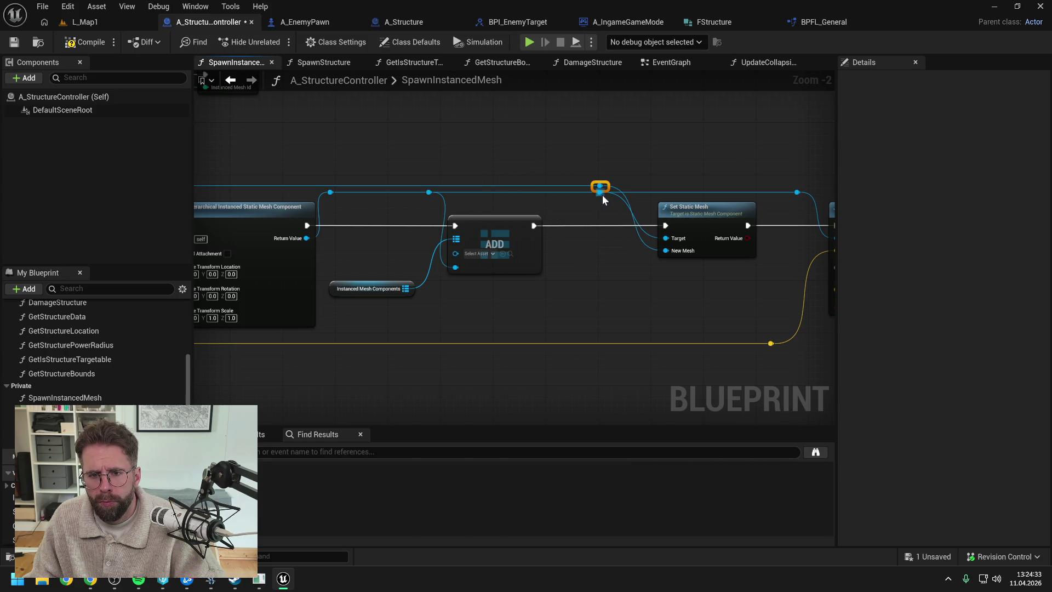
{"action": "left_click_drag", "start_coordinate": [450, 141], "coordinate": [524, 144]}
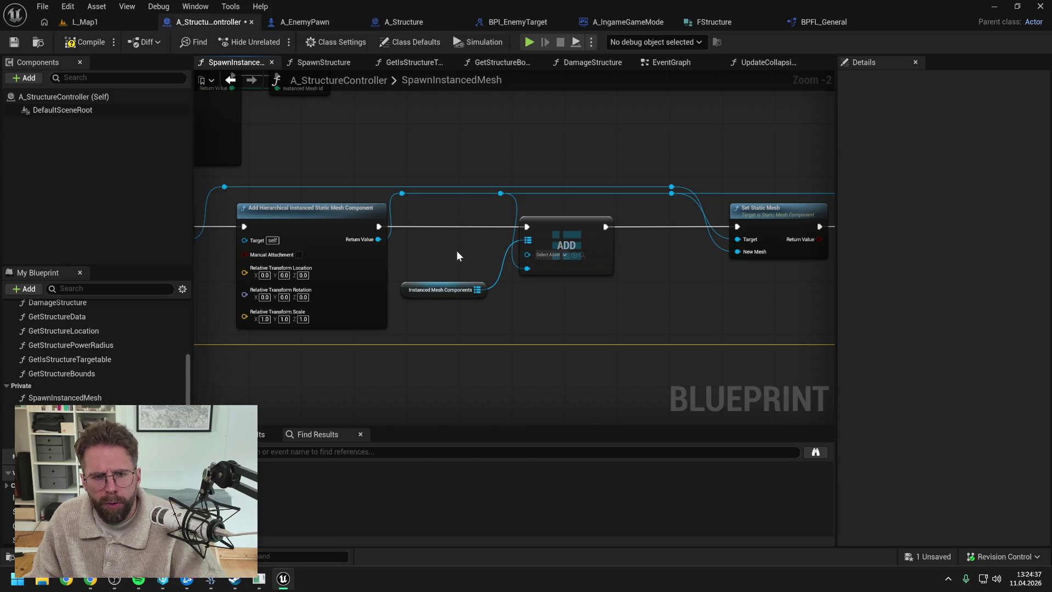
Move the Instanced Mesh Components getter beside ADD, raise Add Instance, and reroute ADD's input wire
{"action": "left_click_drag", "start_coordinate": [481, 297], "coordinate": [488, 222]}
{"action": "scroll", "coordinate": [470, 256], "scroll_direction": "down", "scroll_amount": 3}
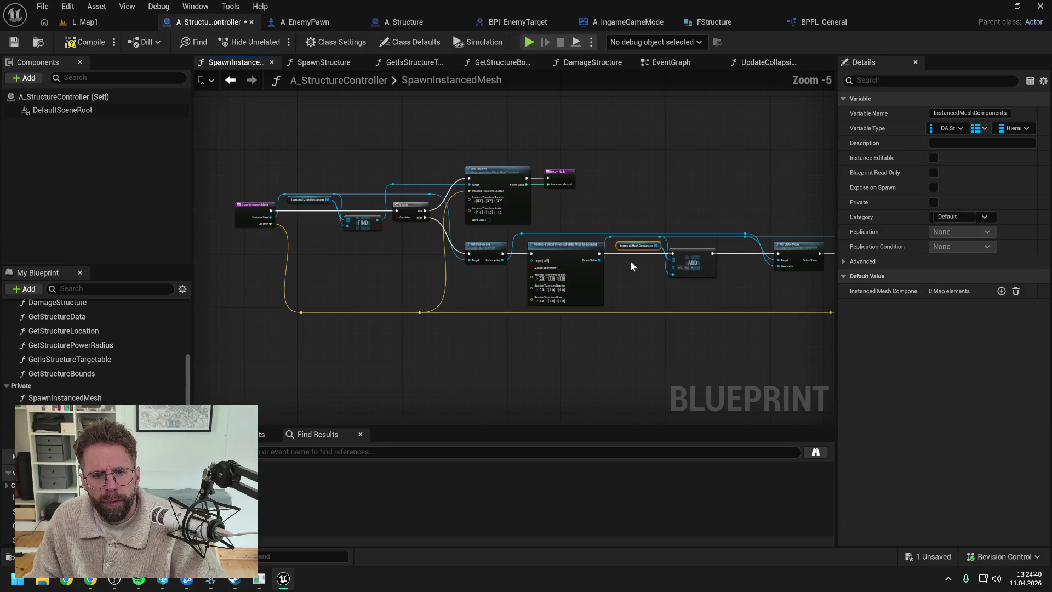
{"action": "scroll", "coordinate": [472, 238], "scroll_direction": "up", "scroll_amount": 1}
{"action": "left_click", "coordinate": [478, 234]}
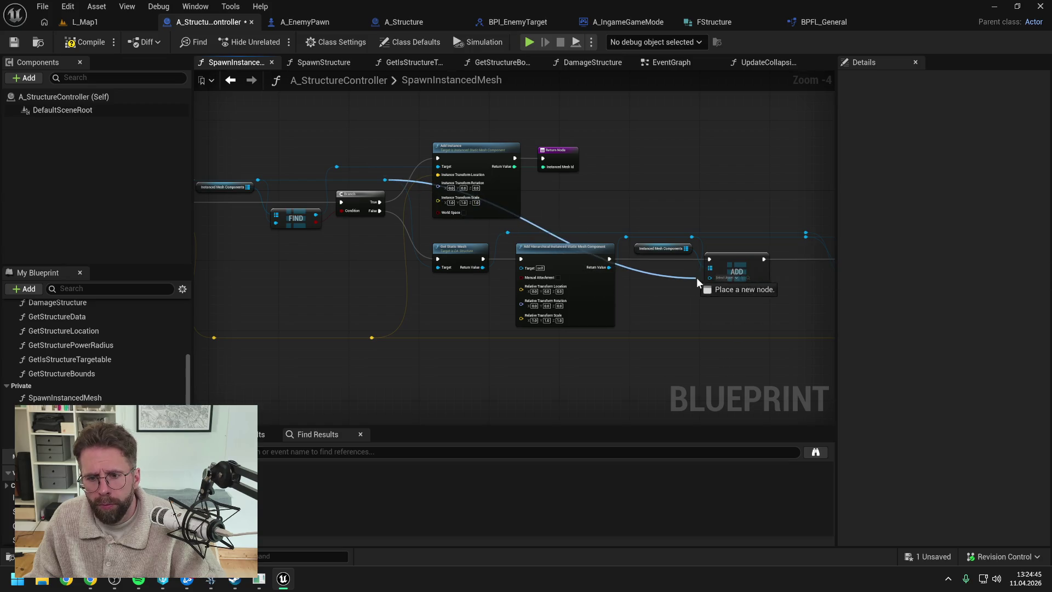
{"action": "left_click_drag", "start_coordinate": [637, 195], "coordinate": [633, 235]}
{"action": "mouse_move", "coordinate": [306, 178]}
{"action": "left_mouse_down"}
{"action": "mouse_move", "coordinate": [378, 205]}
{"action": "mouse_move", "coordinate": [584, 212]}
{"action": "left_mouse_up"}
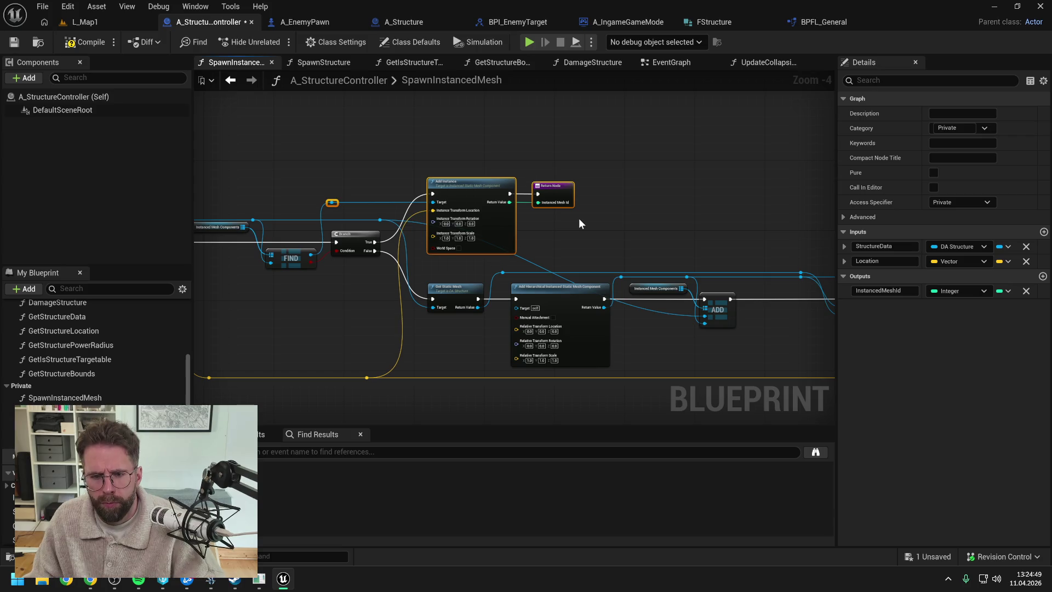
{"action": "key", "text": "Up"}
{"action": "key", "text": "Up"}
{"action": "key", "text": "Up"}
{"action": "left_click", "coordinate": [669, 315]}
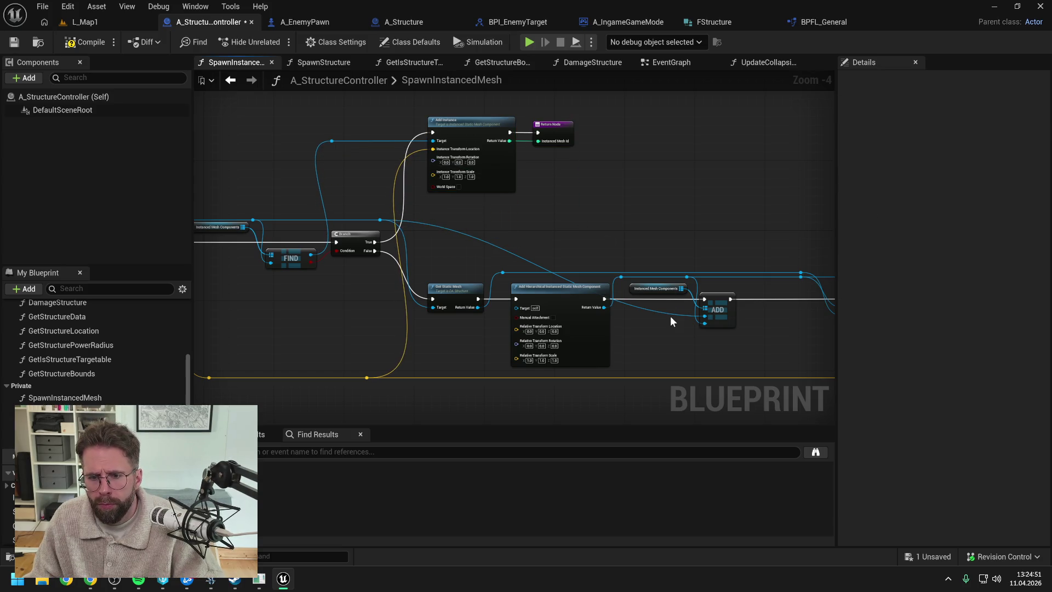
{"action": "double_click", "coordinate": [670, 313]}
{"action": "mouse_move", "coordinate": [675, 314]}
{"action": "left_mouse_down"}
{"action": "mouse_move", "coordinate": [668, 228]}
{"action": "mouse_move", "coordinate": [561, 214]}
{"action": "left_mouse_up"}
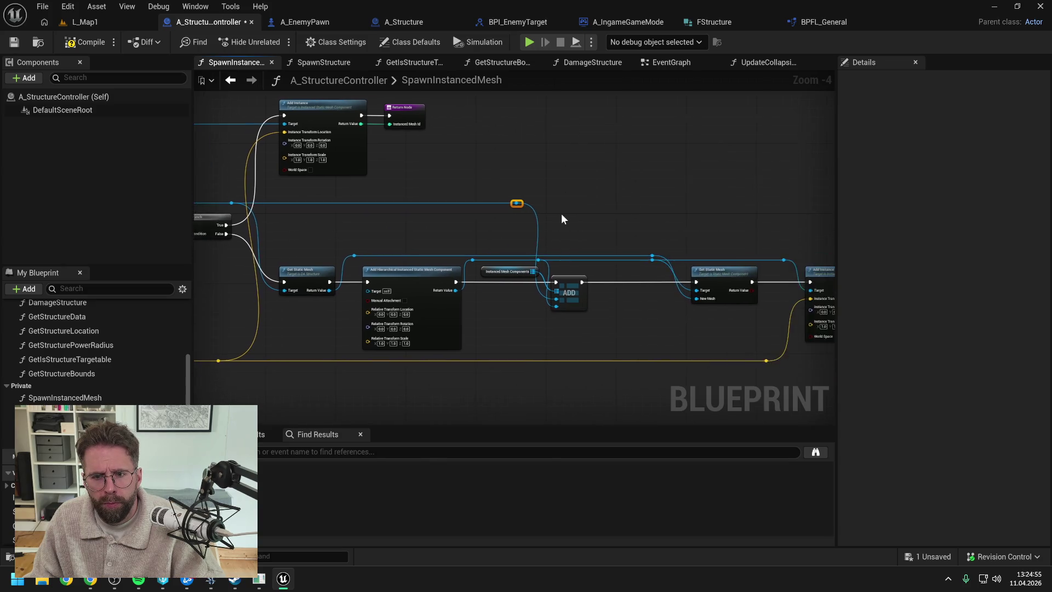
Tidy the lower node row, the FIND node's reroute and the SpawnInstancedMesh entry node
{"action": "scroll", "coordinate": [561, 215], "scroll_direction": "down", "scroll_amount": 3}
{"action": "mouse_move", "coordinate": [414, 220]}
{"action": "left_mouse_down"}
{"action": "mouse_move", "coordinate": [548, 257]}
{"action": "mouse_move", "coordinate": [726, 285]}
{"action": "left_mouse_up"}
{"action": "scroll", "coordinate": [458, 270], "scroll_direction": "up", "scroll_amount": 2}
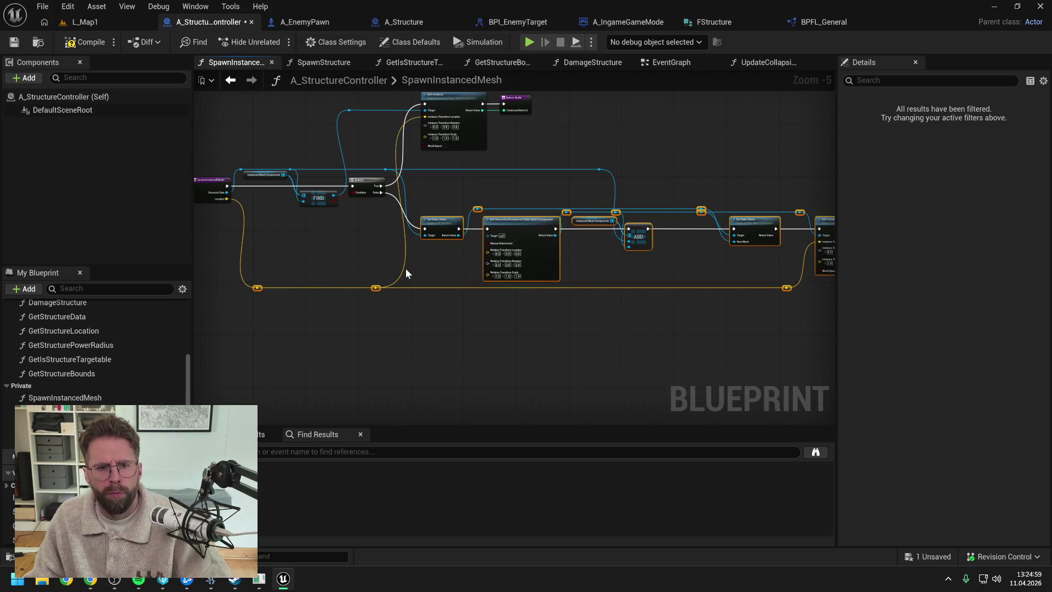
{"action": "key", "text": "ctrl+z"}
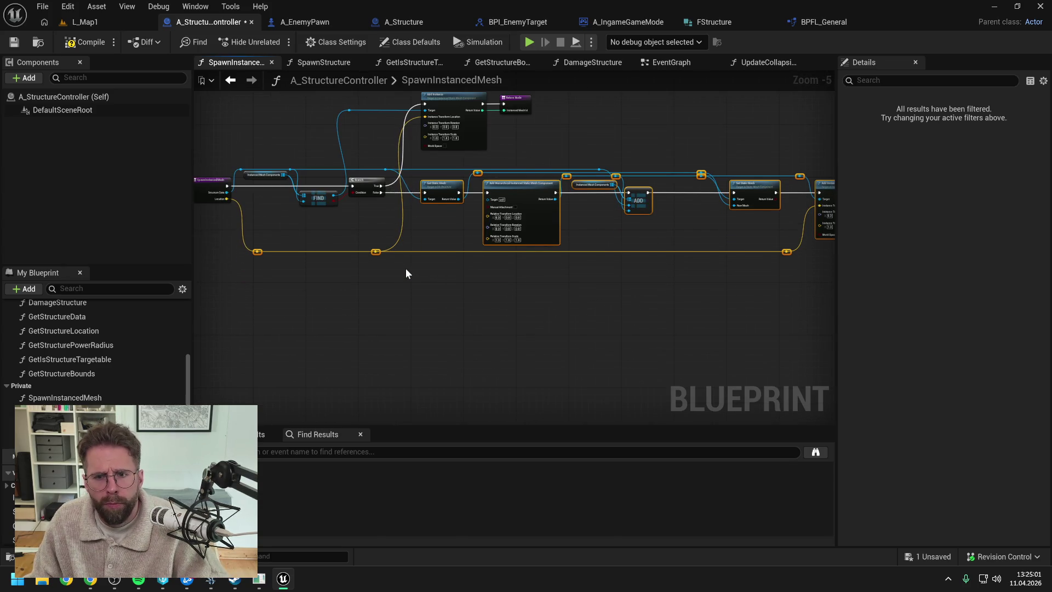
{"action": "left_click", "coordinate": [406, 269]}
{"action": "left_click_drag", "start_coordinate": [448, 281], "coordinate": [491, 309]}
{"action": "scroll", "coordinate": [399, 170], "scroll_direction": "up", "scroll_amount": 1}
{"action": "left_click_drag", "start_coordinate": [399, 170], "coordinate": [428, 201]}
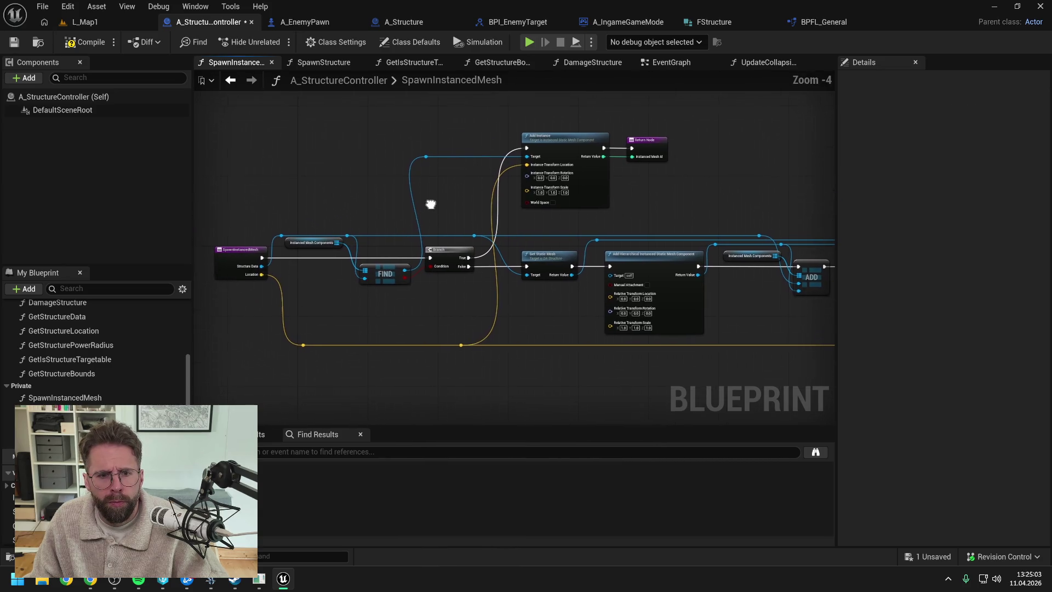
{"action": "left_click", "coordinate": [378, 275]}
{"action": "left_click_drag", "start_coordinate": [427, 157], "coordinate": [440, 158]}
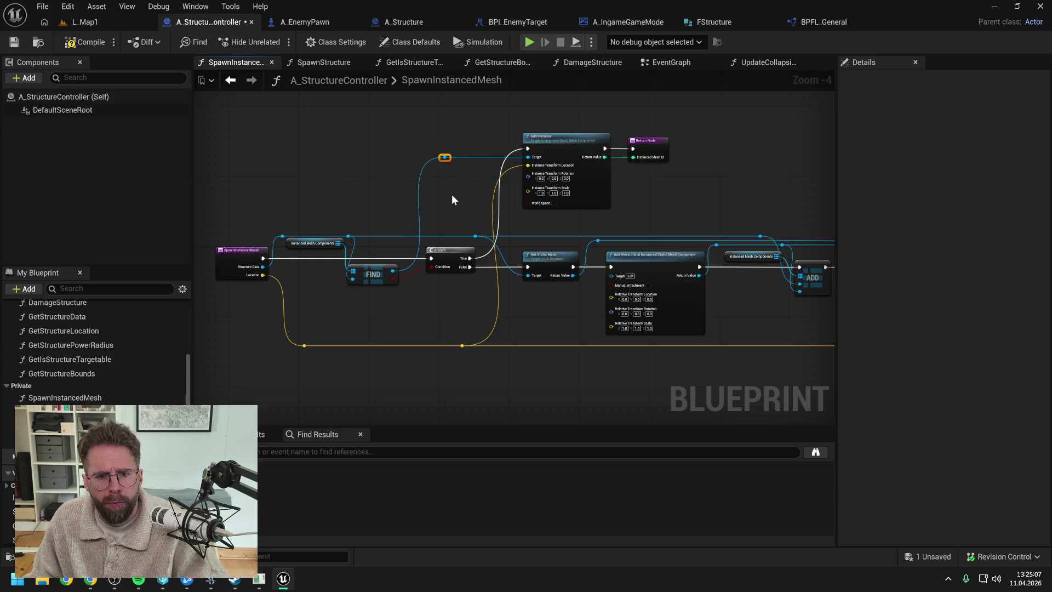
{"action": "left_click_drag", "start_coordinate": [452, 196], "coordinate": [515, 200]}
{"action": "mouse_move", "coordinate": [277, 223]}
{"action": "left_mouse_down"}
{"action": "mouse_move", "coordinate": [376, 362]}
{"action": "mouse_move", "coordinate": [359, 350]}
{"action": "left_mouse_up"}
{"action": "left_click", "coordinate": [380, 325]}
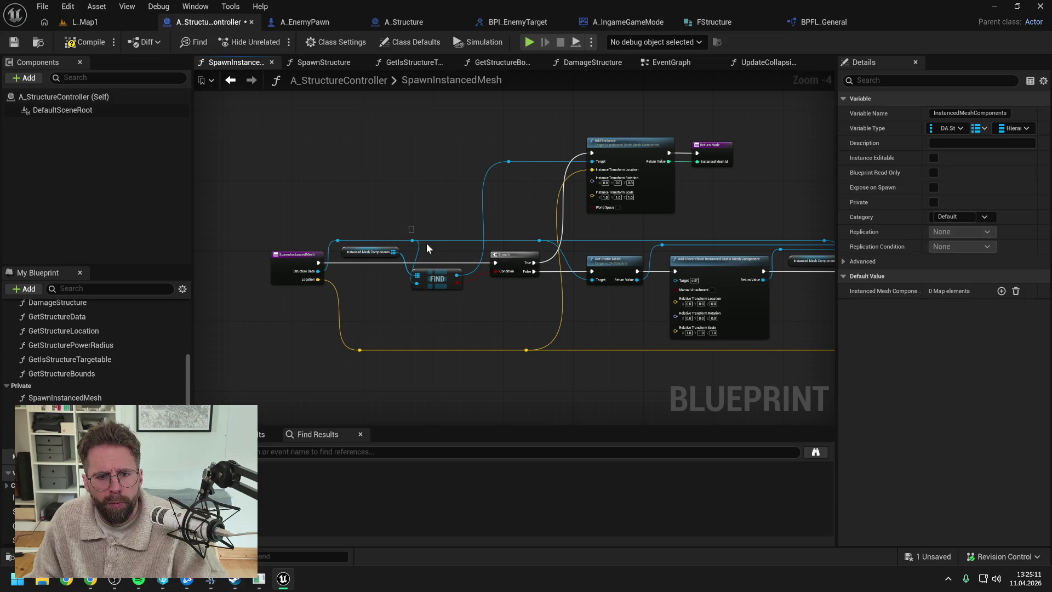
Shift the Add Instance and Set Static Mesh group left, compile, and return to L_Map1
{"action": "left_click", "coordinate": [426, 242]}
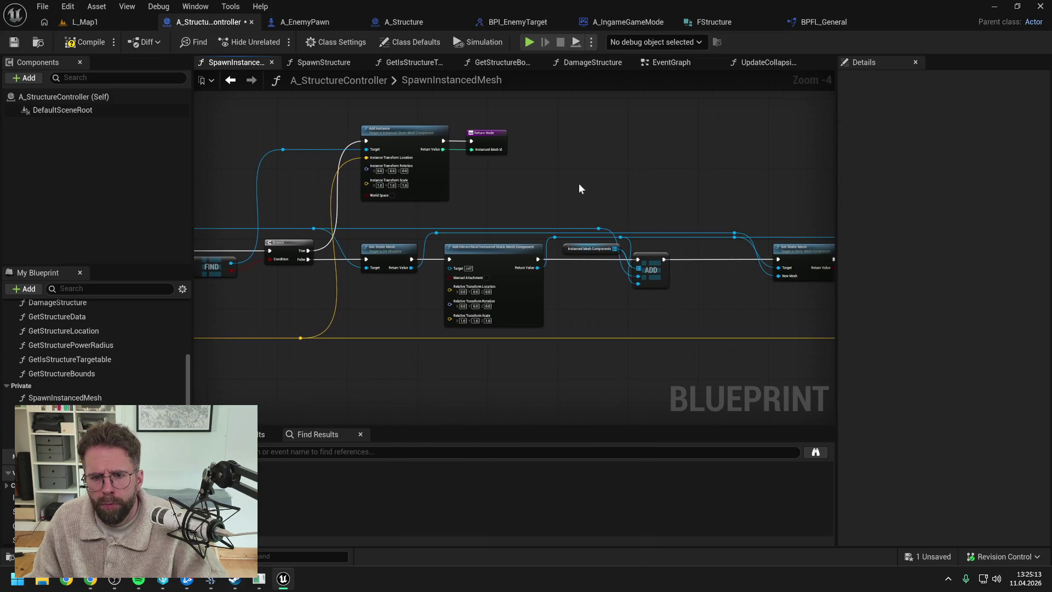
{"action": "left_click_drag", "start_coordinate": [477, 175], "coordinate": [781, 345]}
{"action": "left_click_drag", "start_coordinate": [566, 311], "coordinate": [502, 300]}
{"action": "left_click", "coordinate": [502, 300]}
{"action": "left_click", "coordinate": [81, 44]}
{"action": "left_click", "coordinate": [103, 23]}
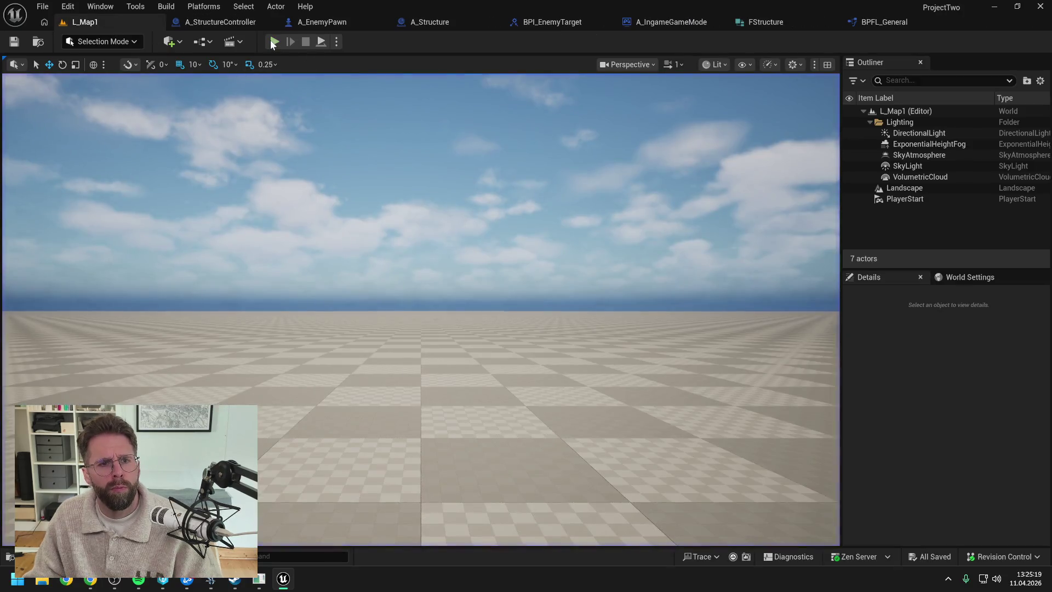
{"action": "key", "text": "alt+p"}
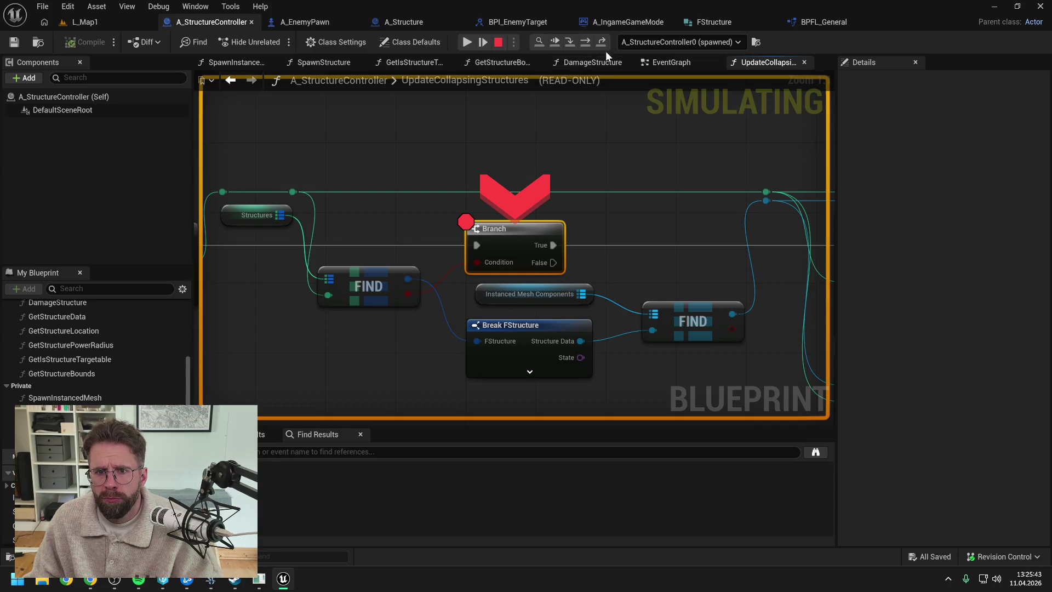
{"action": "left_click", "coordinate": [584, 43]}
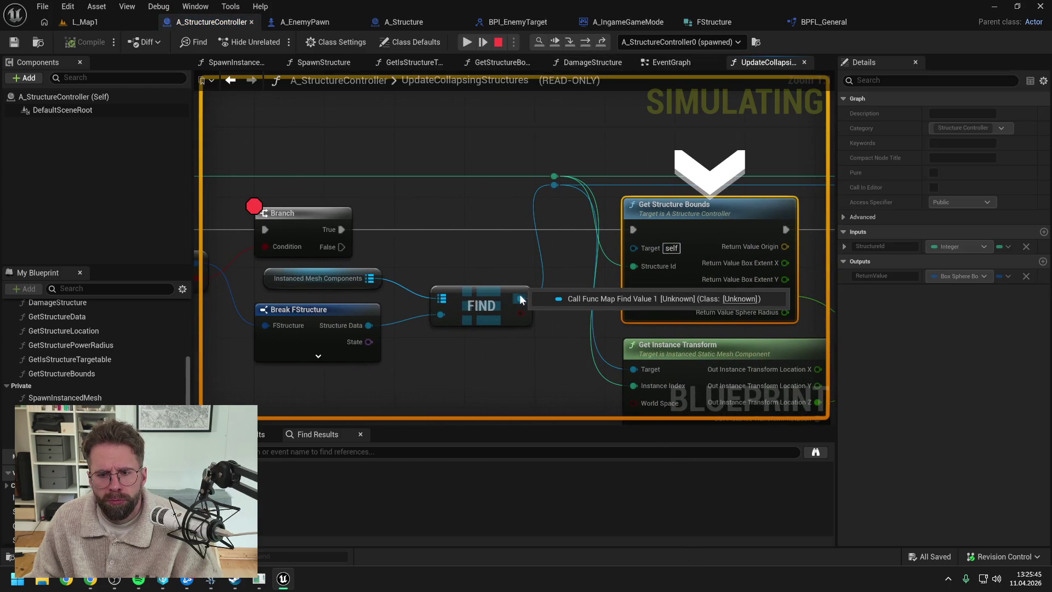
{"action": "mouse_move", "coordinate": [441, 299]}
{"action": "left_click", "coordinate": [389, 292]}
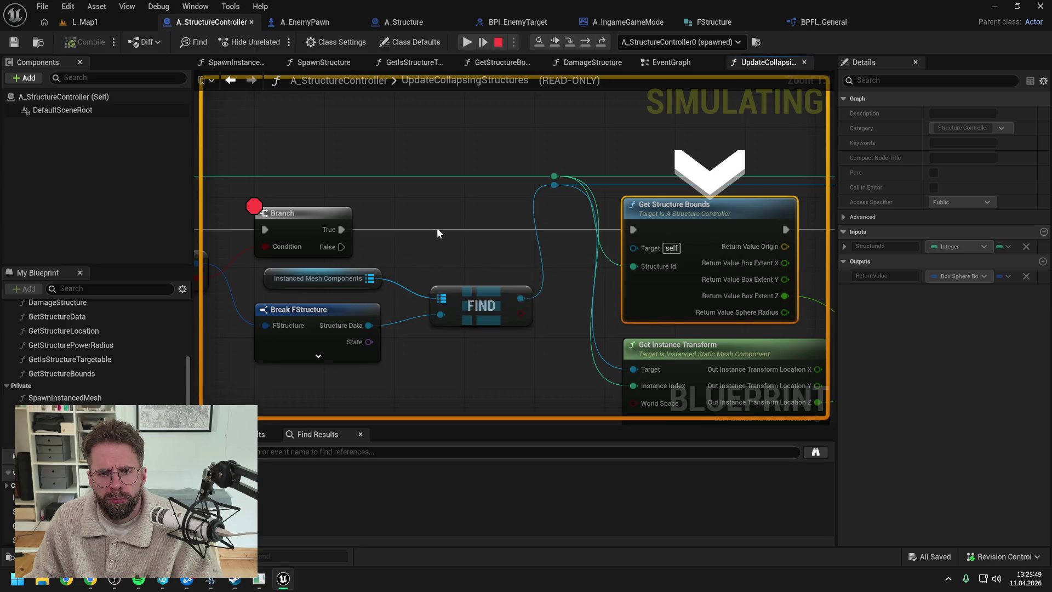
{"action": "left_click", "coordinate": [295, 209]}
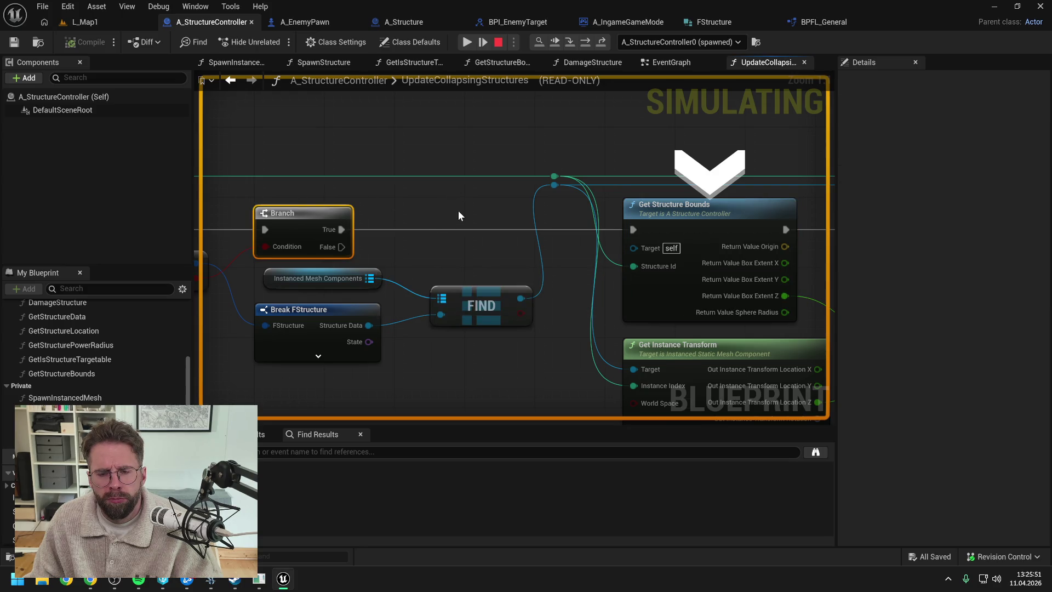
{"action": "left_click", "coordinate": [583, 42]}
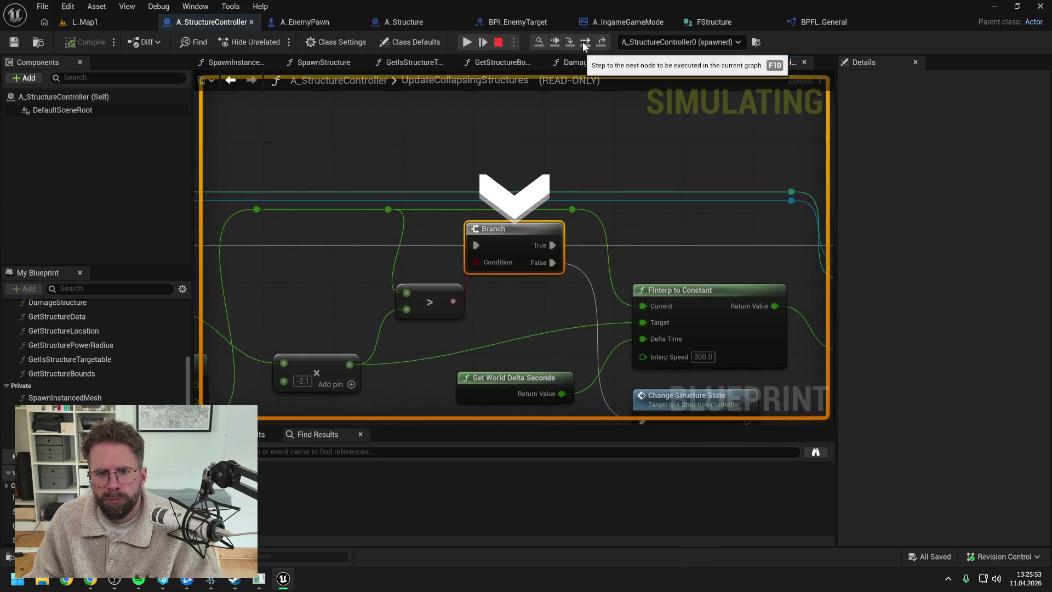
{"action": "left_click", "coordinate": [584, 42]}
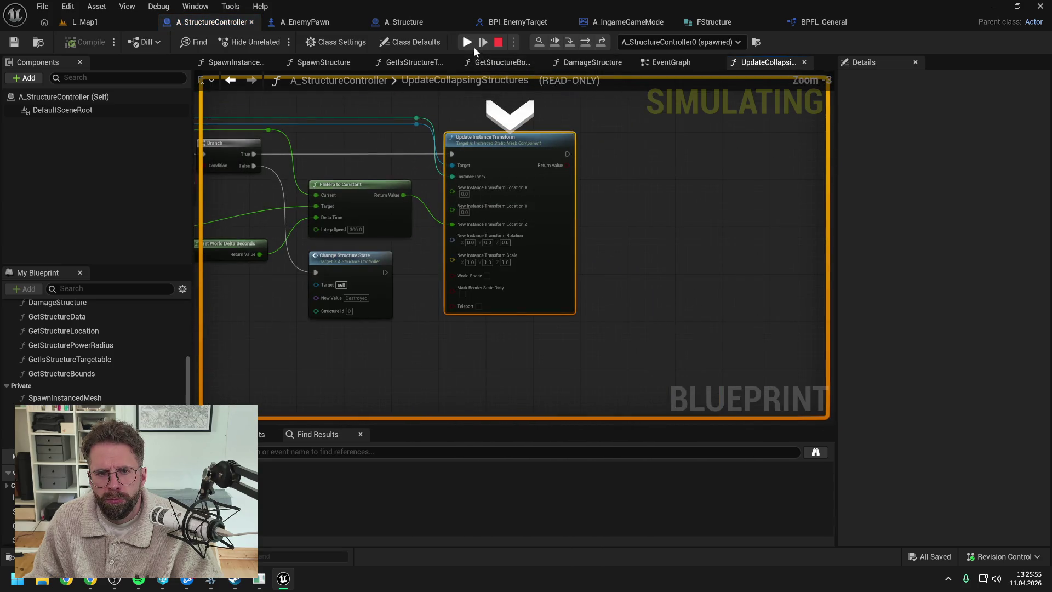
{"action": "left_click", "coordinate": [469, 43]}
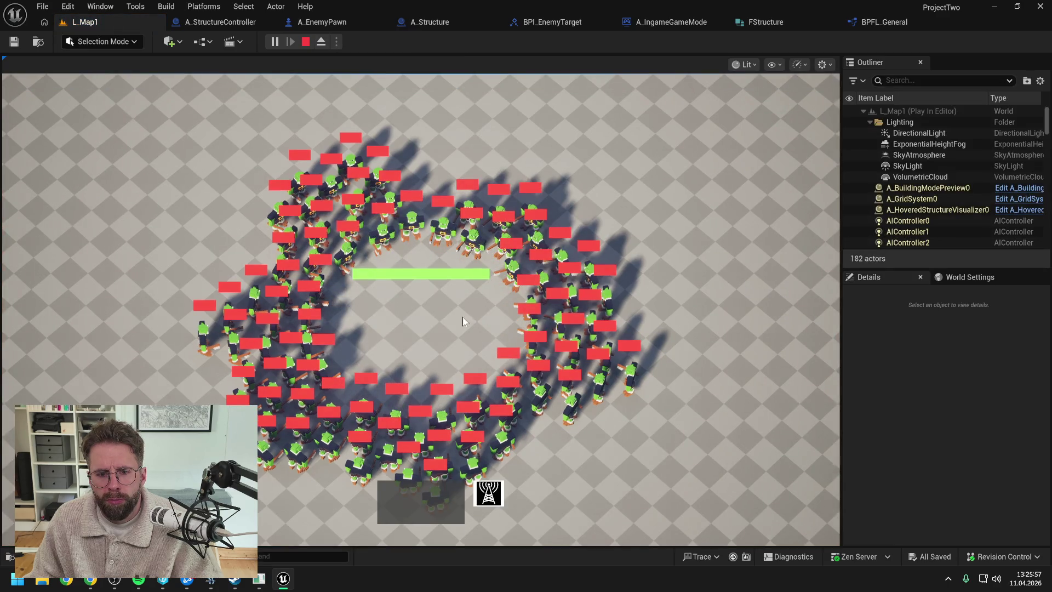
{"action": "key", "text": "Escape"}
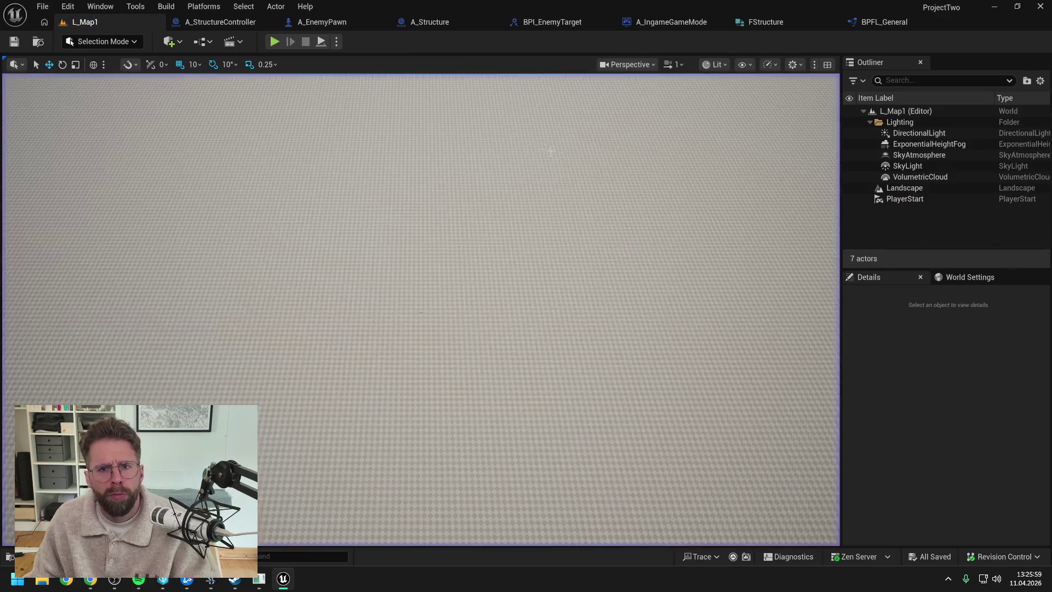
In A_IngameGameMode, expand the Private function categories and inspect the BuildMainHall graph
{"action": "left_click", "coordinate": [207, 22]}
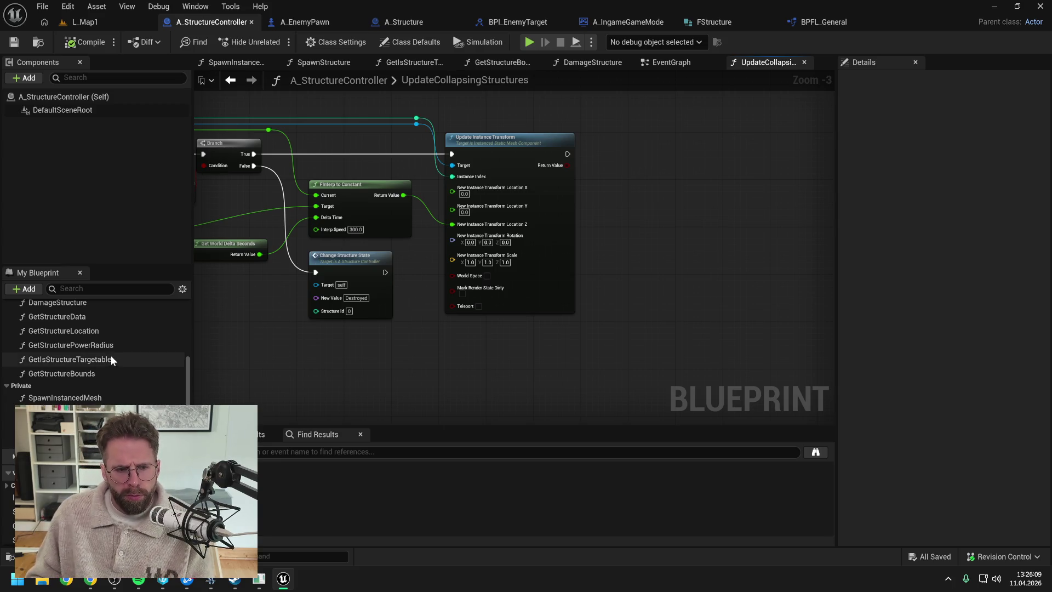
{"action": "scroll", "coordinate": [111, 359], "scroll_direction": "up", "scroll_amount": 3}
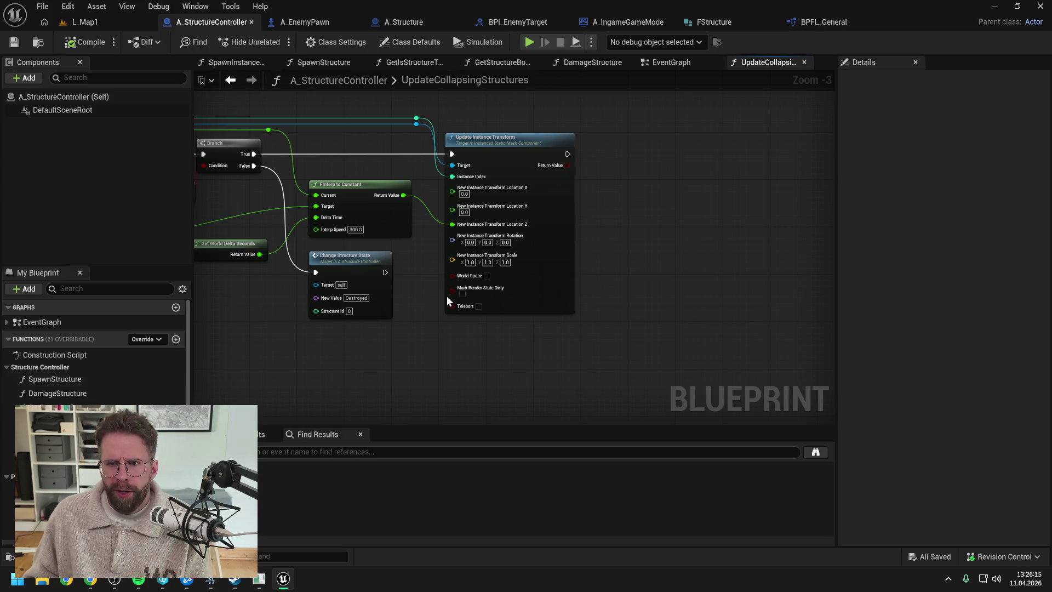
{"action": "left_click", "coordinate": [613, 22]}
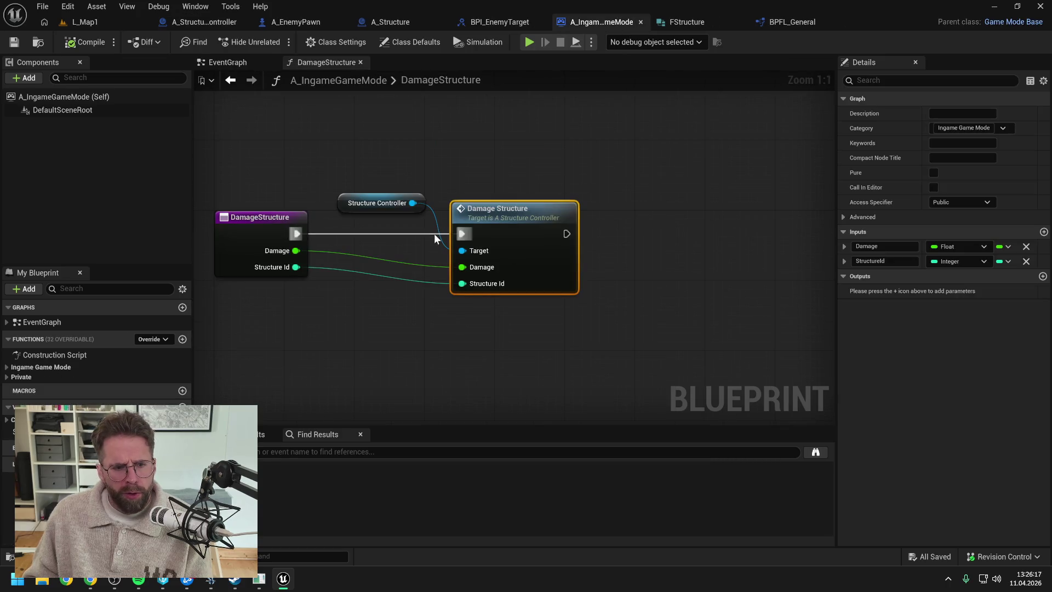
{"action": "left_click", "coordinate": [20, 377]}
{"action": "left_click", "coordinate": [7, 377]}
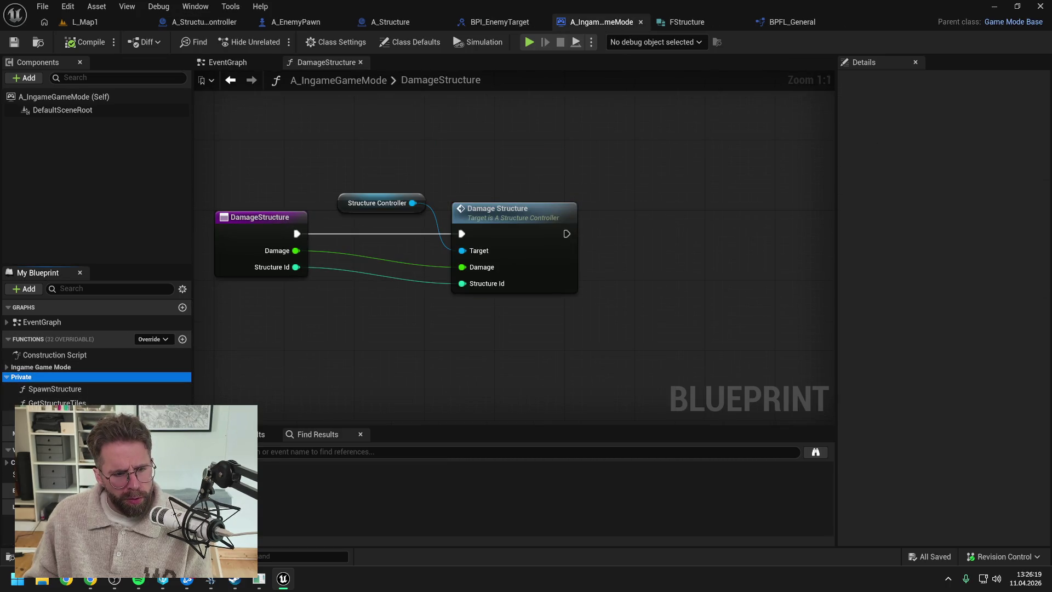
{"action": "left_click", "coordinate": [7, 367]}
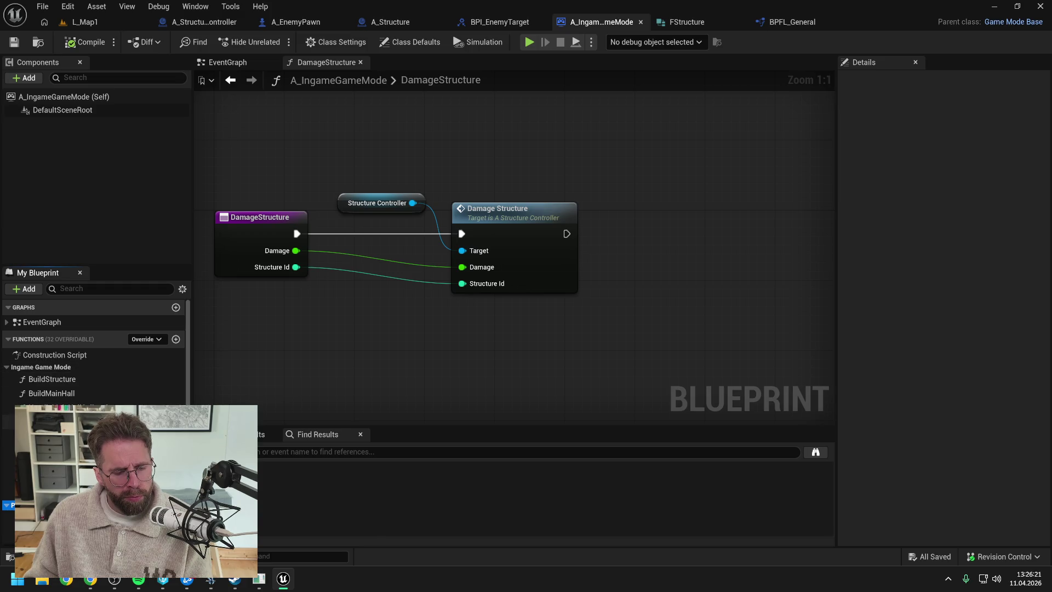
{"action": "double_click", "coordinate": [63, 393]}
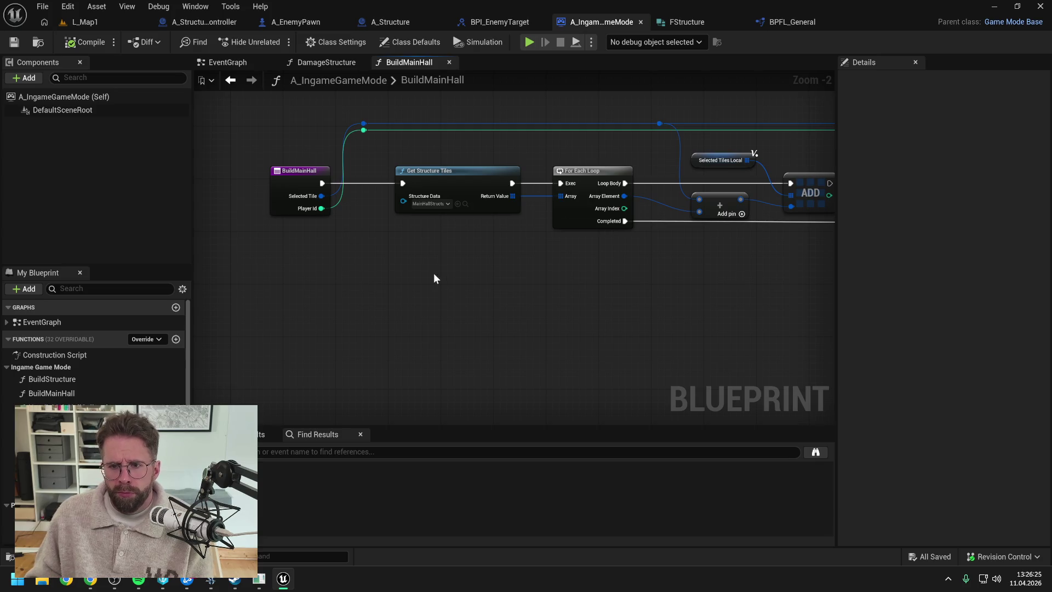
{"action": "scroll", "coordinate": [458, 274], "scroll_direction": "down", "scroll_amount": 1}
{"action": "left_click_drag", "start_coordinate": [458, 279], "coordinate": [301, 279]}
{"action": "left_click_drag", "start_coordinate": [573, 292], "coordinate": [163, 290]}
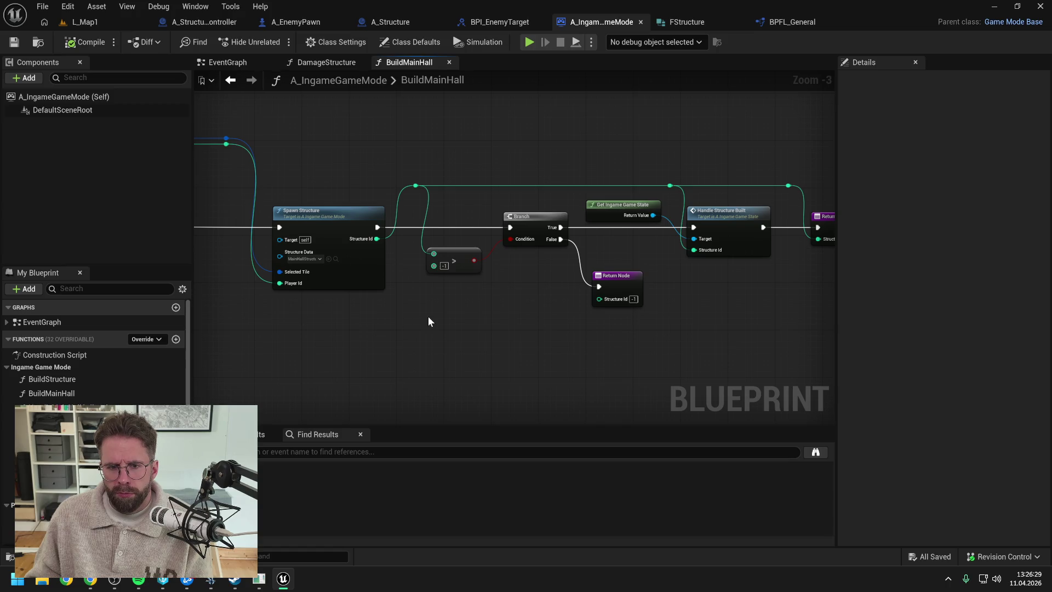
{"action": "mouse_move", "coordinate": [551, 317]}
{"action": "left_mouse_down"}
{"action": "mouse_move", "coordinate": [402, 318]}
{"action": "mouse_move", "coordinate": [464, 318]}
{"action": "mouse_move", "coordinate": [417, 367]}
{"action": "left_mouse_up"}
{"action": "scroll", "coordinate": [426, 313], "scroll_direction": "down", "scroll_amount": 1}
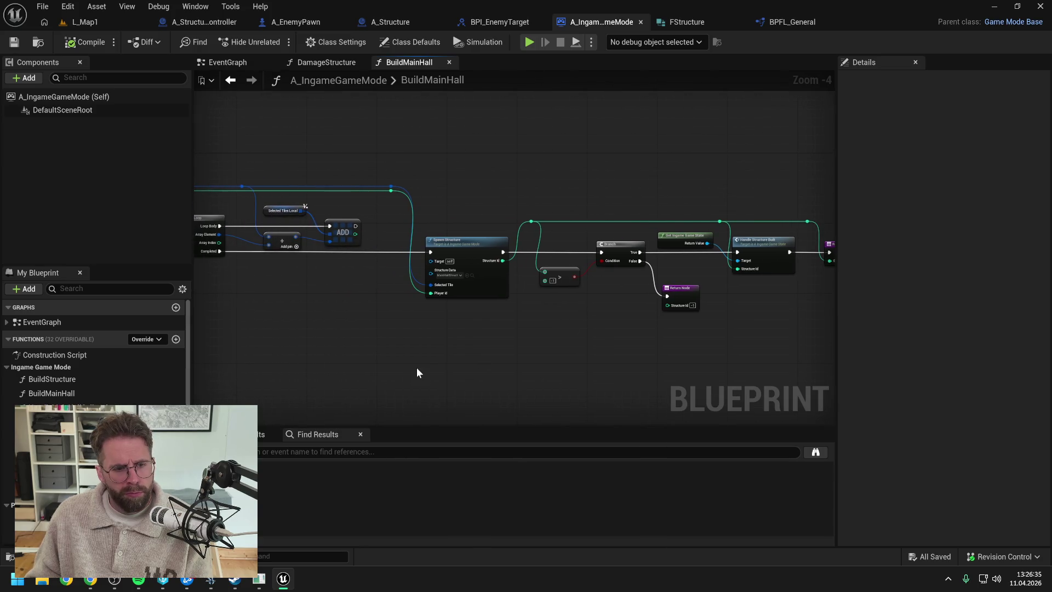
Find references to HandleMainHallCollapsing by name and open A_MainHall's HandleStateChanged caller
{"action": "double_click", "coordinate": [55, 407]}
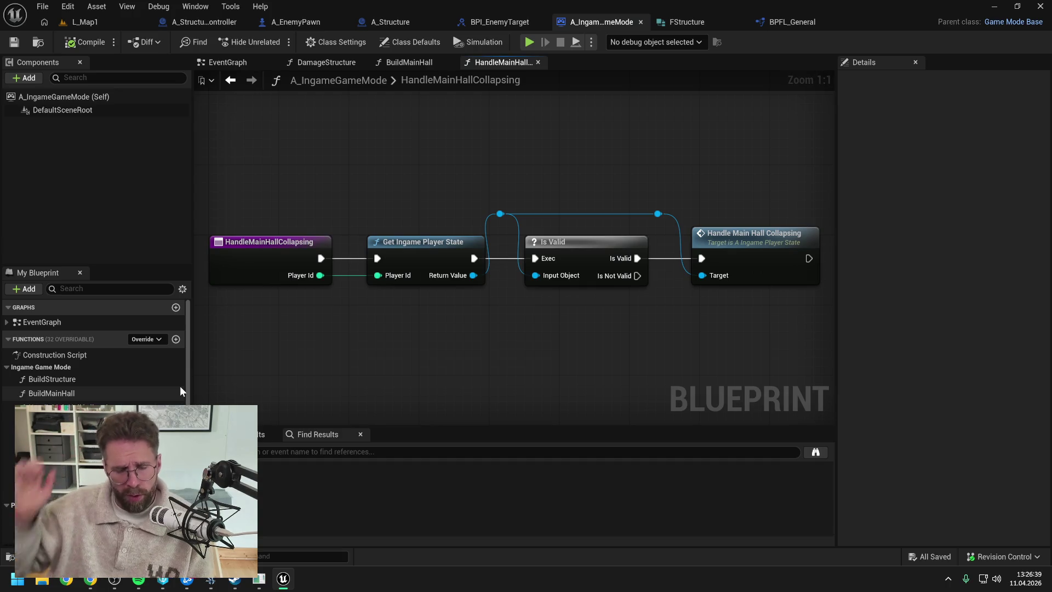
{"action": "left_click", "coordinate": [259, 257]}
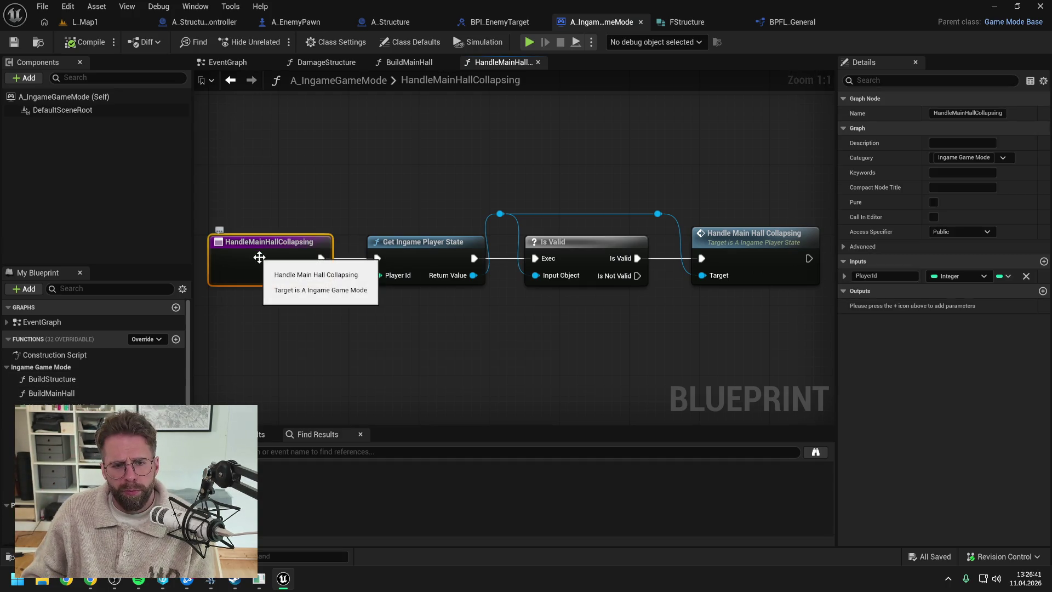
{"action": "right_click", "coordinate": [259, 255]}
{"action": "mouse_move", "coordinate": [307, 357]}
{"action": "left_click", "coordinate": [420, 362]}
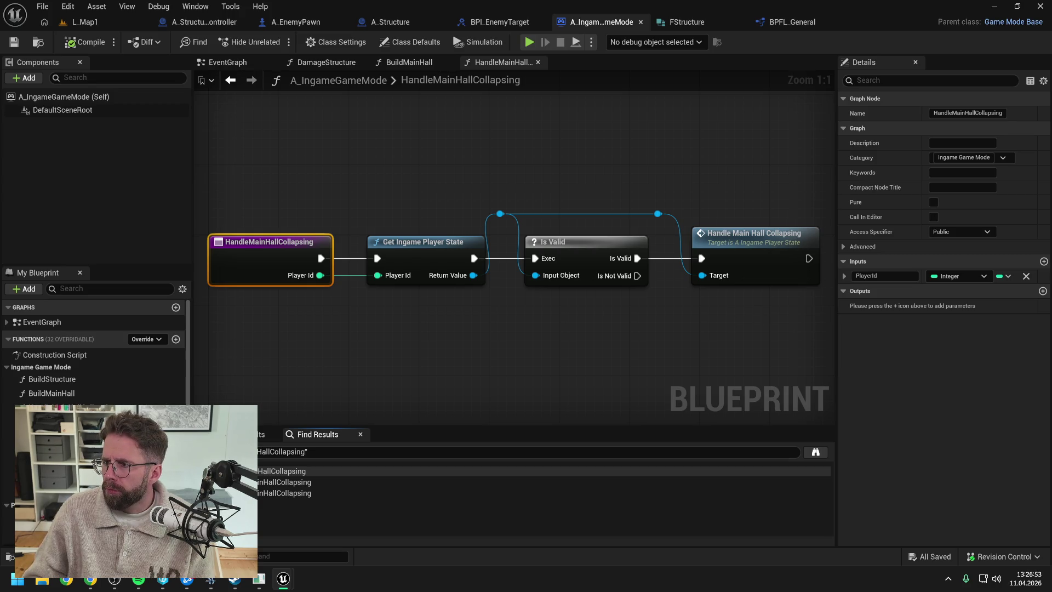
{"action": "key", "text": "alt+Left"}
{"action": "scroll", "coordinate": [630, 224], "scroll_direction": "down", "scroll_amount": 2}
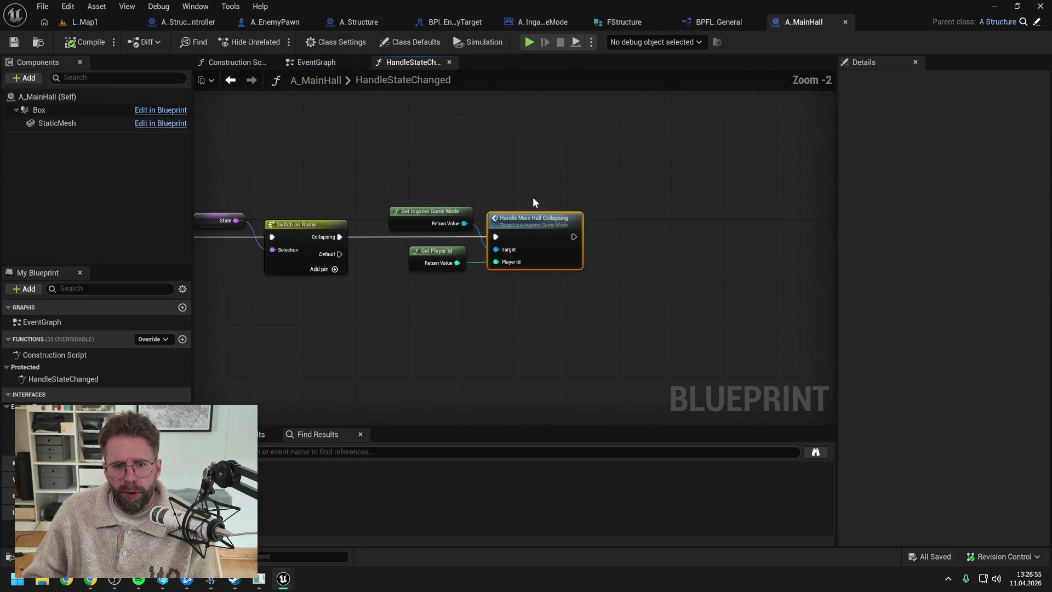
Copy Get Ingame Game Mode, Get Player Id and Handle Main Hall Collapsing, then return to A_StructureController
{"action": "left_click_drag", "start_coordinate": [542, 178], "coordinate": [684, 316]}
{"action": "left_click", "coordinate": [671, 312]}
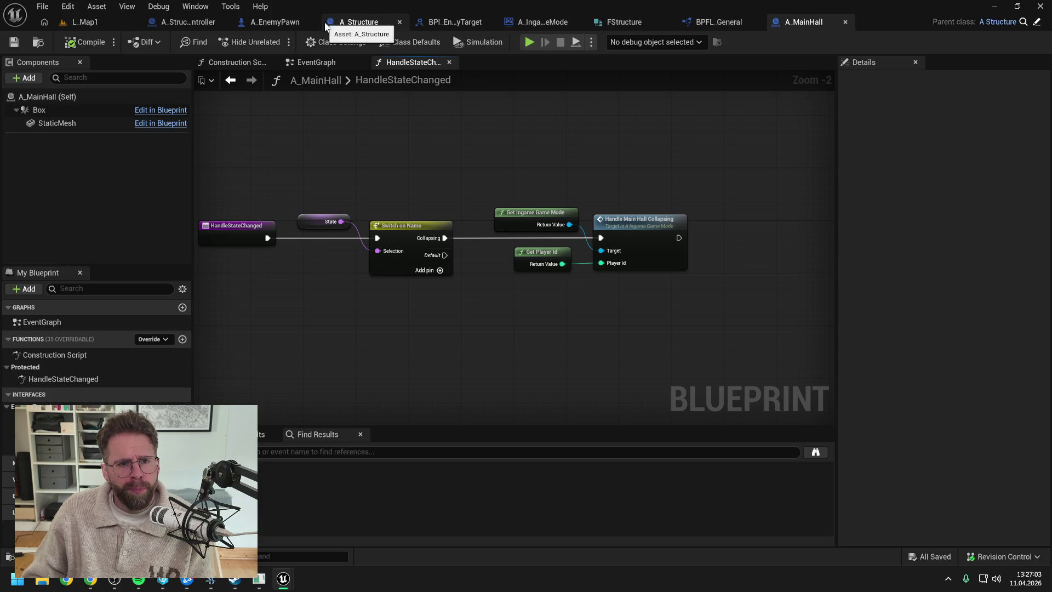
{"action": "left_click", "coordinate": [195, 21]}
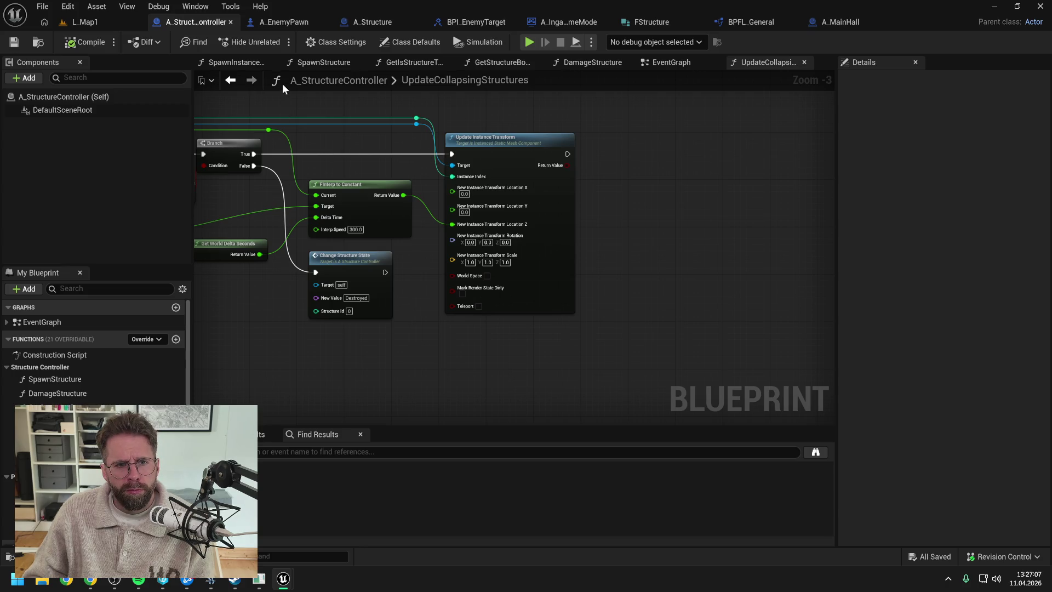
Paste the three copied nodes into ChangeStructureState beside ADDUNIQUE
{"action": "scroll", "coordinate": [87, 397], "scroll_direction": "down", "scroll_amount": 3}
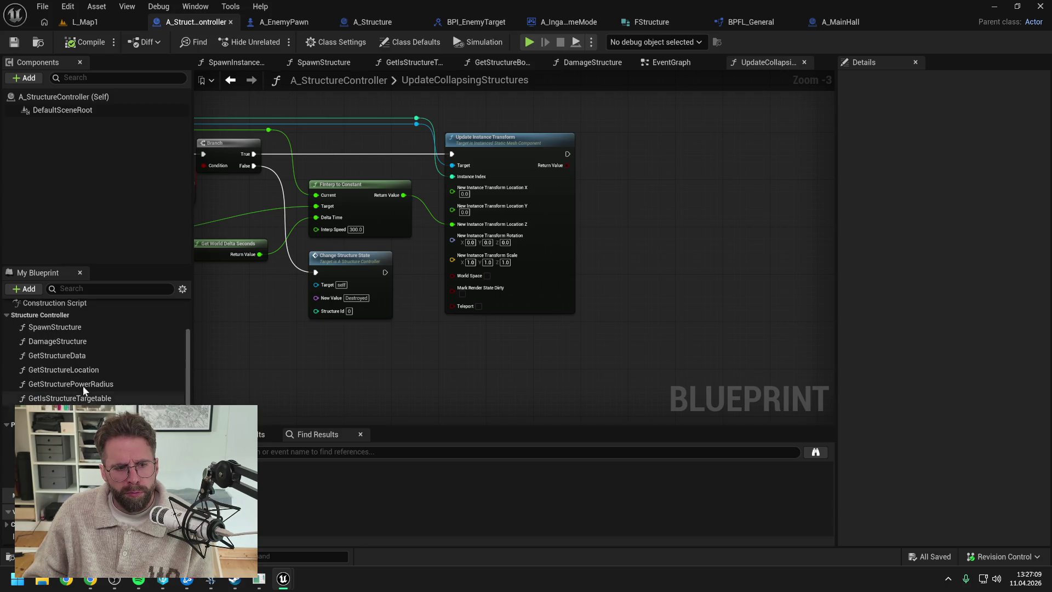
{"action": "double_click", "coordinate": [66, 464]}
{"action": "scroll", "coordinate": [728, 254], "scroll_direction": "up", "scroll_amount": 3}
{"action": "mouse_move", "coordinate": [671, 301]}
{"action": "left_mouse_down"}
{"action": "mouse_move", "coordinate": [570, 284]}
{"action": "mouse_move", "coordinate": [587, 299]}
{"action": "mouse_move", "coordinate": [517, 302]}
{"action": "left_mouse_up"}
{"action": "key", "text": "ctrl+v"}
{"action": "mouse_move", "coordinate": [629, 275]}
{"action": "left_mouse_down"}
{"action": "mouse_move", "coordinate": [590, 274]}
{"action": "mouse_move", "coordinate": [604, 274]}
{"action": "left_mouse_up"}
Arrange Handle Main Hall Collapsing and its getters to the right of ADDUNIQUE
{"action": "left_click", "coordinate": [675, 249]}
{"action": "left_click_drag", "start_coordinate": [676, 250], "coordinate": [721, 248]}
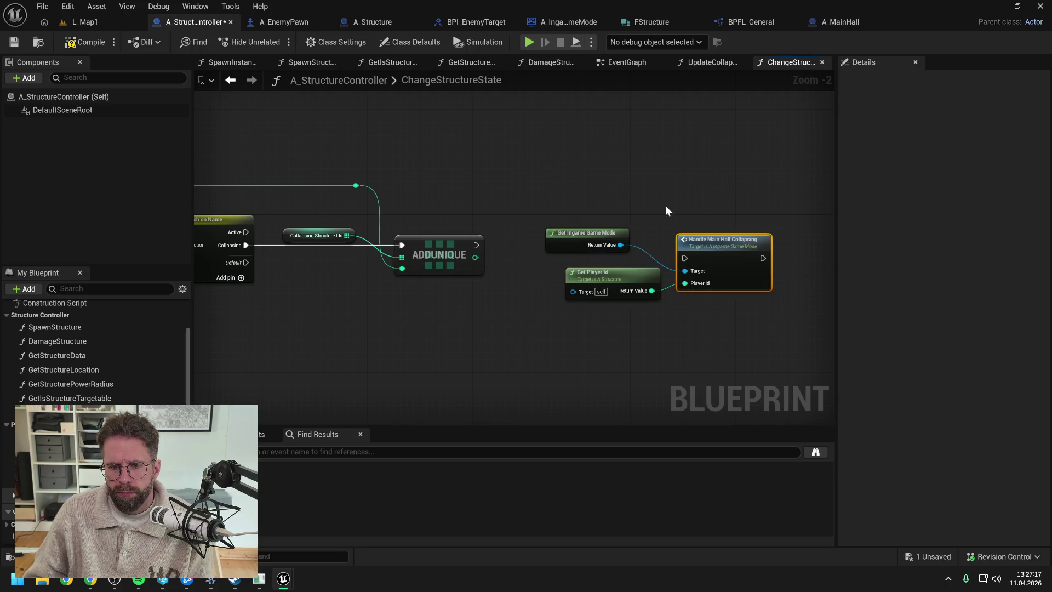
{"action": "left_click_drag", "start_coordinate": [666, 210], "coordinate": [703, 211]}
{"action": "scroll", "coordinate": [649, 242], "scroll_direction": "down", "scroll_amount": 1}
{"action": "left_click_drag", "start_coordinate": [596, 211], "coordinate": [833, 218]}
{"action": "scroll", "coordinate": [660, 224], "scroll_direction": "down", "scroll_amount": 1}
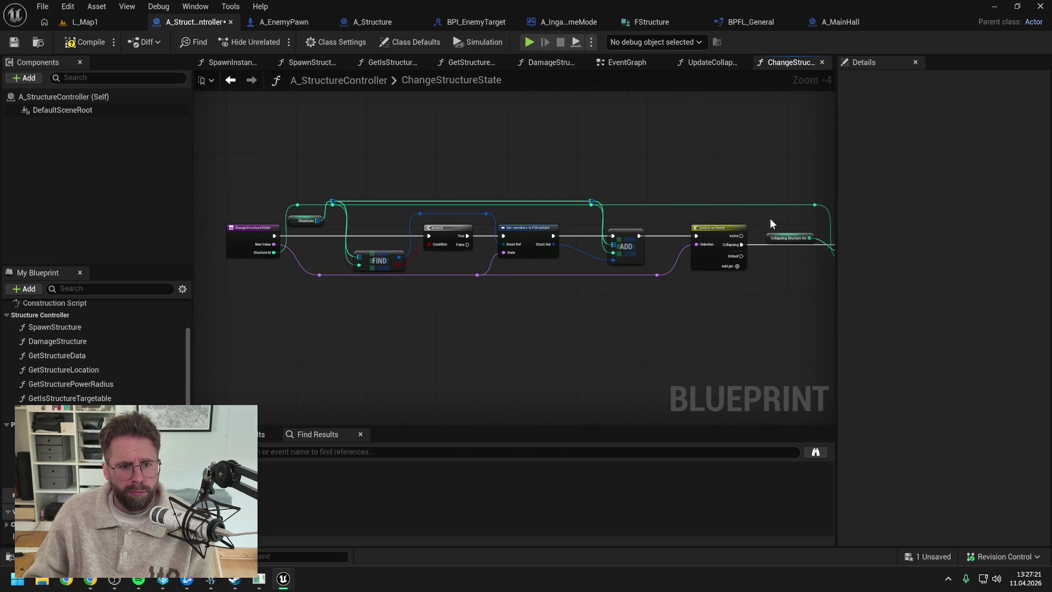
{"action": "left_click_drag", "start_coordinate": [767, 218], "coordinate": [447, 217]}
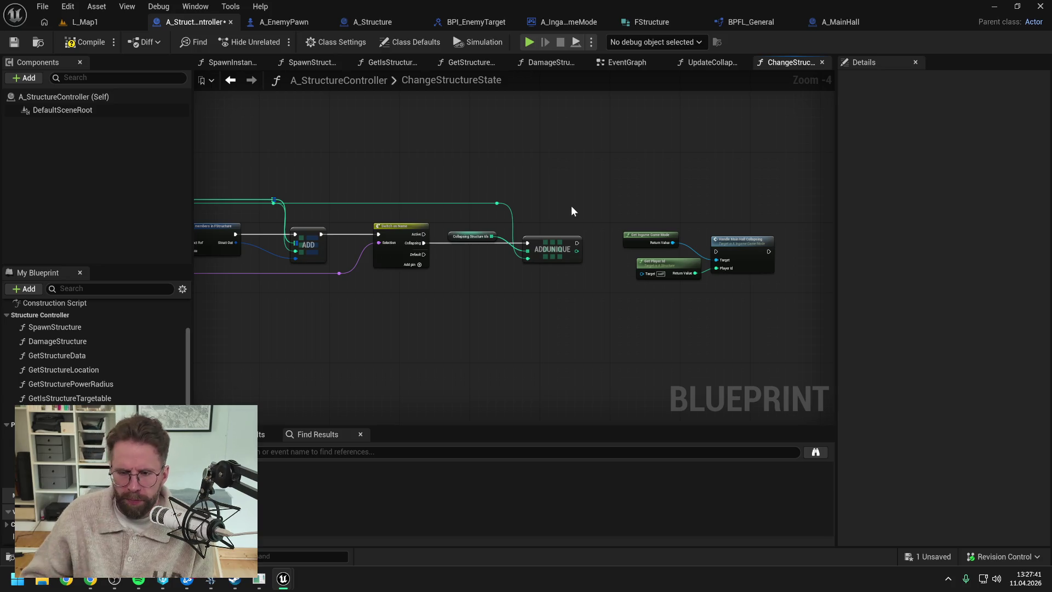
{"action": "left_click_drag", "start_coordinate": [607, 192], "coordinate": [731, 287]}
{"action": "left_click_drag", "start_coordinate": [650, 235], "coordinate": [685, 235]}
{"action": "mouse_move", "coordinate": [749, 204]}
{"action": "left_mouse_down"}
{"action": "mouse_move", "coordinate": [630, 166]}
{"action": "mouse_move", "coordinate": [773, 175]}
{"action": "mouse_move", "coordinate": [645, 179]}
{"action": "left_mouse_up"}
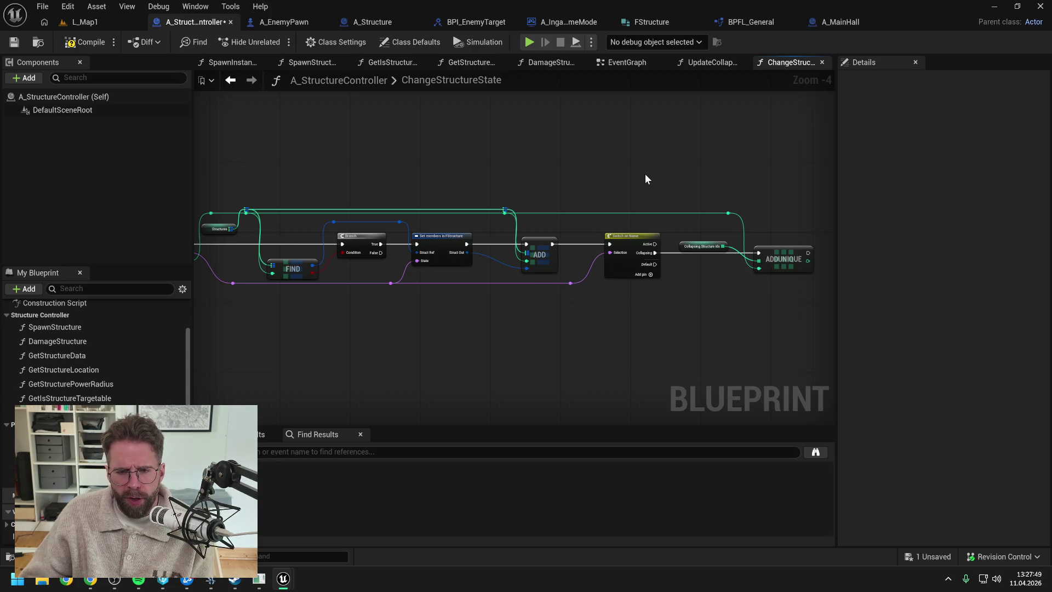
{"action": "mouse_move", "coordinate": [639, 179]}
{"action": "left_mouse_down"}
{"action": "mouse_move", "coordinate": [740, 170]}
{"action": "mouse_move", "coordinate": [618, 156]}
{"action": "left_mouse_up"}
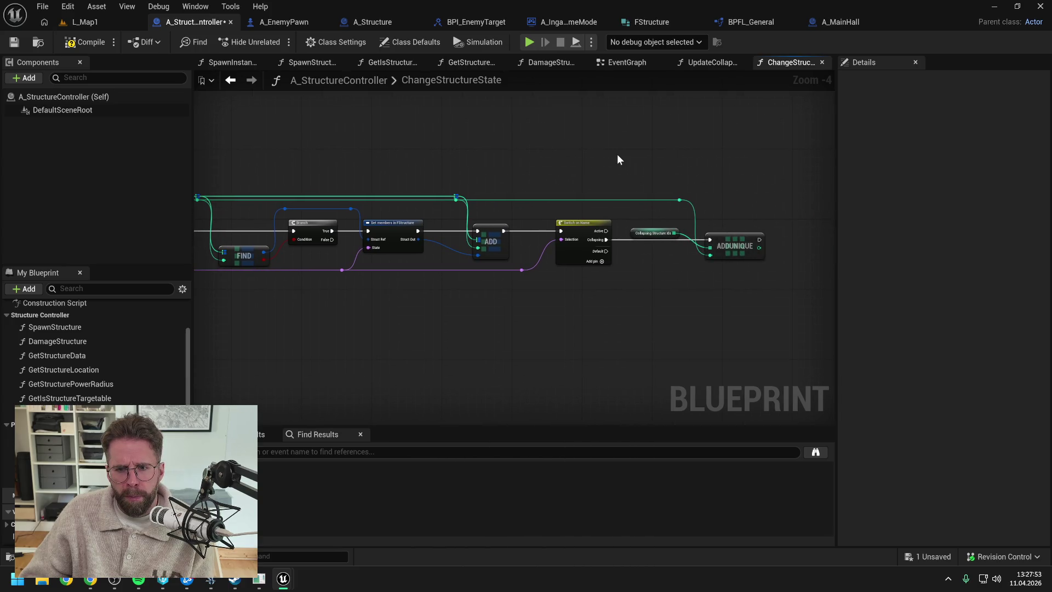
Add a Break FStructure node off the structure reroute and reroute its wire
{"action": "left_click_drag", "start_coordinate": [350, 209], "coordinate": [663, 272]}
{"action": "type", "text": "brea"}
{"action": "key", "text": "Return"}
{"action": "key", "text": "ctrl+s"}
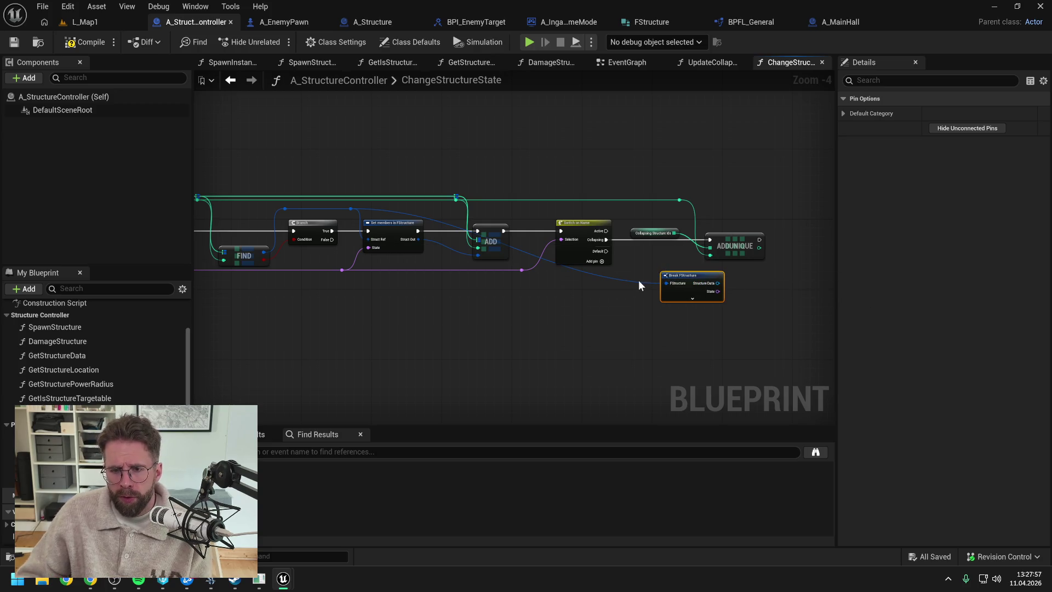
{"action": "double_click", "coordinate": [636, 280]}
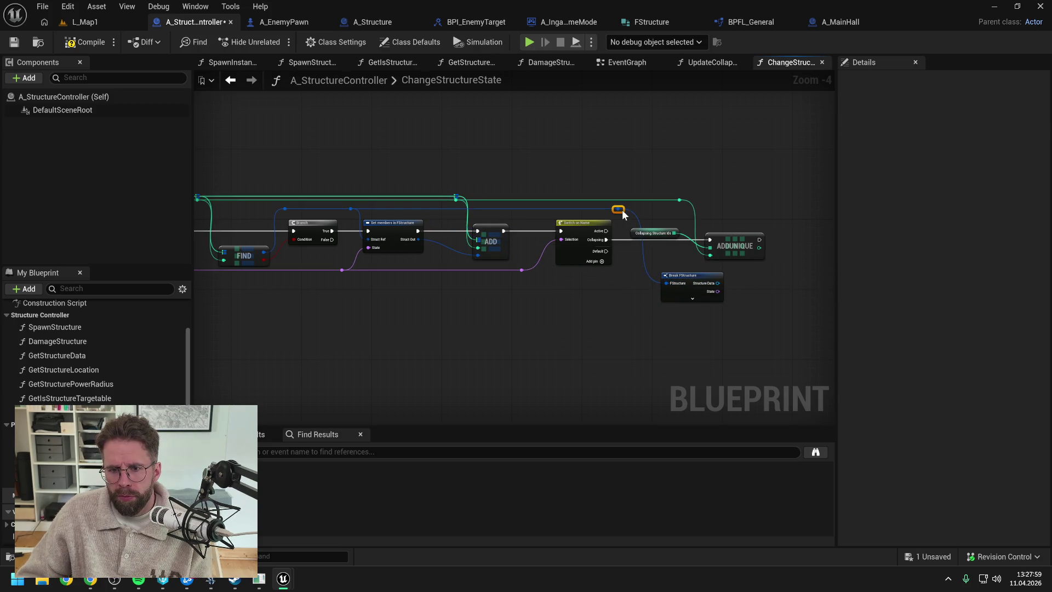
{"action": "mouse_move", "coordinate": [774, 299]}
{"action": "left_mouse_down"}
{"action": "mouse_move", "coordinate": [563, 281]}
{"action": "mouse_move", "coordinate": [623, 282]}
{"action": "left_mouse_up"}
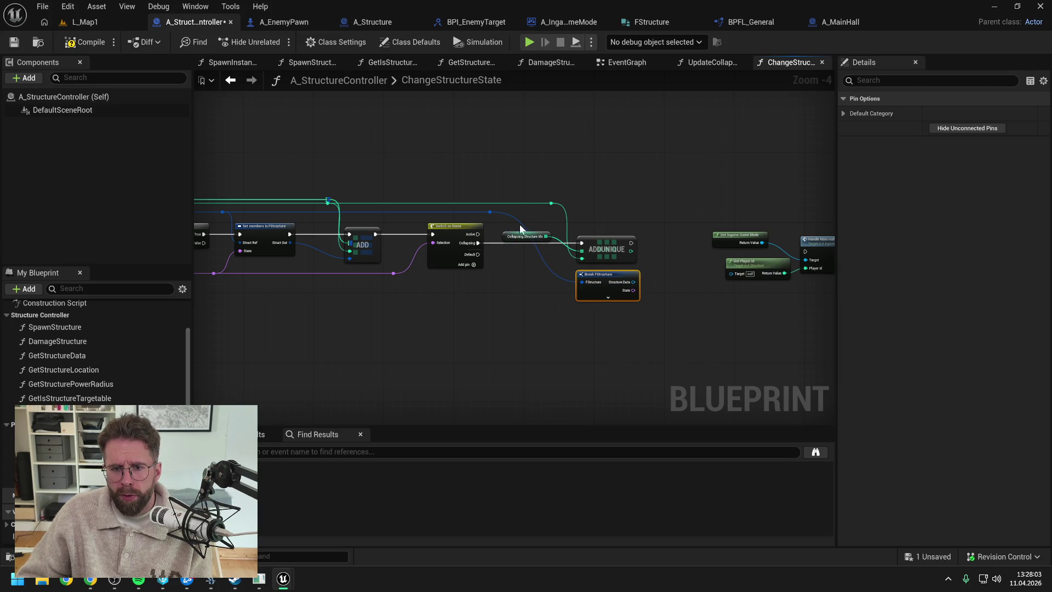
{"action": "mouse_move", "coordinate": [489, 211]}
{"action": "left_mouse_down"}
{"action": "mouse_move", "coordinate": [628, 219]}
{"action": "mouse_move", "coordinate": [539, 207]}
{"action": "left_mouse_up"}
Compare Structure Data == MainHallStruct and shift the main hall nodes further right
{"action": "left_click_drag", "start_coordinate": [543, 274], "coordinate": [576, 265]}
{"action": "type", "text": "=="}
{"action": "key", "text": "Return"}
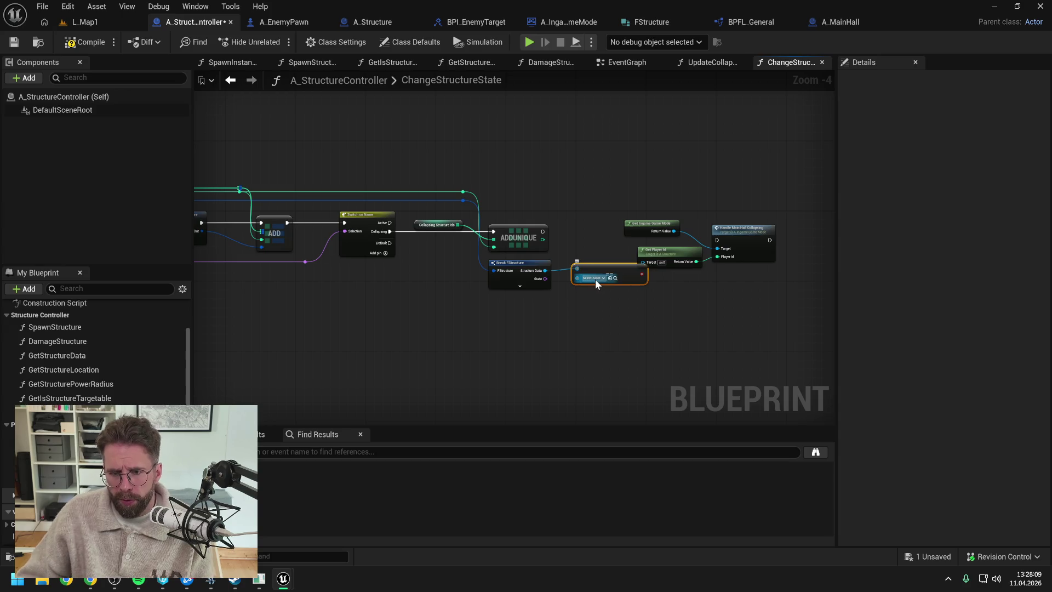
{"action": "left_click", "coordinate": [594, 279]}
{"action": "type", "text": "da_main"}
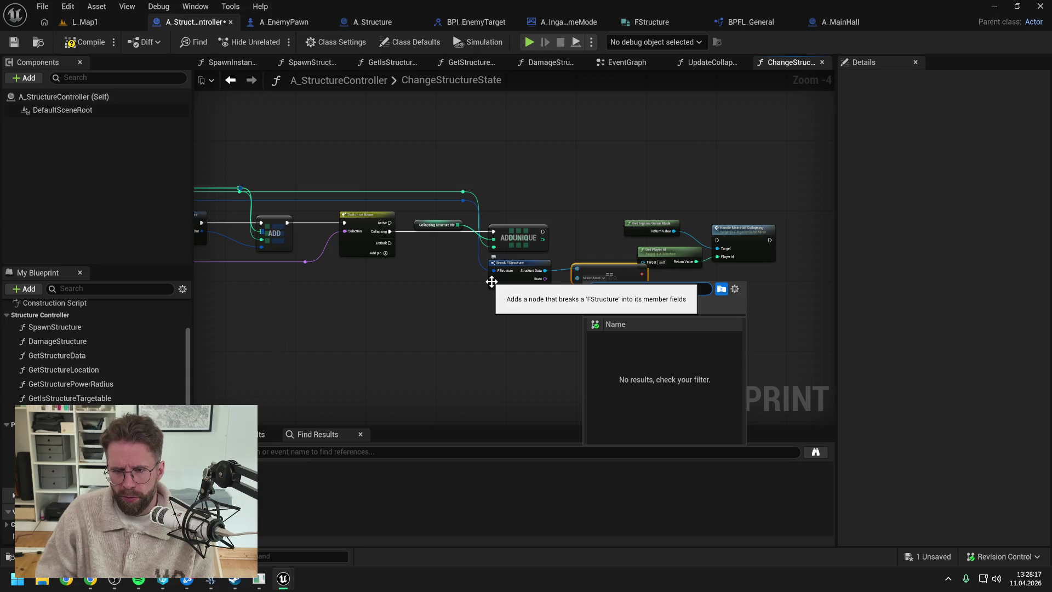
{"action": "left_click", "coordinate": [666, 378]}
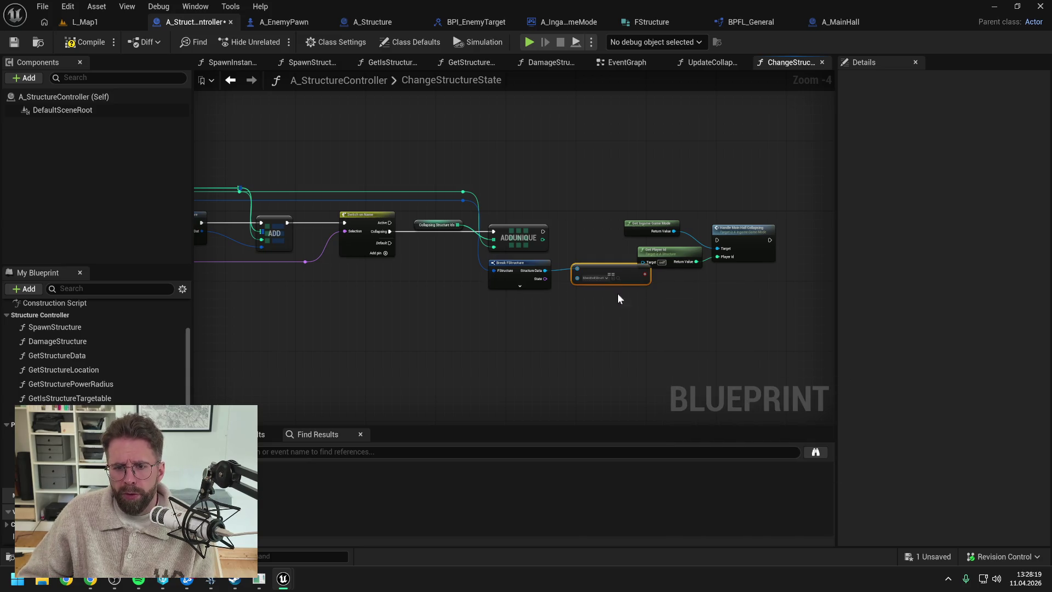
{"action": "left_click_drag", "start_coordinate": [617, 268], "coordinate": [616, 277]}
{"action": "left_click_drag", "start_coordinate": [552, 212], "coordinate": [668, 269]}
{"action": "left_click_drag", "start_coordinate": [571, 251], "coordinate": [669, 251]}
{"action": "left_click", "coordinate": [668, 251]}
Add a Branch on the comparison result running after ADDUNIQUE, and save
{"action": "left_click_drag", "start_coordinate": [561, 292], "coordinate": [584, 272]}
{"action": "type", "text": "bra"}
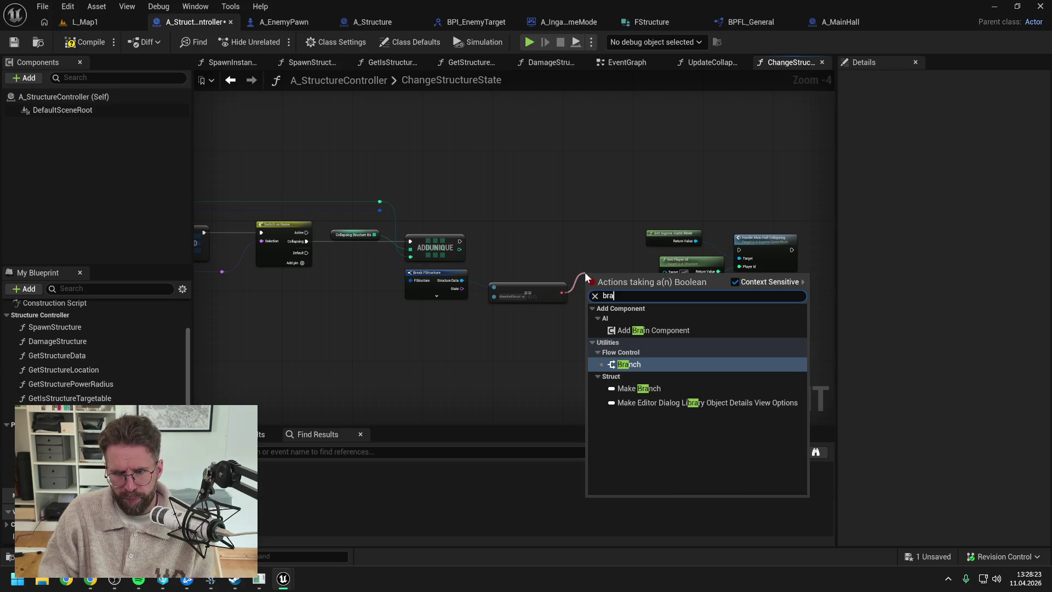
{"action": "key", "text": "Return"}
{"action": "mouse_move", "coordinate": [465, 246]}
{"action": "left_mouse_down"}
{"action": "mouse_move", "coordinate": [552, 269]}
{"action": "mouse_move", "coordinate": [455, 242]}
{"action": "mouse_move", "coordinate": [590, 280]}
{"action": "left_mouse_up"}
{"action": "left_click_drag", "start_coordinate": [603, 281], "coordinate": [604, 247]}
{"action": "key", "text": "q"}
{"action": "key", "text": "ctrl+s"}
Call Handle Main Hall Collapsing on True with Break FStructure's Player Id, compile, and return to L_Map1
{"action": "mouse_move", "coordinate": [566, 237]}
{"action": "left_mouse_down"}
{"action": "mouse_move", "coordinate": [674, 247]}
{"action": "mouse_move", "coordinate": [718, 228]}
{"action": "left_mouse_up"}
{"action": "left_click_drag", "start_coordinate": [612, 228], "coordinate": [643, 219]}
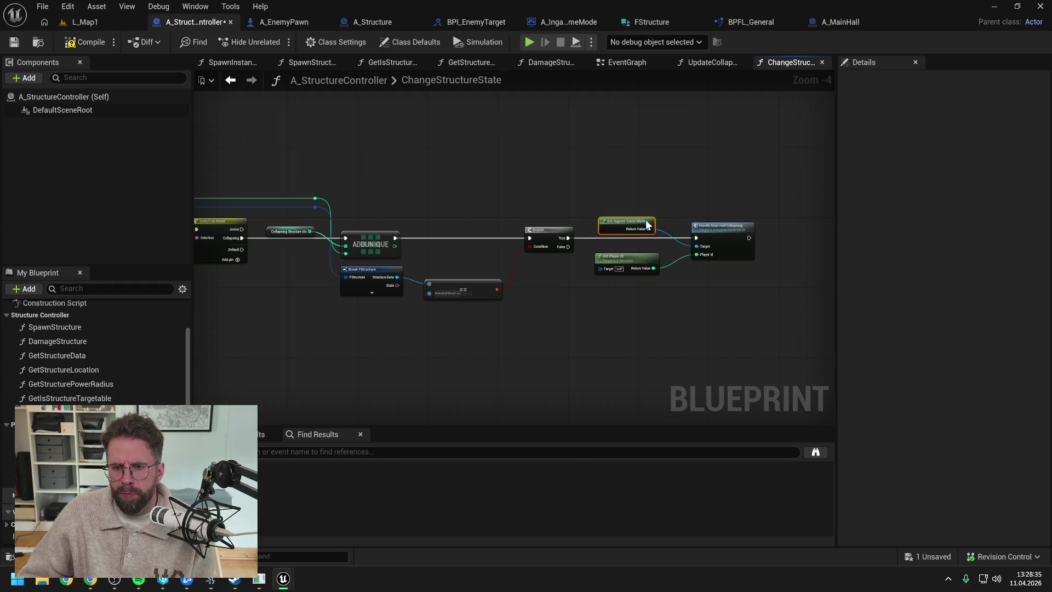
{"action": "left_click", "coordinate": [630, 257]}
{"action": "key", "text": "Delete"}
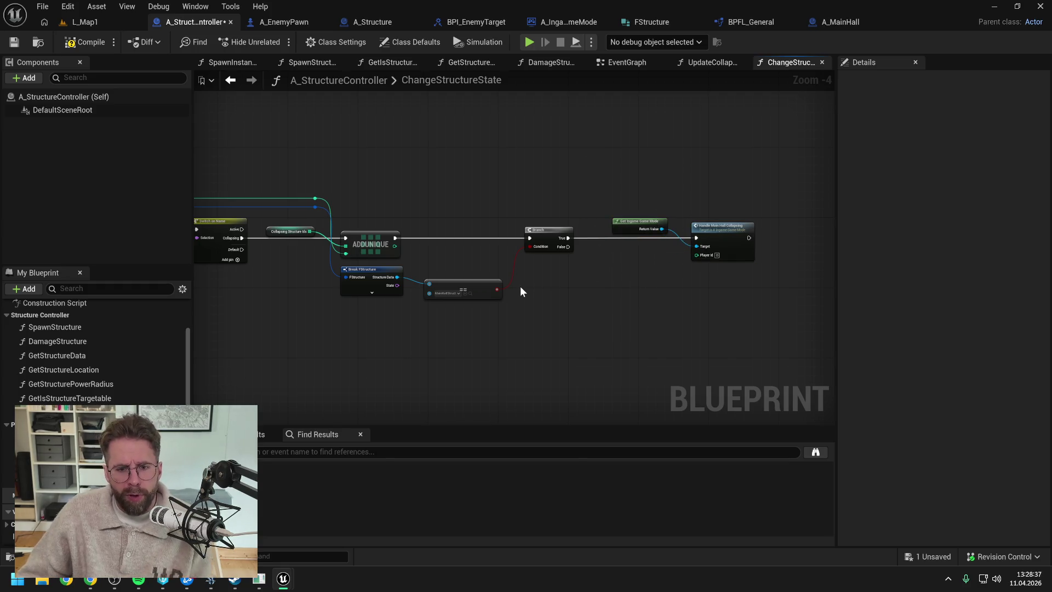
{"action": "key", "text": "ctrl+s"}
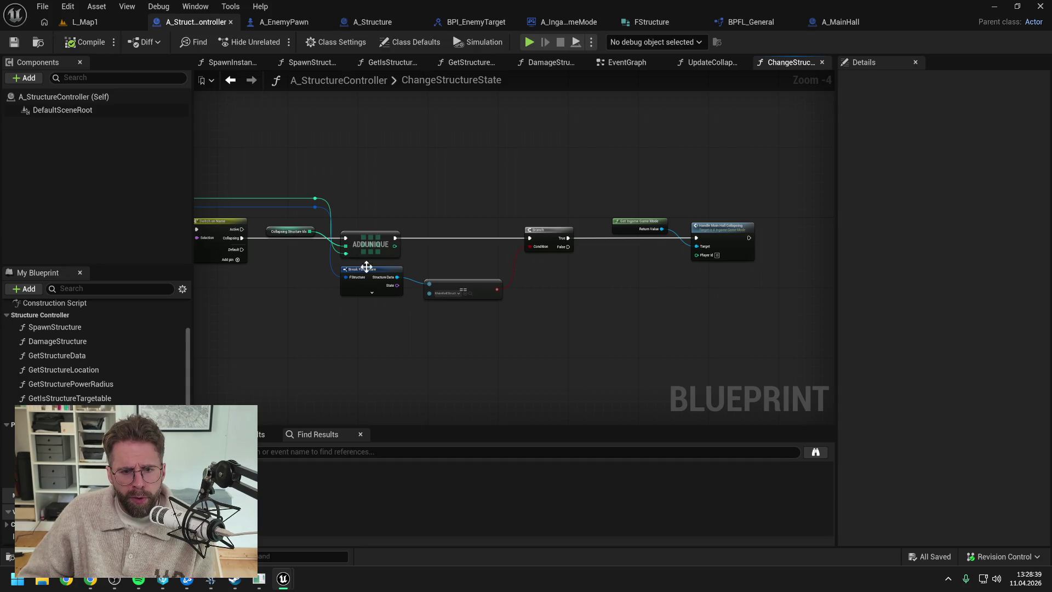
{"action": "left_click", "coordinate": [372, 292]}
{"action": "mouse_move", "coordinate": [403, 310]}
{"action": "left_mouse_down"}
{"action": "mouse_move", "coordinate": [707, 258]}
{"action": "mouse_move", "coordinate": [697, 255]}
{"action": "left_mouse_up"}
{"action": "left_click_drag", "start_coordinate": [471, 290], "coordinate": [481, 266]}
{"action": "left_click", "coordinate": [85, 42]}
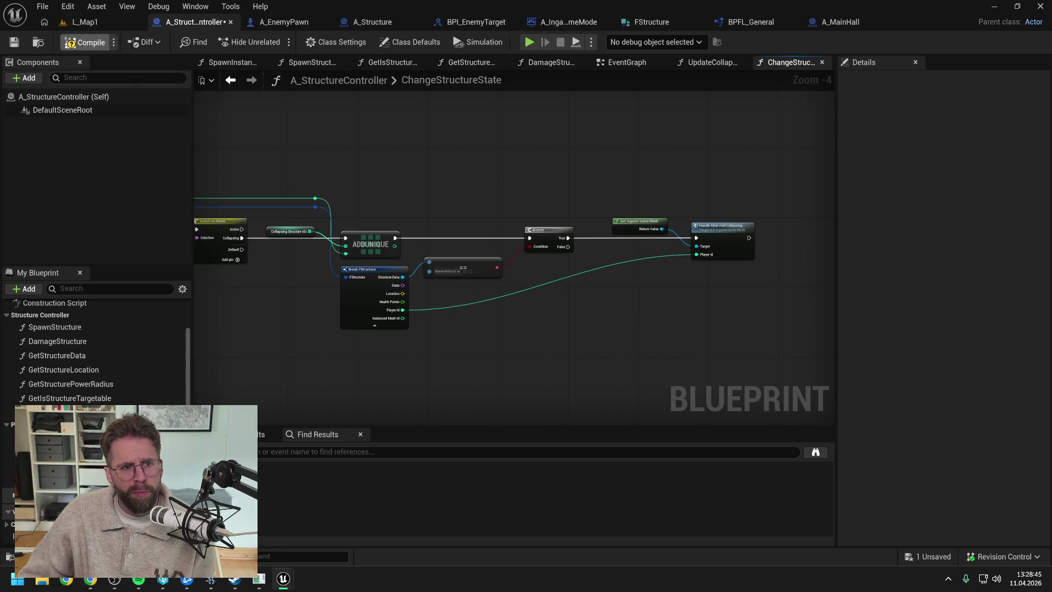
{"action": "left_click", "coordinate": [82, 23]}
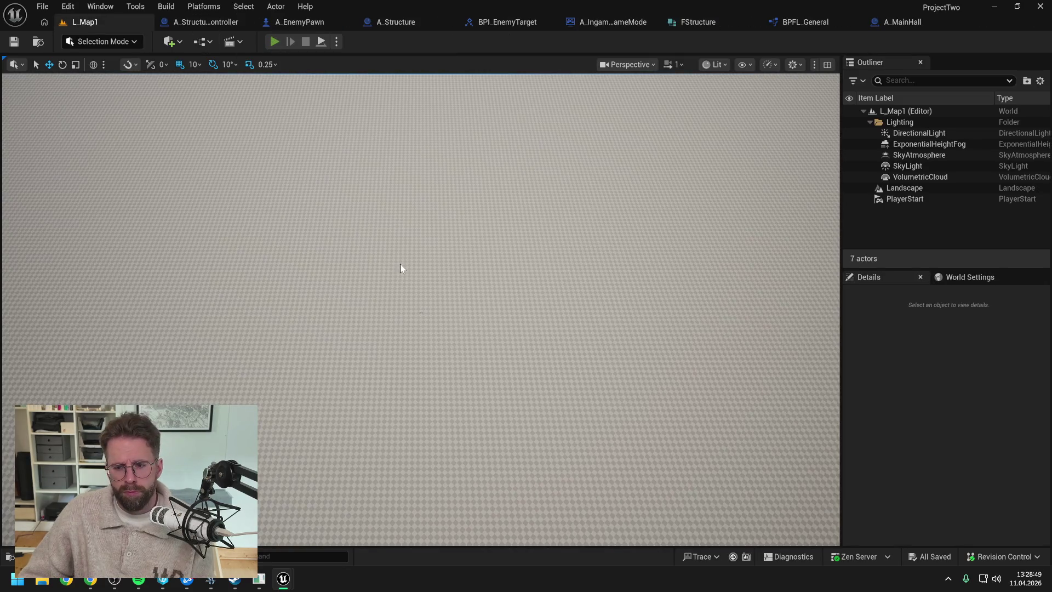
Playtest L_Map1 twice, then open the A_Structure blueprint's ProcessStateCollapsing graph
{"action": "key", "text": "alt+p"}
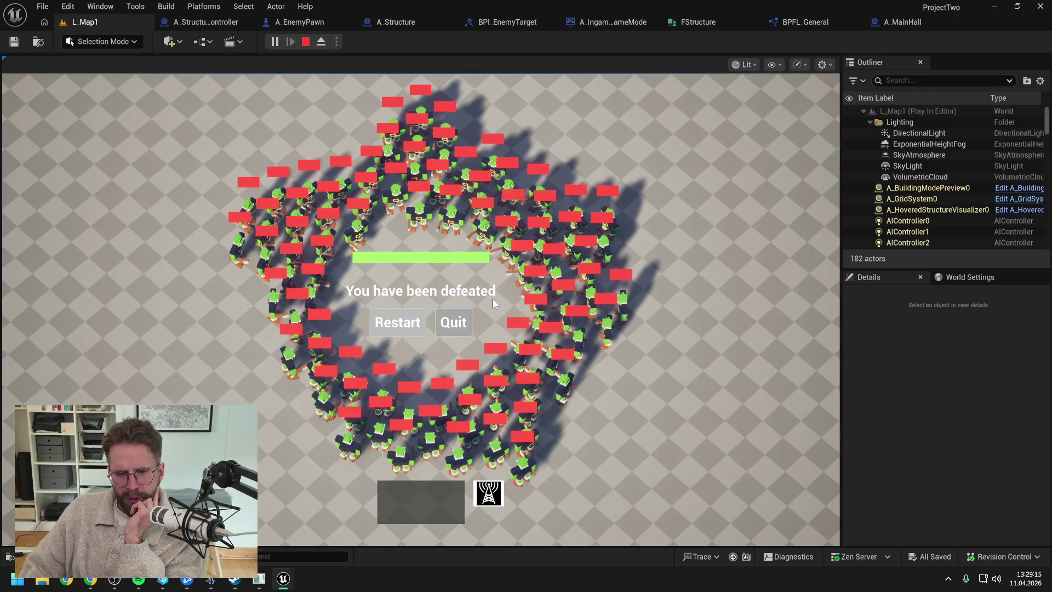
{"action": "key", "text": "Escape"}
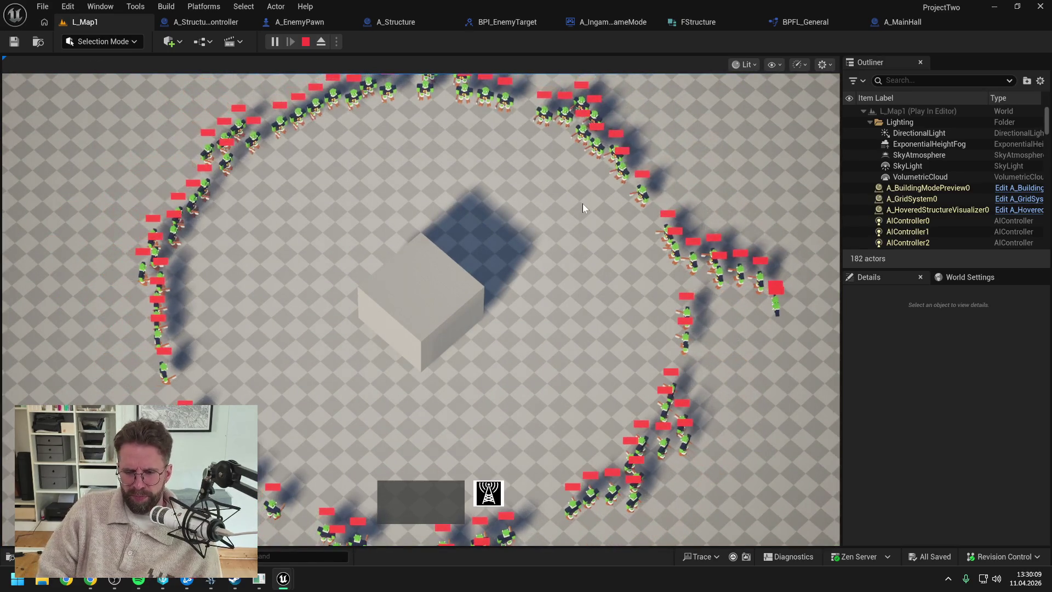
{"action": "key", "text": "Escape"}
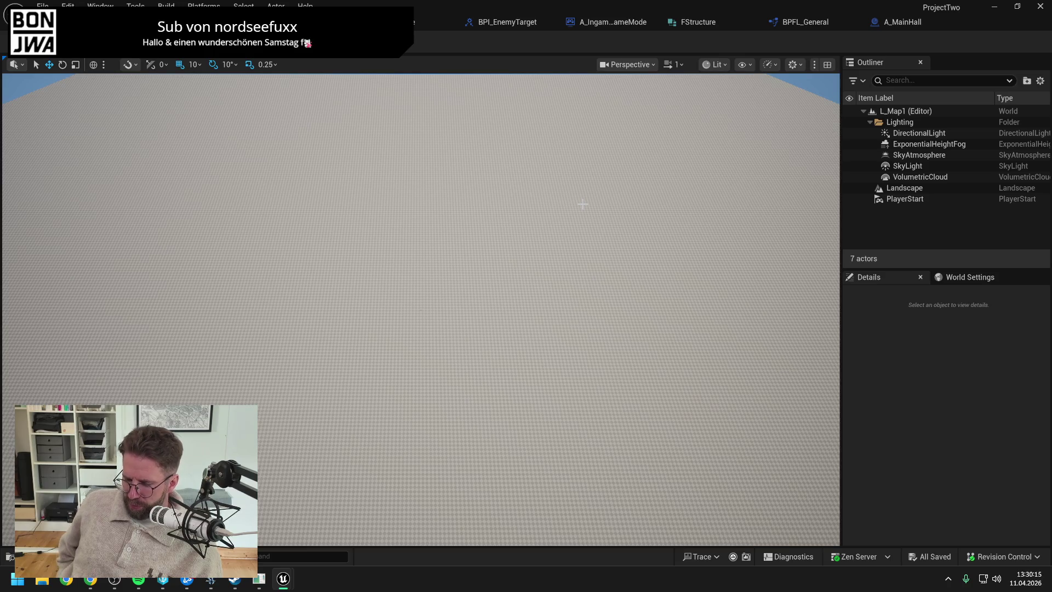
{"action": "key", "text": "alt+Tab"}
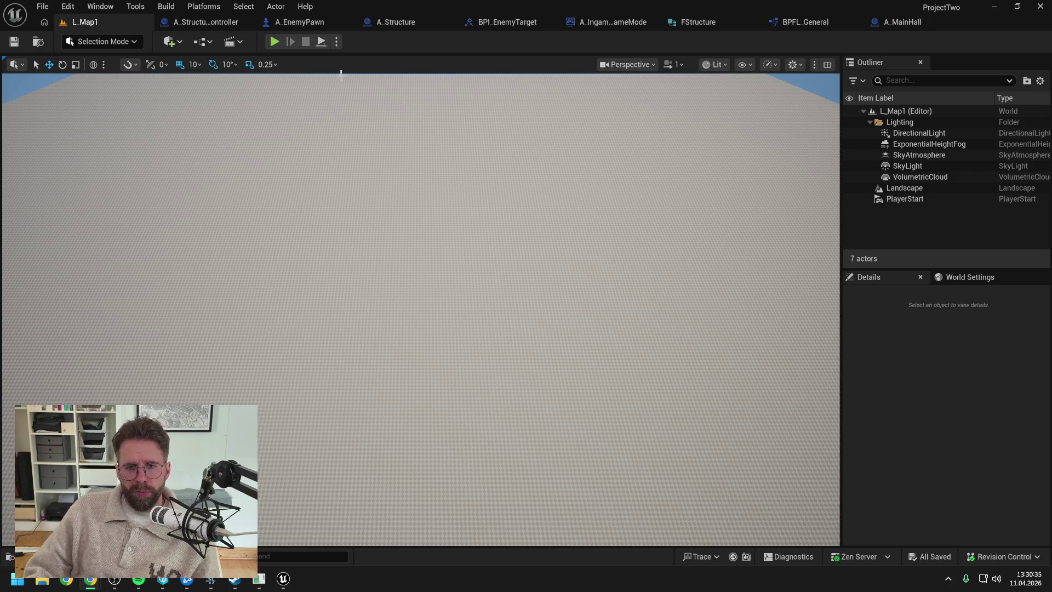
{"action": "left_click", "coordinate": [275, 43]}
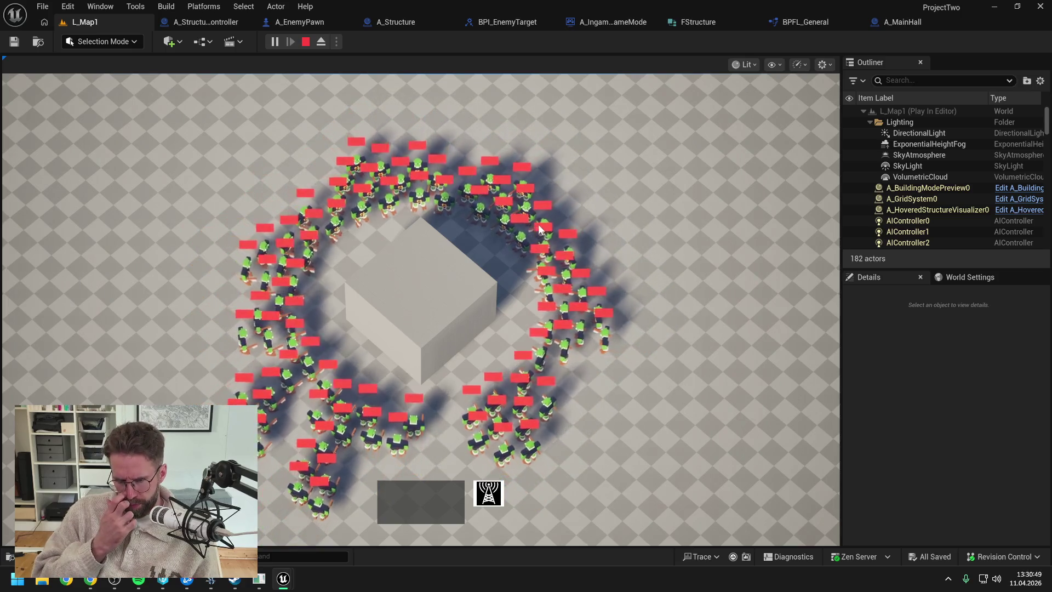
{"action": "key", "text": "Escape"}
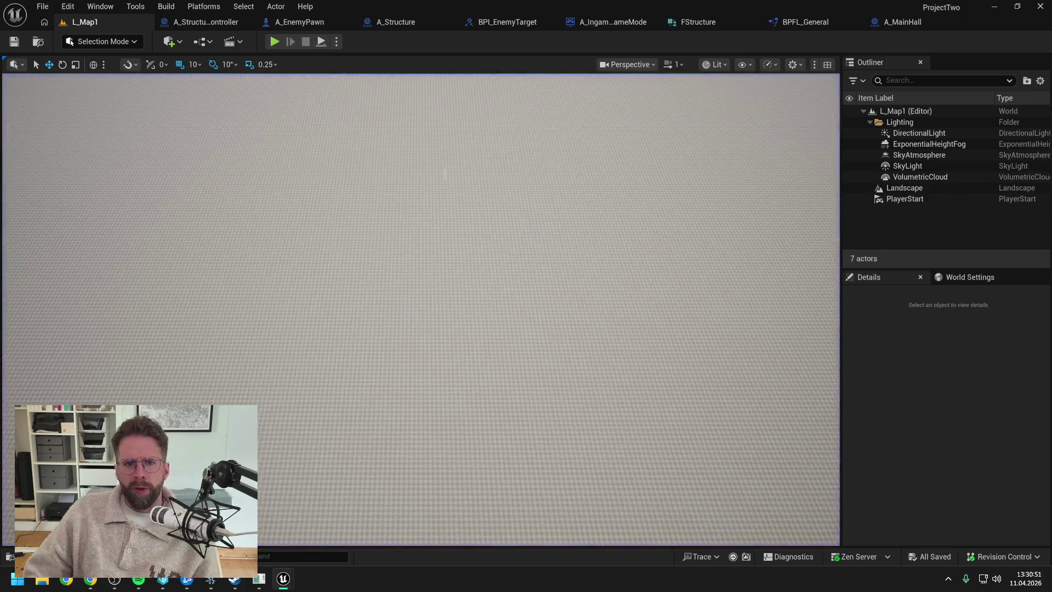
{"action": "left_click", "coordinate": [380, 21]}
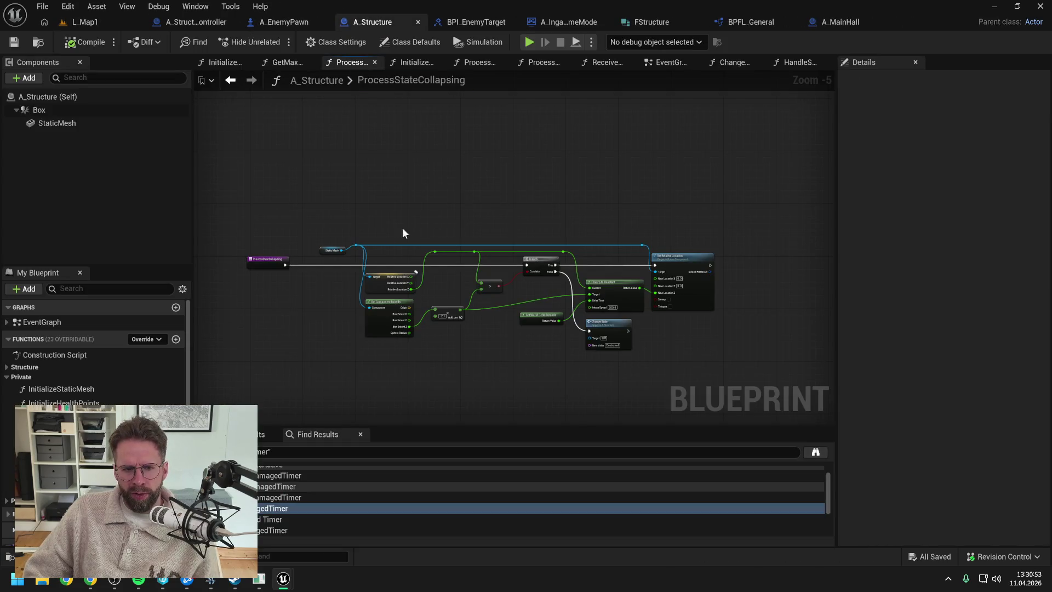
Look over A_Structure's ProcessStateCollapsing graph, then switch back to A_StructureController
{"action": "scroll", "coordinate": [288, 291], "scroll_direction": "up", "scroll_amount": 1}
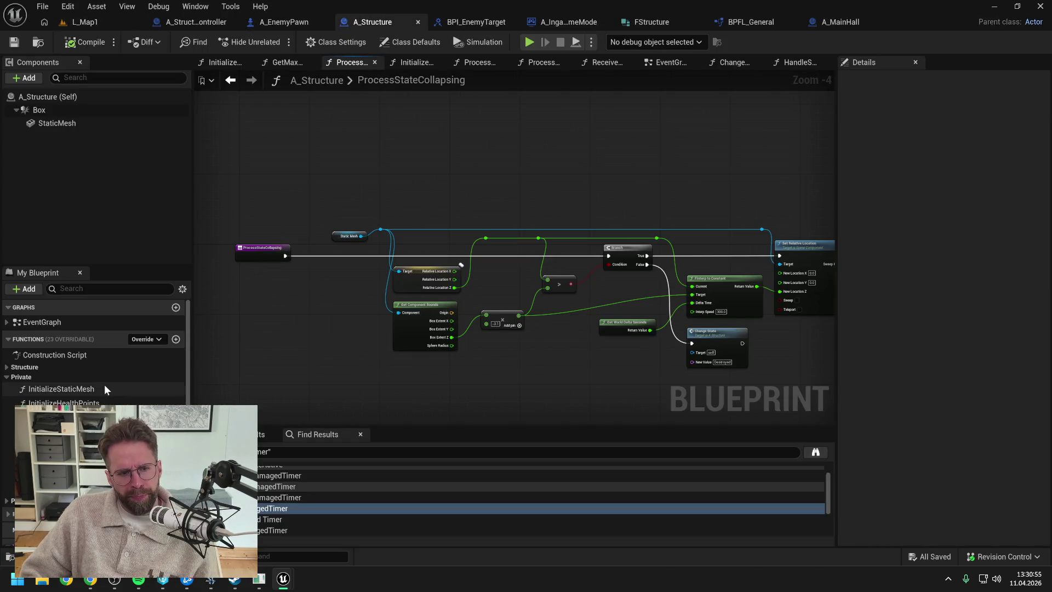
{"action": "scroll", "coordinate": [104, 384], "scroll_direction": "down", "scroll_amount": 4}
{"action": "scroll", "coordinate": [104, 384], "scroll_direction": "down", "scroll_amount": 2}
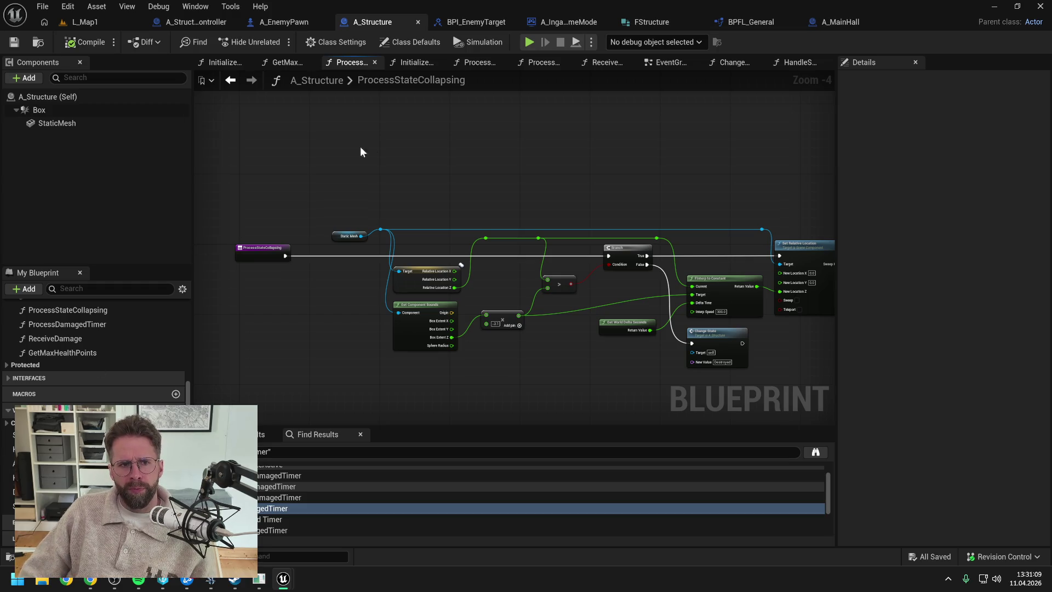
{"action": "left_click", "coordinate": [208, 23]}
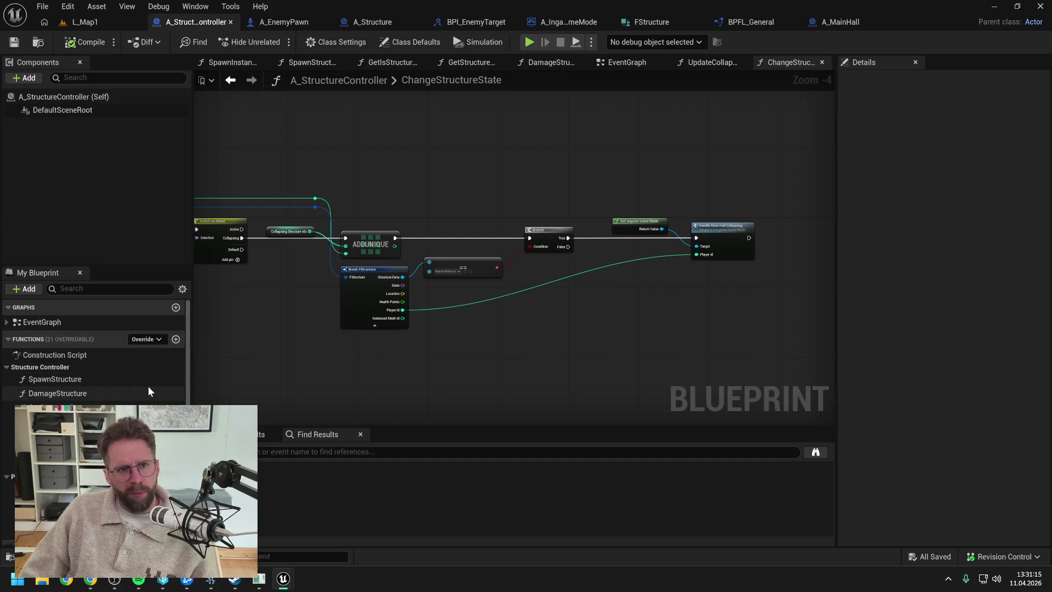
Create the Integer-to-Float map CurrentlyDamagedTimers, save, and drop its getter into DamageStructure
{"action": "scroll", "coordinate": [151, 384], "scroll_direction": "down", "scroll_amount": 6}
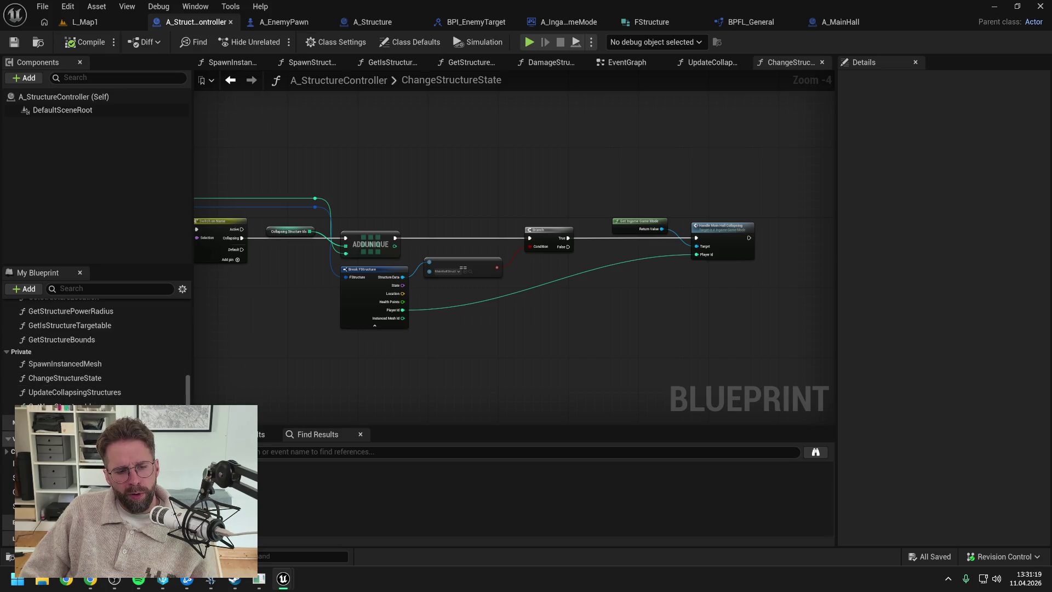
{"action": "left_click", "coordinate": [181, 439]}
{"action": "left_click", "coordinate": [164, 519]}
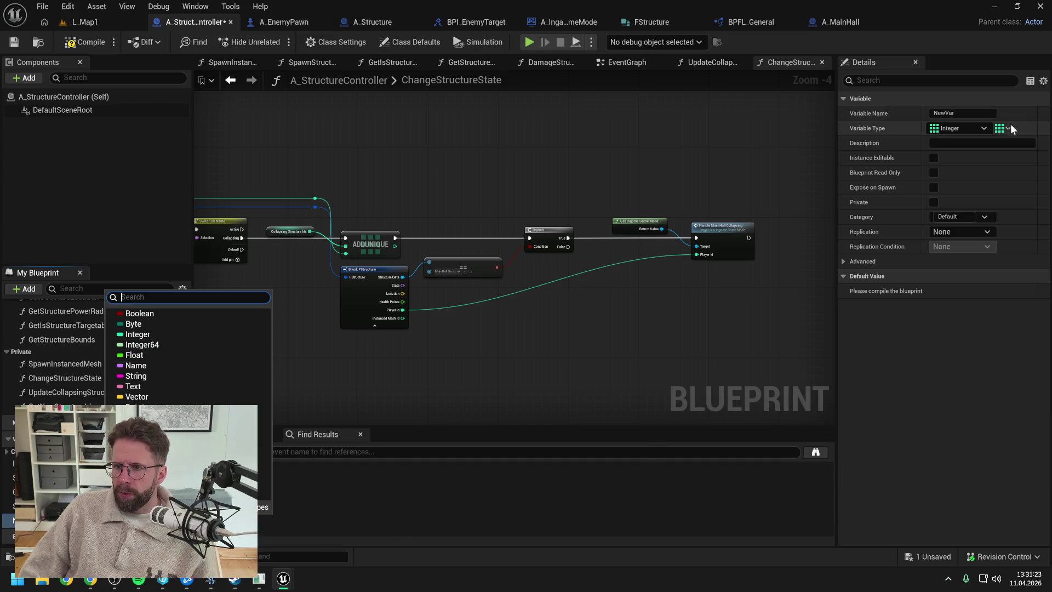
{"action": "left_click", "coordinate": [1002, 128]}
{"action": "left_click", "coordinate": [995, 189]}
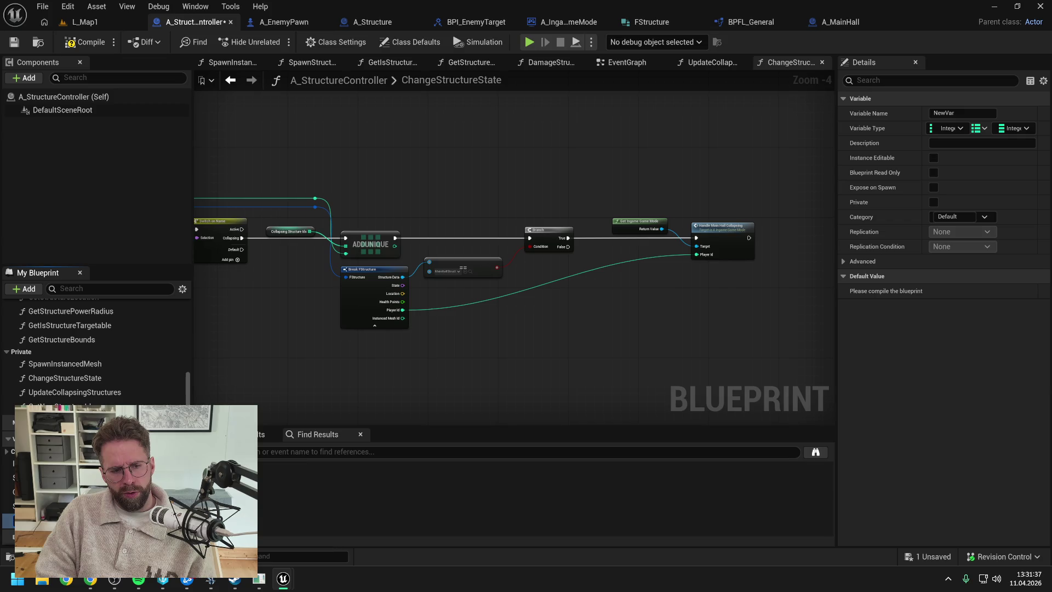
{"action": "key", "text": "Return"}
{"action": "key", "text": "ctrl+s"}
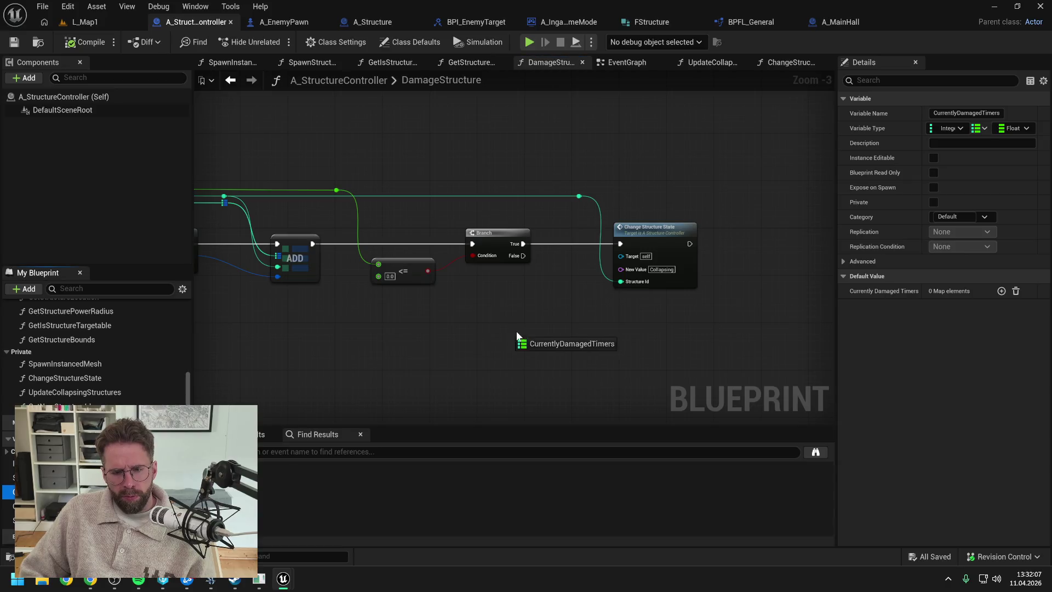
{"action": "mouse_move", "coordinate": [516, 330]}
{"action": "left_mouse_down"}
{"action": "mouse_move", "coordinate": [472, 334]}
{"action": "mouse_move", "coordinate": [479, 347]}
{"action": "mouse_move", "coordinate": [567, 356]}
{"action": "left_mouse_up"}
{"action": "left_click", "coordinate": [511, 356]}
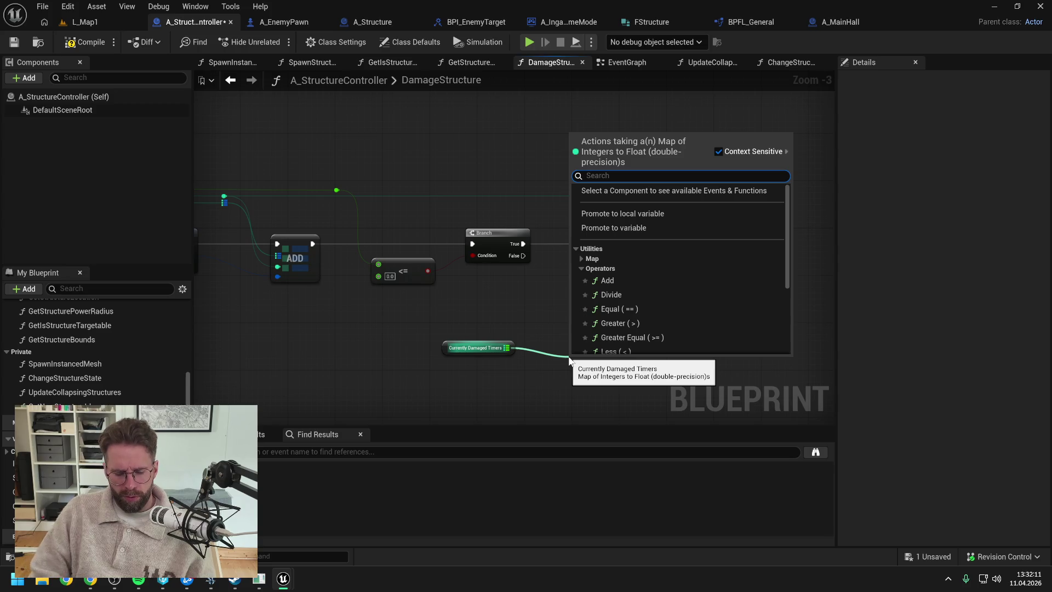
Add a Find node on Currently Damaged Timers keyed by the structure ID
{"action": "type", "text": "find"}
{"action": "key", "text": "Return"}
{"action": "key", "text": "ctrl+s"}
{"action": "left_click", "coordinate": [588, 329]}
{"action": "mouse_move", "coordinate": [578, 196]}
{"action": "left_mouse_down"}
{"action": "mouse_move", "coordinate": [576, 373]}
{"action": "mouse_move", "coordinate": [592, 373]}
{"action": "left_mouse_up"}
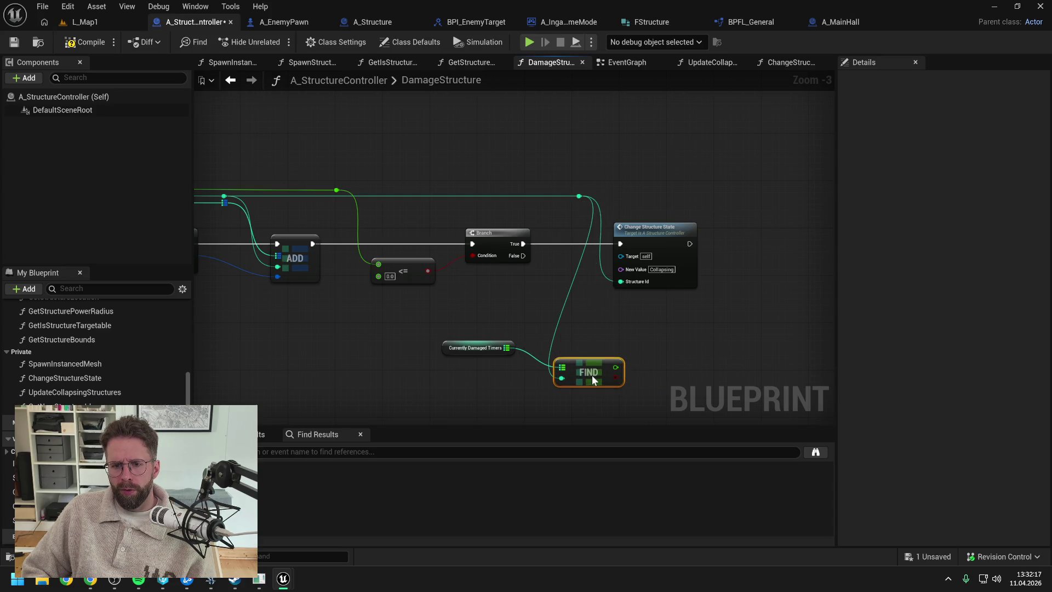
{"action": "mouse_move", "coordinate": [539, 196]}
{"action": "left_mouse_down"}
{"action": "mouse_move", "coordinate": [611, 240]}
{"action": "mouse_move", "coordinate": [646, 246]}
{"action": "mouse_move", "coordinate": [611, 237]}
{"action": "left_mouse_up"}
{"action": "left_click_drag", "start_coordinate": [582, 374], "coordinate": [673, 347]}
{"action": "left_click", "coordinate": [621, 333]}
Add a Branch that runs on the first check's False path, with a reroute on the wire
{"action": "type", "text": "branch"}
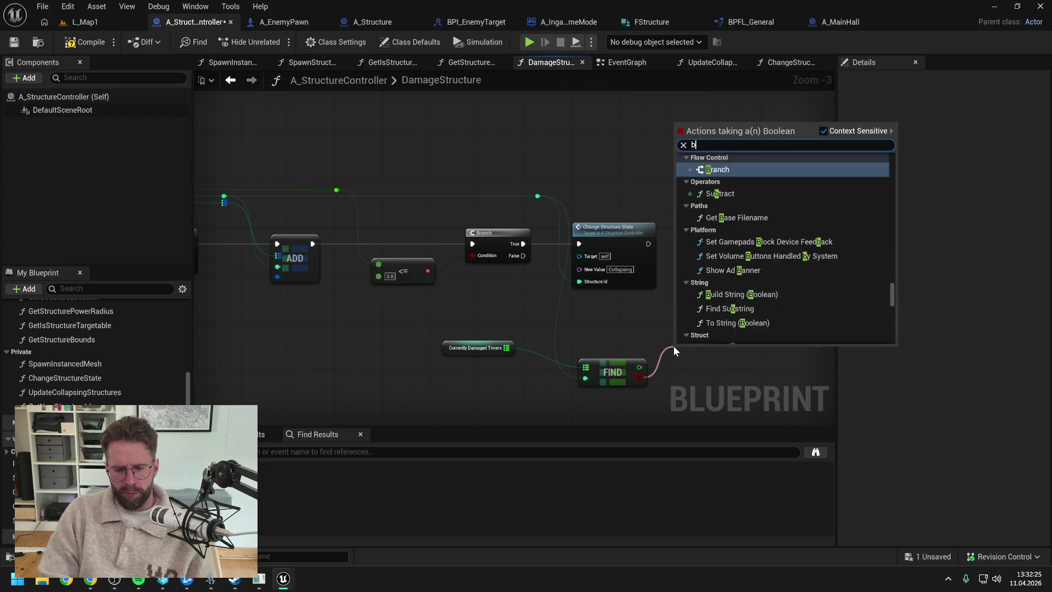
{"action": "key", "text": "Return"}
{"action": "key", "text": "ctrl+s"}
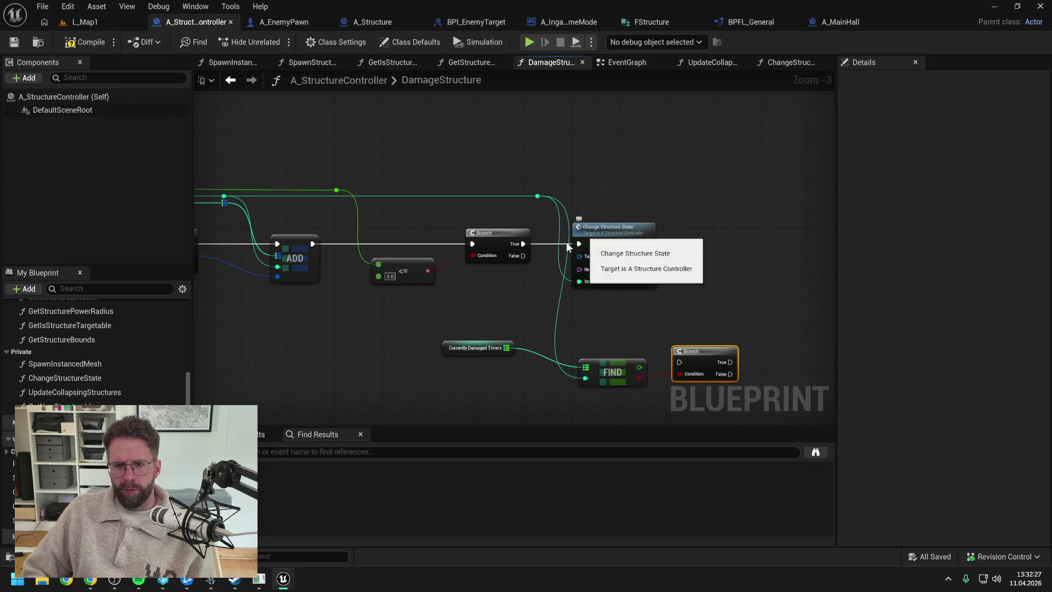
{"action": "left_click_drag", "start_coordinate": [523, 255], "coordinate": [679, 363]}
{"action": "mouse_move", "coordinate": [694, 351]}
{"action": "left_mouse_down"}
{"action": "mouse_move", "coordinate": [687, 315]}
{"action": "mouse_move", "coordinate": [570, 327]}
{"action": "left_mouse_up"}
{"action": "double_click", "coordinate": [622, 312]}
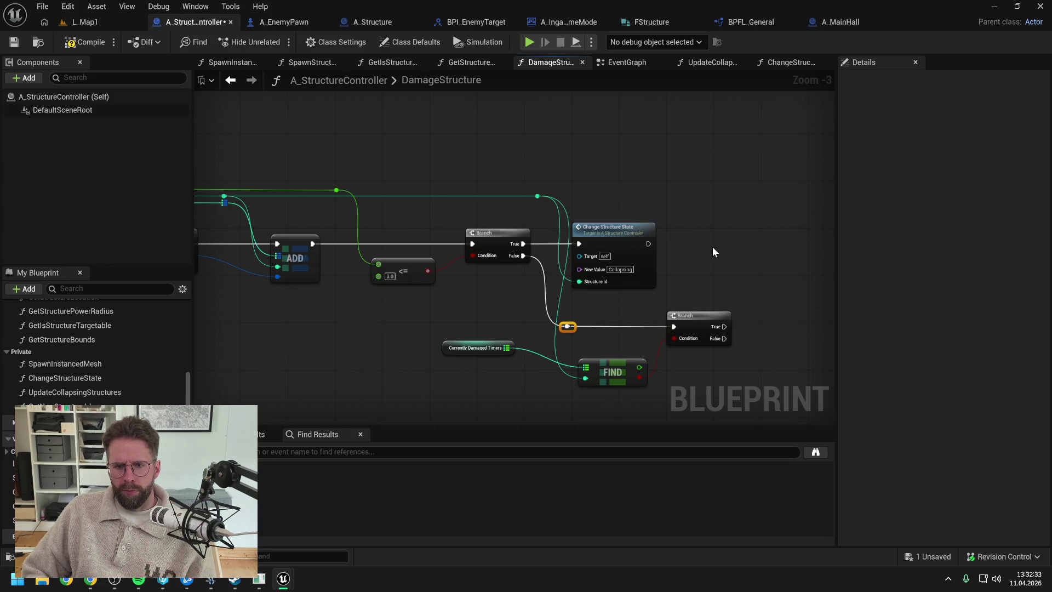
{"action": "key", "text": "ctrl+s"}
{"action": "left_click_drag", "start_coordinate": [612, 367], "coordinate": [612, 349]}
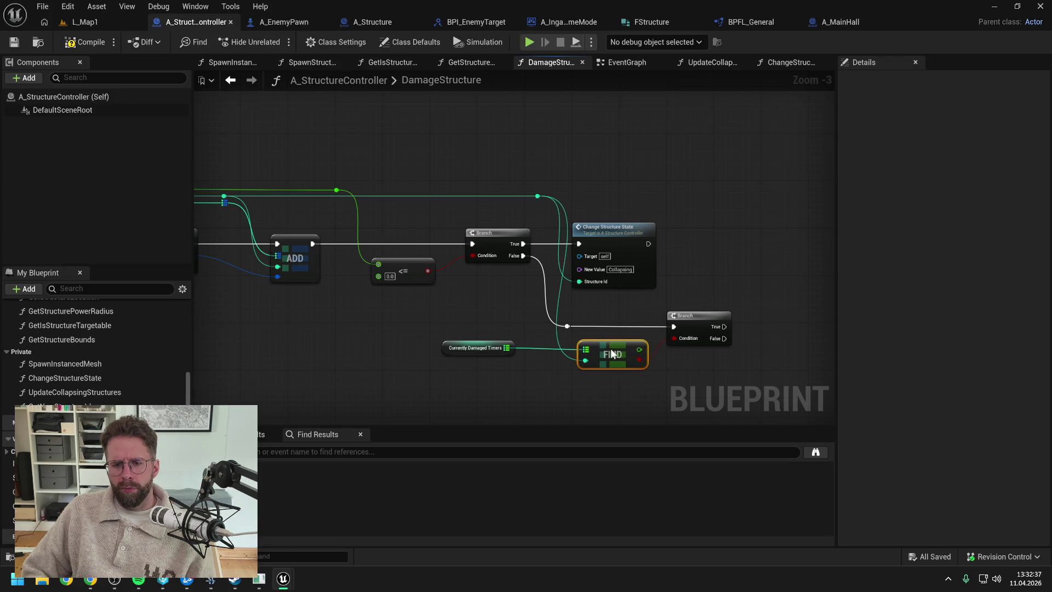
{"action": "left_click_drag", "start_coordinate": [697, 374], "coordinate": [628, 368]}
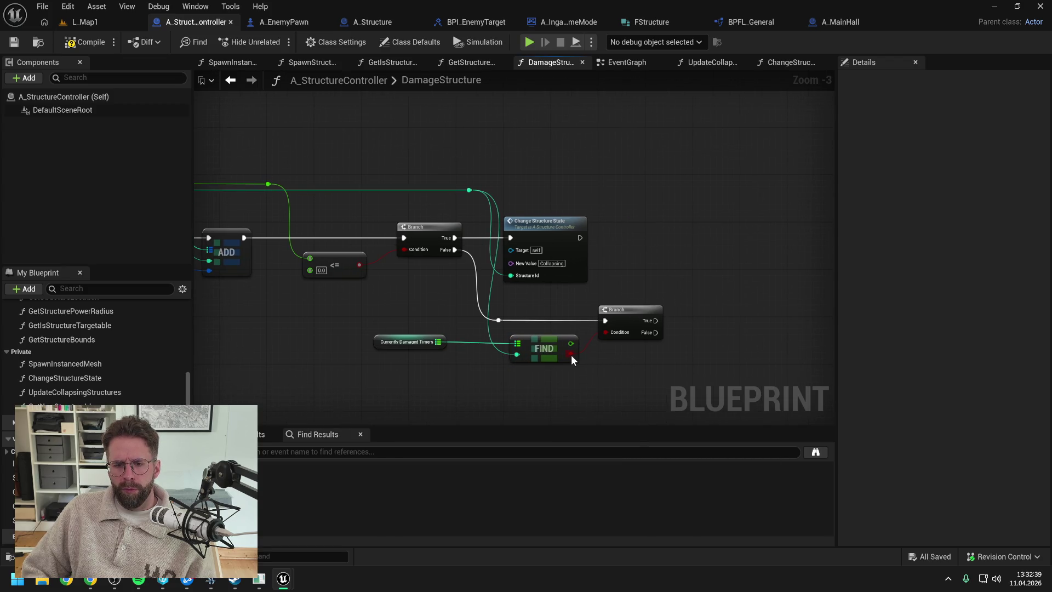
Replace the Find node with a Contains check on the structure ID that feeds the Branch condition
{"action": "left_click_drag", "start_coordinate": [437, 341], "coordinate": [500, 361]}
{"action": "type", "text": "contains"}
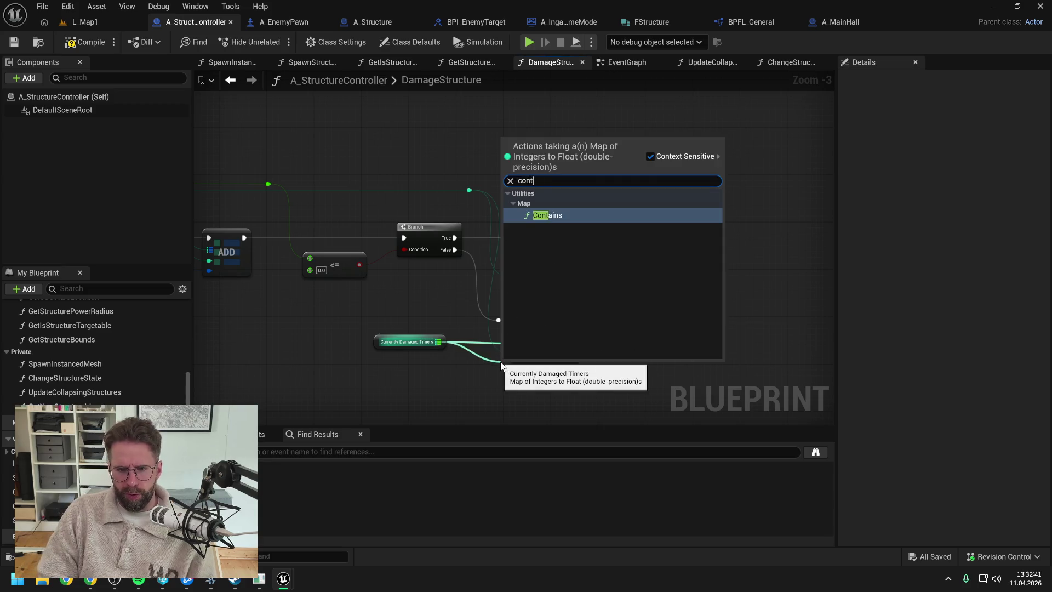
{"action": "key", "text": "Return"}
{"action": "left_click_drag", "start_coordinate": [468, 190], "coordinate": [505, 378]}
{"action": "left_click_drag", "start_coordinate": [576, 373], "coordinate": [608, 336]}
{"action": "left_click", "coordinate": [543, 348]}
{"action": "key", "text": "Delete"}
{"action": "left_click_drag", "start_coordinate": [550, 371], "coordinate": [555, 349]}
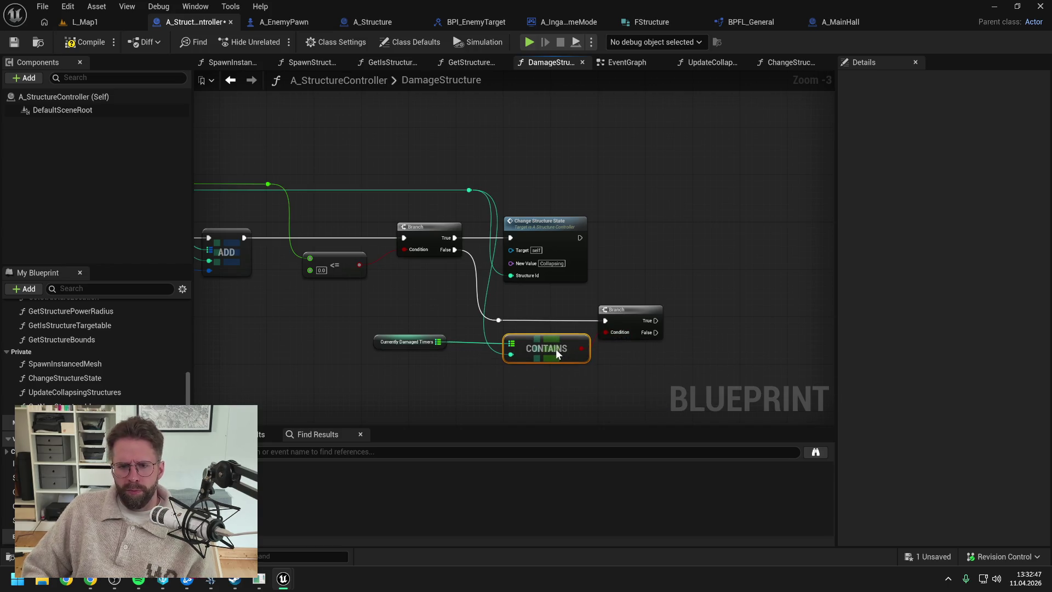
{"action": "left_click", "coordinate": [605, 372]}
{"action": "key", "text": "ctrl+s"}
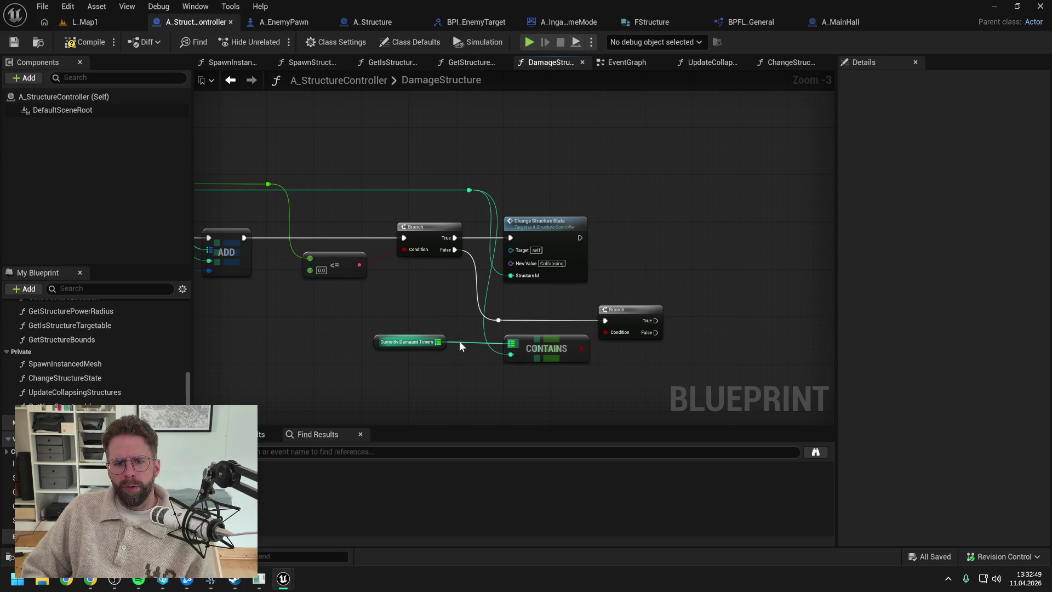
Add a map Add node storing the structure ID in Currently Damaged Timers, then switch to A_Structure
{"action": "double_click", "coordinate": [463, 340]}
{"action": "mouse_move", "coordinate": [469, 342]}
{"action": "left_mouse_down"}
{"action": "mouse_move", "coordinate": [471, 296]}
{"action": "mouse_move", "coordinate": [711, 326]}
{"action": "mouse_move", "coordinate": [734, 317]}
{"action": "mouse_move", "coordinate": [687, 301]}
{"action": "mouse_move", "coordinate": [692, 291]}
{"action": "left_mouse_up"}
{"action": "type", "text": "add"}
{"action": "left_click", "coordinate": [755, 387]}
{"action": "double_click", "coordinate": [689, 329]}
{"action": "left_click", "coordinate": [566, 189]}
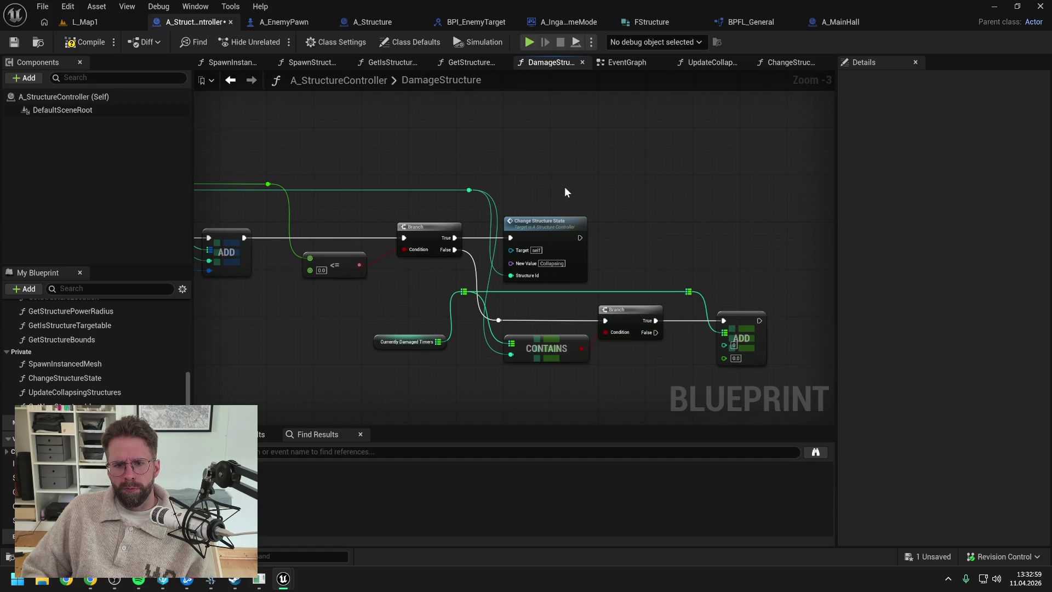
{"action": "mouse_move", "coordinate": [469, 189]}
{"action": "left_mouse_down"}
{"action": "mouse_move", "coordinate": [722, 344]}
{"action": "mouse_move", "coordinate": [682, 189]}
{"action": "left_mouse_up"}
{"action": "double_click", "coordinate": [700, 342]}
{"action": "left_click", "coordinate": [738, 251]}
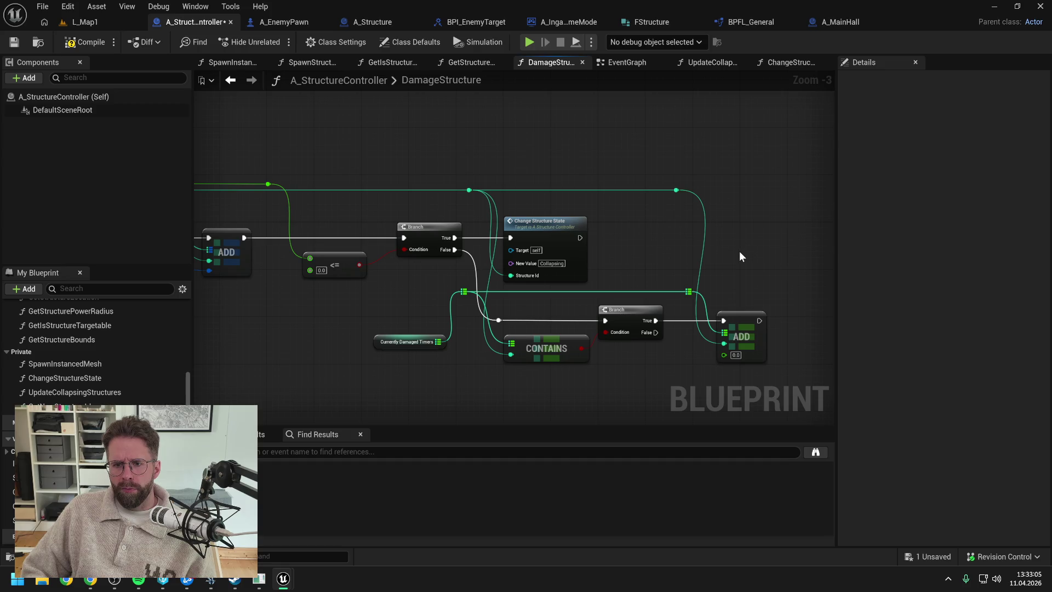
{"action": "key", "text": "ctrl+s"}
{"action": "left_click", "coordinate": [385, 19]}
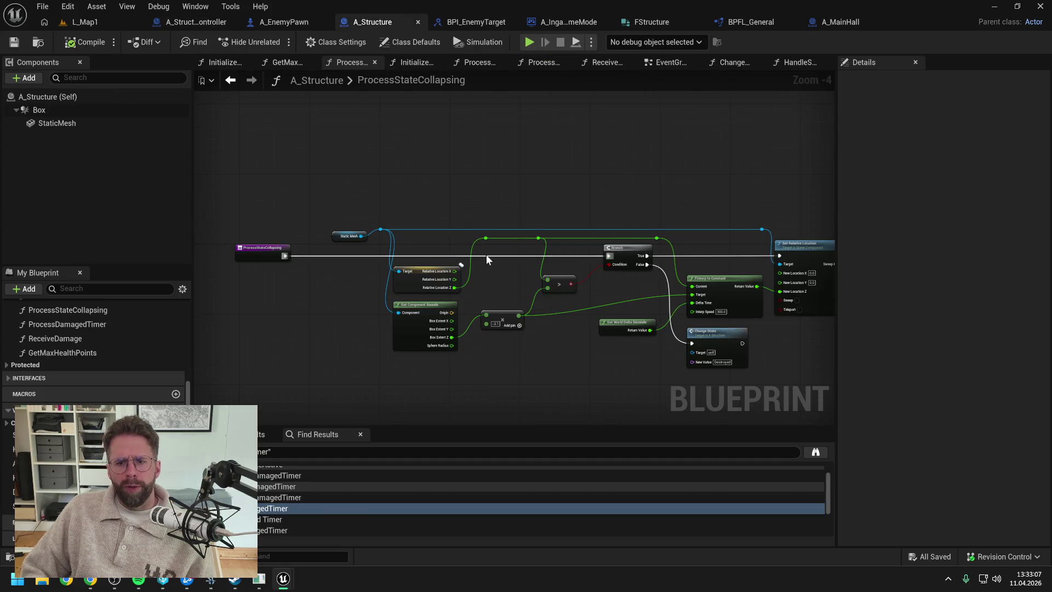
Inspect the Damaged Timer logic in A_Structure's ReceiveDamage graph
{"action": "left_click_drag", "start_coordinate": [530, 281], "coordinate": [454, 286]}
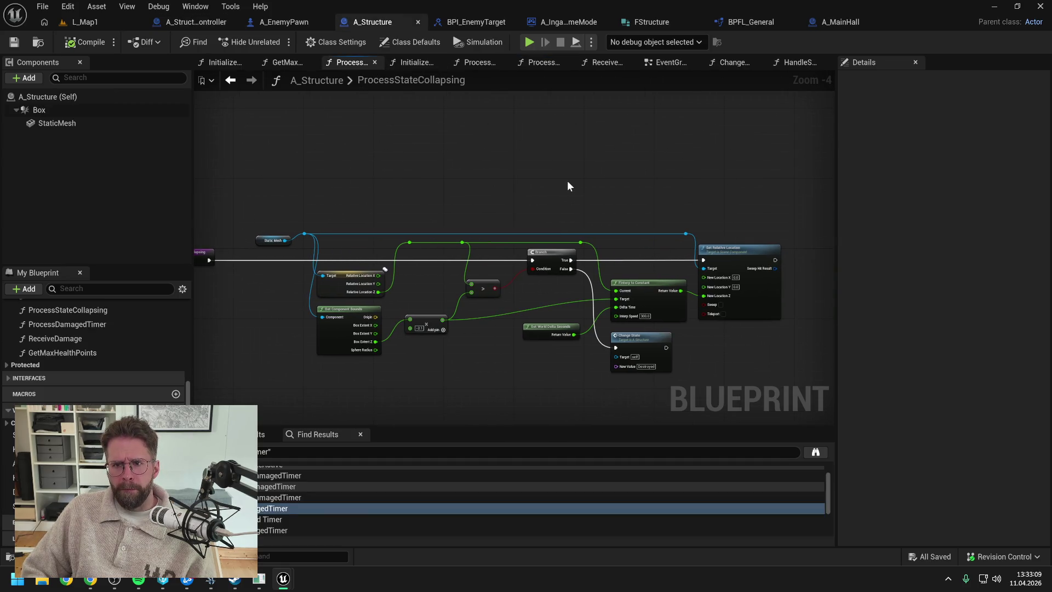
{"action": "scroll", "coordinate": [70, 393], "scroll_direction": "up", "scroll_amount": 3}
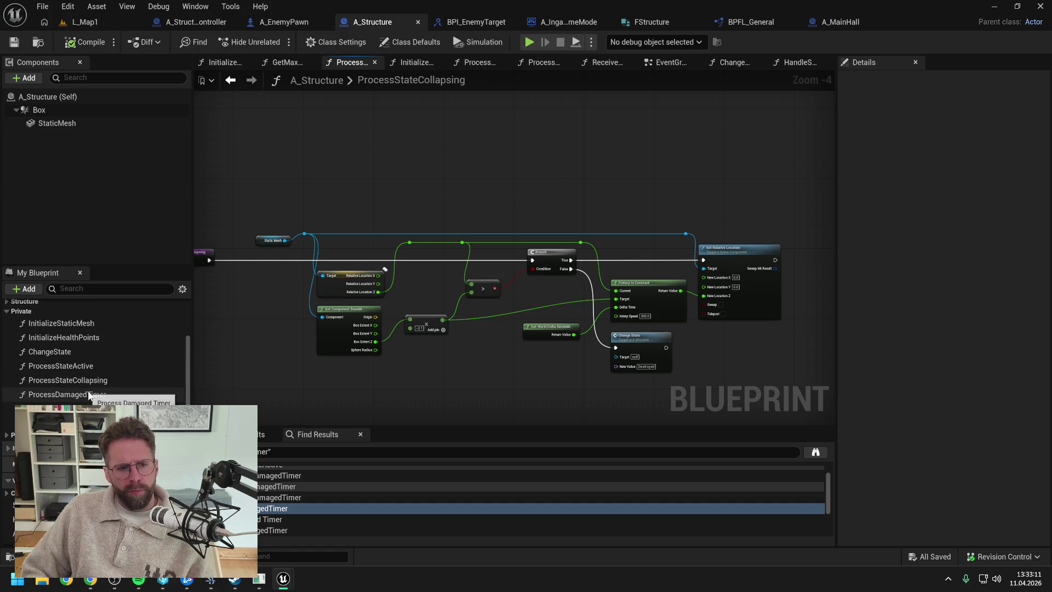
{"action": "left_click", "coordinate": [89, 396]}
{"action": "left_click", "coordinate": [605, 62]}
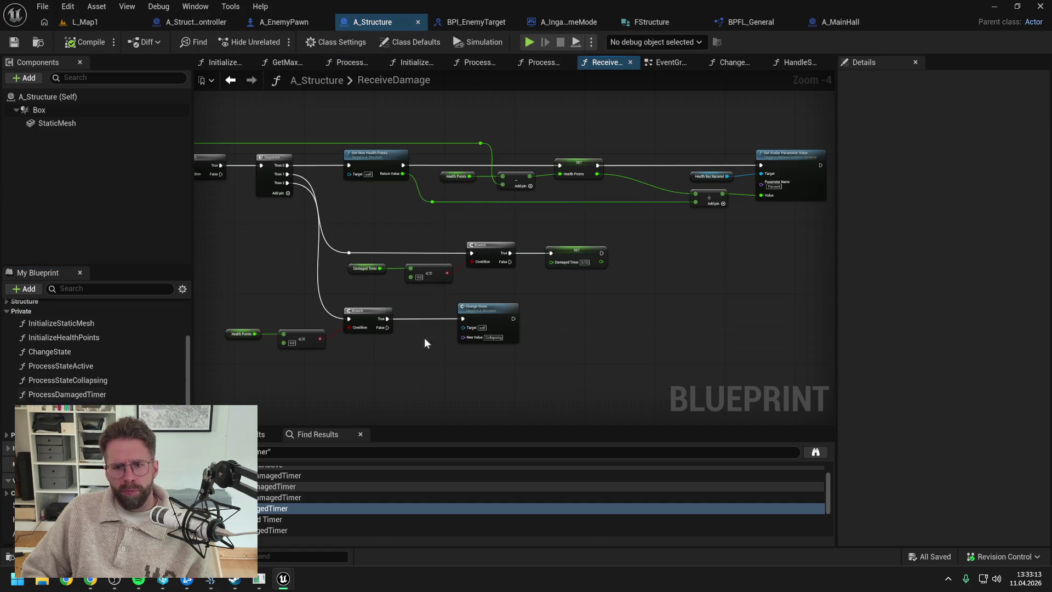
{"action": "scroll", "coordinate": [572, 281], "scroll_direction": "up", "scroll_amount": 3}
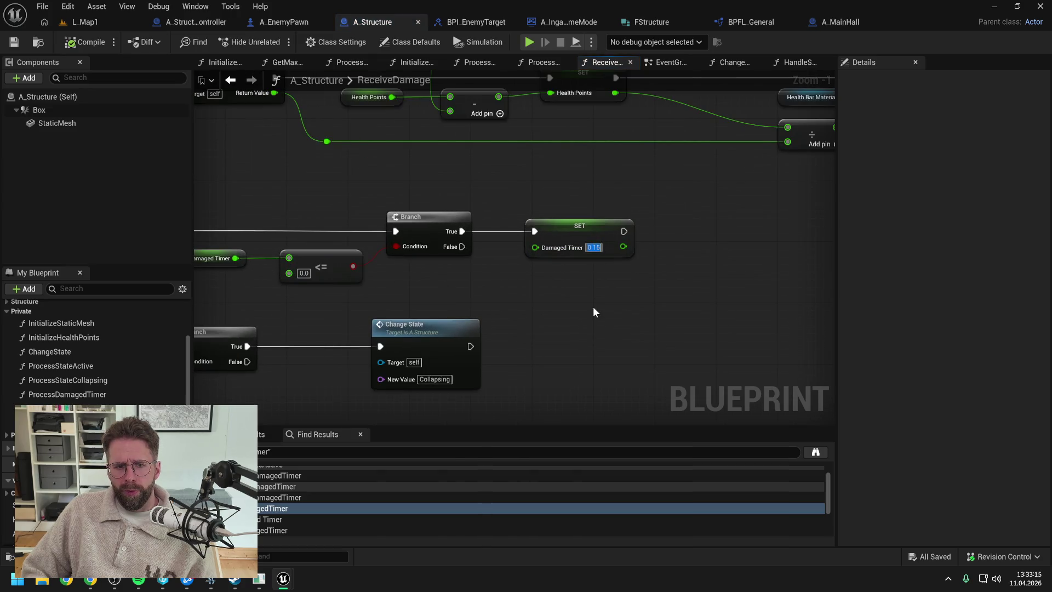
{"action": "scroll", "coordinate": [593, 308], "scroll_direction": "down", "scroll_amount": 2}
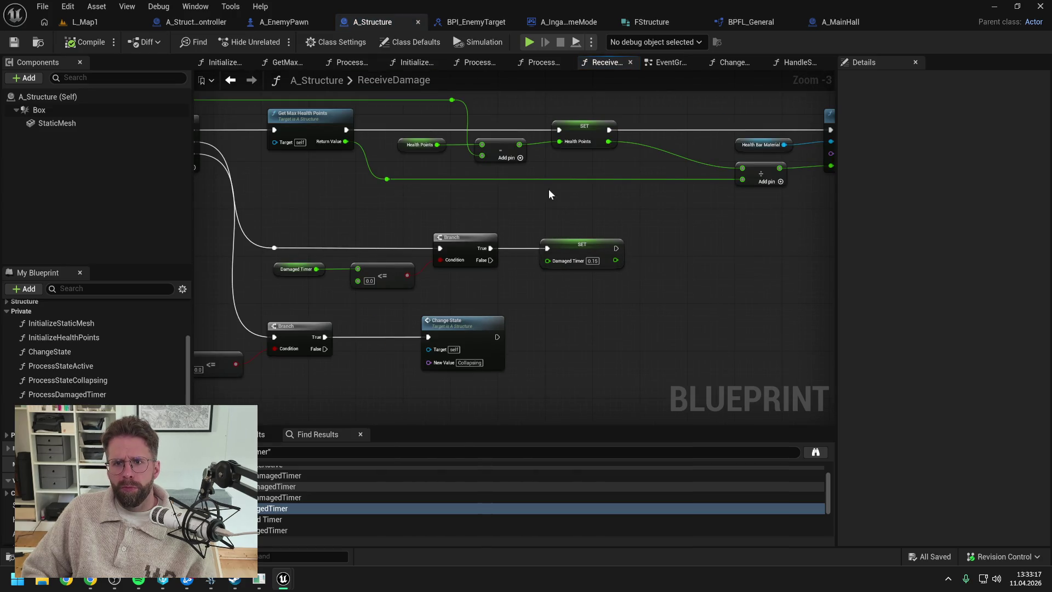
Back in A_StructureController, set the timers Add value to 0.15
{"action": "left_click", "coordinate": [196, 23]}
{"action": "type", "text": "0.15"}
{"action": "key", "text": "Return"}
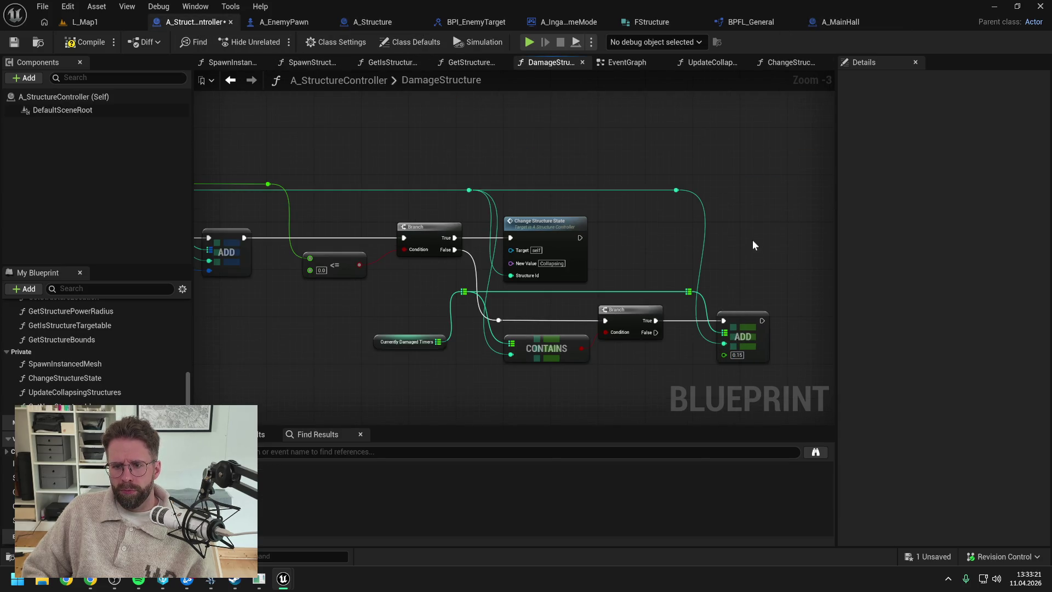
Create a new function named UpdateCurrentlyDamagedTimers
{"action": "scroll", "coordinate": [148, 374], "scroll_direction": "up", "scroll_amount": 2}
{"action": "scroll", "coordinate": [148, 375], "scroll_direction": "up", "scroll_amount": 3}
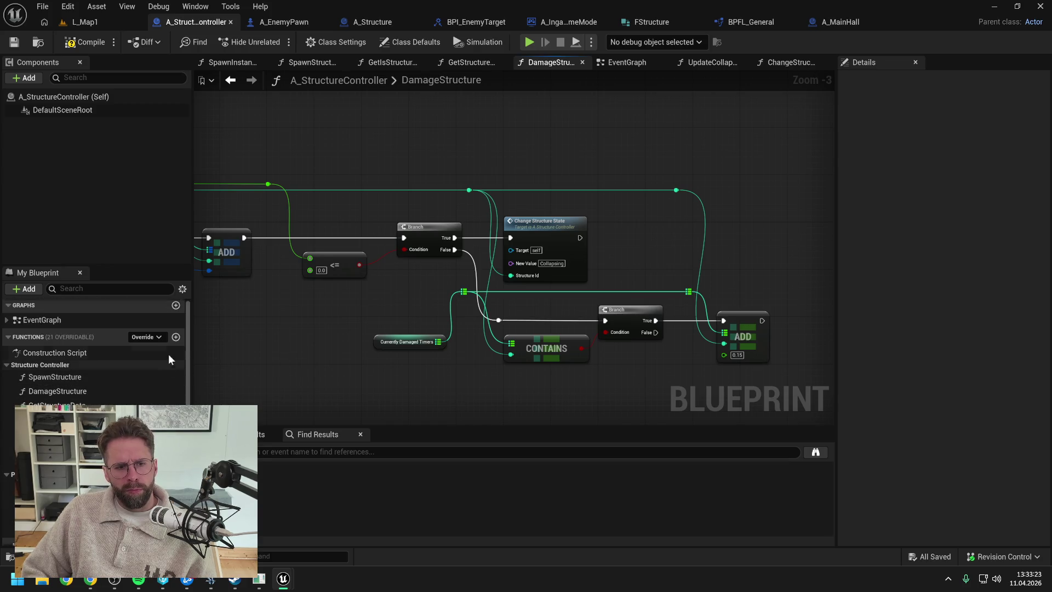
{"action": "left_click", "coordinate": [182, 335]}
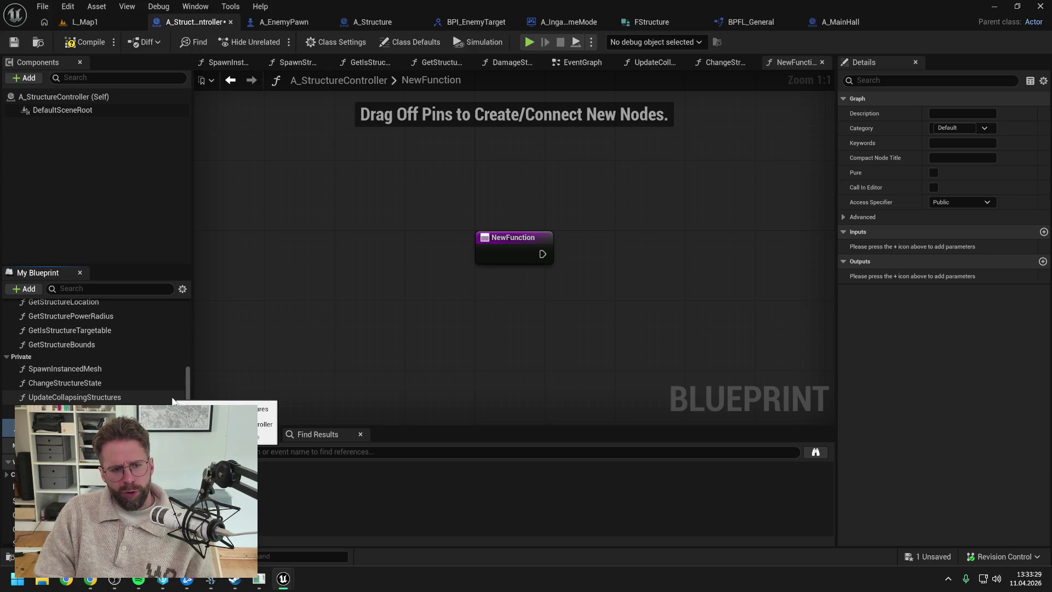
{"action": "key", "text": "Return"}
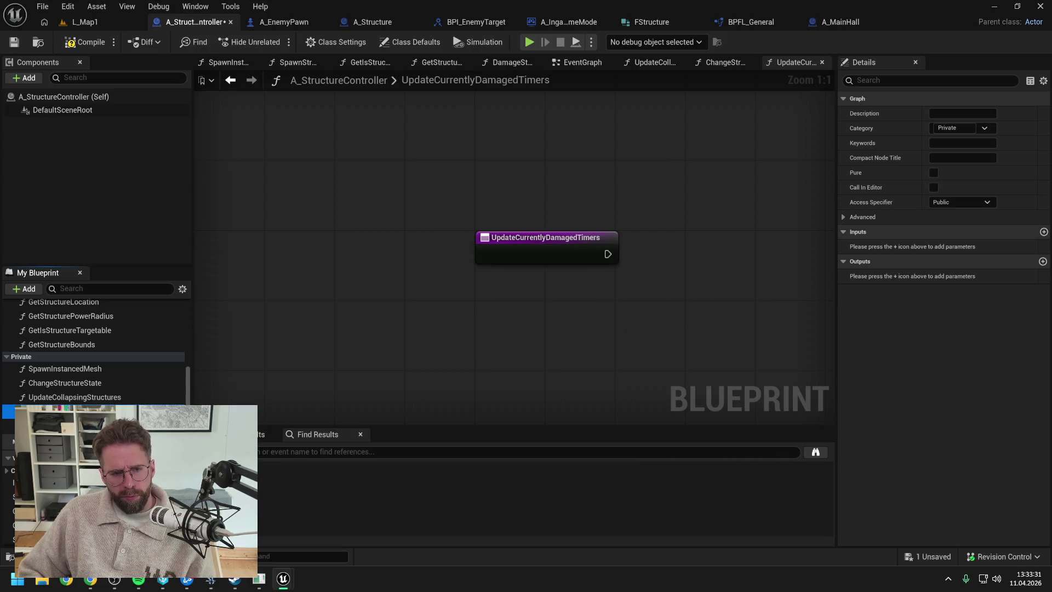
{"action": "key", "text": "ctrl+s"}
Call UpdateCurrentlyDamagedTimers in the EventGraph right after Update Collapsing Structures
{"action": "left_click", "coordinate": [570, 63]}
{"action": "mouse_move", "coordinate": [71, 411]}
{"action": "left_mouse_down"}
{"action": "mouse_move", "coordinate": [614, 268]}
{"action": "mouse_move", "coordinate": [633, 233]}
{"action": "mouse_move", "coordinate": [640, 262]}
{"action": "left_mouse_up"}
{"action": "left_click_drag", "start_coordinate": [669, 252], "coordinate": [661, 278]}
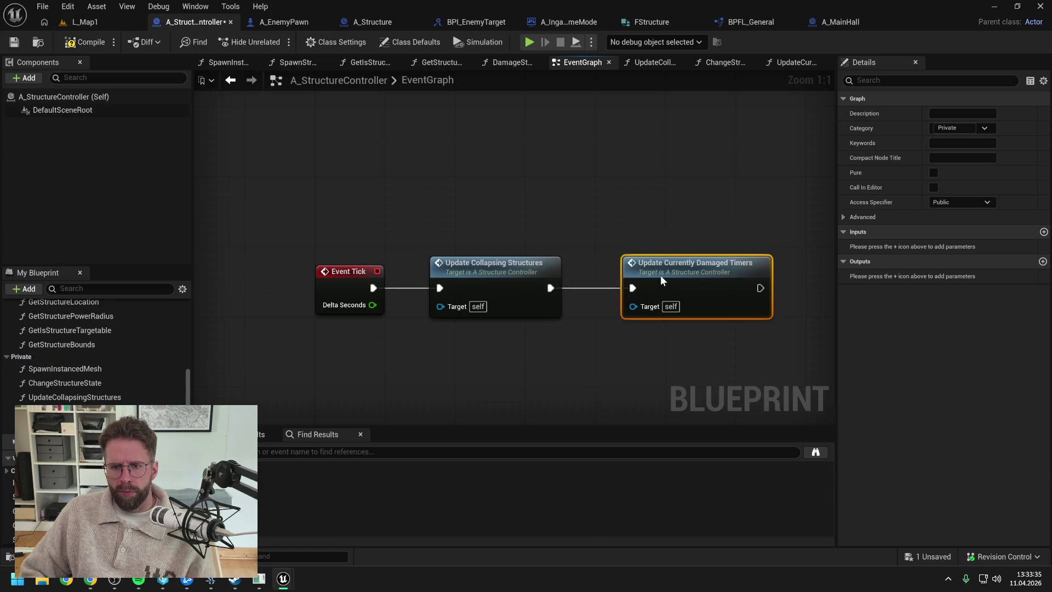
{"action": "key", "text": "ctrl+s"}
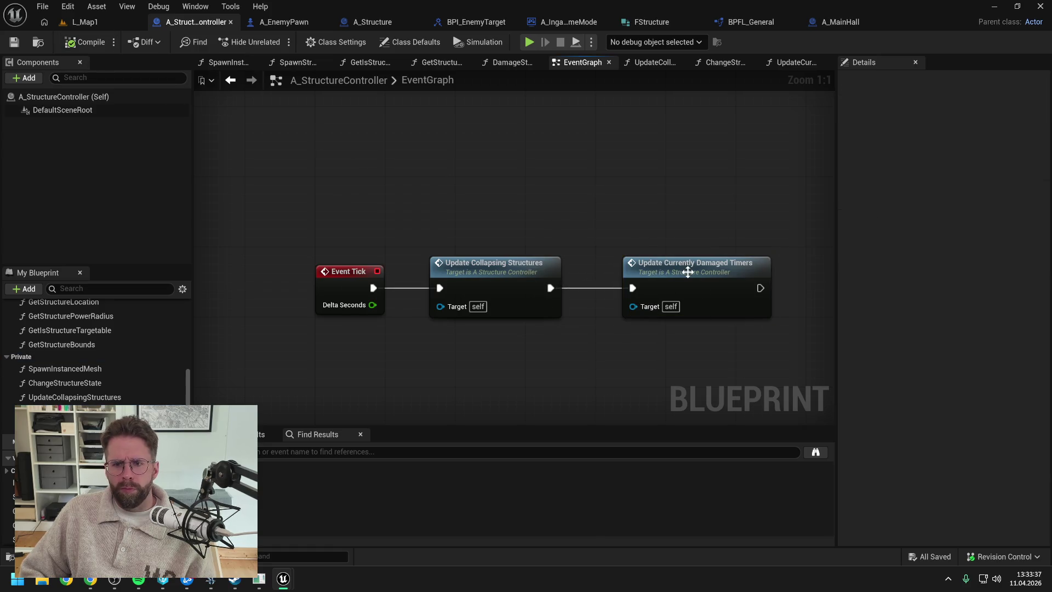
Place a Currently Damaged Timers getter inside the UpdateCurrentlyDamagedTimers graph
{"action": "double_click", "coordinate": [686, 269]}
{"action": "mouse_move", "coordinate": [11, 511]}
{"action": "left_mouse_down"}
{"action": "mouse_move", "coordinate": [518, 218]}
{"action": "mouse_move", "coordinate": [512, 211]}
{"action": "left_mouse_up"}
{"action": "left_click", "coordinate": [531, 227]}
{"action": "left_click_drag", "start_coordinate": [506, 265], "coordinate": [429, 266]}
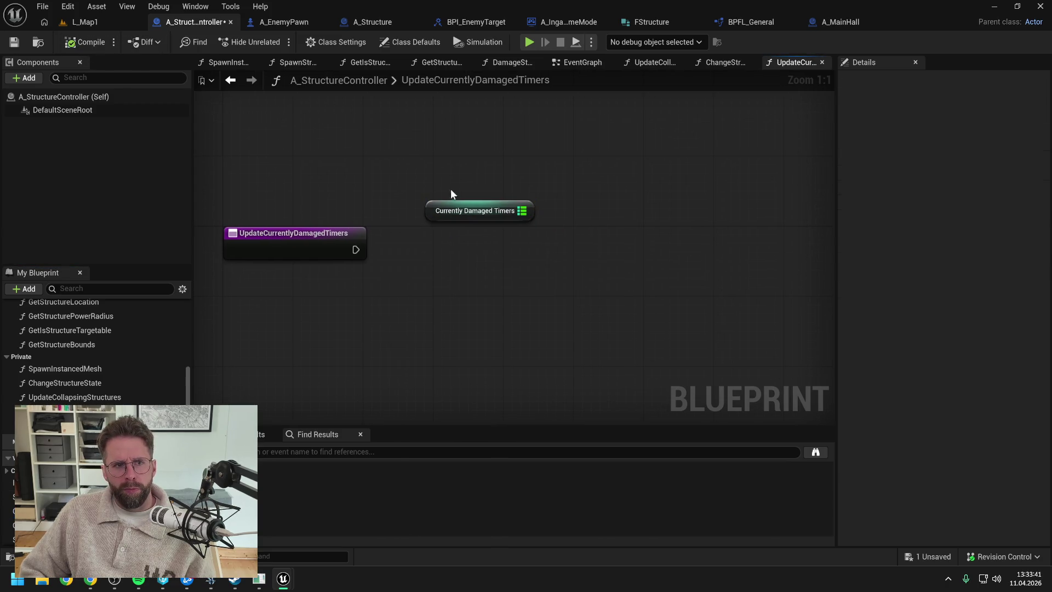
Add a Keys node on Currently Damaged Timers, driven by the function entry
{"action": "left_click_drag", "start_coordinate": [521, 214], "coordinate": [555, 245]}
{"action": "type", "text": "find"}
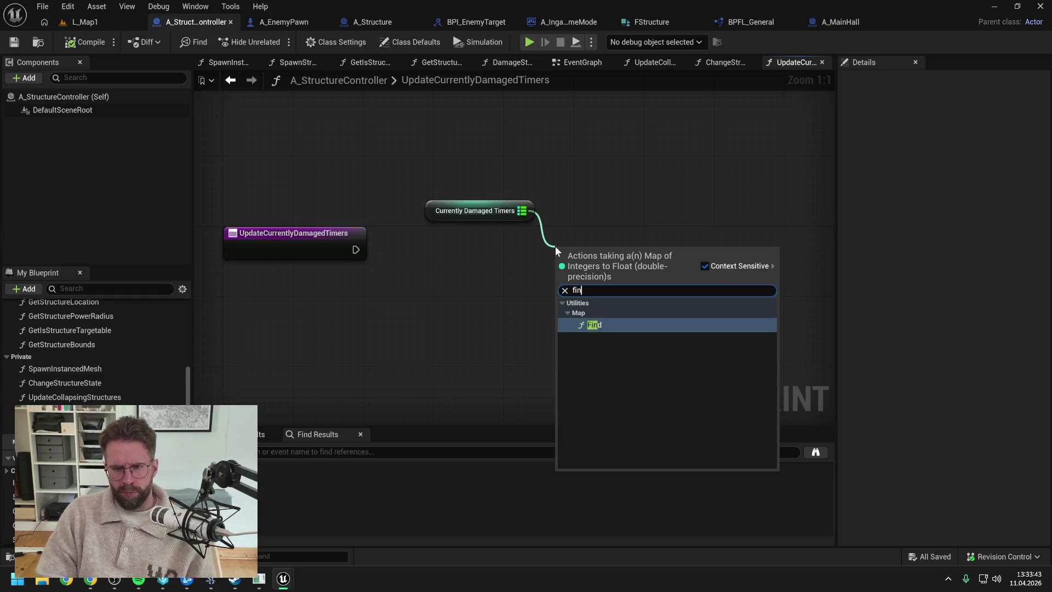
{"action": "key", "text": "BackSpace"}
{"action": "key", "text": "BackSpace"}
{"action": "key", "text": "BackSpace"}
{"action": "type", "text": "keys"}
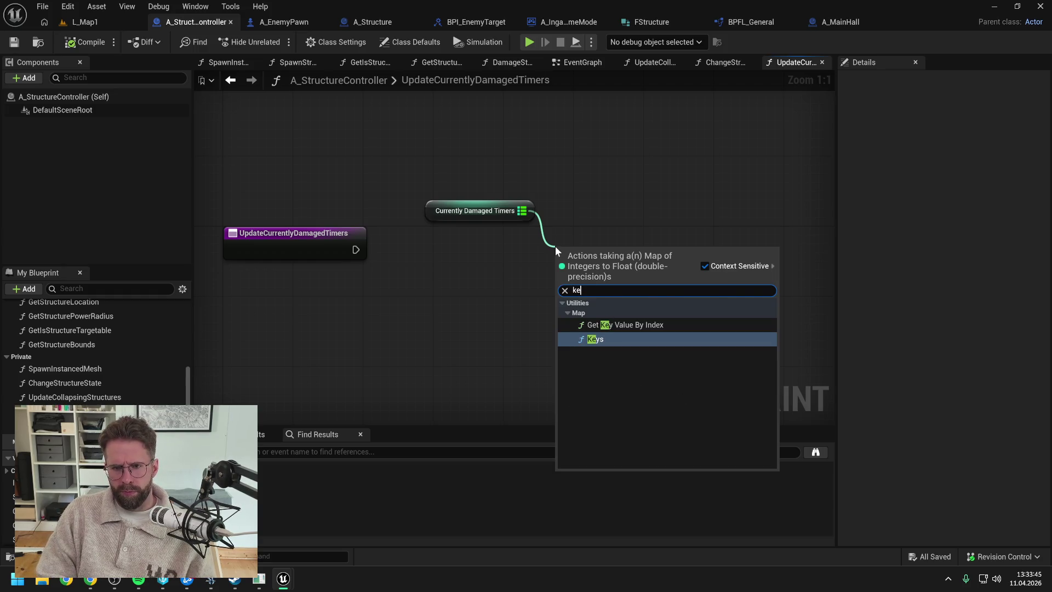
{"action": "key", "text": "Return"}
{"action": "key", "text": "ctrl+s"}
{"action": "left_click", "coordinate": [466, 272]}
{"action": "left_click_drag", "start_coordinate": [357, 249], "coordinate": [583, 253]}
{"action": "left_click", "coordinate": [784, 232]}
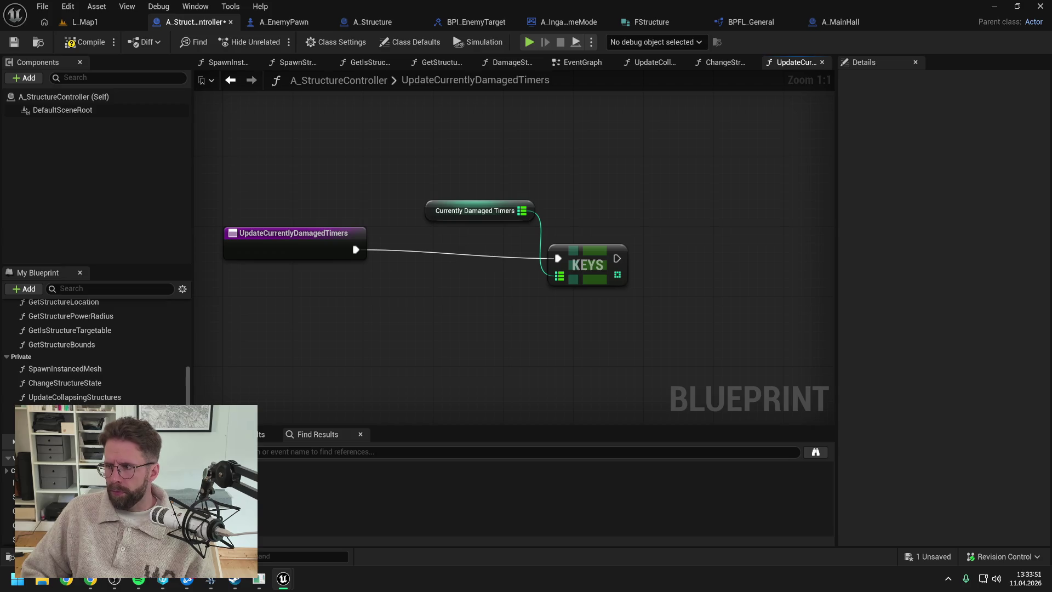
{"action": "left_click_drag", "start_coordinate": [597, 262], "coordinate": [597, 253]}
{"action": "left_click", "coordinate": [480, 231]}
{"action": "left_click_drag", "start_coordinate": [482, 220], "coordinate": [455, 236]}
{"action": "left_click", "coordinate": [428, 162]}
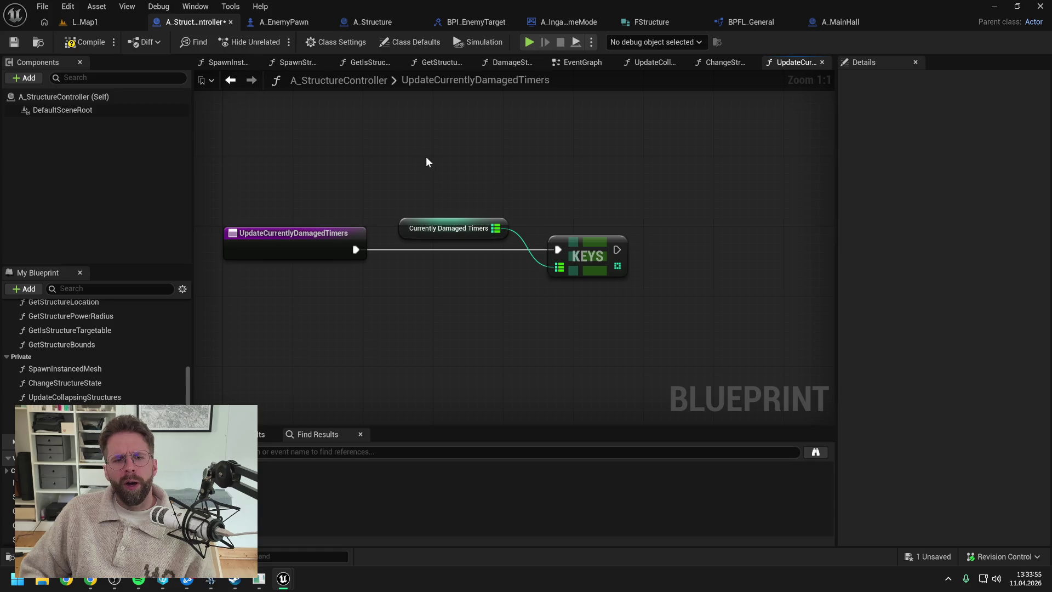
{"action": "key", "text": "ctrl+s"}
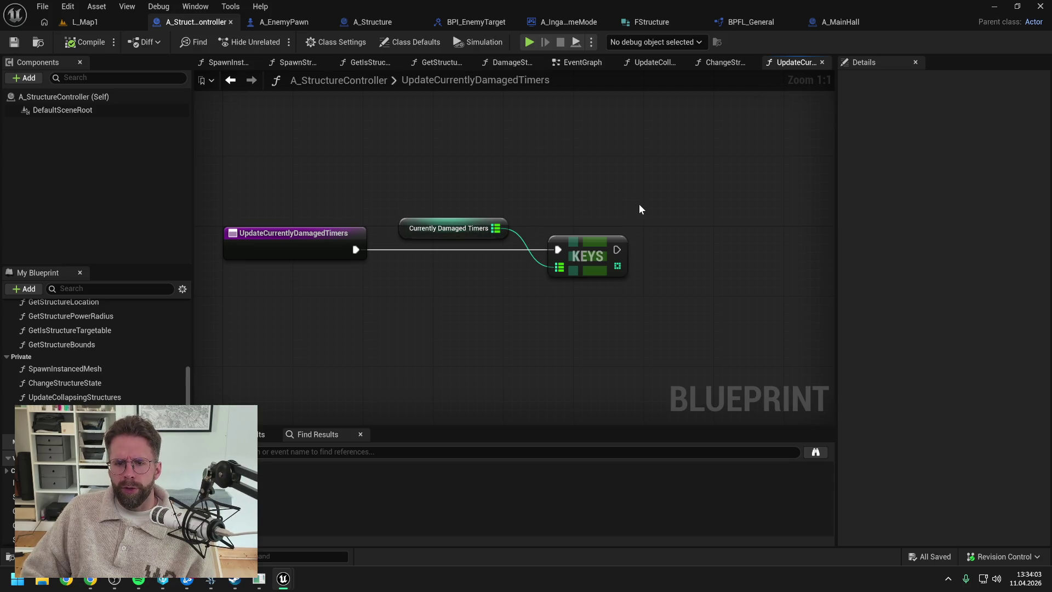
Loop over the timer keys with a For Each Loop, rerouting the map wire above
{"action": "left_click_drag", "start_coordinate": [639, 205], "coordinate": [596, 219]}
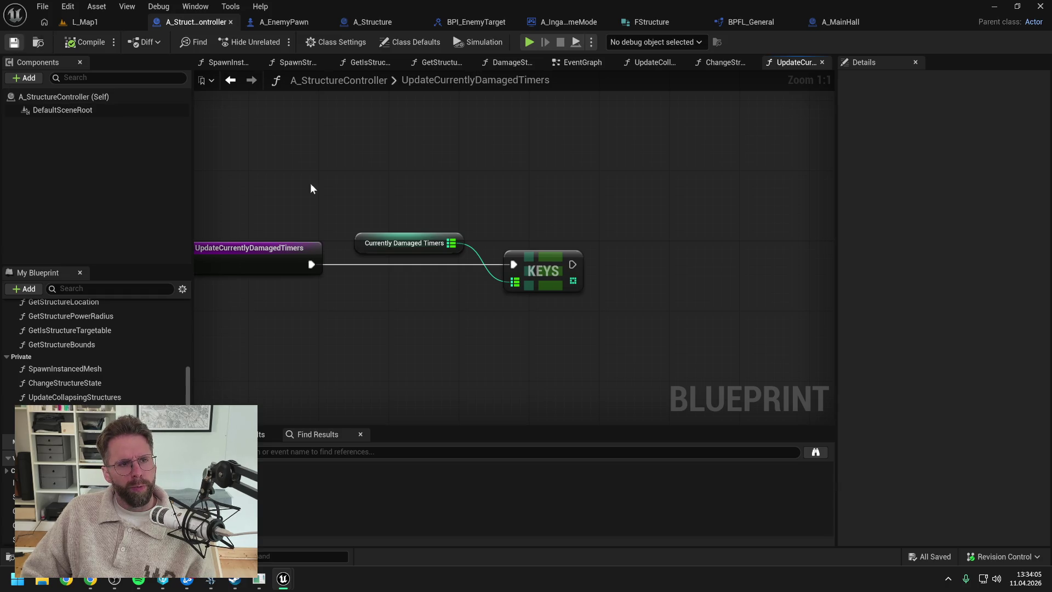
{"action": "left_click_drag", "start_coordinate": [570, 283], "coordinate": [612, 275]}
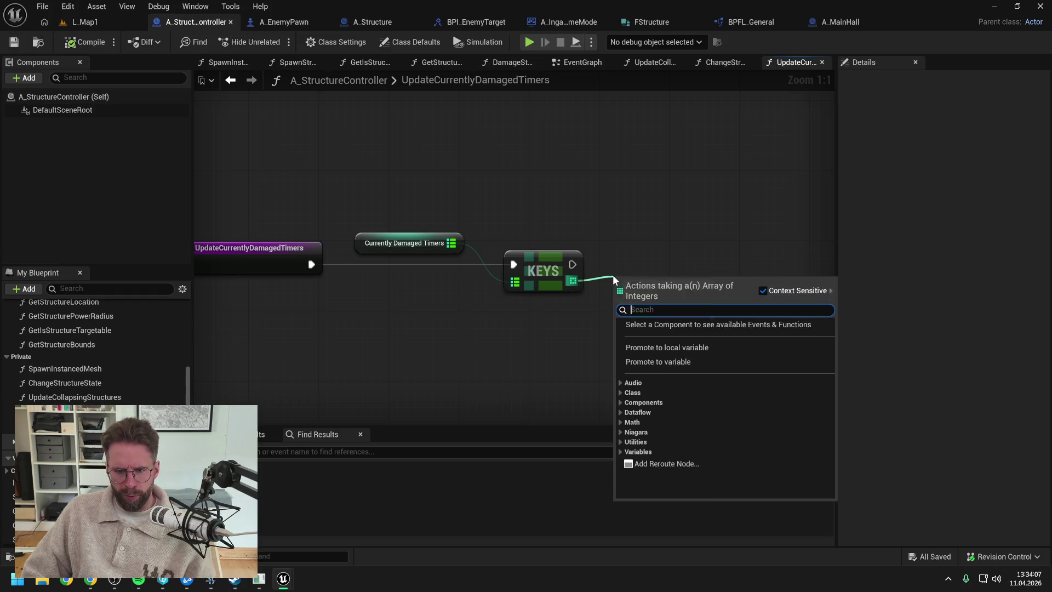
{"action": "key", "text": "Escape"}
{"action": "double_click", "coordinate": [479, 259]}
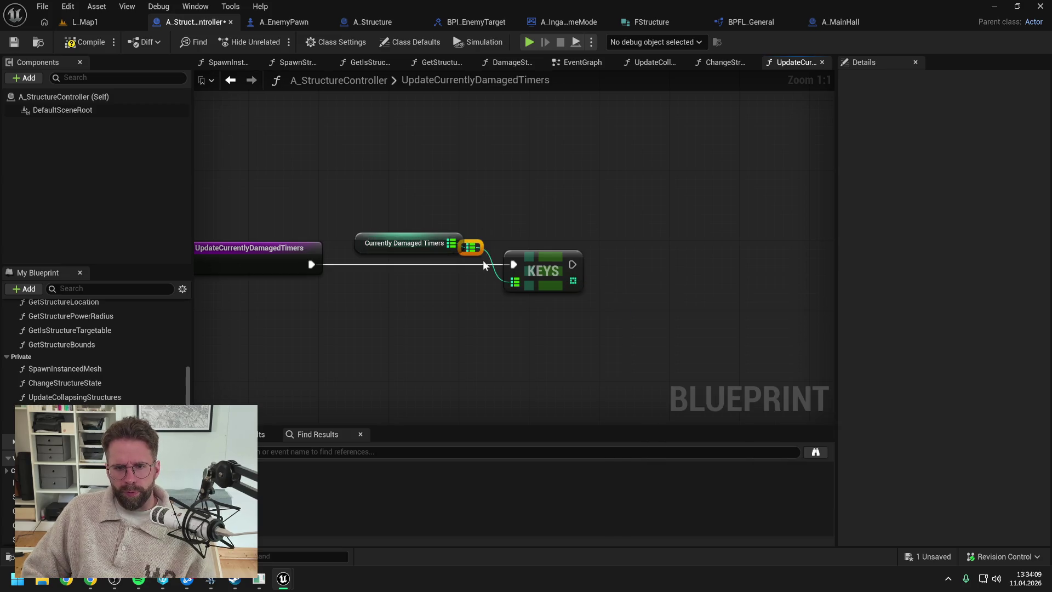
{"action": "mouse_move", "coordinate": [470, 244]}
{"action": "left_mouse_down"}
{"action": "mouse_move", "coordinate": [470, 230]}
{"action": "mouse_move", "coordinate": [486, 226]}
{"action": "left_mouse_up"}
{"action": "left_click_drag", "start_coordinate": [572, 280], "coordinate": [623, 286]}
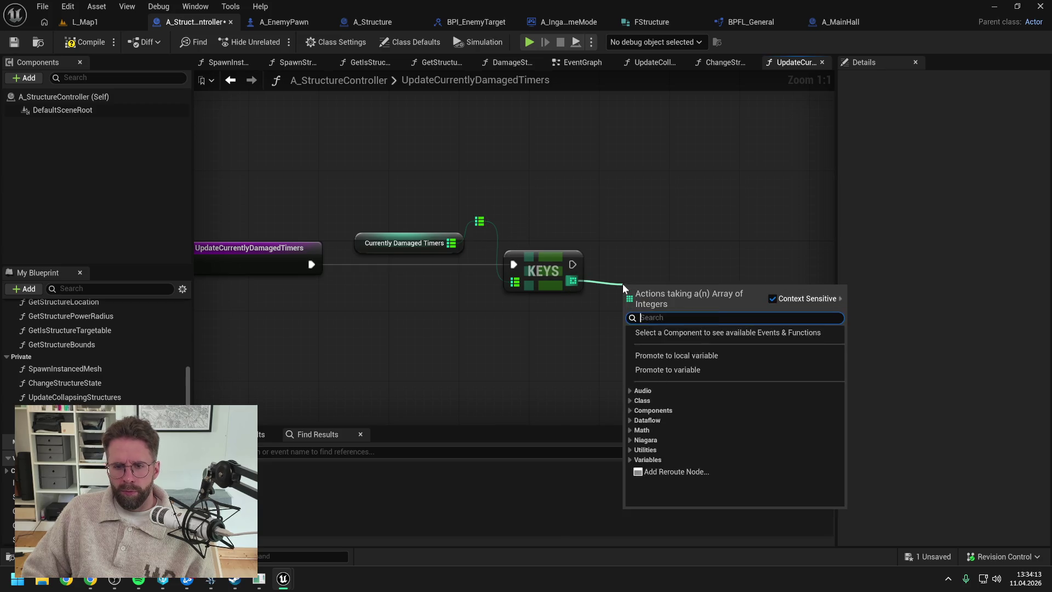
{"action": "type", "text": "foreacxh"}
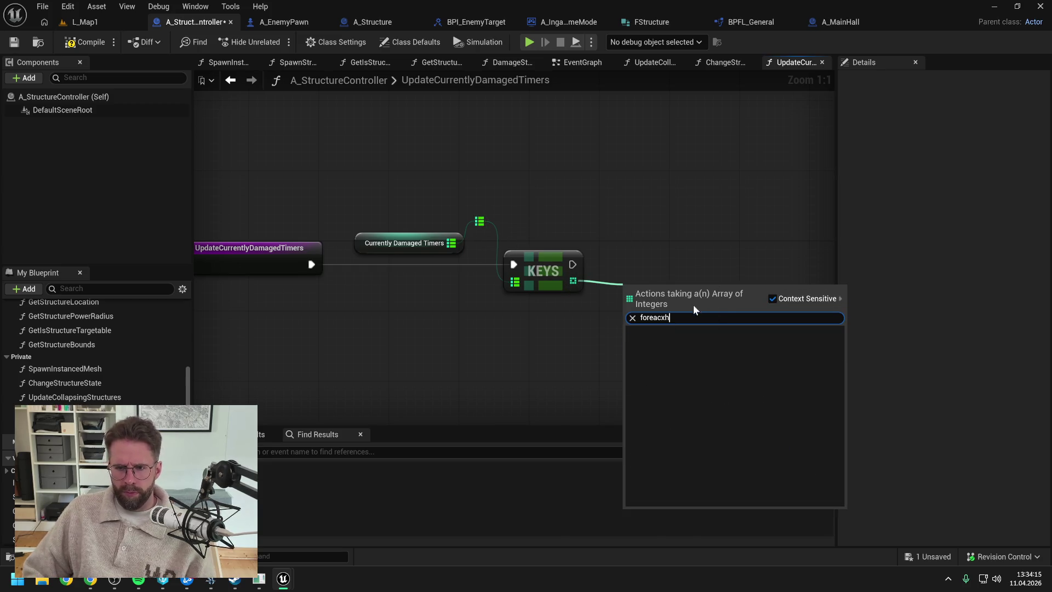
{"action": "key", "text": "BackSpace"}
{"action": "type", "text": "h"}
{"action": "key", "text": "Return"}
{"action": "left_click_drag", "start_coordinate": [671, 284], "coordinate": [678, 258]}
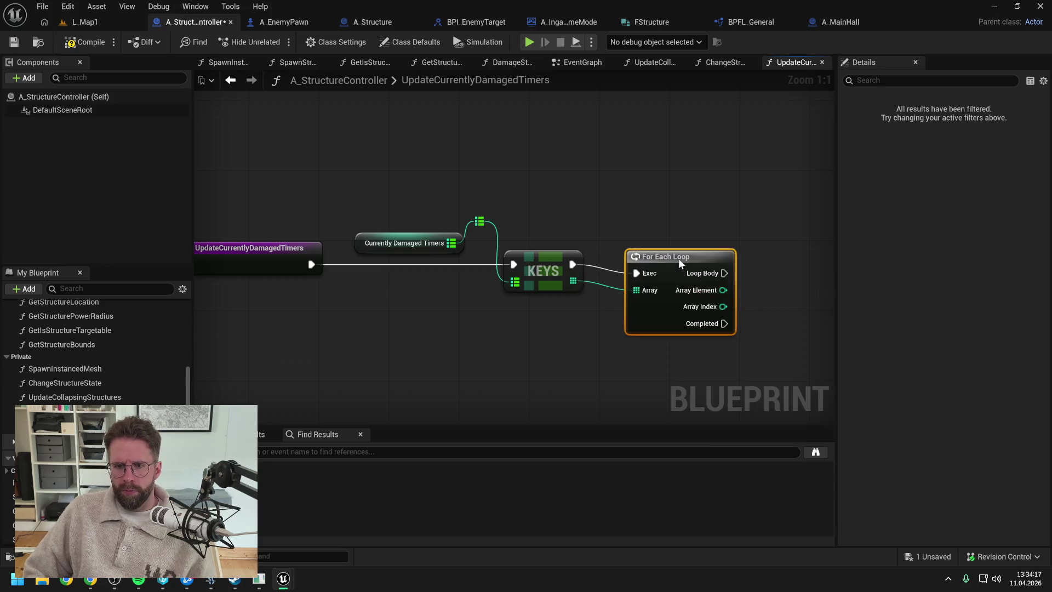
Add a map Find node on Currently Damaged Timers
{"action": "mouse_move", "coordinate": [478, 219]}
{"action": "left_mouse_down"}
{"action": "mouse_move", "coordinate": [781, 271]}
{"action": "mouse_move", "coordinate": [787, 291]}
{"action": "left_mouse_up"}
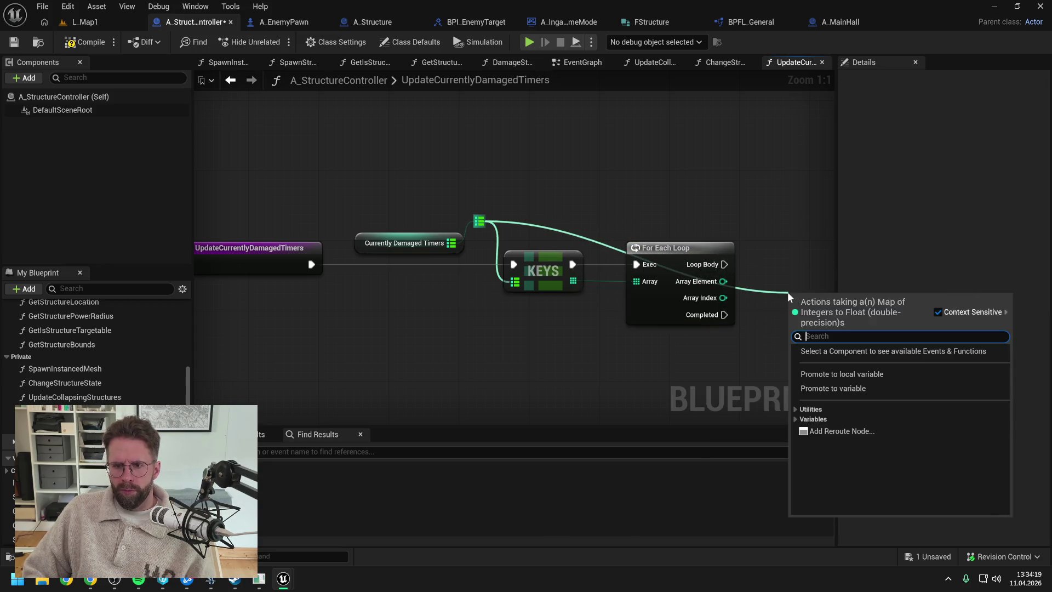
{"action": "type", "text": "fi"}
{"action": "key", "text": "Return"}
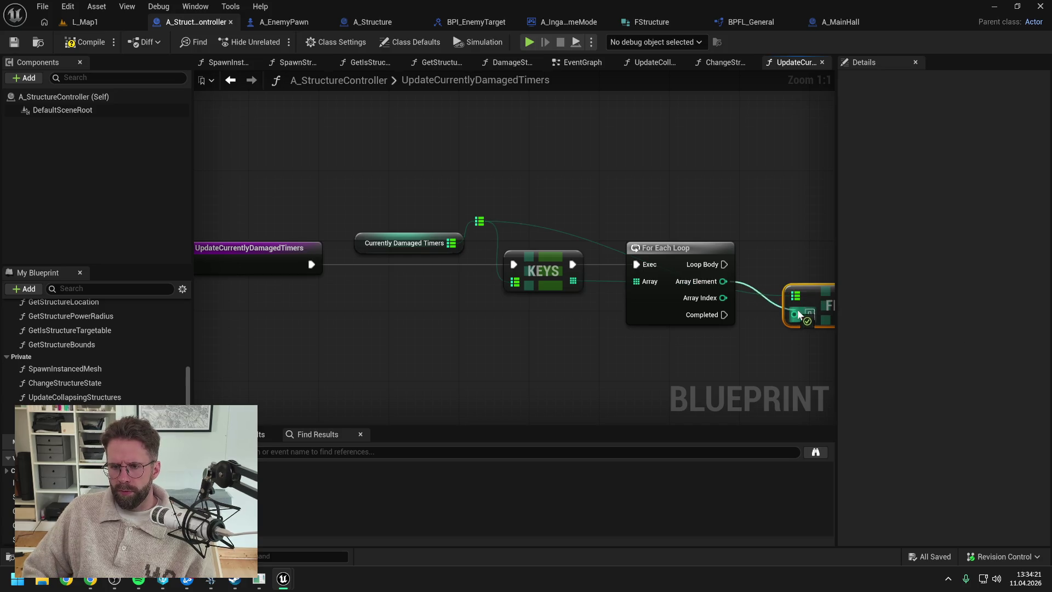
Reroute Find's map wire above the loop and recentre the graph
{"action": "double_click", "coordinate": [771, 296]}
{"action": "mouse_move", "coordinate": [771, 297]}
{"action": "left_mouse_down"}
{"action": "mouse_move", "coordinate": [745, 220]}
{"action": "mouse_move", "coordinate": [763, 228]}
{"action": "mouse_move", "coordinate": [639, 232]}
{"action": "left_mouse_up"}
{"action": "key", "text": "ctrl+s"}
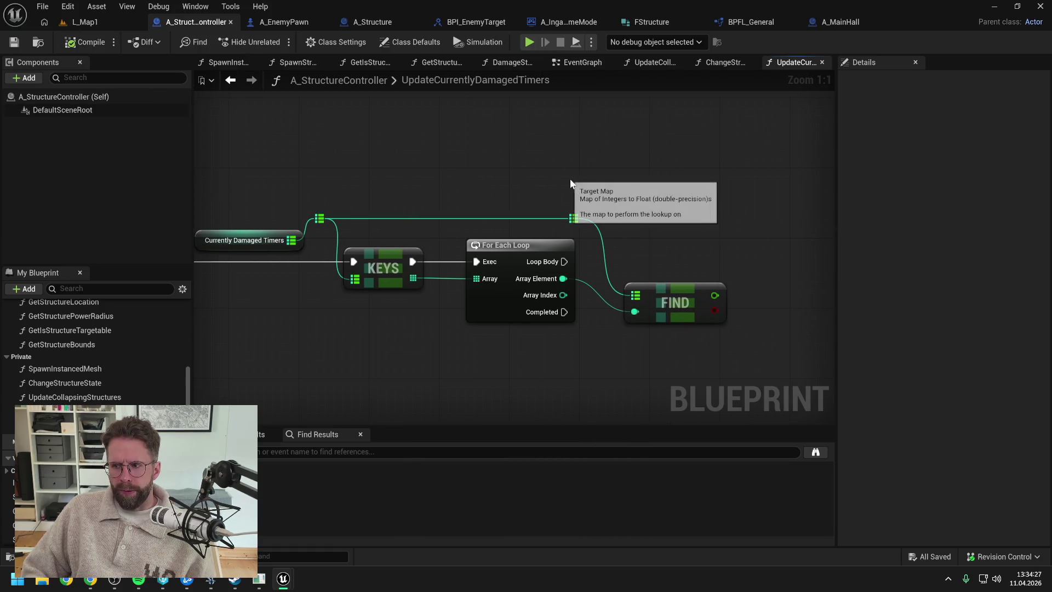
{"action": "left_click_drag", "start_coordinate": [698, 270], "coordinate": [664, 284]}
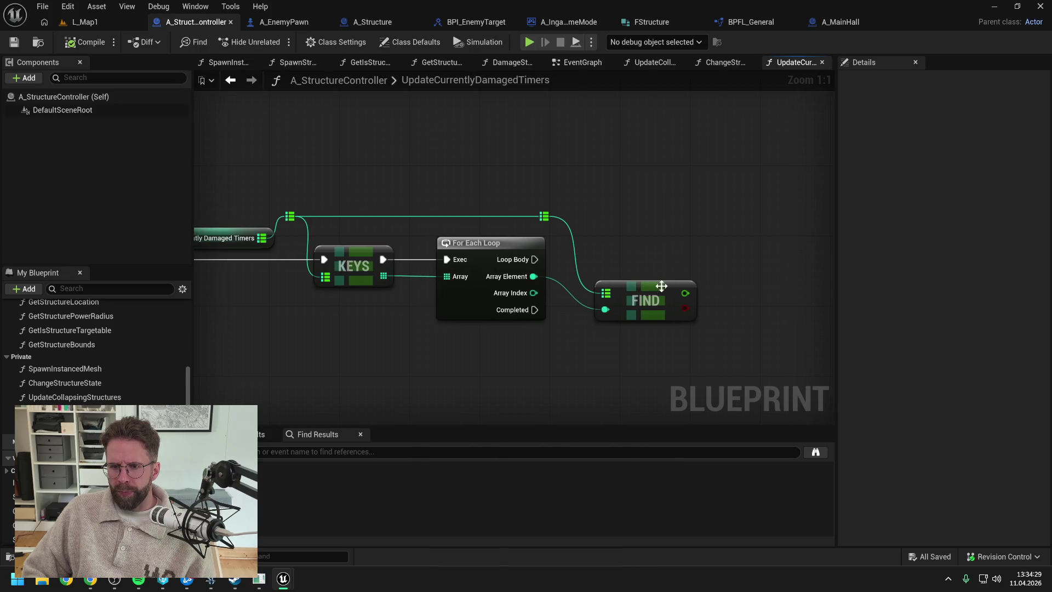
{"action": "mouse_move", "coordinate": [689, 242]}
{"action": "left_mouse_down"}
{"action": "mouse_move", "coordinate": [711, 223]}
{"action": "mouse_move", "coordinate": [711, 176]}
{"action": "mouse_move", "coordinate": [545, 175]}
{"action": "mouse_move", "coordinate": [669, 232]}
{"action": "mouse_move", "coordinate": [590, 202]}
{"action": "mouse_move", "coordinate": [634, 206]}
{"action": "mouse_move", "coordinate": [462, 196]}
{"action": "left_mouse_up"}
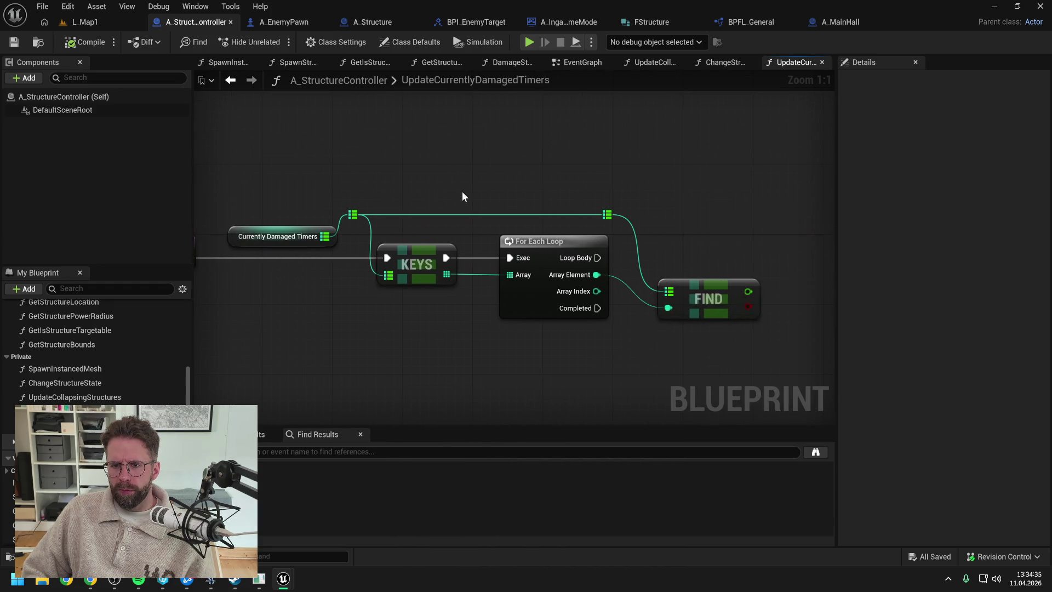
{"action": "scroll", "coordinate": [601, 205], "scroll_direction": "down", "scroll_amount": 1}
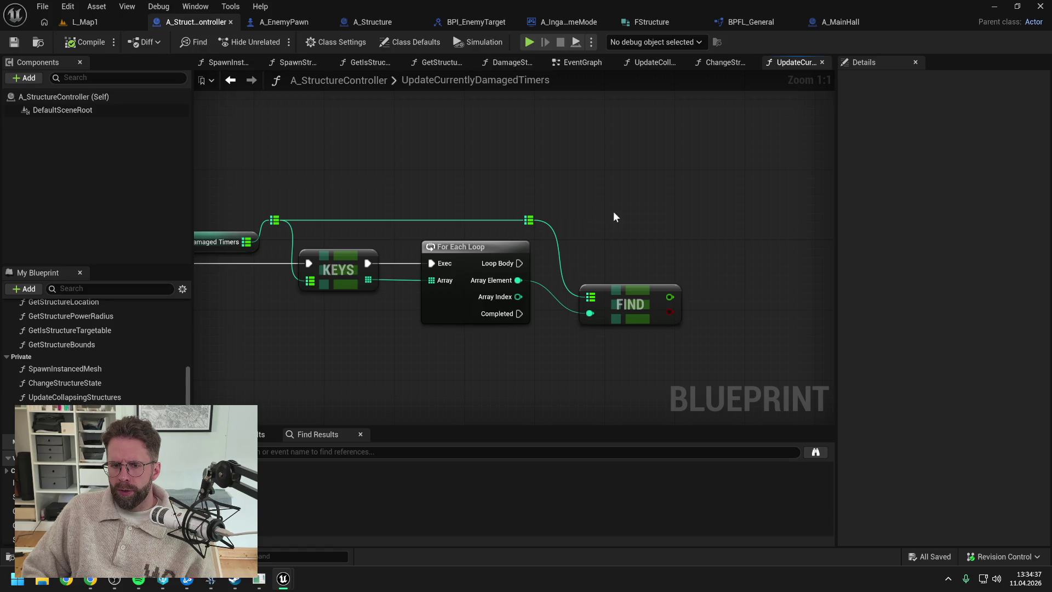
{"action": "scroll", "coordinate": [616, 214], "scroll_direction": "down", "scroll_amount": 1}
Add a '+' math node fed by FIND's timer value
{"action": "left_click_drag", "start_coordinate": [629, 228], "coordinate": [599, 235]}
{"action": "left_click_drag", "start_coordinate": [582, 278], "coordinate": [629, 276]}
{"action": "mouse_move", "coordinate": [596, 228]}
{"action": "left_mouse_down"}
{"action": "mouse_move", "coordinate": [653, 228]}
{"action": "mouse_move", "coordinate": [603, 237]}
{"action": "left_mouse_up"}
{"action": "left_click_drag", "start_coordinate": [590, 276], "coordinate": [643, 277]}
{"action": "type", "text": "+"}
{"action": "key", "text": "Return"}
{"action": "right_click", "coordinate": [601, 328]}
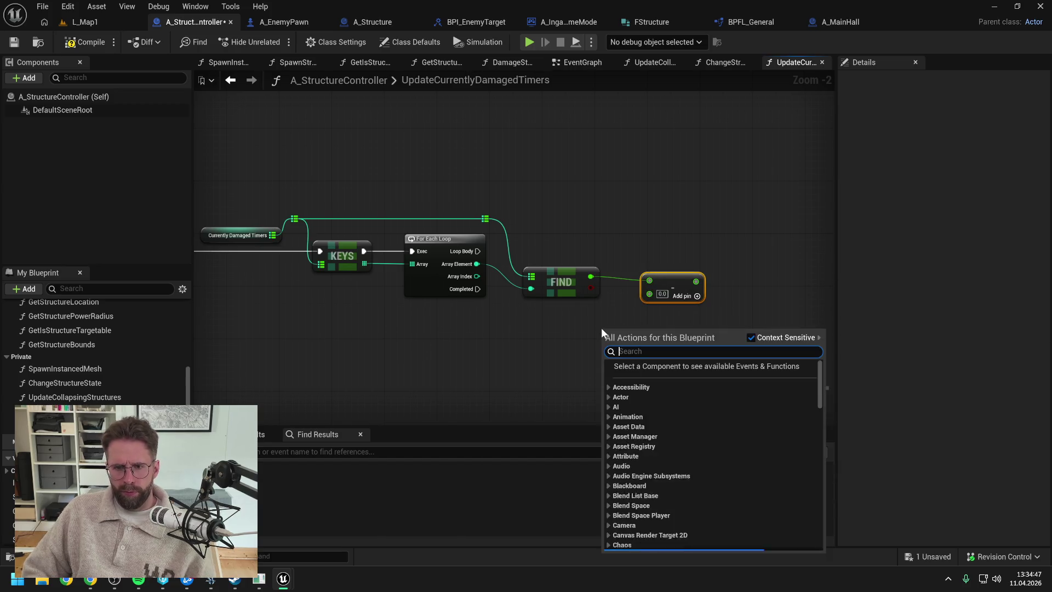
Add Get World Delta Seconds and connect it into the subtraction node
{"action": "type", "text": "world delta"}
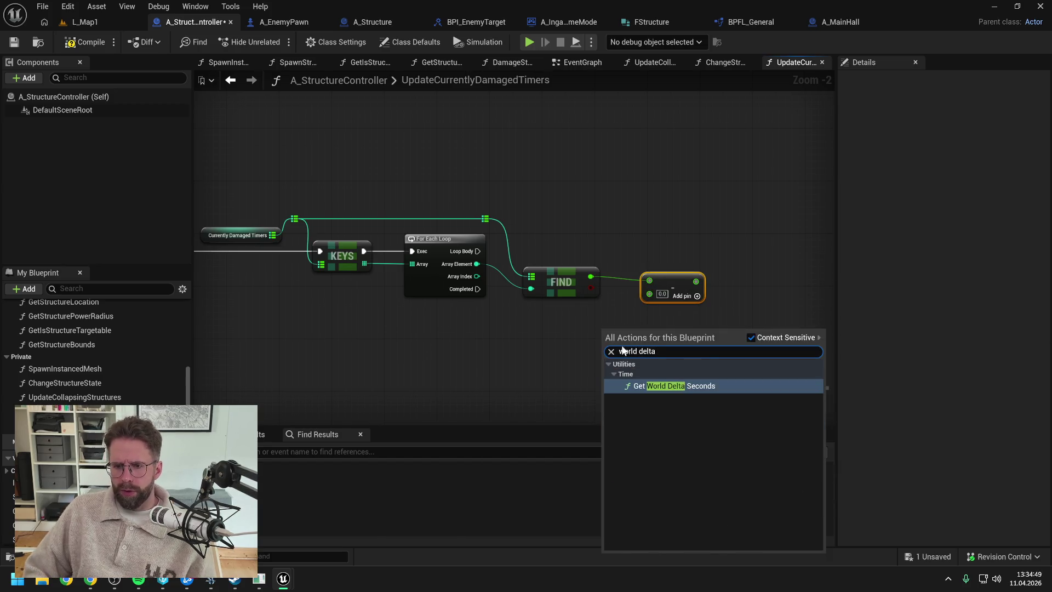
{"action": "key", "text": "Return"}
{"action": "mouse_move", "coordinate": [663, 346]}
{"action": "left_mouse_down"}
{"action": "mouse_move", "coordinate": [649, 294]}
{"action": "mouse_move", "coordinate": [584, 327]}
{"action": "mouse_move", "coordinate": [576, 321]}
{"action": "left_mouse_up"}
Store the reduced timer back in the timers map with an ADD node run from the loop body
{"action": "right_click", "coordinate": [443, 235]}
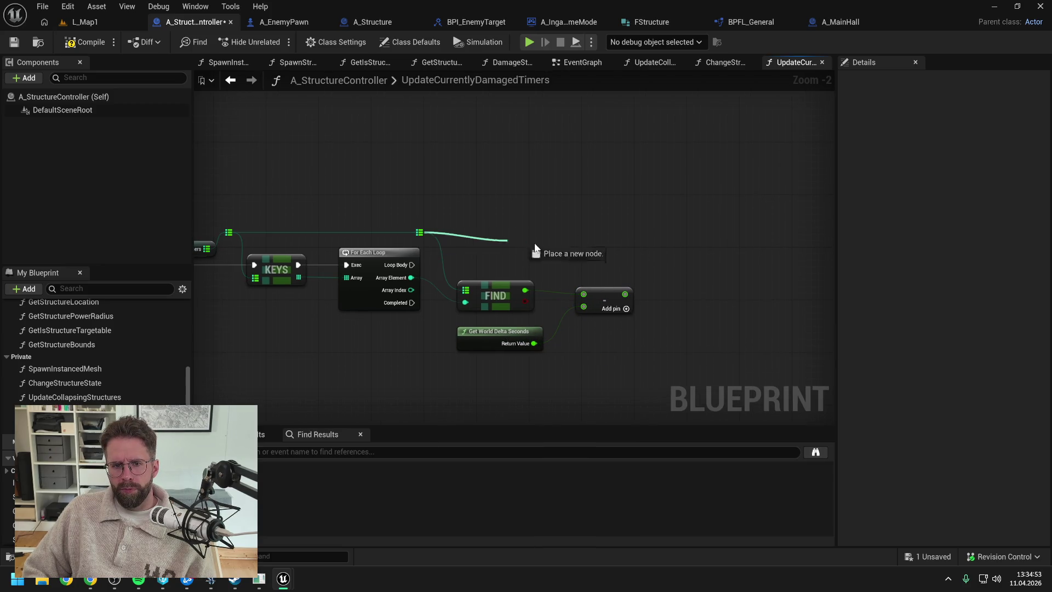
{"action": "left_click_drag", "start_coordinate": [419, 232], "coordinate": [698, 269]}
{"action": "type", "text": "add"}
{"action": "left_click", "coordinate": [745, 344]}
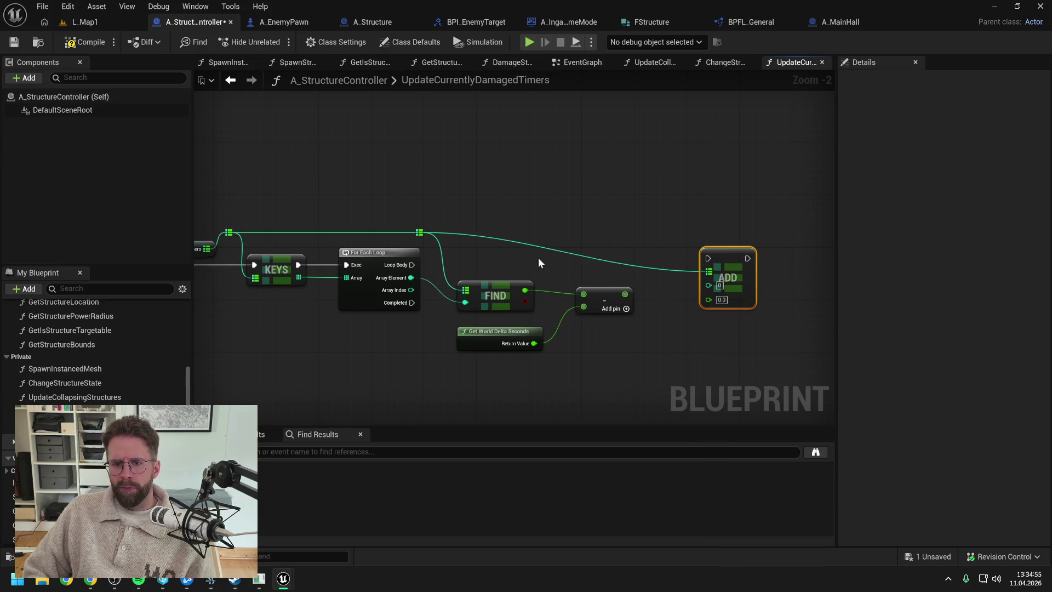
{"action": "mouse_move", "coordinate": [414, 265]}
{"action": "left_mouse_down"}
{"action": "mouse_move", "coordinate": [708, 258]}
{"action": "mouse_move", "coordinate": [718, 268]}
{"action": "left_mouse_up"}
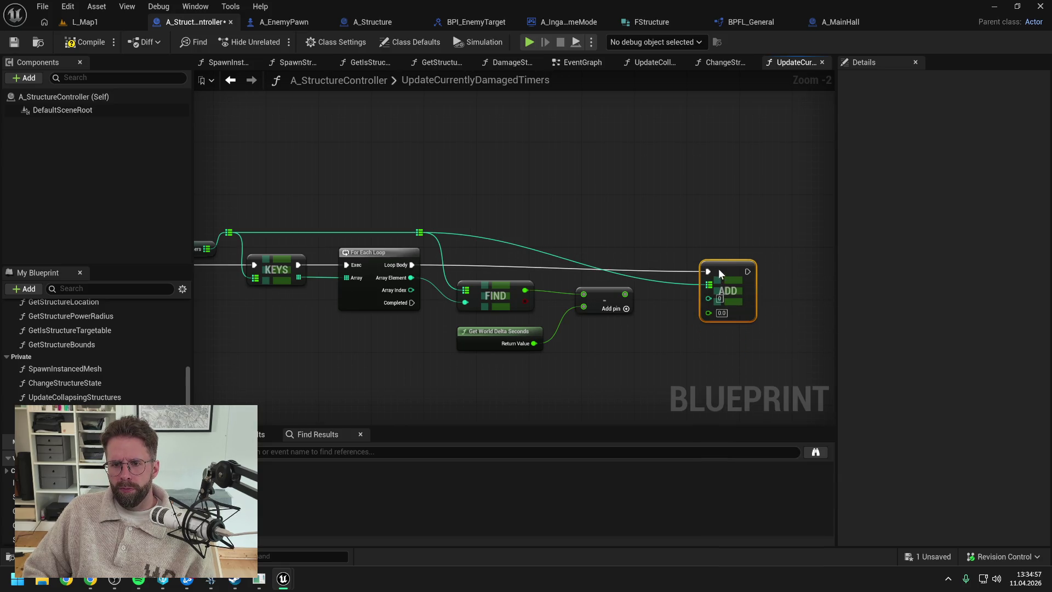
{"action": "mouse_move", "coordinate": [625, 294]}
{"action": "left_mouse_down"}
{"action": "mouse_move", "coordinate": [707, 311]}
{"action": "mouse_move", "coordinate": [678, 236]}
{"action": "left_mouse_up"}
Add reroute points on the map, Array Element and ADD input wires, aligning ADD with the loop
{"action": "double_click", "coordinate": [676, 282]}
{"action": "left_click", "coordinate": [605, 258]}
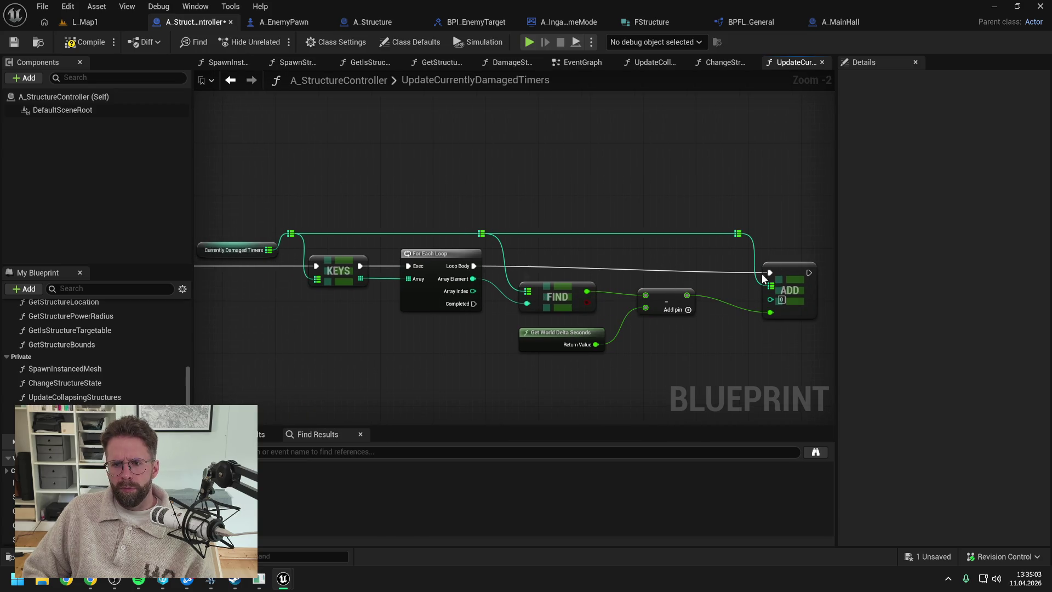
{"action": "left_click_drag", "start_coordinate": [781, 272], "coordinate": [780, 264]}
{"action": "double_click", "coordinate": [501, 292]}
{"action": "mouse_move", "coordinate": [501, 292]}
{"action": "left_mouse_down"}
{"action": "mouse_move", "coordinate": [494, 233]}
{"action": "mouse_move", "coordinate": [774, 294]}
{"action": "mouse_move", "coordinate": [742, 249]}
{"action": "left_mouse_up"}
{"action": "double_click", "coordinate": [742, 289]}
{"action": "left_click_drag", "start_coordinate": [797, 231], "coordinate": [600, 253]}
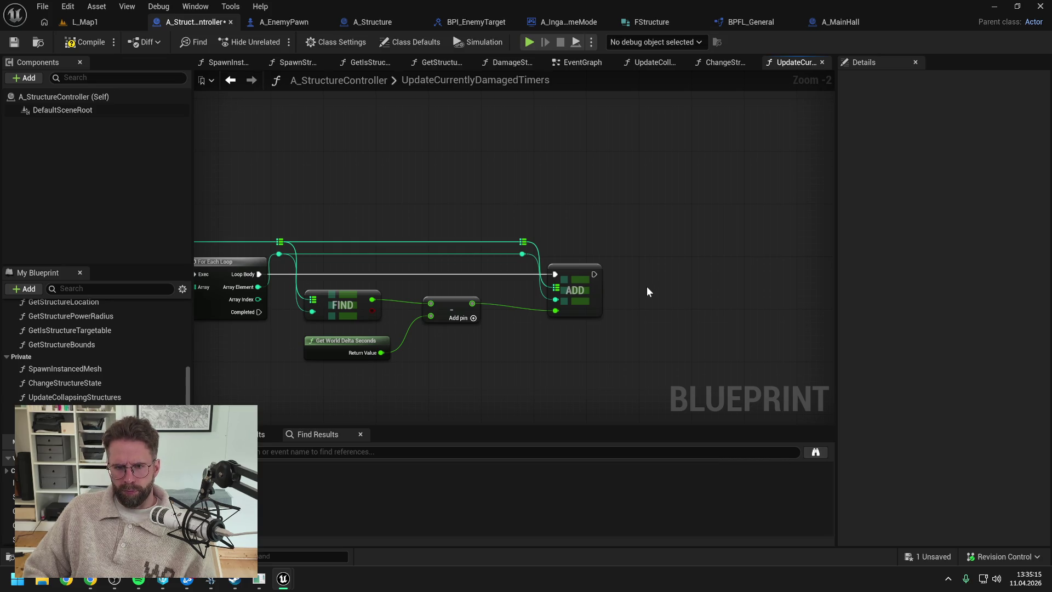
Line up the lower reroute points and add a raised one on the reduced-value wire
{"action": "left_click_drag", "start_coordinate": [645, 291], "coordinate": [586, 295]}
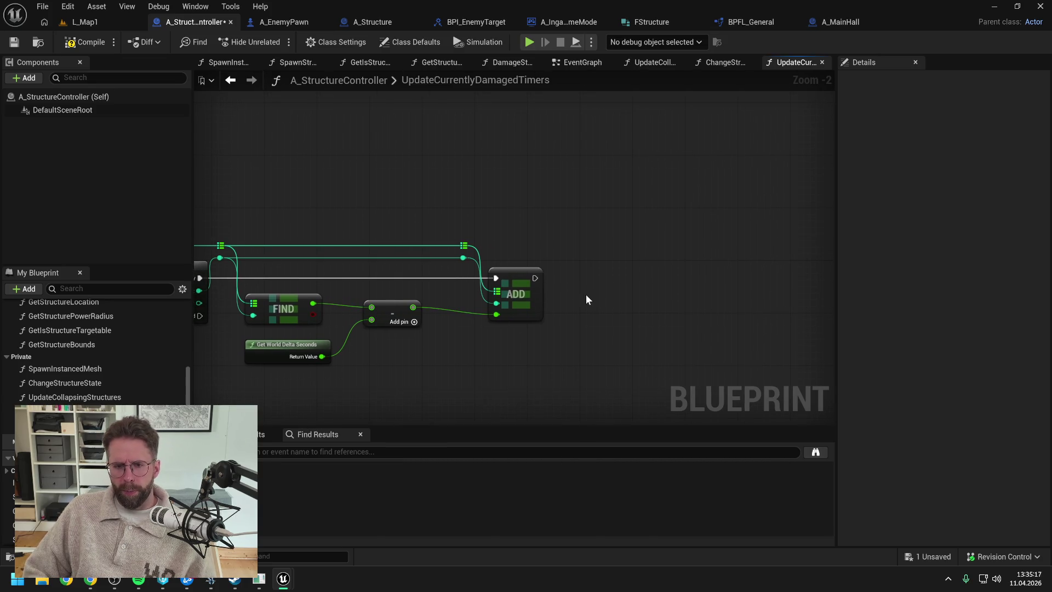
{"action": "left_click_drag", "start_coordinate": [586, 299], "coordinate": [694, 299]}
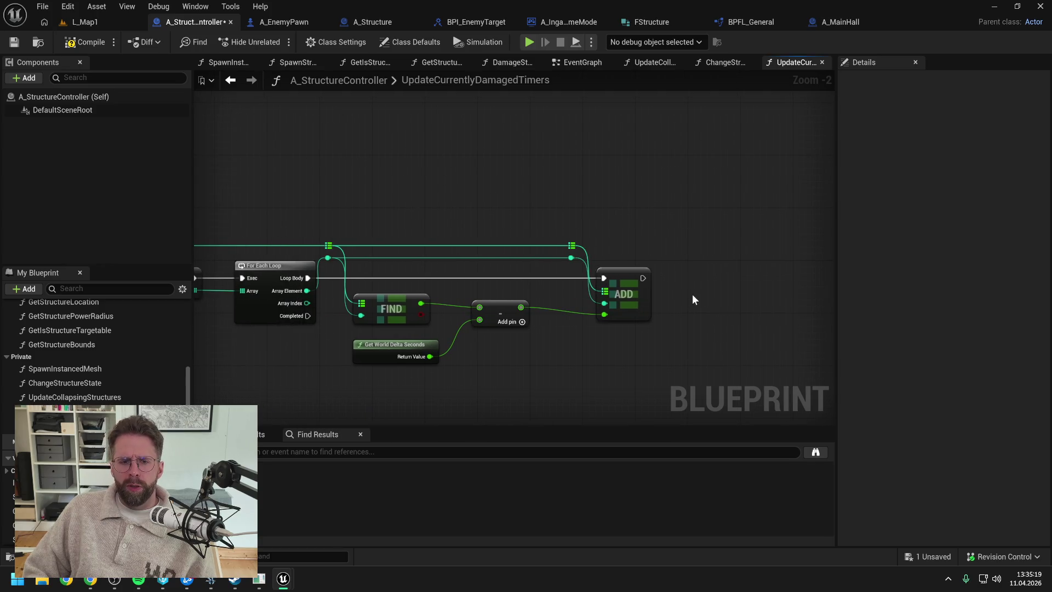
{"action": "left_click", "coordinate": [326, 257]}
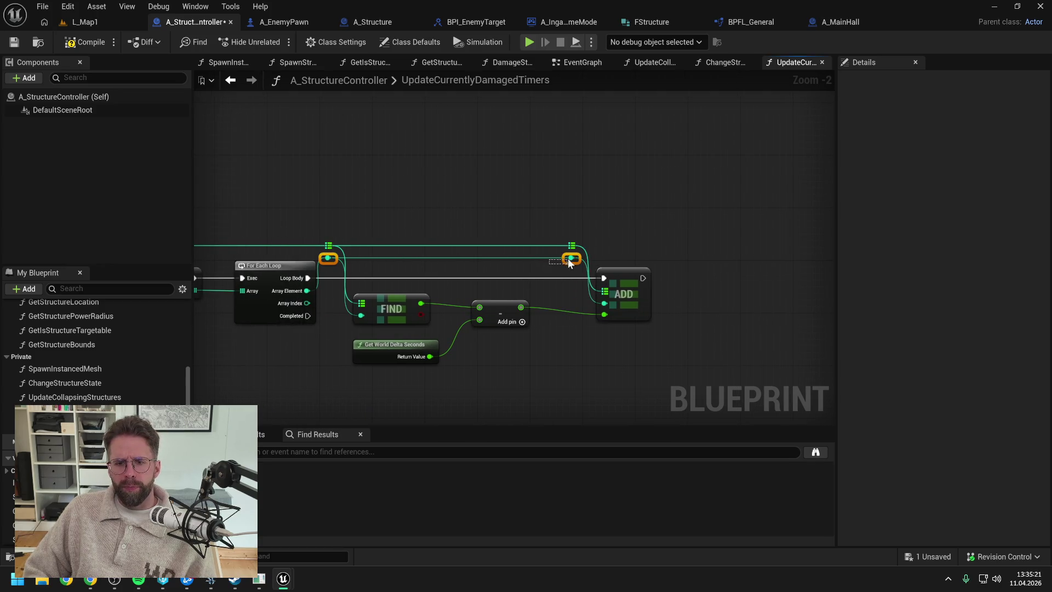
{"action": "left_click_drag", "start_coordinate": [570, 259], "coordinate": [570, 252]}
{"action": "left_click", "coordinate": [559, 340]}
{"action": "double_click", "coordinate": [559, 309]}
{"action": "mouse_move", "coordinate": [559, 308]}
{"action": "left_mouse_down"}
{"action": "mouse_move", "coordinate": [574, 261]}
{"action": "mouse_move", "coordinate": [714, 293]}
{"action": "mouse_move", "coordinate": [741, 333]}
{"action": "left_mouse_up"}
Compare the reduced timer with <= and drive a Branch from ADD's execution output
{"action": "type", "text": "<="}
{"action": "left_click", "coordinate": [766, 377]}
{"action": "left_click_drag", "start_coordinate": [653, 338], "coordinate": [684, 317]}
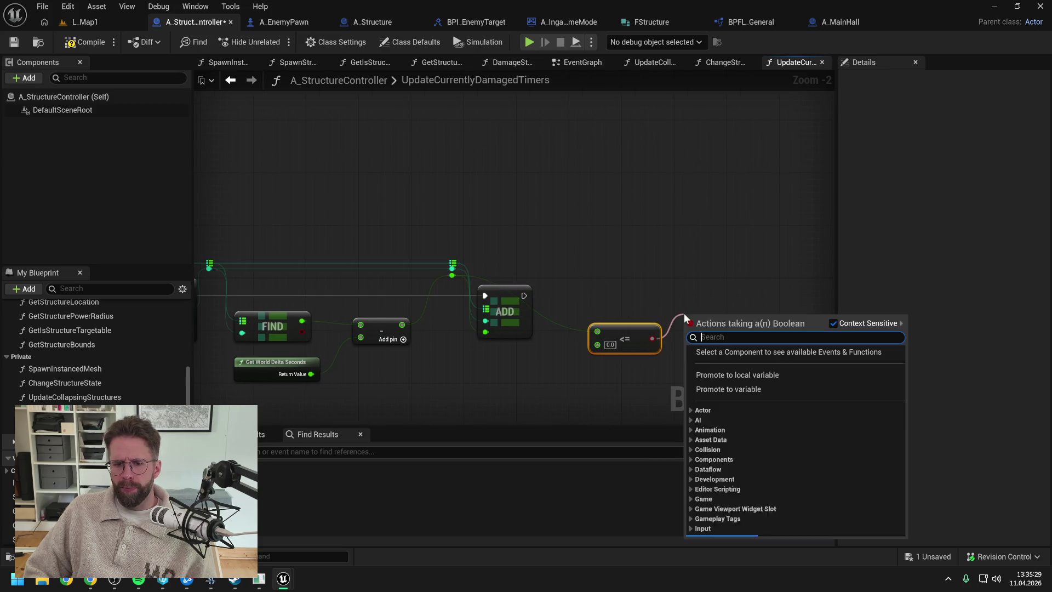
{"action": "type", "text": "branch"}
{"action": "key", "text": "Return"}
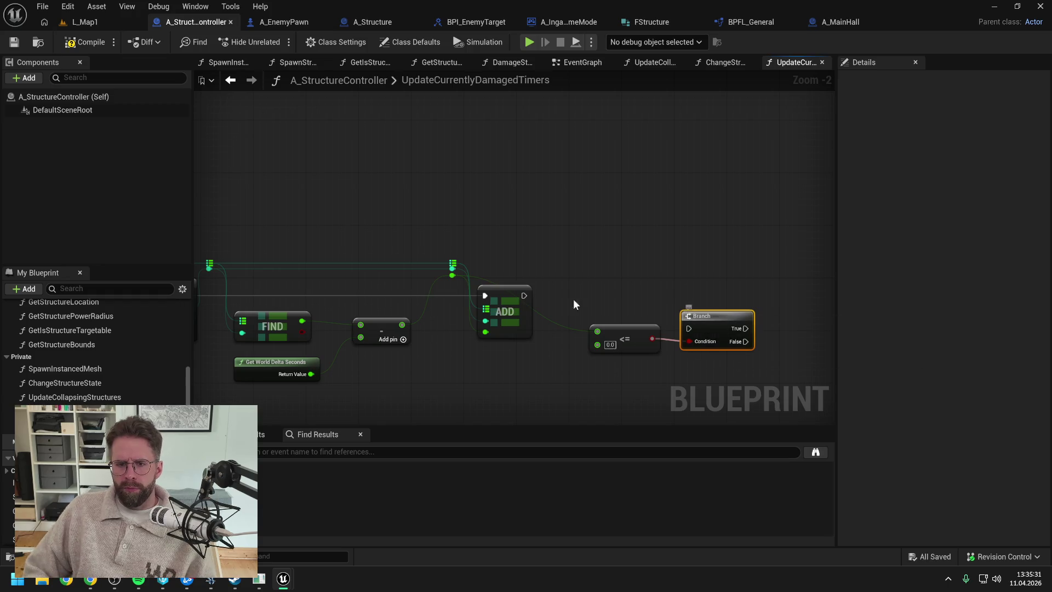
{"action": "mouse_move", "coordinate": [560, 302]}
{"action": "left_mouse_down"}
{"action": "mouse_move", "coordinate": [688, 327]}
{"action": "mouse_move", "coordinate": [689, 296]}
{"action": "mouse_move", "coordinate": [701, 293]}
{"action": "left_mouse_up"}
{"action": "left_click", "coordinate": [610, 306]}
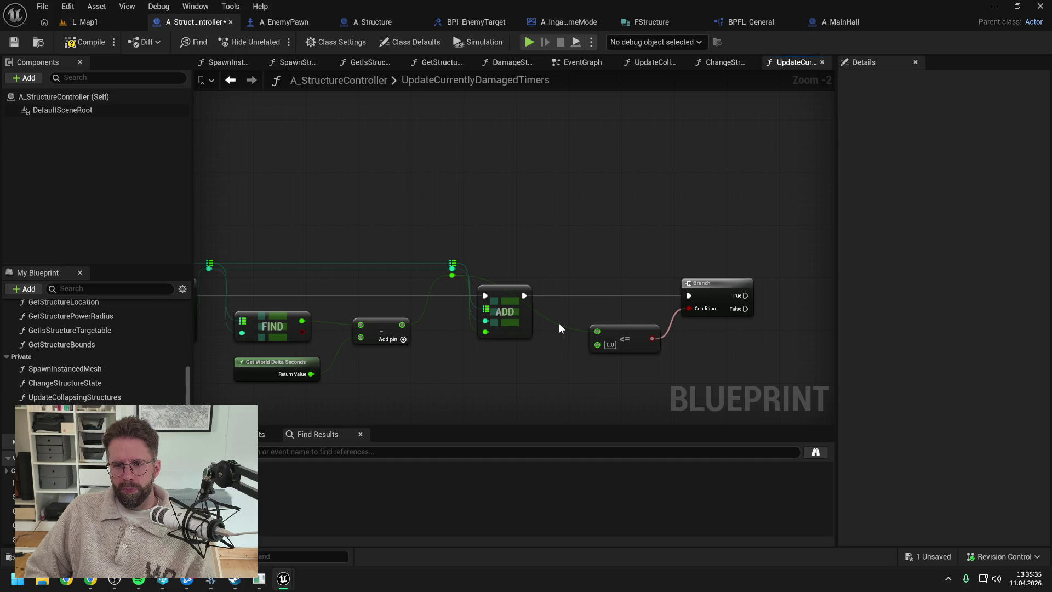
Reroute the ADD-to-<= wire, align the comparison node, and save the blueprint
{"action": "double_click", "coordinate": [558, 323]}
{"action": "mouse_move", "coordinate": [565, 325]}
{"action": "left_mouse_down"}
{"action": "mouse_move", "coordinate": [563, 278]}
{"action": "mouse_move", "coordinate": [705, 259]}
{"action": "mouse_move", "coordinate": [562, 272]}
{"action": "left_mouse_up"}
{"action": "key", "text": "ctrl+s"}
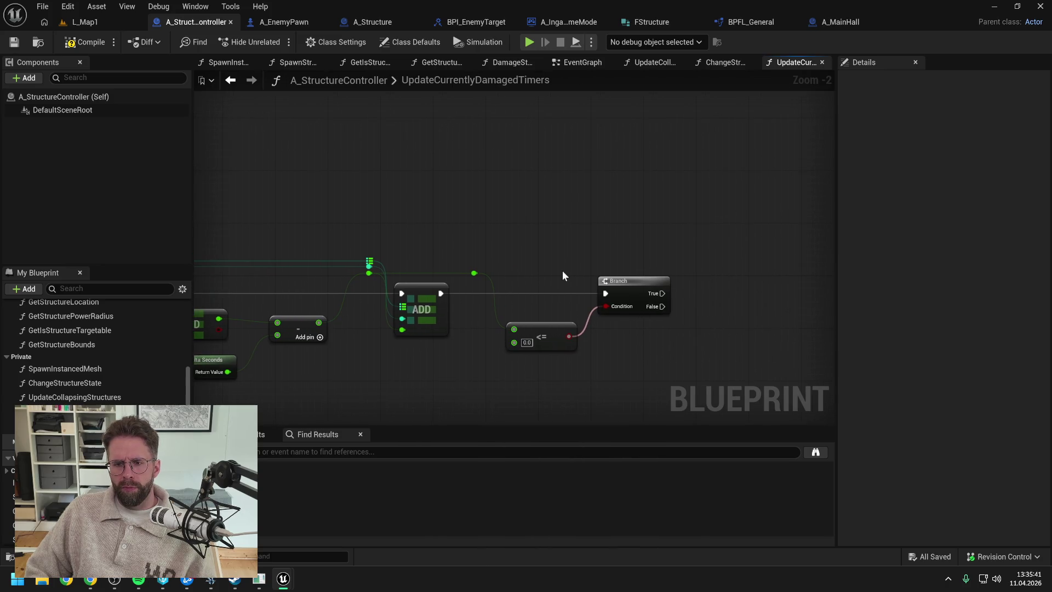
{"action": "left_click_drag", "start_coordinate": [554, 321], "coordinate": [547, 316]}
{"action": "left_click_drag", "start_coordinate": [601, 245], "coordinate": [538, 251]}
{"action": "key", "text": "ctrl+s"}
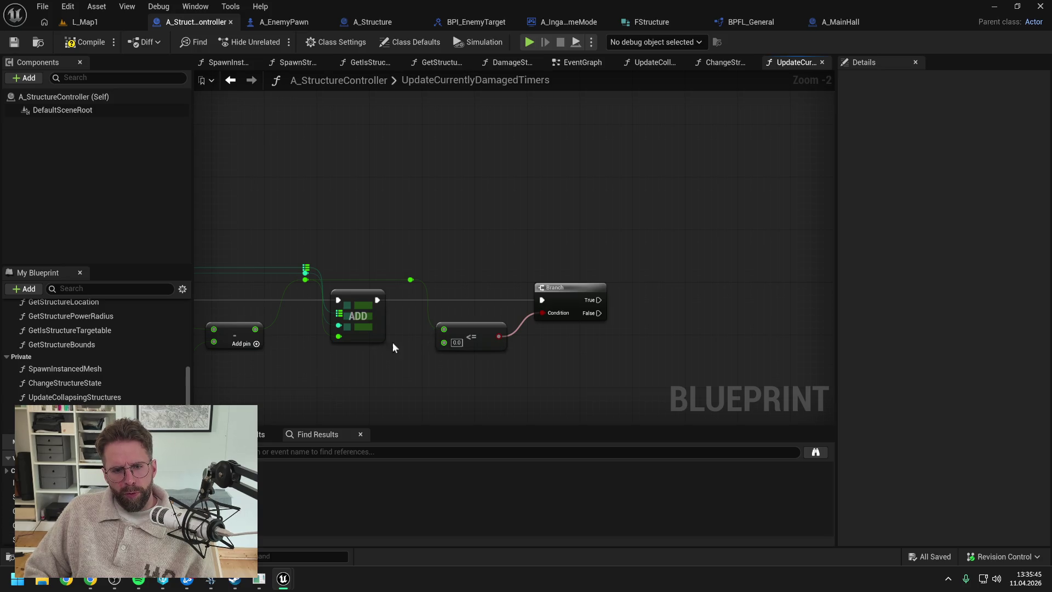
{"action": "left_click_drag", "start_coordinate": [400, 340], "coordinate": [519, 318]}
{"action": "left_click_drag", "start_coordinate": [361, 327], "coordinate": [575, 329]}
{"action": "left_click", "coordinate": [315, 253]}
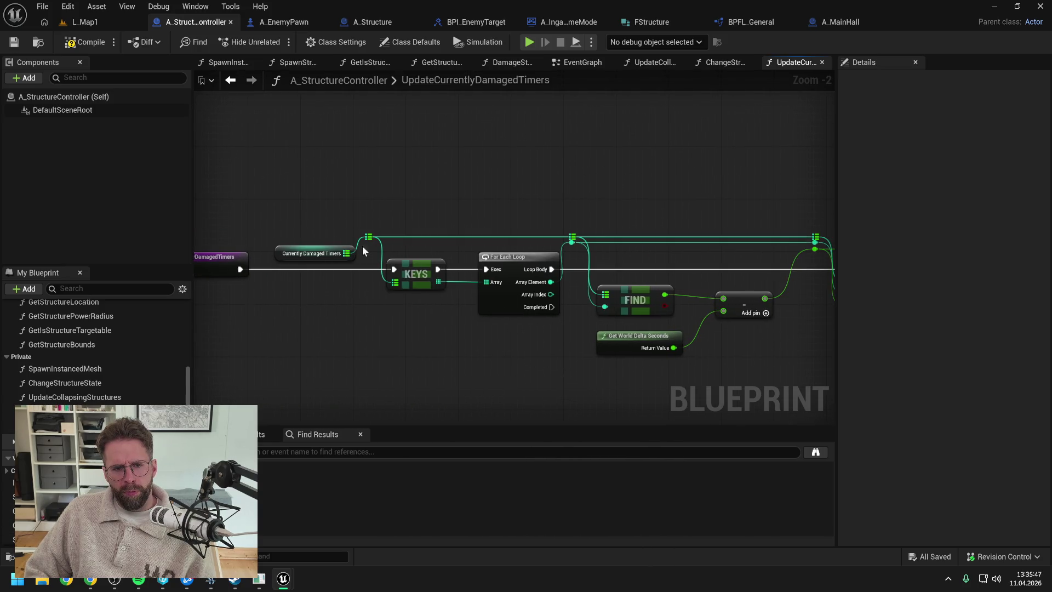
{"action": "mouse_move", "coordinate": [816, 236]}
{"action": "left_mouse_down"}
{"action": "mouse_move", "coordinate": [468, 260]}
{"action": "mouse_move", "coordinate": [780, 263]}
{"action": "mouse_move", "coordinate": [692, 270]}
{"action": "left_mouse_up"}
Add a map REMOVE node run from Branch True, with a reroute on its map wire
{"action": "type", "text": "remove"}
{"action": "key", "text": "Return"}
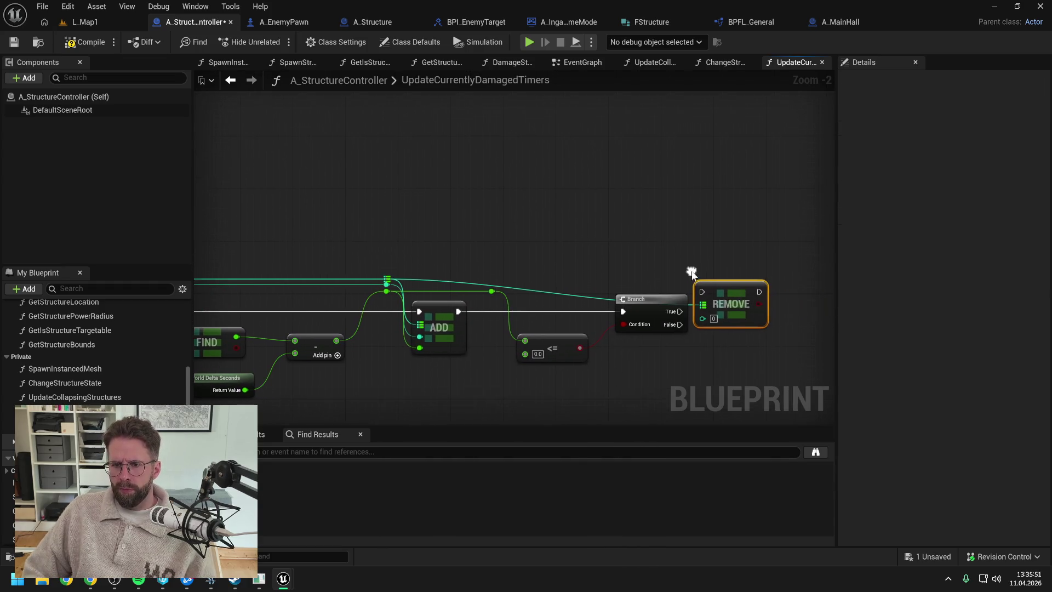
{"action": "mouse_move", "coordinate": [680, 311]}
{"action": "left_mouse_down"}
{"action": "mouse_move", "coordinate": [708, 293]}
{"action": "mouse_move", "coordinate": [735, 305]}
{"action": "left_mouse_up"}
{"action": "key", "text": "q"}
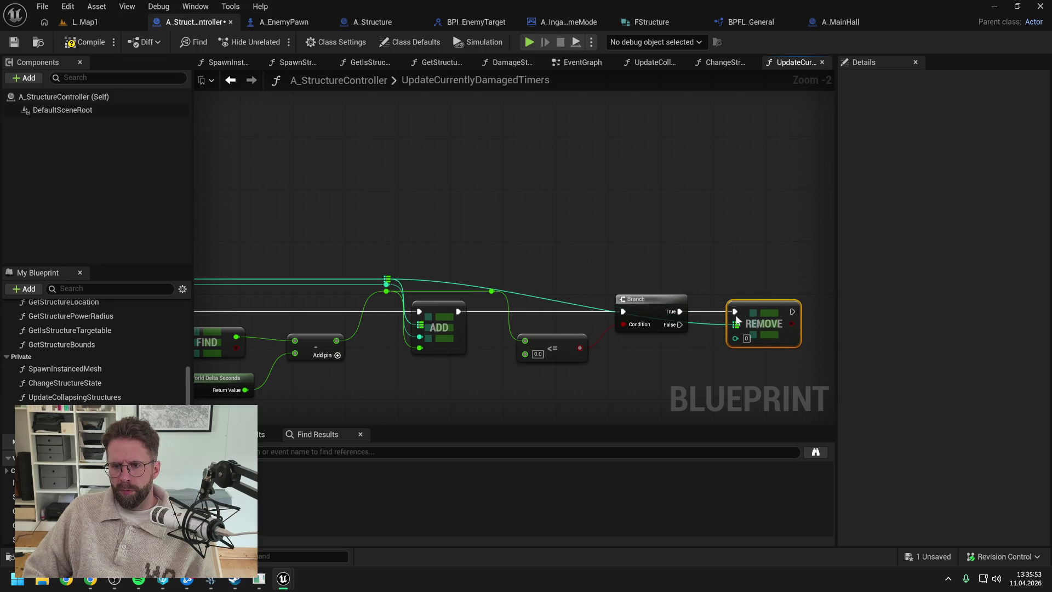
{"action": "double_click", "coordinate": [711, 322]}
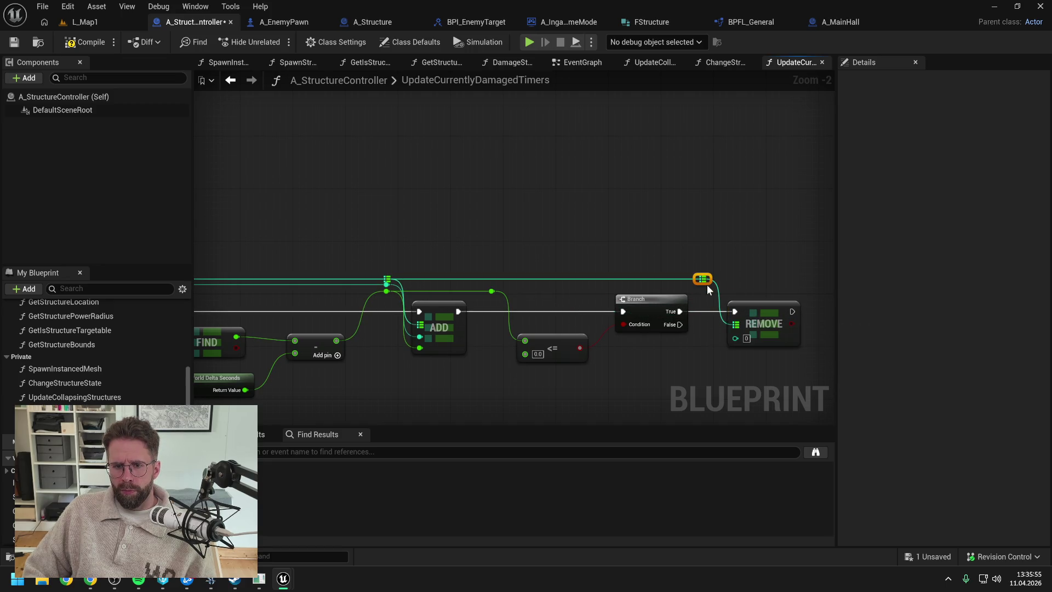
Align the three map-wire reroute points in a straight line
{"action": "left_click_drag", "start_coordinate": [507, 258], "coordinate": [834, 253]}
{"action": "mouse_move", "coordinate": [253, 244]}
{"action": "left_mouse_down"}
{"action": "mouse_move", "coordinate": [702, 264]}
{"action": "mouse_move", "coordinate": [722, 278]}
{"action": "left_mouse_up"}
{"action": "left_click_drag", "start_coordinate": [629, 234], "coordinate": [374, 227]}
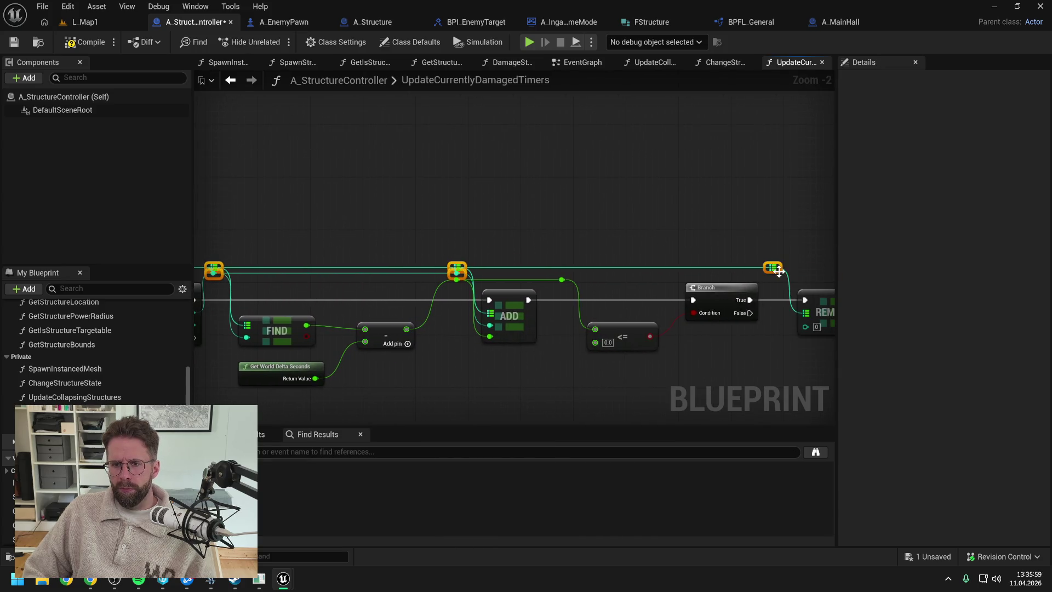
{"action": "left_click", "coordinate": [633, 208]}
{"action": "scroll", "coordinate": [544, 209], "scroll_direction": "down", "scroll_amount": 1}
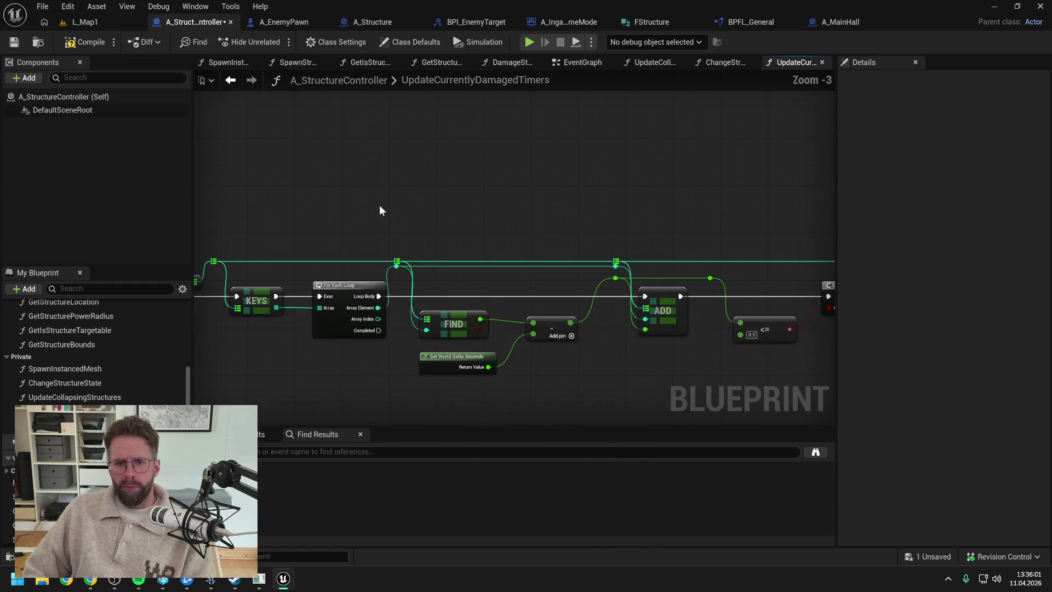
{"action": "scroll", "coordinate": [379, 211], "scroll_direction": "down", "scroll_amount": 1}
{"action": "mouse_move", "coordinate": [240, 198]}
{"action": "left_mouse_down"}
{"action": "mouse_move", "coordinate": [756, 235]}
{"action": "mouse_move", "coordinate": [795, 247]}
{"action": "left_mouse_up"}
{"action": "left_click_drag", "start_coordinate": [729, 219], "coordinate": [570, 228]}
{"action": "scroll", "coordinate": [570, 228], "scroll_direction": "up", "scroll_amount": 1}
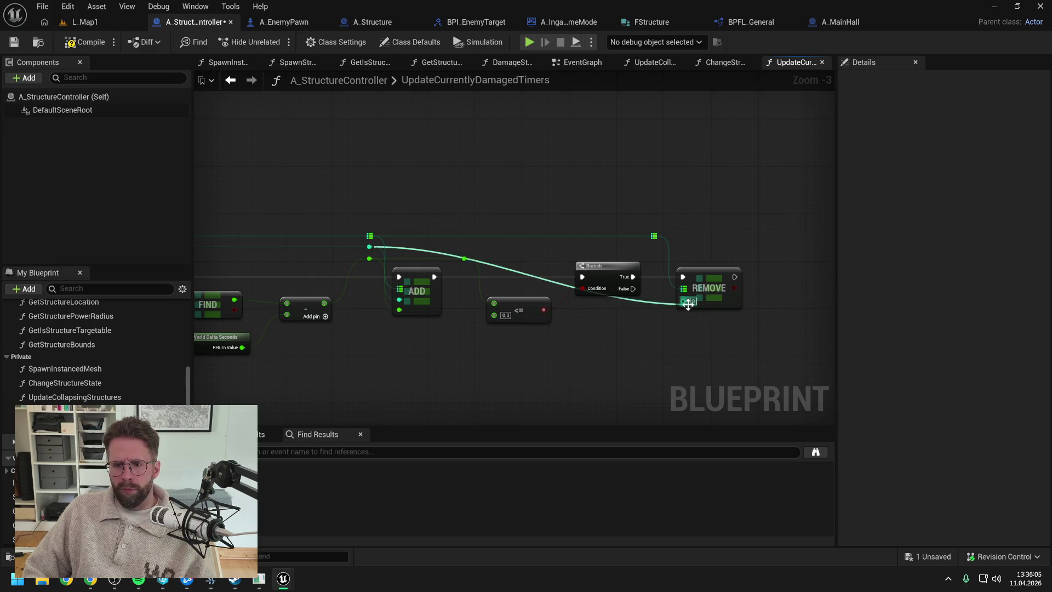
Route REMOVE's key wire through a raised reroute point and save the blueprint
{"action": "double_click", "coordinate": [664, 299]}
{"action": "left_click_drag", "start_coordinate": [664, 299], "coordinate": [659, 248]}
{"action": "left_click_drag", "start_coordinate": [732, 230], "coordinate": [666, 223]}
{"action": "key", "text": "ctrl+s"}
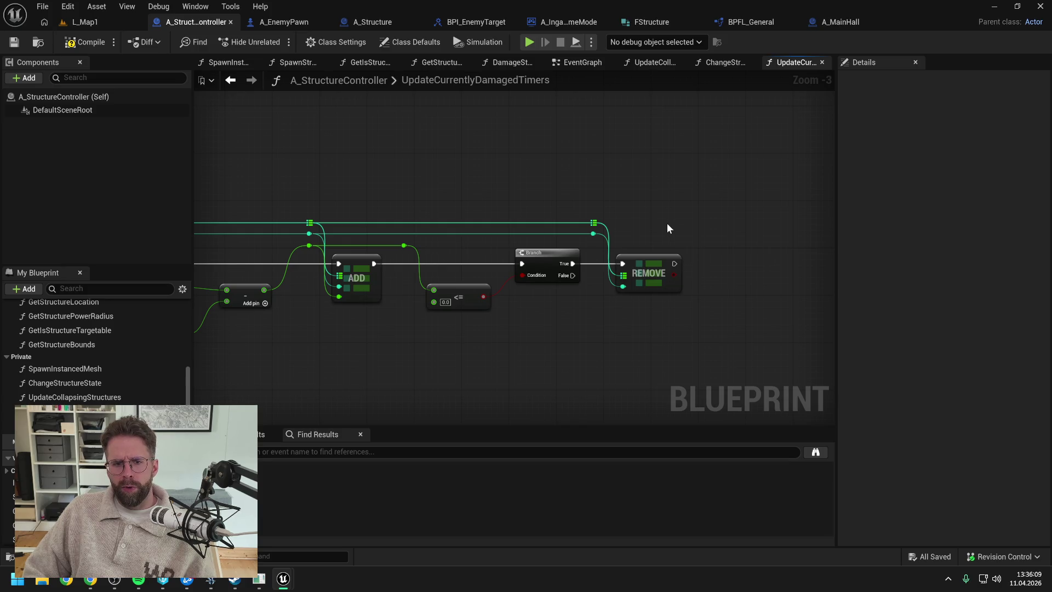
{"action": "left_click", "coordinate": [371, 22]}
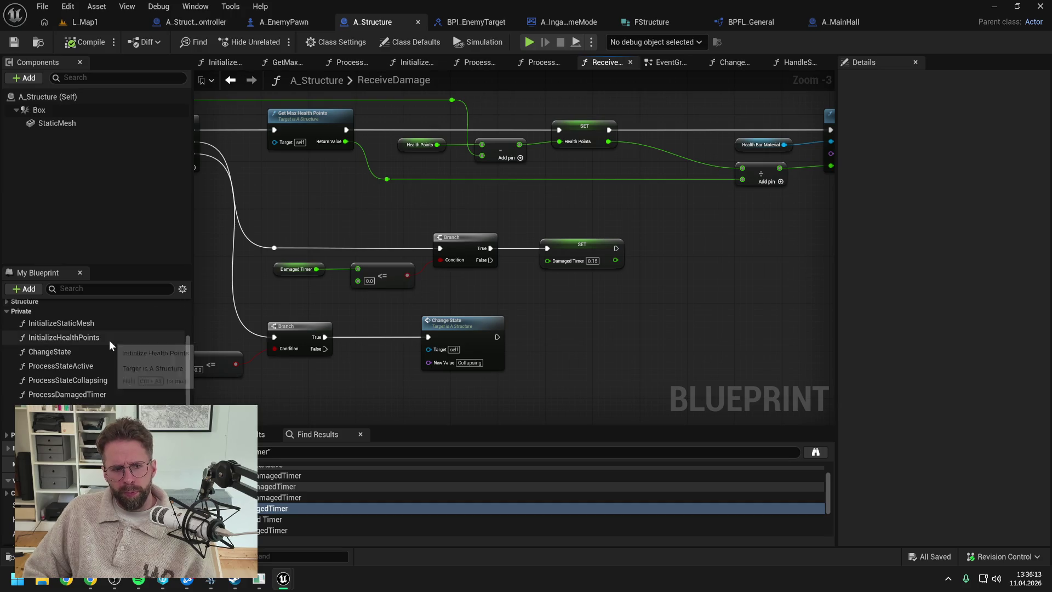
Copy the random-float, mesh and rotation nodes from A_Structure's ProcessDamagedTimer graph
{"action": "double_click", "coordinate": [99, 394]}
{"action": "mouse_move", "coordinate": [603, 261]}
{"action": "left_mouse_down"}
{"action": "mouse_move", "coordinate": [389, 264]}
{"action": "mouse_move", "coordinate": [580, 353]}
{"action": "left_mouse_up"}
{"action": "left_click_drag", "start_coordinate": [519, 171], "coordinate": [689, 298]}
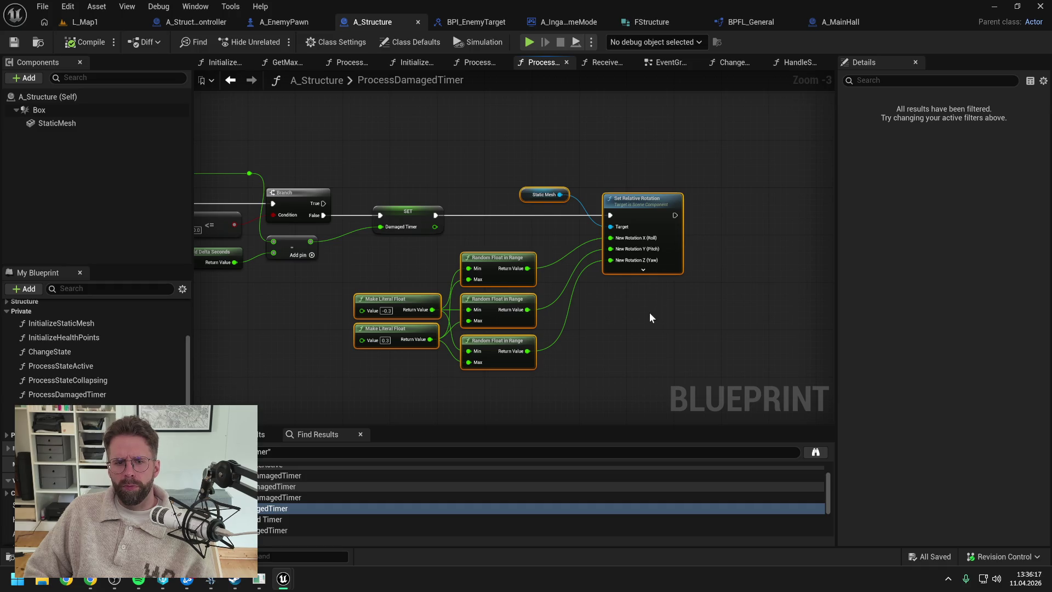
{"action": "left_click", "coordinate": [649, 312]}
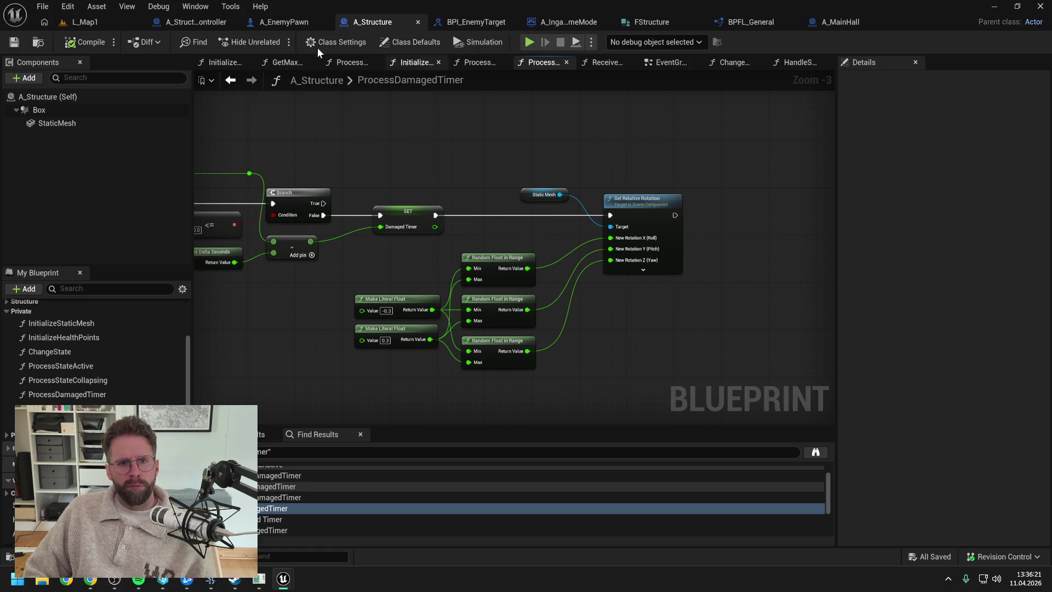
Paste the rotation shake nodes into UpdateCurrentlyDamagedTimers and place them below REMOVE
{"action": "left_click", "coordinate": [201, 23]}
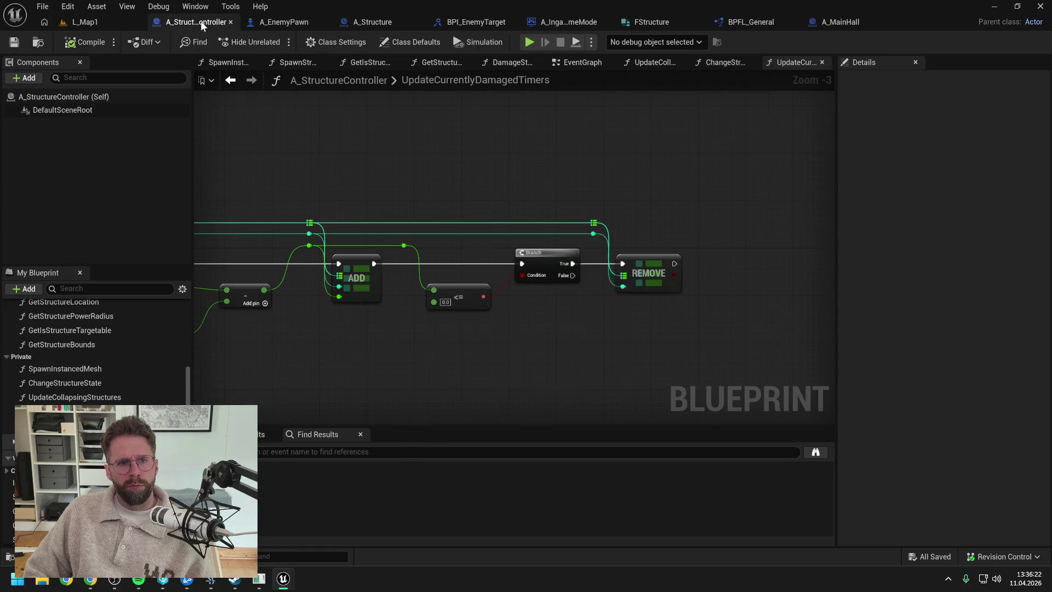
{"action": "key", "text": "ctrl+v"}
{"action": "left_click_drag", "start_coordinate": [649, 188], "coordinate": [745, 267]}
{"action": "left_click", "coordinate": [510, 244]}
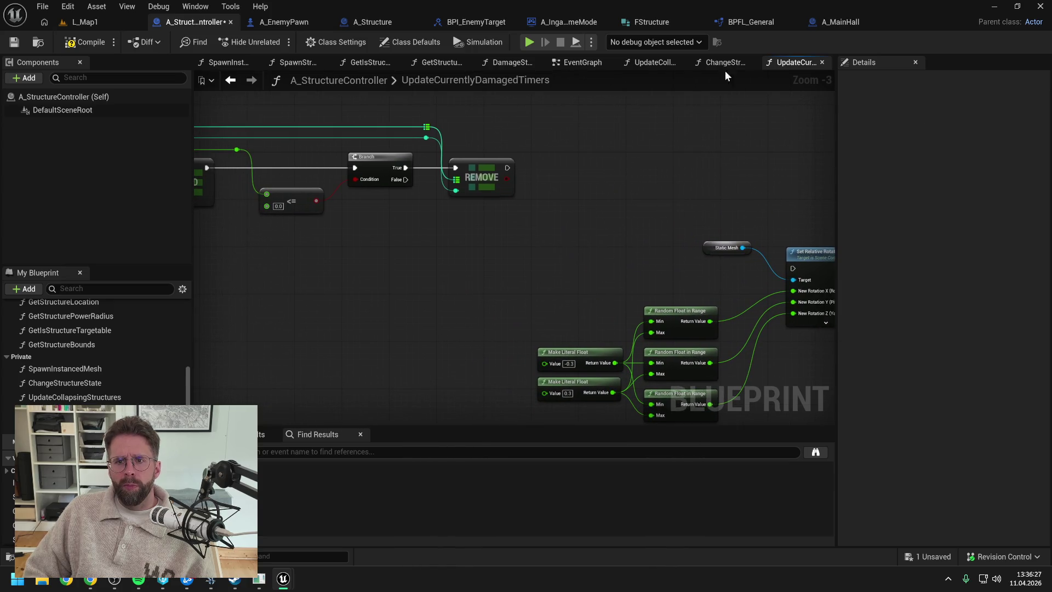
{"action": "left_click", "coordinate": [652, 61]}
{"action": "scroll", "coordinate": [640, 188], "scroll_direction": "down", "scroll_amount": 1}
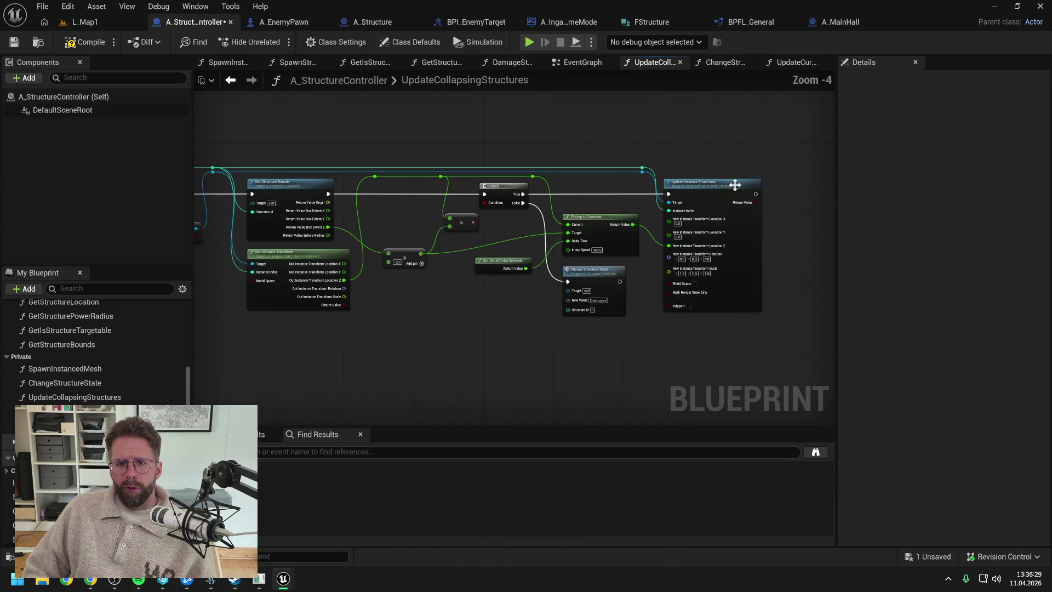
Copy the collapse nodes from UpdateCollapsingStructures and paste them into UpdateCurrentlyDamagedTimers
{"action": "mouse_move", "coordinate": [651, 150]}
{"action": "left_mouse_down"}
{"action": "mouse_move", "coordinate": [712, 198]}
{"action": "mouse_move", "coordinate": [641, 168]}
{"action": "left_mouse_up"}
{"action": "scroll", "coordinate": [440, 137], "scroll_direction": "down", "scroll_amount": 1}
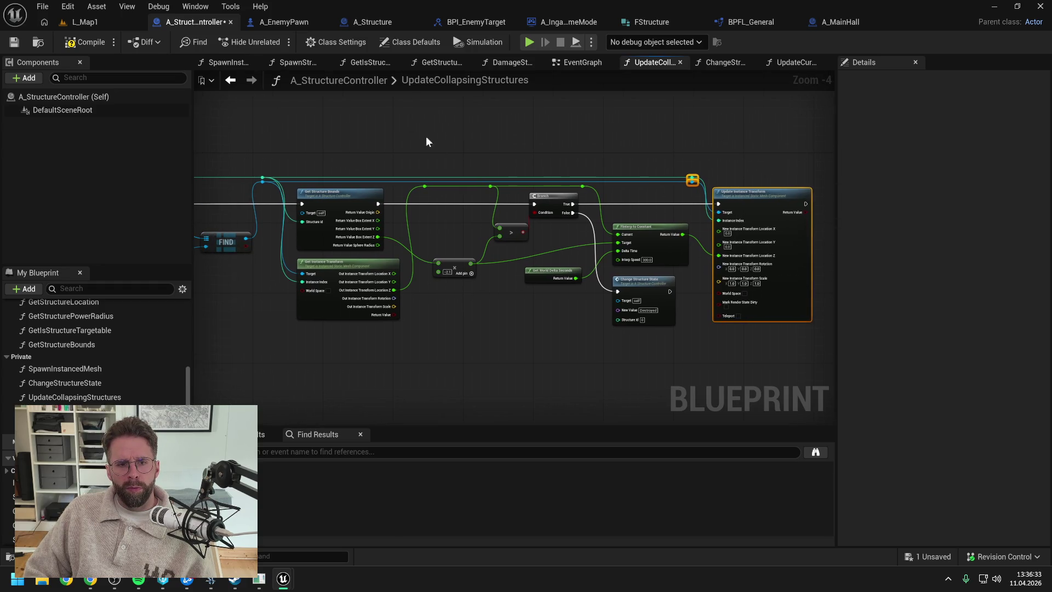
{"action": "left_click_drag", "start_coordinate": [370, 132], "coordinate": [810, 304]}
{"action": "left_click", "coordinate": [655, 124]}
{"action": "left_click", "coordinate": [790, 62]}
{"action": "scroll", "coordinate": [587, 206], "scroll_direction": "up", "scroll_amount": 2}
{"action": "key", "text": "ctrl+v"}
{"action": "left_click_drag", "start_coordinate": [409, 176], "coordinate": [643, 172]}
{"action": "scroll", "coordinate": [764, 207], "scroll_direction": "down", "scroll_amount": 1}
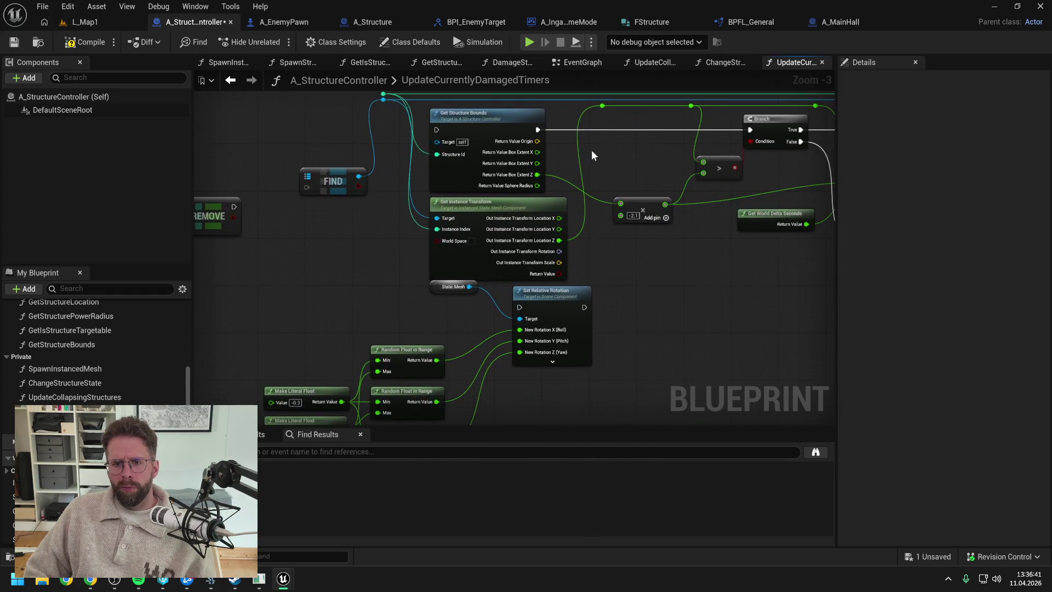
Delete Get Structure Bounds, the add, comparison, reroutes, Branch and Change Structure State nodes
{"action": "left_click", "coordinate": [551, 147]}
{"action": "key", "text": "Delete"}
{"action": "mouse_move", "coordinate": [547, 188]}
{"action": "left_mouse_down"}
{"action": "mouse_move", "coordinate": [541, 179]}
{"action": "mouse_move", "coordinate": [593, 222]}
{"action": "left_mouse_up"}
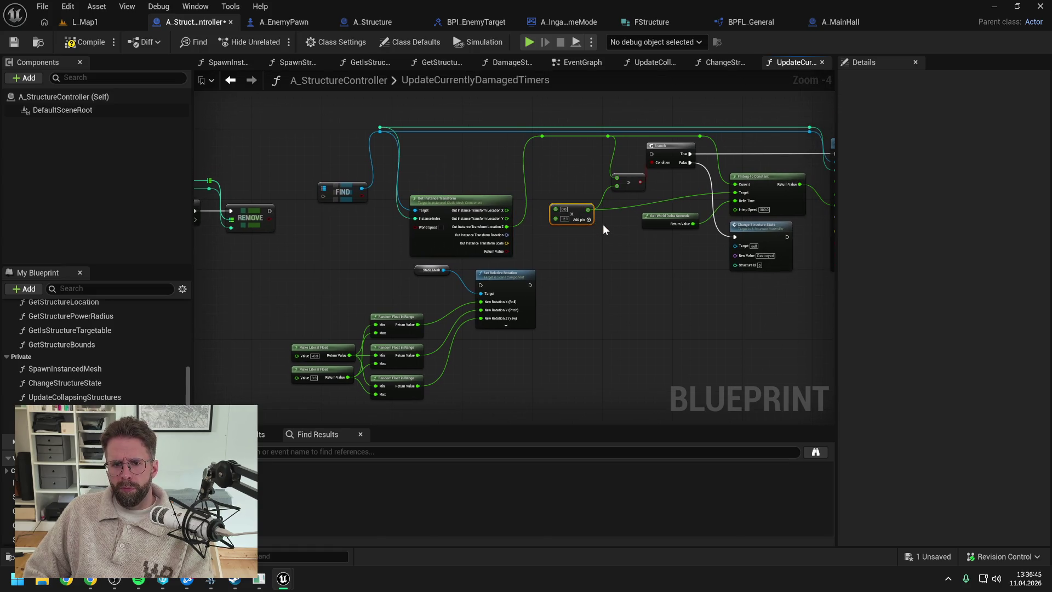
{"action": "key", "text": "Delete"}
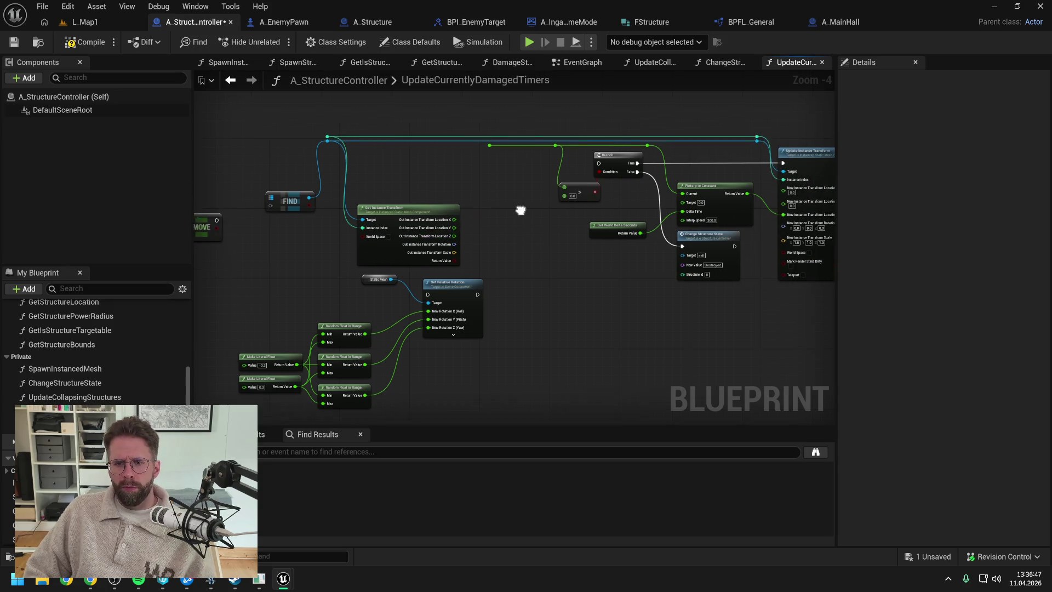
{"action": "mouse_move", "coordinate": [460, 148]}
{"action": "left_mouse_down"}
{"action": "mouse_move", "coordinate": [557, 195]}
{"action": "mouse_move", "coordinate": [640, 211]}
{"action": "left_mouse_up"}
{"action": "key", "text": "Delete"}
{"action": "left_click", "coordinate": [692, 269]}
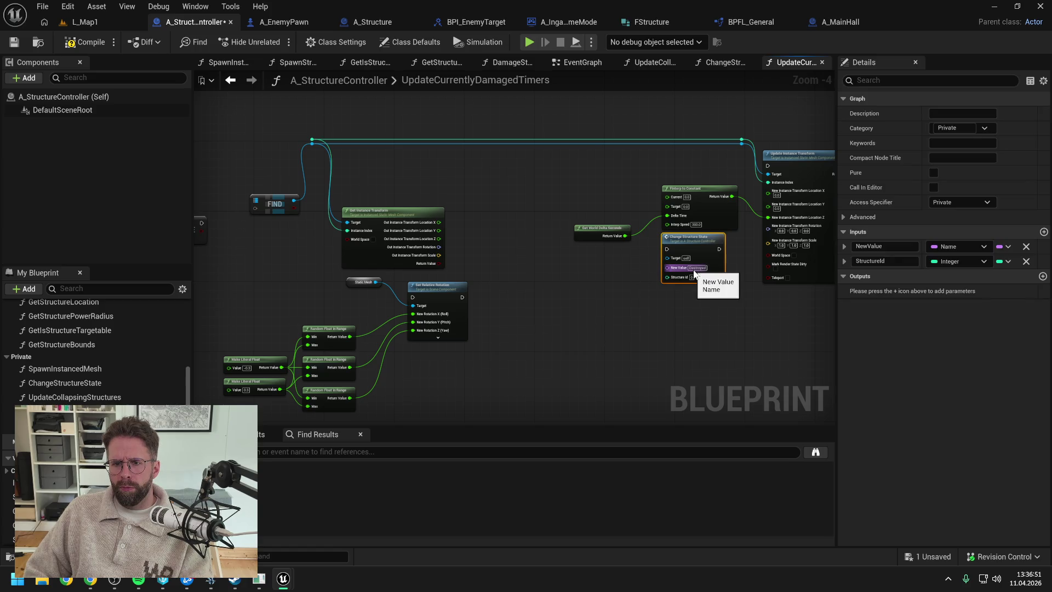
{"action": "key", "text": "Delete"}
Move the rotation and random-float node group right, near Update Instance Transform and FIND
{"action": "left_click_drag", "start_coordinate": [620, 265], "coordinate": [685, 239]}
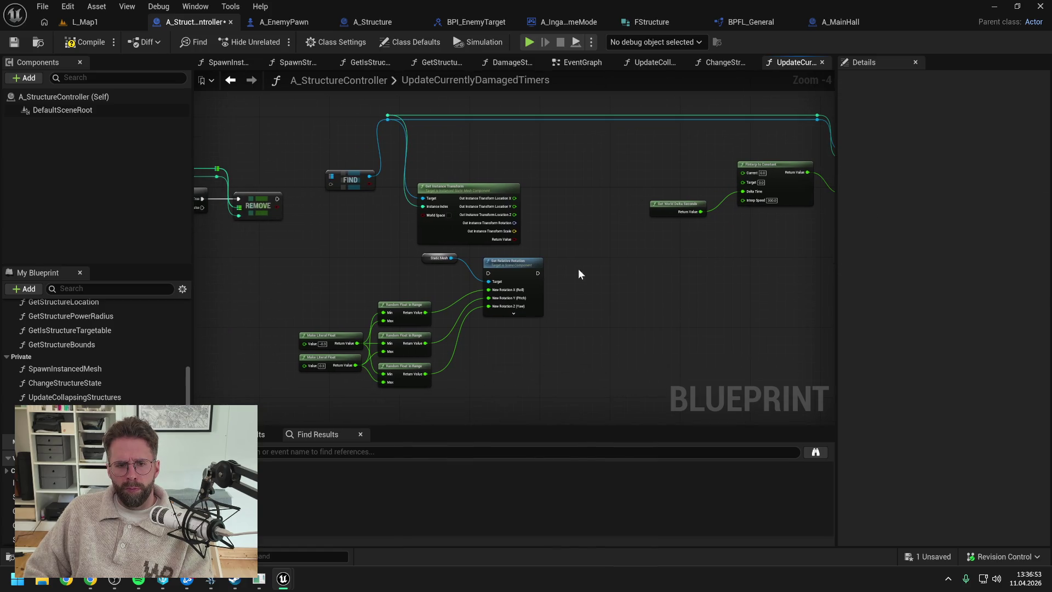
{"action": "left_click_drag", "start_coordinate": [299, 253], "coordinate": [542, 362]}
{"action": "left_click_drag", "start_coordinate": [510, 274], "coordinate": [672, 274]}
{"action": "scroll", "coordinate": [544, 275], "scroll_direction": "up", "scroll_amount": 1}
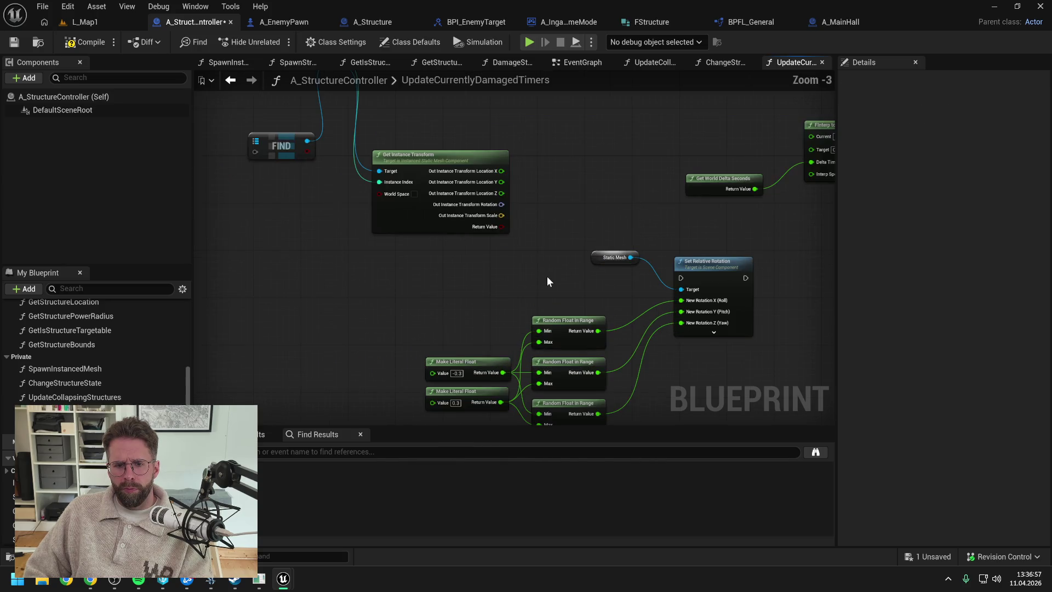
{"action": "left_click_drag", "start_coordinate": [546, 276], "coordinate": [472, 245]}
{"action": "left_click_drag", "start_coordinate": [696, 287], "coordinate": [644, 274]}
{"action": "scroll", "coordinate": [644, 274], "scroll_direction": "down", "scroll_amount": 1}
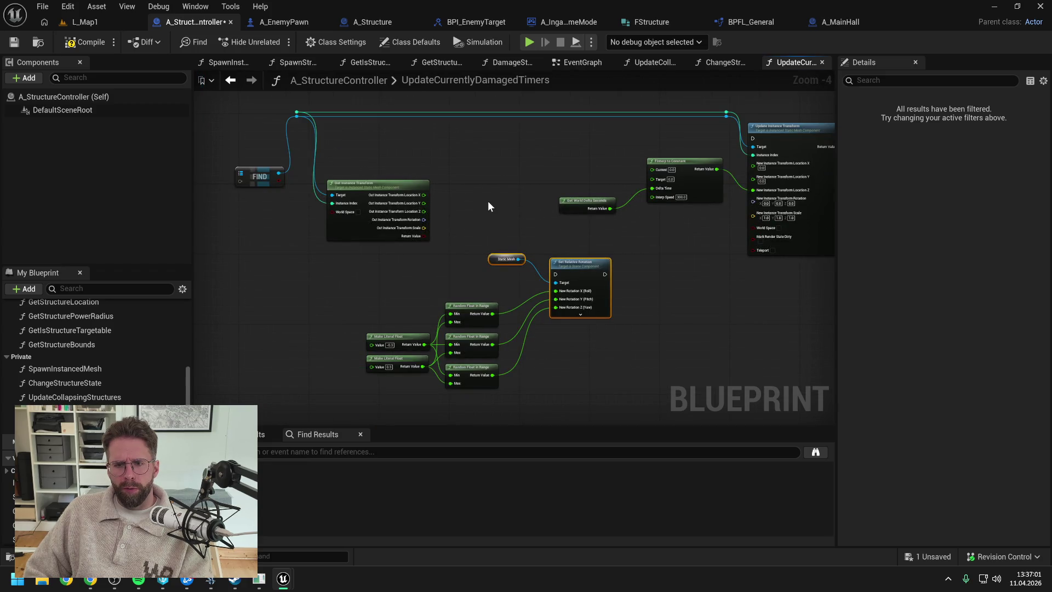
Delete Static Mesh, Set Relative Rotation, delta-time, FInterp and Get Instance Transform nodes
{"action": "key", "text": "Delete"}
{"action": "left_click_drag", "start_coordinate": [544, 151], "coordinate": [675, 219]}
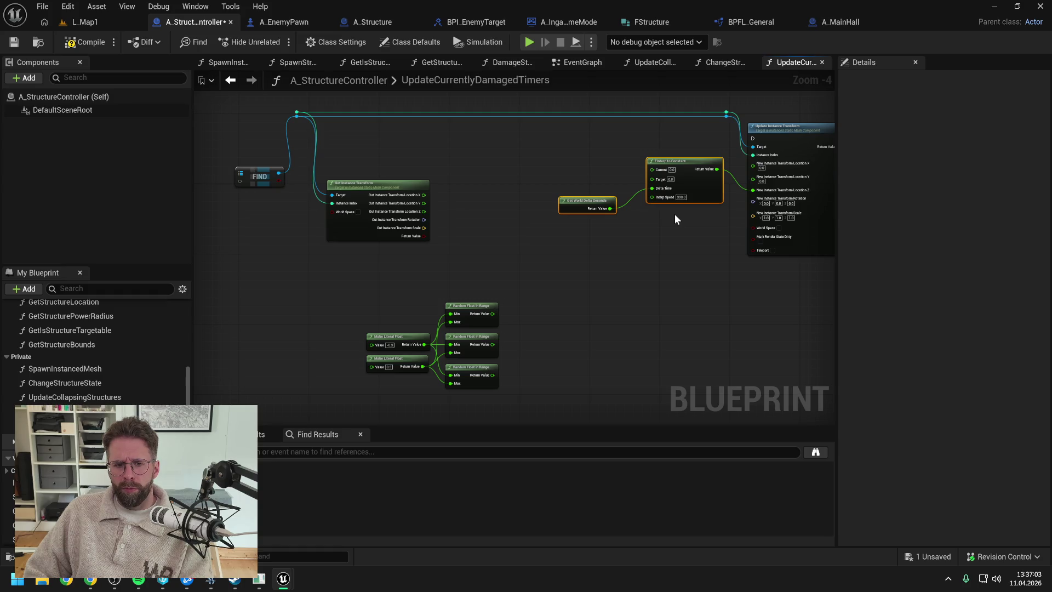
{"action": "key", "text": "ctrl+z"}
{"action": "left_click_drag", "start_coordinate": [482, 156], "coordinate": [637, 277]}
{"action": "key", "text": "Delete"}
{"action": "left_click", "coordinate": [665, 183]}
{"action": "key", "text": "Delete"}
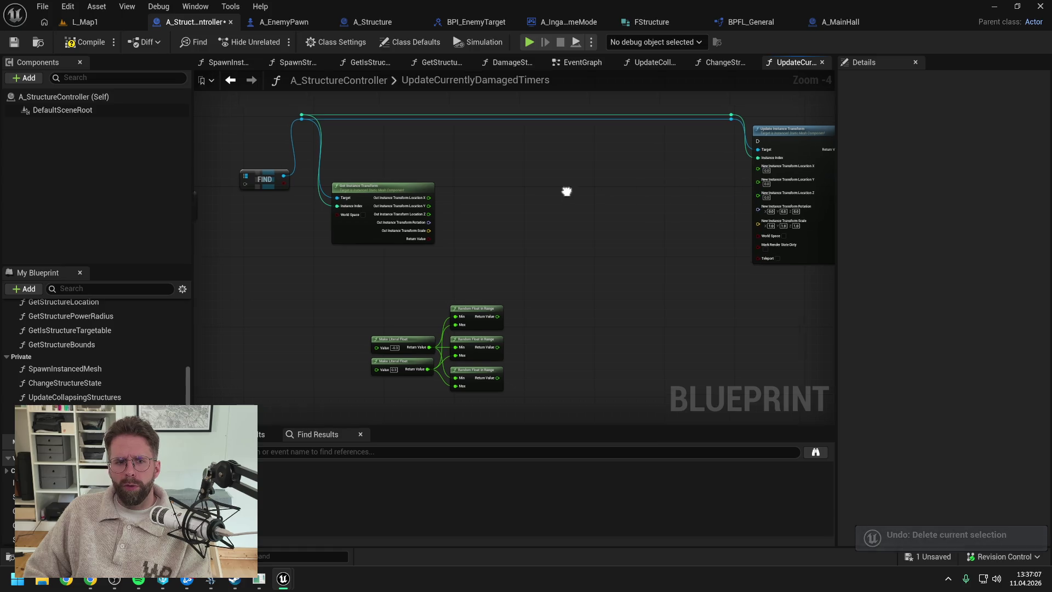
{"action": "left_click", "coordinate": [476, 215]}
{"action": "key", "text": "Delete"}
{"action": "left_click_drag", "start_coordinate": [532, 243], "coordinate": [513, 247]}
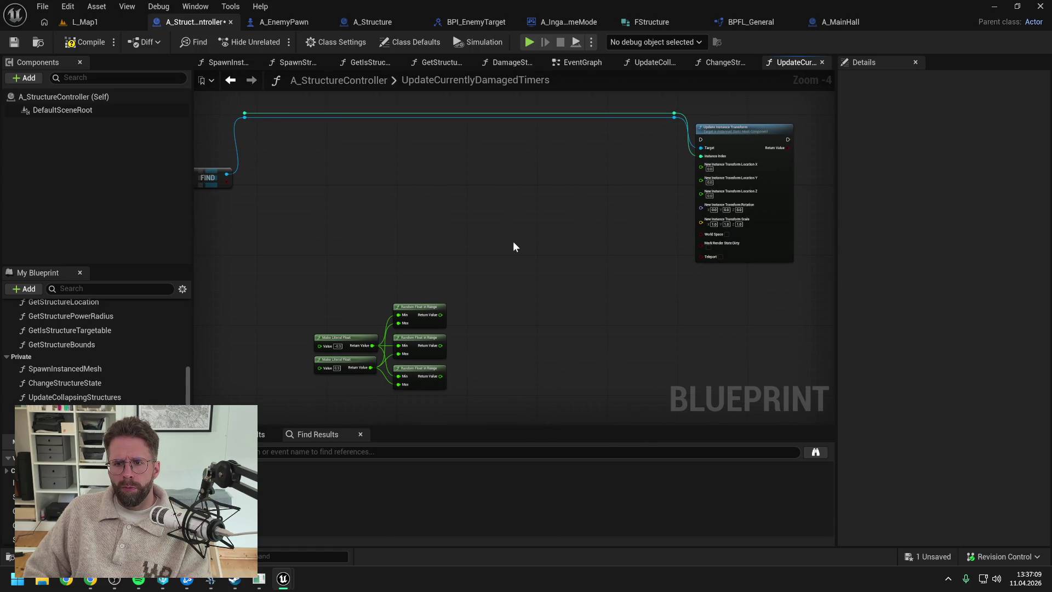
Wire two random floats into Update Instance Transform's location X and Y, checking ProcessDamagedTimer
{"action": "mouse_move", "coordinate": [441, 315]}
{"action": "left_mouse_down"}
{"action": "mouse_move", "coordinate": [531, 291]}
{"action": "mouse_move", "coordinate": [603, 204]}
{"action": "mouse_move", "coordinate": [704, 165]}
{"action": "left_mouse_up"}
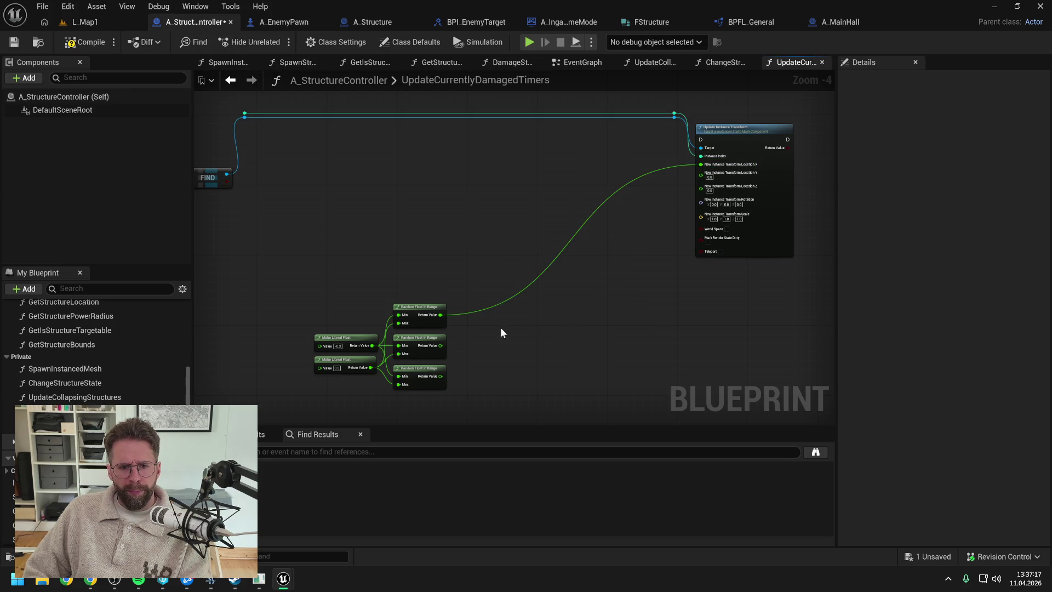
{"action": "mouse_move", "coordinate": [441, 345]}
{"action": "left_mouse_down"}
{"action": "mouse_move", "coordinate": [597, 231]}
{"action": "mouse_move", "coordinate": [717, 176]}
{"action": "mouse_move", "coordinate": [706, 176]}
{"action": "left_mouse_up"}
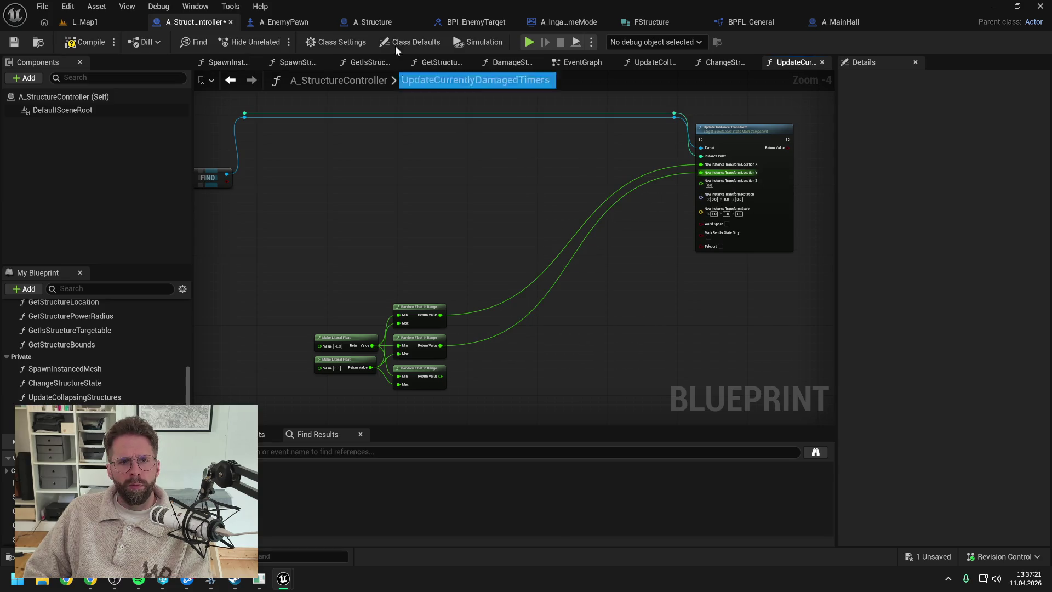
{"action": "left_click", "coordinate": [360, 23]}
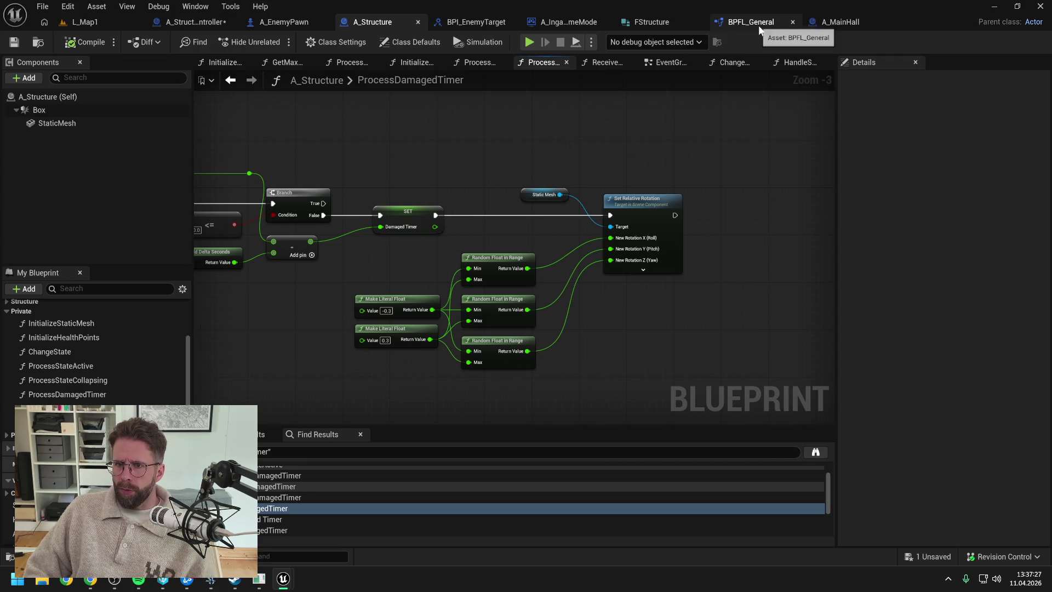
{"action": "left_click", "coordinate": [193, 22]}
{"action": "scroll", "coordinate": [659, 211], "scroll_direction": "up", "scroll_amount": 2}
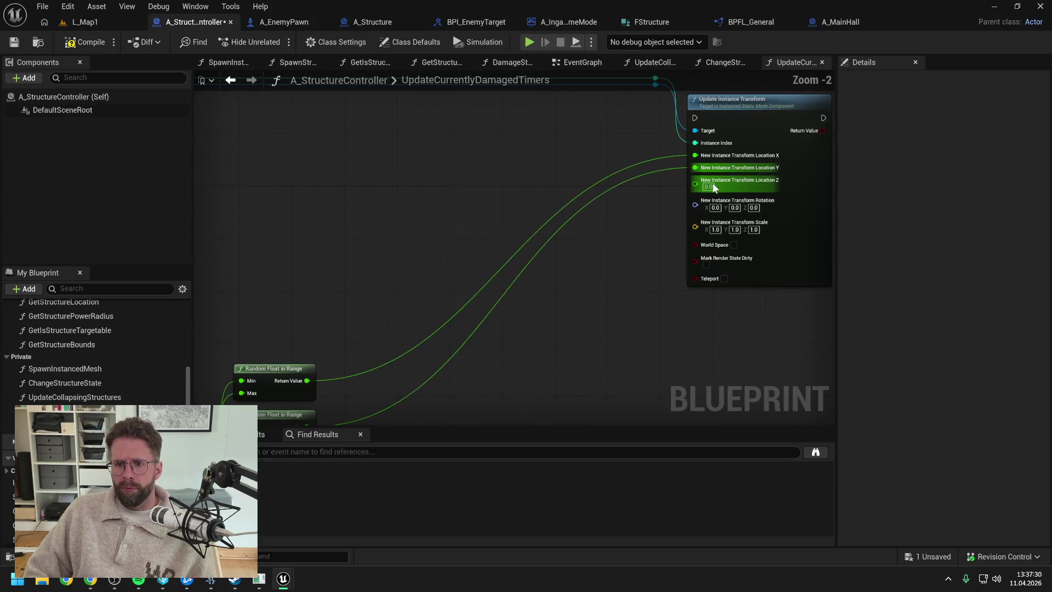
Recombine the Location pin, split Rotation, and feed the three random floats into roll, pitch, yaw
{"action": "right_click", "coordinate": [695, 158]}
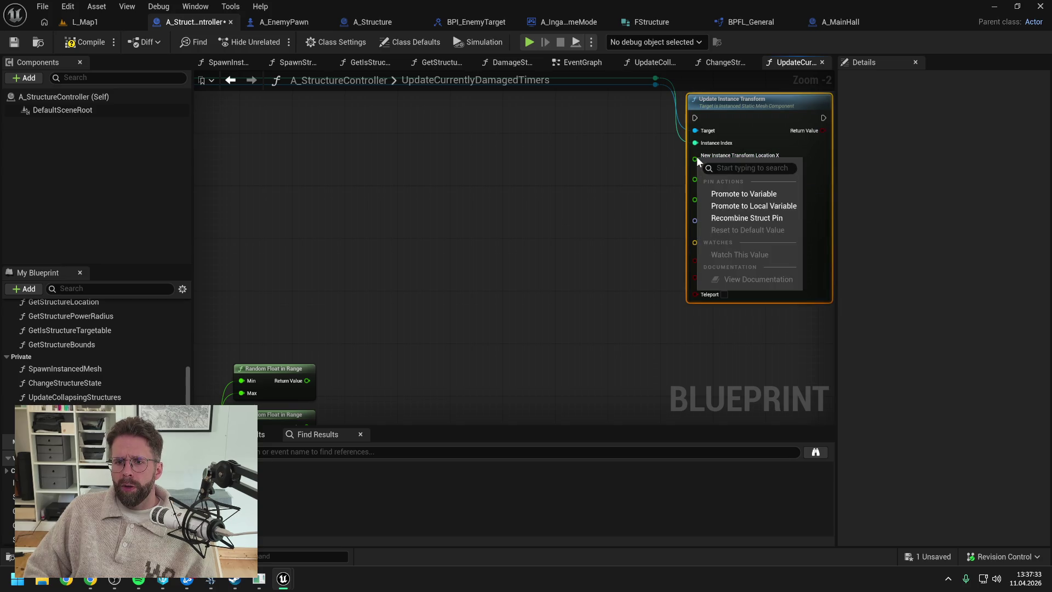
{"action": "left_click", "coordinate": [731, 218]}
{"action": "right_click", "coordinate": [696, 182]}
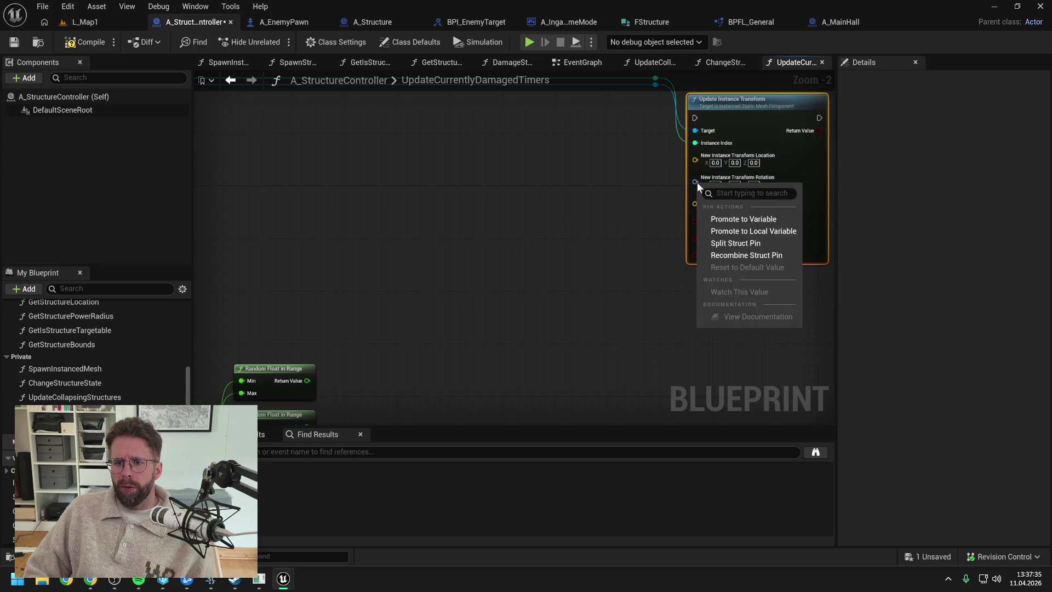
{"action": "left_click", "coordinate": [728, 242]}
{"action": "scroll", "coordinate": [578, 236], "scroll_direction": "down", "scroll_amount": 1}
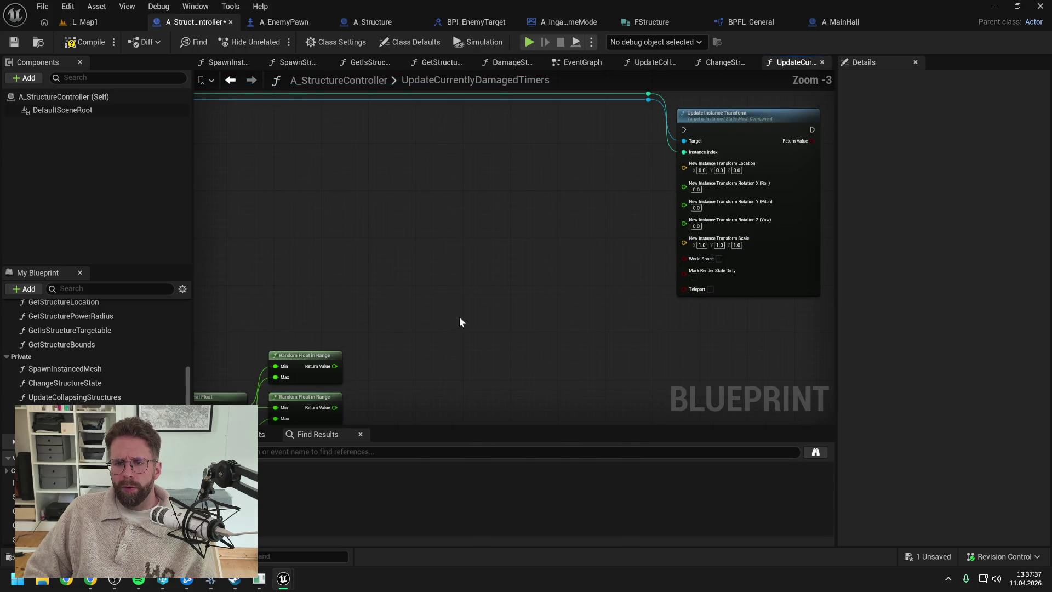
{"action": "mouse_move", "coordinate": [331, 366]}
{"action": "left_mouse_down"}
{"action": "mouse_move", "coordinate": [720, 165]}
{"action": "mouse_move", "coordinate": [695, 188]}
{"action": "left_mouse_up"}
{"action": "scroll", "coordinate": [640, 202], "scroll_direction": "down", "scroll_amount": 2}
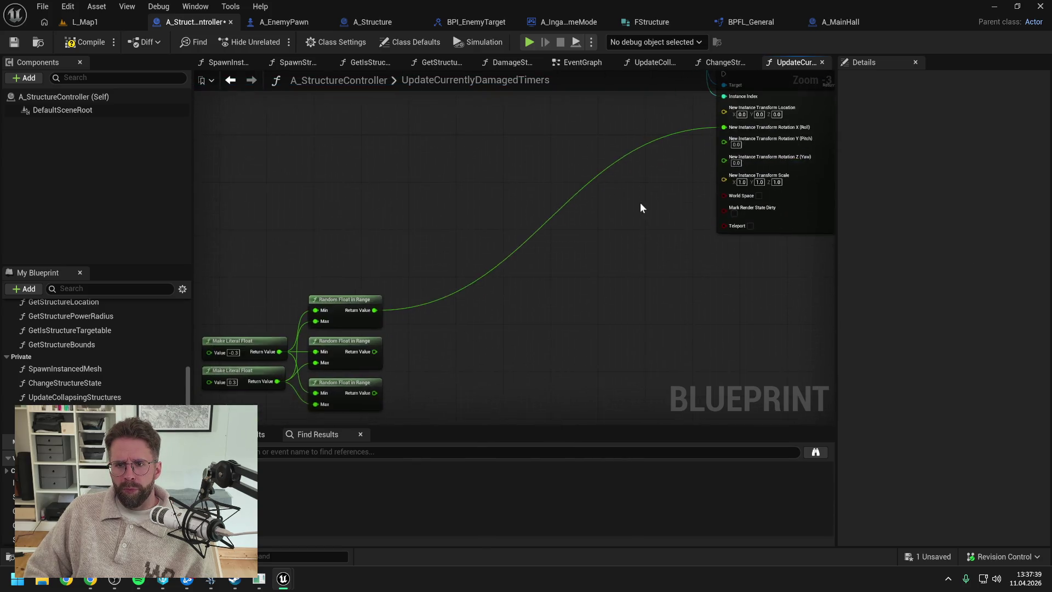
{"action": "left_click_drag", "start_coordinate": [486, 289], "coordinate": [689, 174]}
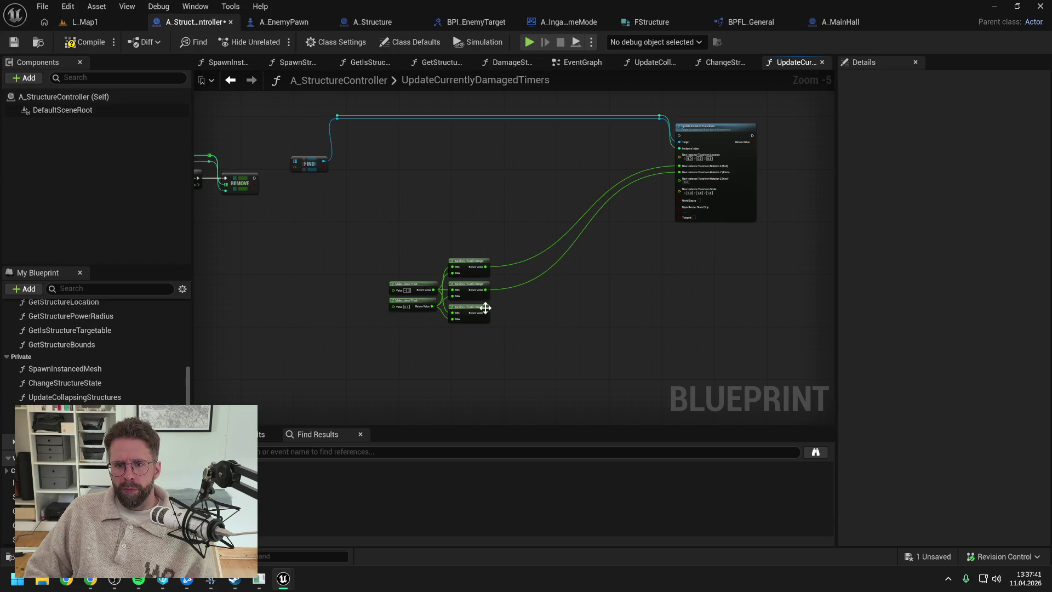
{"action": "mouse_move", "coordinate": [485, 313]}
{"action": "left_mouse_down"}
{"action": "mouse_move", "coordinate": [692, 180]}
{"action": "mouse_move", "coordinate": [680, 179]}
{"action": "left_mouse_up"}
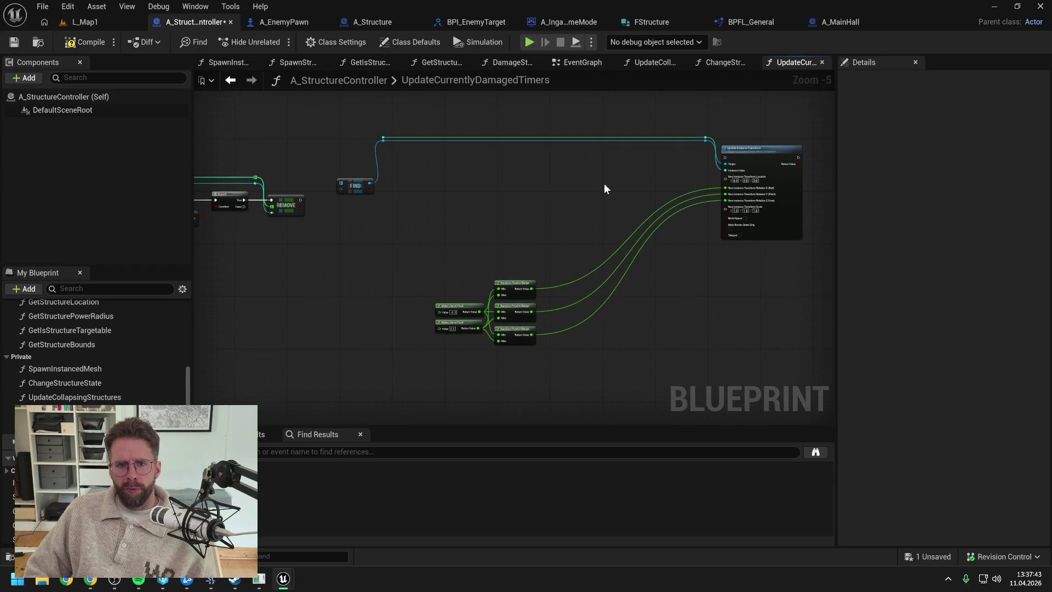
Remove the target-wire reroutes so FIND connects directly, and move FIND with its nodes
{"action": "left_click_drag", "start_coordinate": [370, 112], "coordinate": [708, 145]}
{"action": "key", "text": "Delete"}
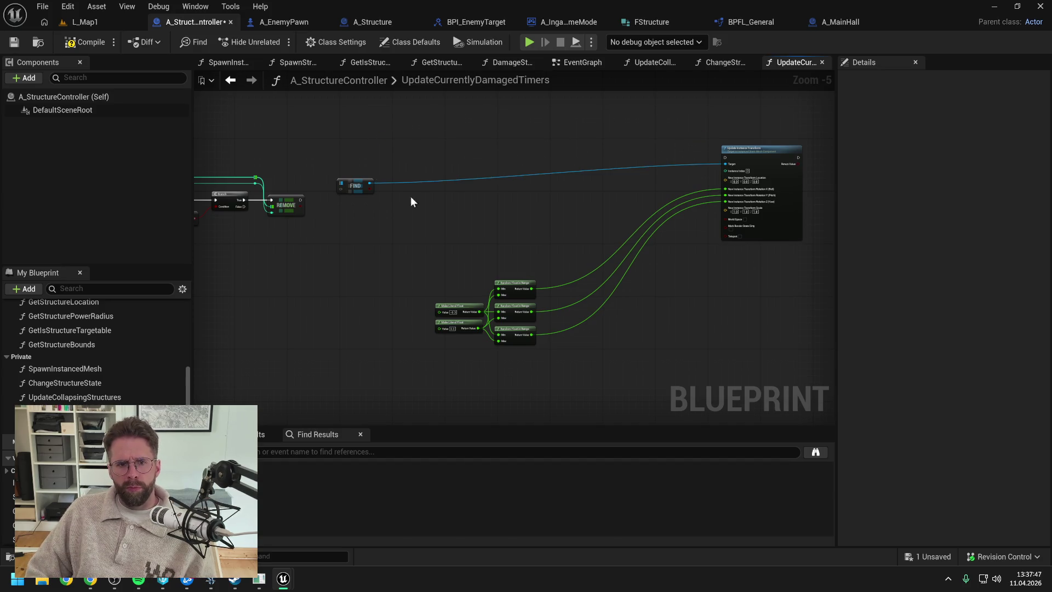
{"action": "mouse_move", "coordinate": [366, 190]}
{"action": "left_mouse_down"}
{"action": "mouse_move", "coordinate": [608, 183]}
{"action": "mouse_move", "coordinate": [513, 188]}
{"action": "left_mouse_up"}
{"action": "left_click_drag", "start_coordinate": [433, 132], "coordinate": [675, 274]}
{"action": "left_click_drag", "start_coordinate": [757, 147], "coordinate": [518, 246]}
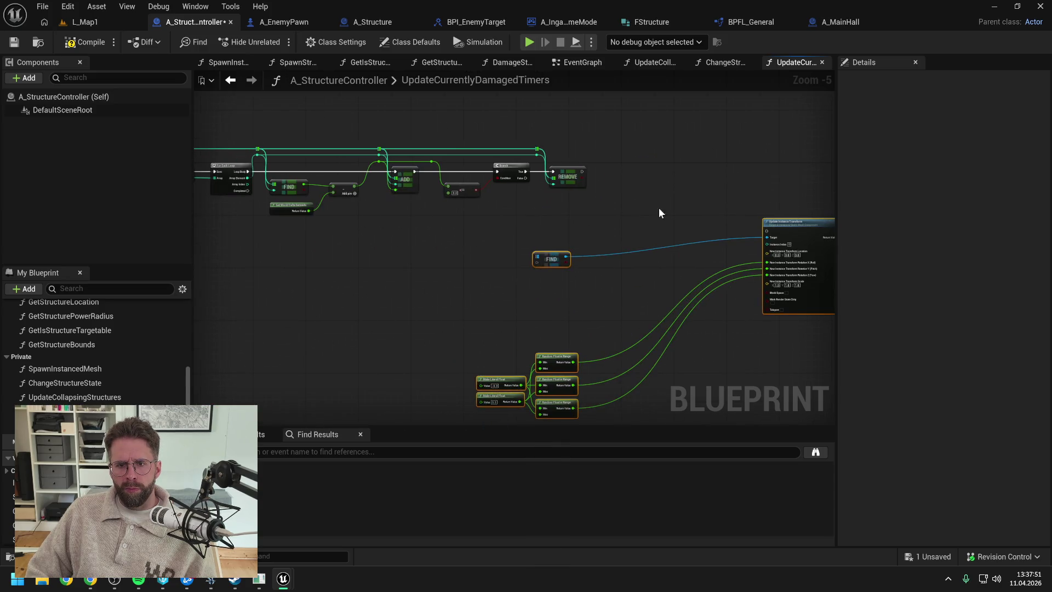
Arrange the random-float and FIND nodes beside Update Instance Transform and save the blueprint
{"action": "left_click_drag", "start_coordinate": [516, 327], "coordinate": [580, 419]}
{"action": "mouse_move", "coordinate": [554, 358]}
{"action": "left_mouse_down"}
{"action": "mouse_move", "coordinate": [643, 280]}
{"action": "mouse_move", "coordinate": [708, 262]}
{"action": "left_mouse_up"}
{"action": "left_click", "coordinate": [708, 262]}
{"action": "left_click", "coordinate": [552, 253], "text": "shift"}
{"action": "mouse_move", "coordinate": [535, 248]}
{"action": "left_mouse_down"}
{"action": "mouse_move", "coordinate": [690, 206]}
{"action": "mouse_move", "coordinate": [708, 234]}
{"action": "left_mouse_up"}
{"action": "left_click", "coordinate": [608, 206]}
{"action": "left_click", "coordinate": [669, 216]}
{"action": "key", "text": "ctrl+s"}
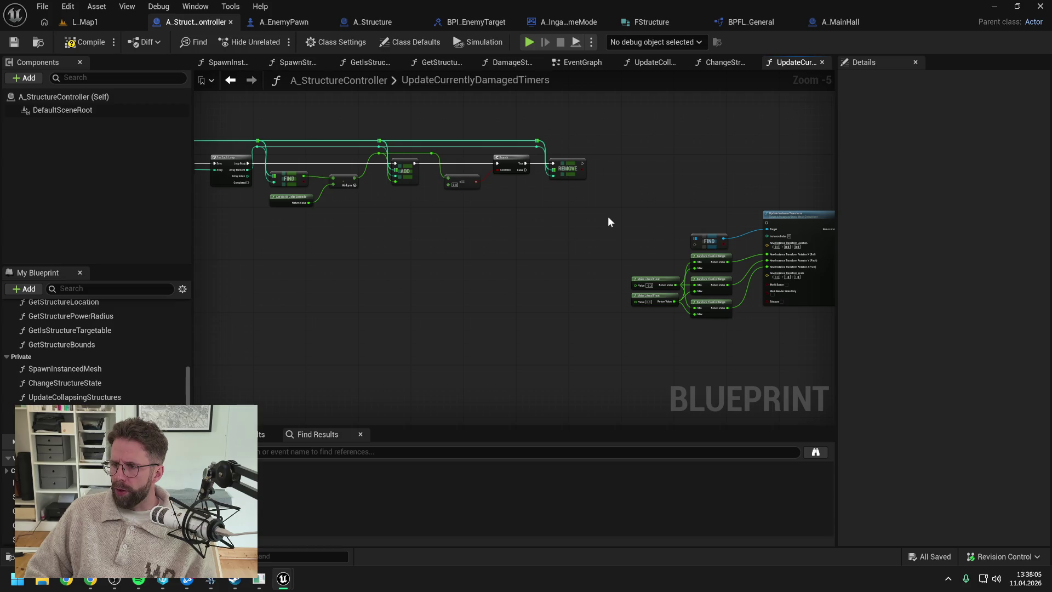
Run the Branch False execution path into Update Instance Transform through a reroute point
{"action": "scroll", "coordinate": [581, 214], "scroll_direction": "up", "scroll_amount": 1}
{"action": "mouse_move", "coordinate": [414, 176]}
{"action": "left_mouse_down"}
{"action": "mouse_move", "coordinate": [679, 266]}
{"action": "mouse_move", "coordinate": [730, 245]}
{"action": "left_mouse_up"}
{"action": "key", "text": "Escape"}
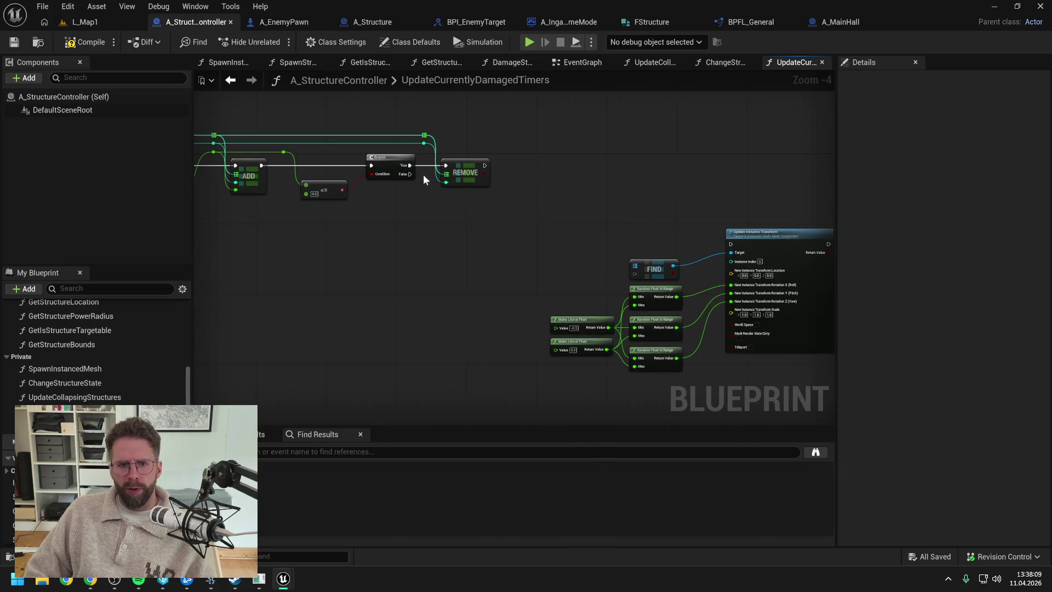
{"action": "mouse_move", "coordinate": [412, 174]}
{"action": "left_mouse_down"}
{"action": "mouse_move", "coordinate": [735, 242]}
{"action": "mouse_move", "coordinate": [479, 243]}
{"action": "mouse_move", "coordinate": [498, 252]}
{"action": "left_mouse_up"}
{"action": "double_click", "coordinate": [680, 236]}
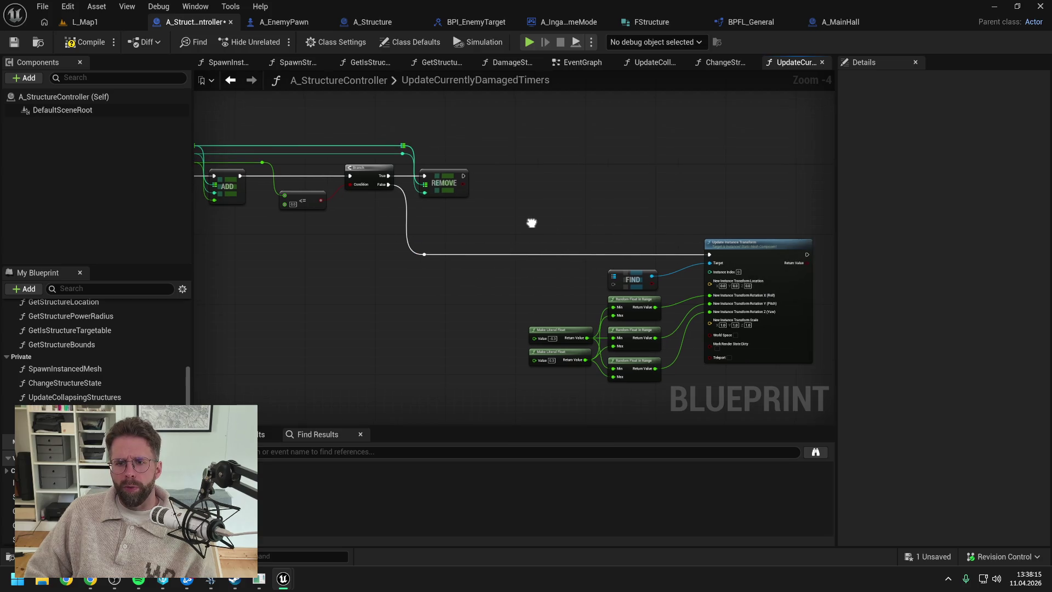
Shift the update node group left and compile, getting 4 errors about FIND's Target Map
{"action": "left_click_drag", "start_coordinate": [537, 190], "coordinate": [745, 356]}
{"action": "left_click_drag", "start_coordinate": [765, 221], "coordinate": [688, 212]}
{"action": "left_click", "coordinate": [628, 204]}
{"action": "left_click", "coordinate": [85, 41]}
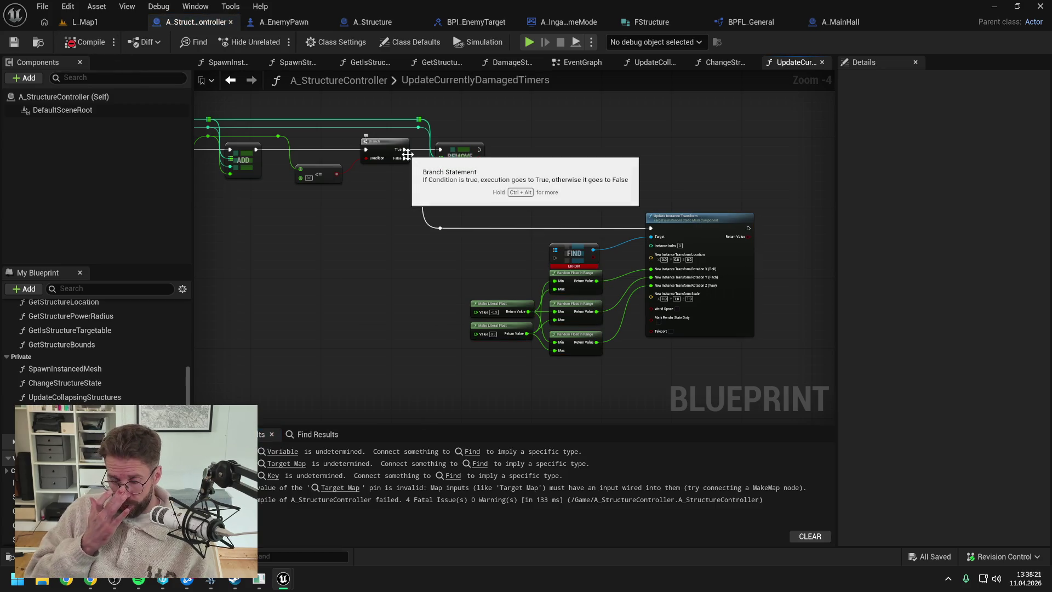
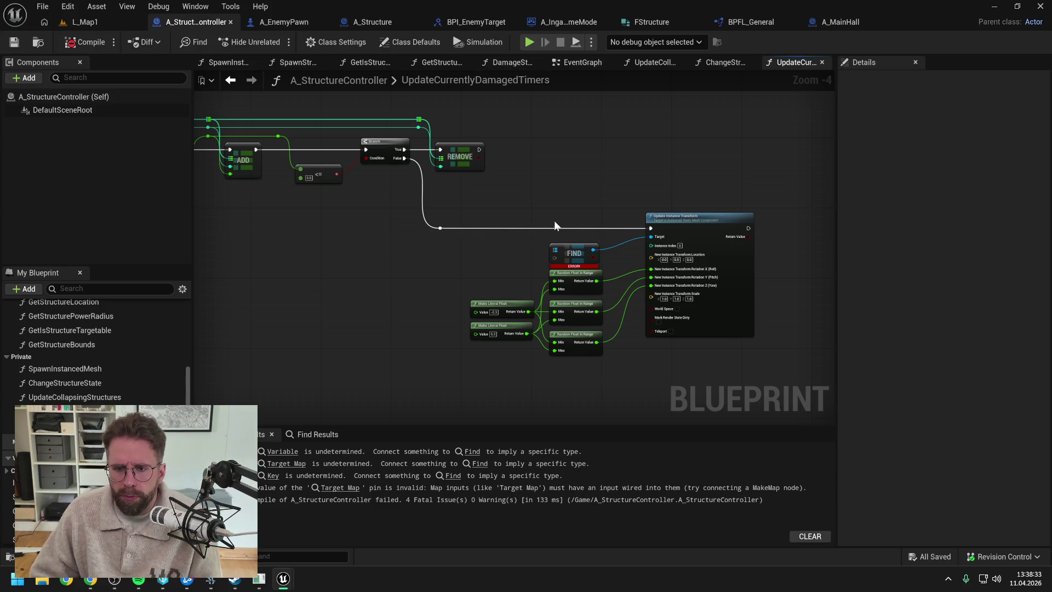
Pan UpdateCurrentlyDamagedTimers to review the Update Instance Transform and entry nodes
{"action": "scroll", "coordinate": [542, 231], "scroll_direction": "up", "scroll_amount": 1}
{"action": "scroll", "coordinate": [544, 231], "scroll_direction": "down", "scroll_amount": 1}
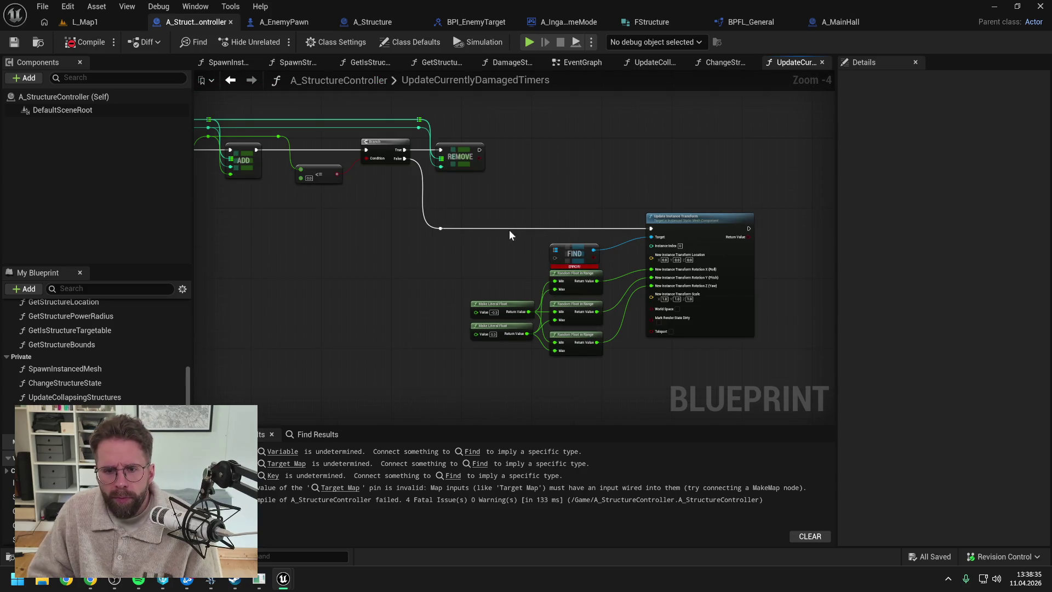
{"action": "mouse_move", "coordinate": [502, 205]}
{"action": "left_mouse_down"}
{"action": "mouse_move", "coordinate": [732, 215]}
{"action": "mouse_move", "coordinate": [611, 224]}
{"action": "left_mouse_up"}
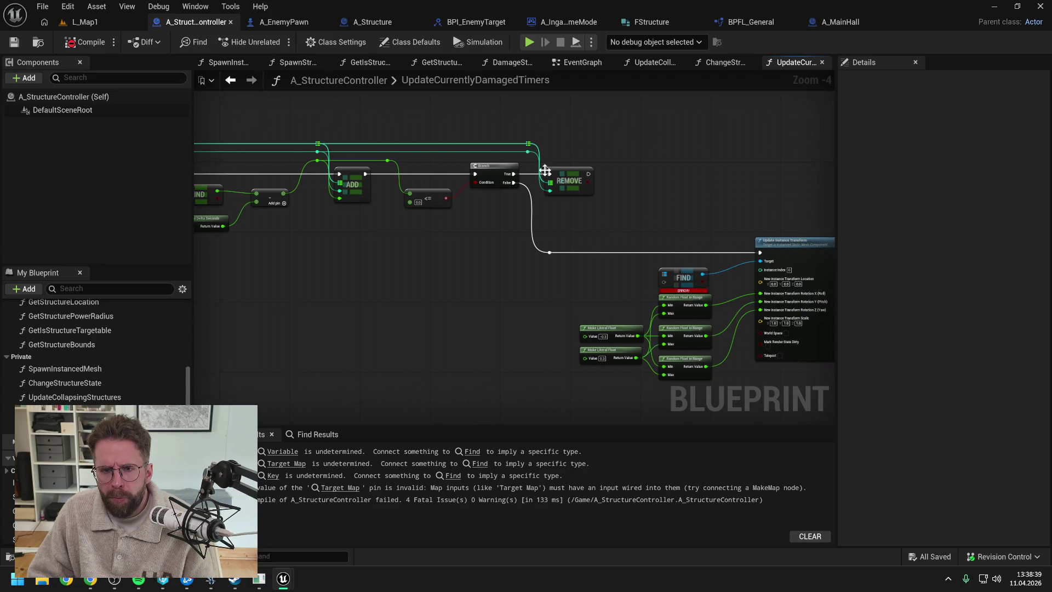
{"action": "mouse_move", "coordinate": [529, 151]}
{"action": "left_mouse_down"}
{"action": "mouse_move", "coordinate": [739, 270]}
{"action": "mouse_move", "coordinate": [761, 268]}
{"action": "mouse_move", "coordinate": [731, 222]}
{"action": "mouse_move", "coordinate": [602, 231]}
{"action": "mouse_move", "coordinate": [734, 221]}
{"action": "left_mouse_up"}
{"action": "mouse_move", "coordinate": [667, 229]}
{"action": "left_mouse_down"}
{"action": "mouse_move", "coordinate": [783, 231]}
{"action": "mouse_move", "coordinate": [635, 227]}
{"action": "mouse_move", "coordinate": [525, 205]}
{"action": "left_mouse_up"}
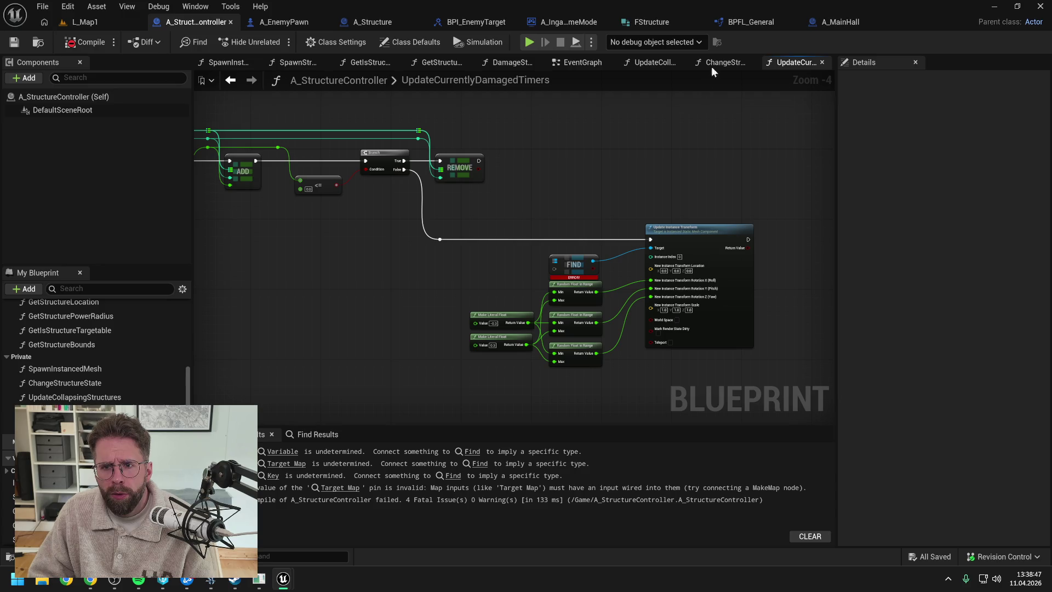
In UpdateCollapsingStructures, select the Structures, FIND, Branch and Break FStructure nodes
{"action": "left_click", "coordinate": [657, 59]}
{"action": "scroll", "coordinate": [685, 258], "scroll_direction": "up", "scroll_amount": 1}
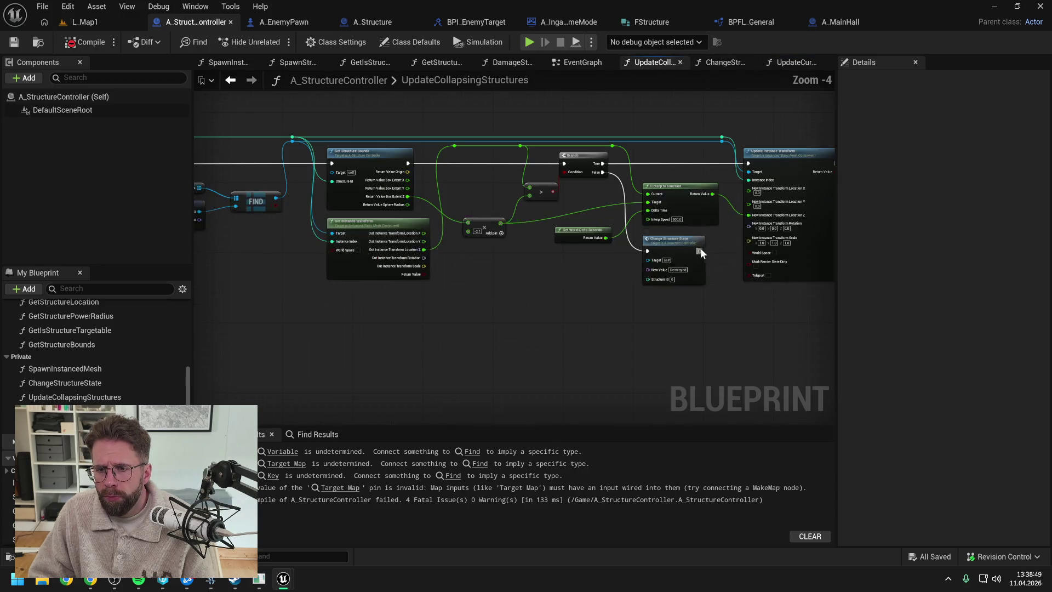
{"action": "left_click_drag", "start_coordinate": [501, 281], "coordinate": [612, 287]}
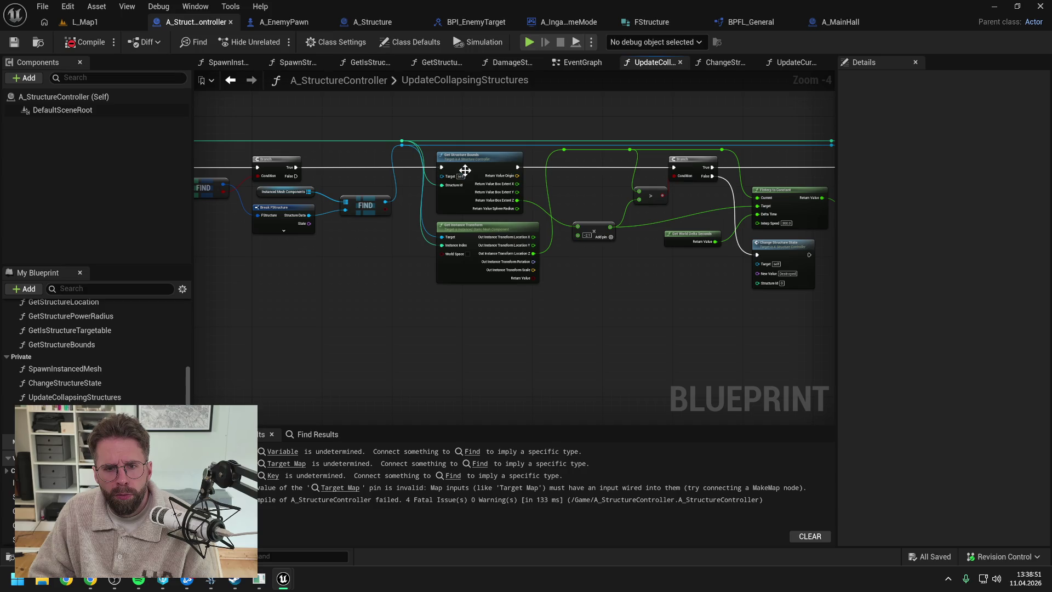
{"action": "mouse_move", "coordinate": [331, 269]}
{"action": "left_mouse_down"}
{"action": "mouse_move", "coordinate": [542, 277]}
{"action": "mouse_move", "coordinate": [545, 242]}
{"action": "mouse_move", "coordinate": [500, 196]}
{"action": "left_mouse_up"}
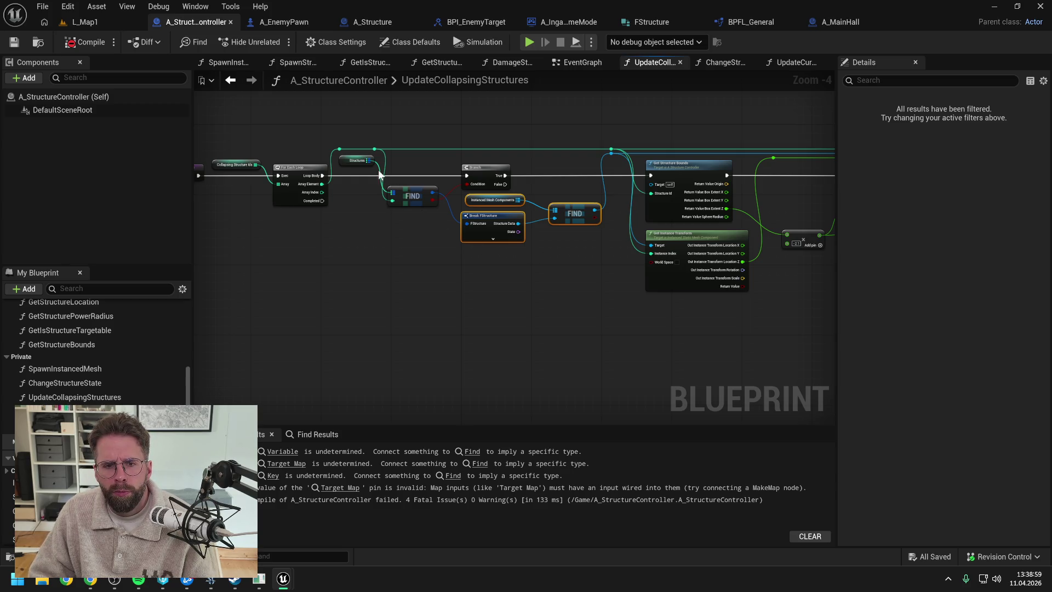
{"action": "left_click_drag", "start_coordinate": [357, 210], "coordinate": [513, 159]}
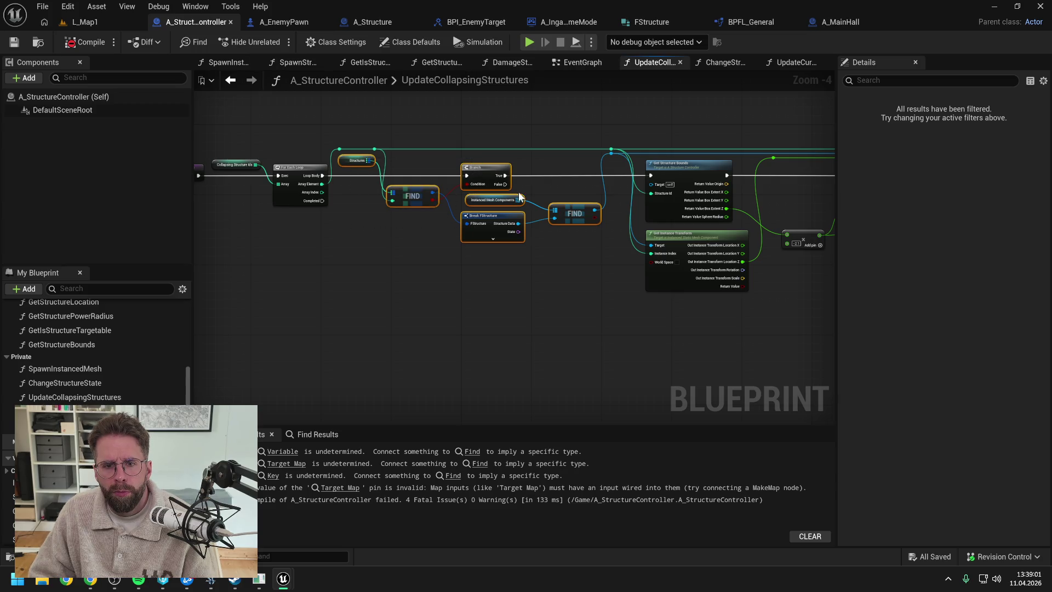
Paste the lookup nodes into UpdateCurrentlyDamagedTimers and add a new function
{"action": "left_click", "coordinate": [797, 62]}
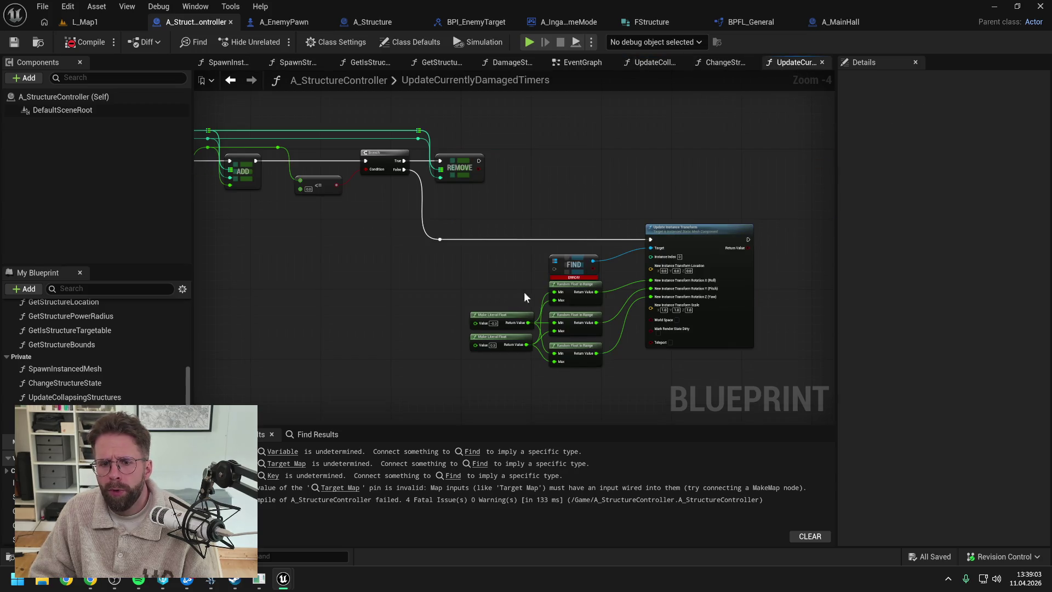
{"action": "key", "text": "ctrl+v"}
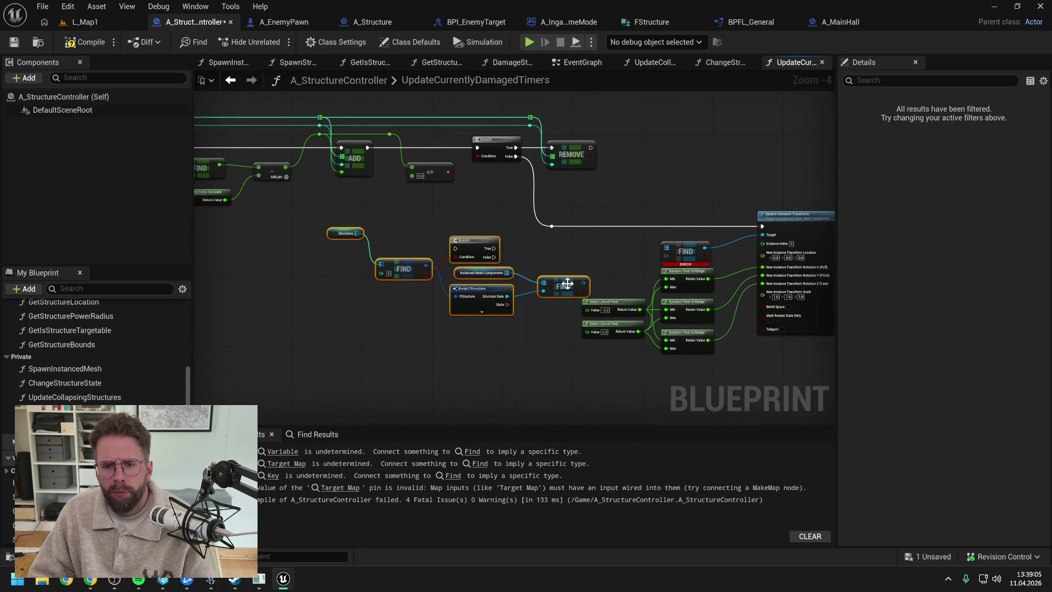
{"action": "left_click_drag", "start_coordinate": [568, 283], "coordinate": [537, 287]}
{"action": "left_click", "coordinate": [539, 255]}
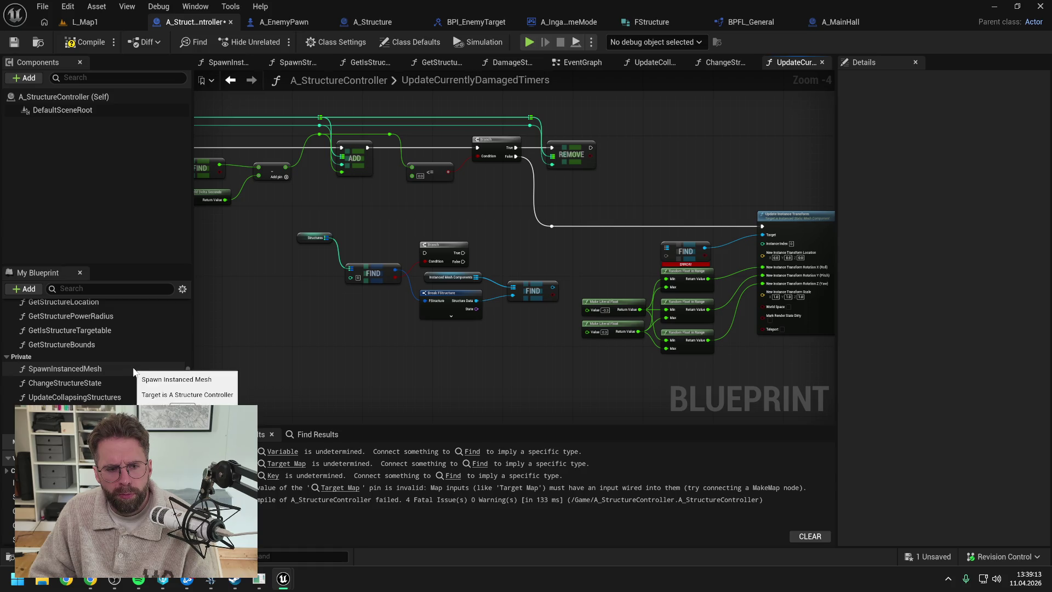
{"action": "scroll", "coordinate": [136, 370], "scroll_direction": "up", "scroll_amount": 3}
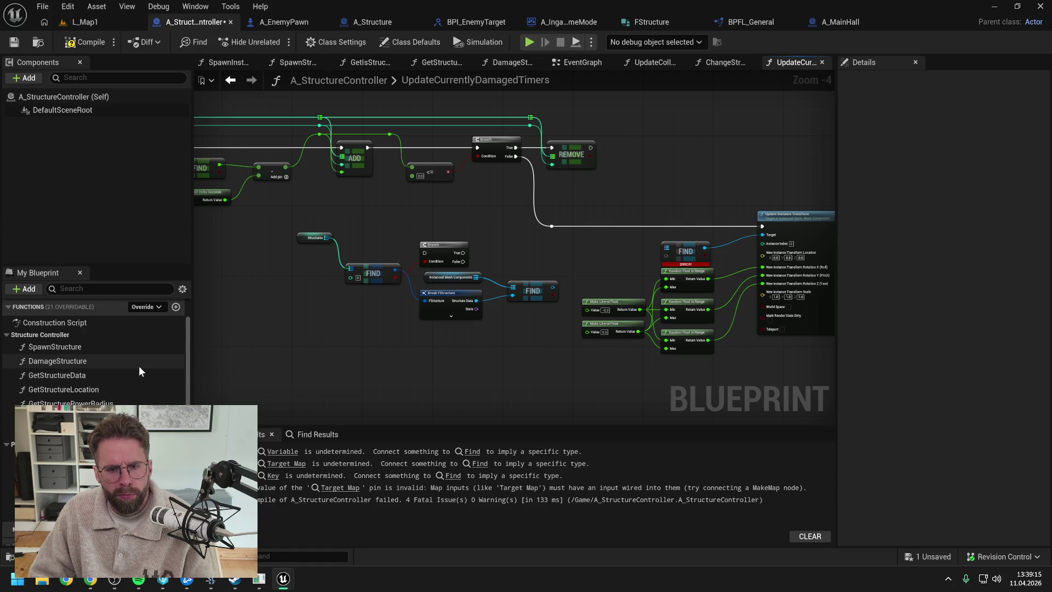
{"action": "left_click", "coordinate": [176, 307]}
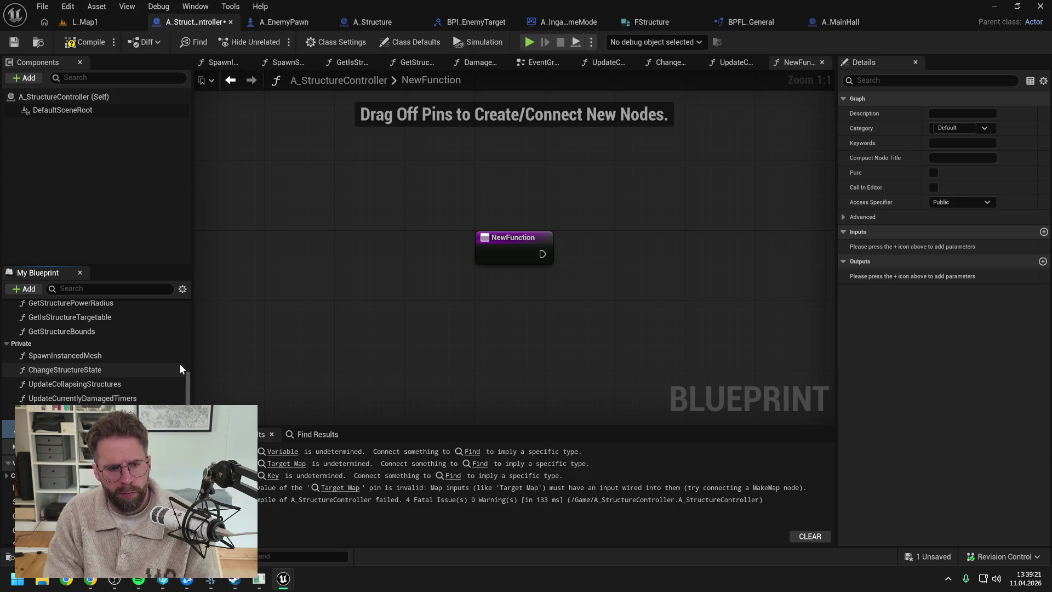
Name the function FindFStructure, make it Private, and place its call in UpdateCurrentlyDamagedTimers
{"action": "key", "text": "Return"}
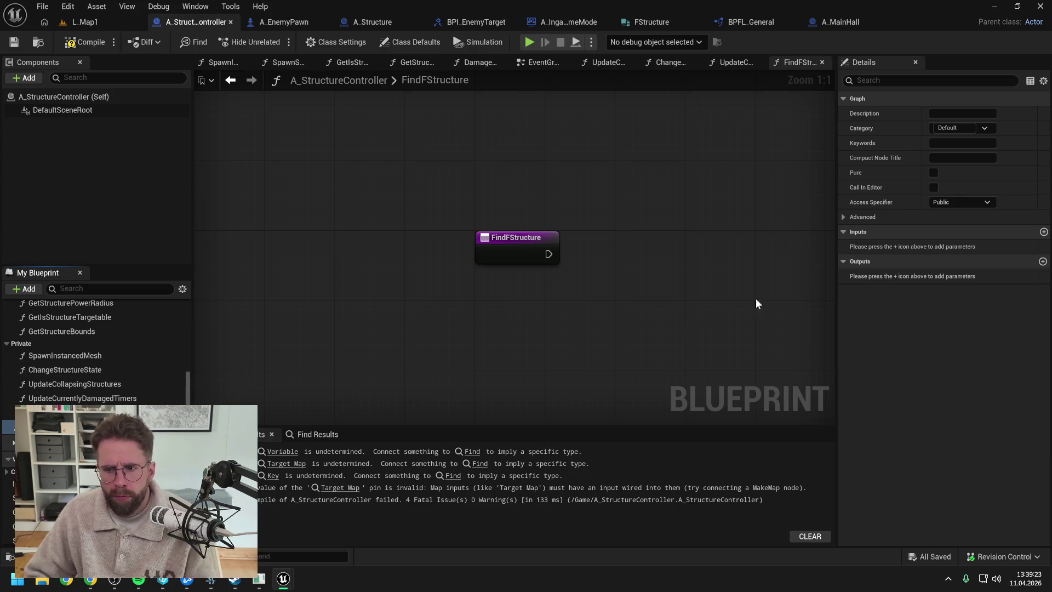
{"action": "left_click", "coordinate": [943, 200]}
{"action": "left_click", "coordinate": [943, 230]}
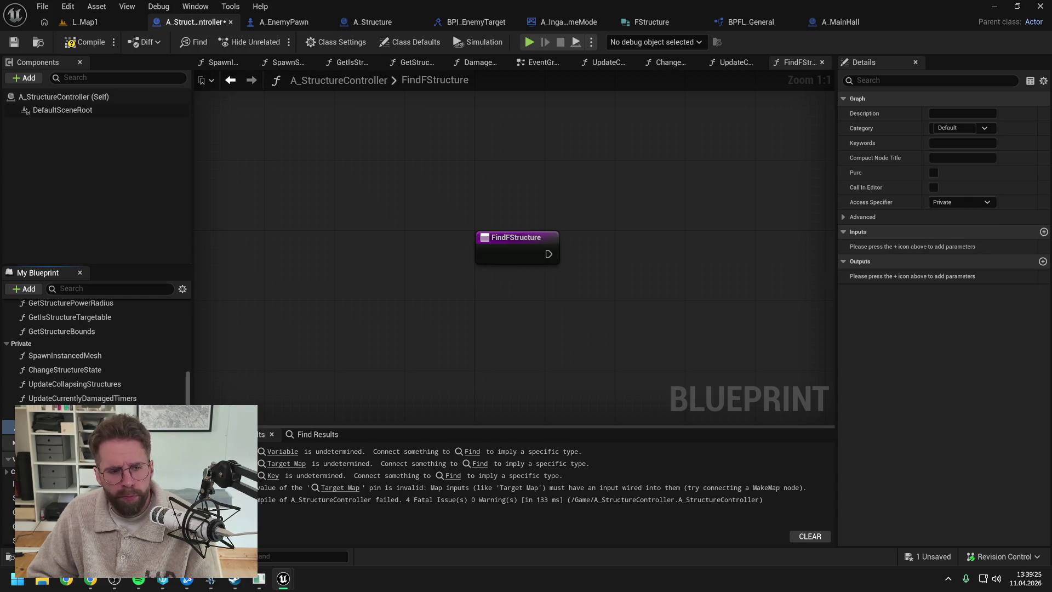
{"action": "left_click_drag", "start_coordinate": [22, 427], "coordinate": [32, 344]}
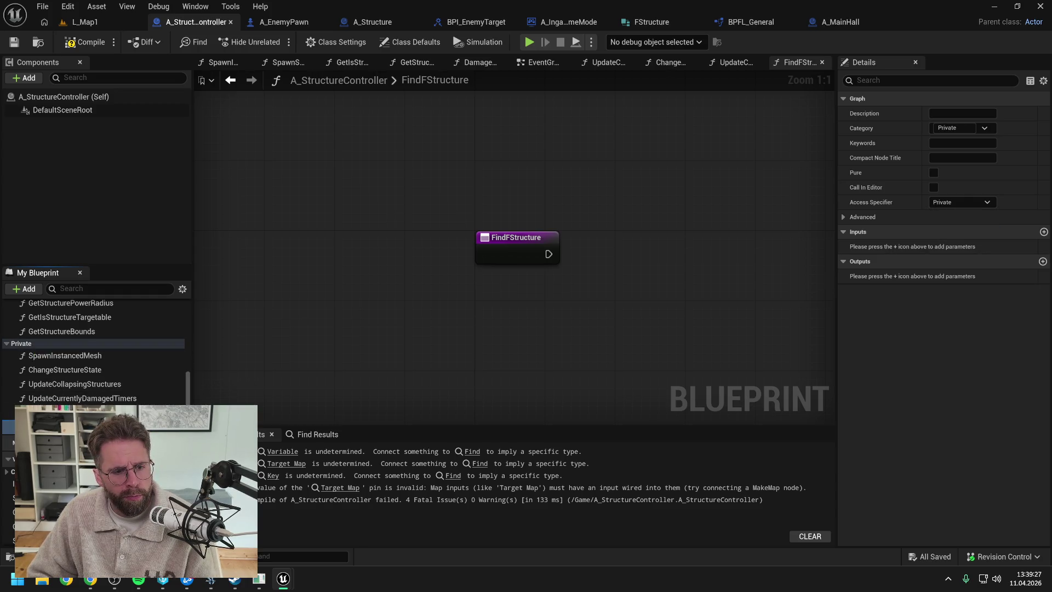
{"action": "key", "text": "ctrl+s"}
{"action": "left_click", "coordinate": [734, 62]}
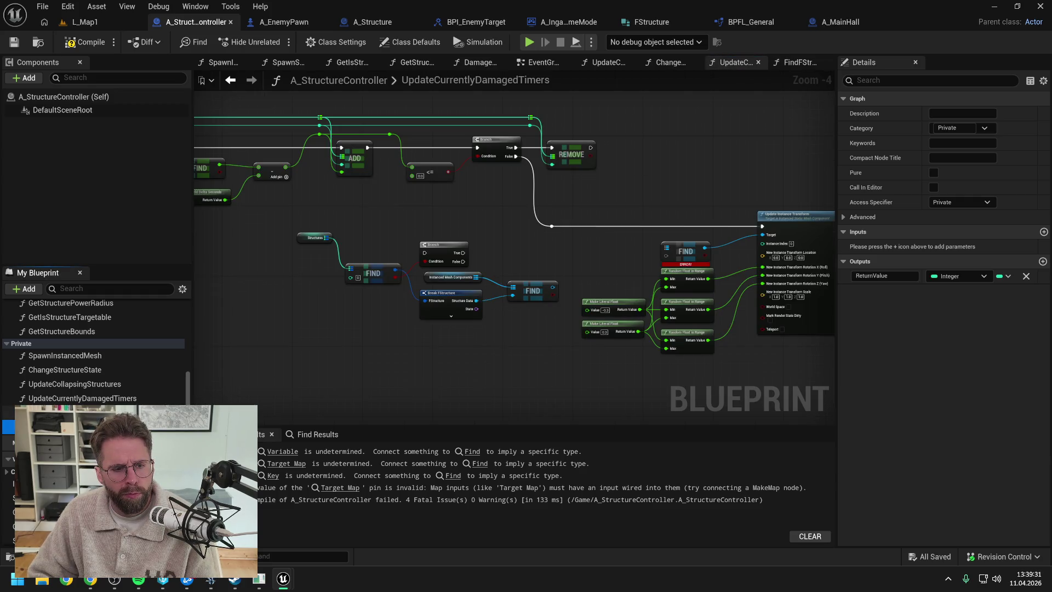
{"action": "mouse_move", "coordinate": [60, 412]}
{"action": "left_mouse_down"}
{"action": "mouse_move", "coordinate": [581, 225]}
{"action": "mouse_move", "coordinate": [570, 214]}
{"action": "left_mouse_up"}
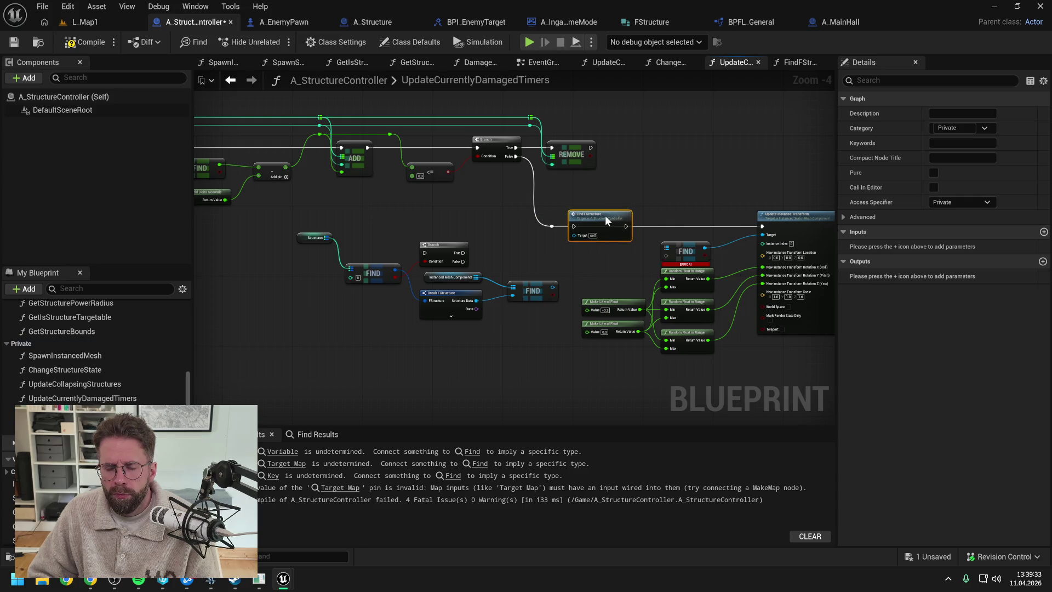
Wire the Branch False path into Find FStructure and add a StructureId input
{"action": "scroll", "coordinate": [564, 203], "scroll_direction": "up", "scroll_amount": 1}
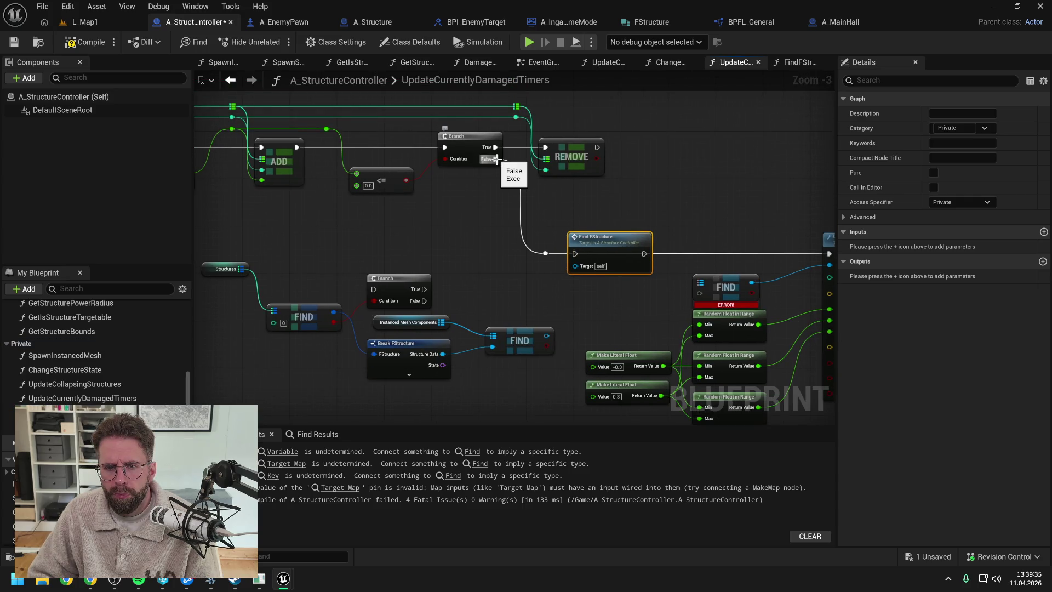
{"action": "mouse_move", "coordinate": [511, 179]}
{"action": "left_mouse_down"}
{"action": "mouse_move", "coordinate": [575, 253]}
{"action": "mouse_move", "coordinate": [578, 225]}
{"action": "left_mouse_up"}
{"action": "key", "text": "ctrl+s"}
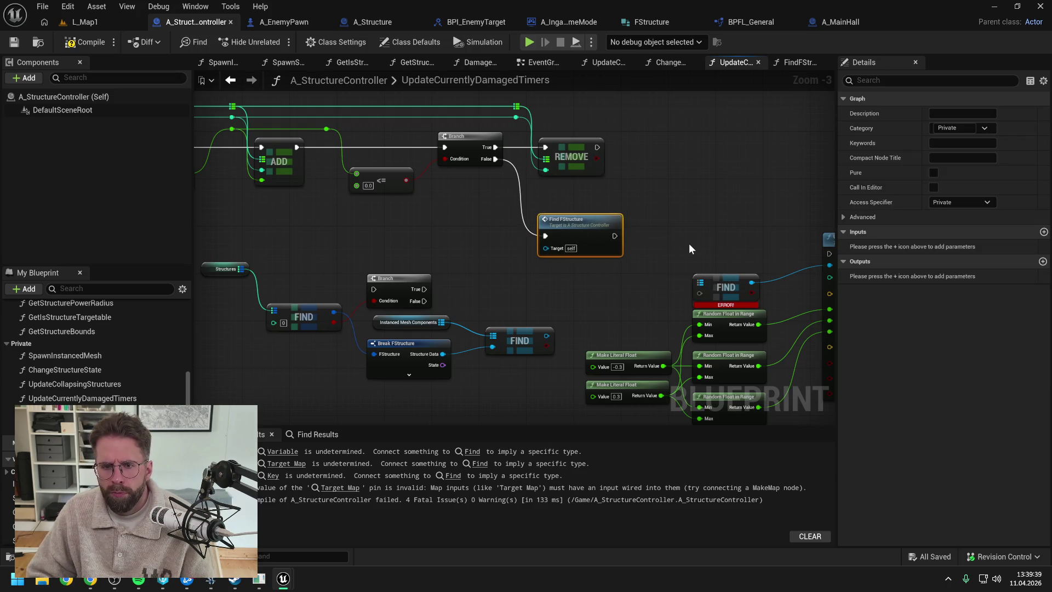
{"action": "left_click", "coordinate": [1043, 231]}
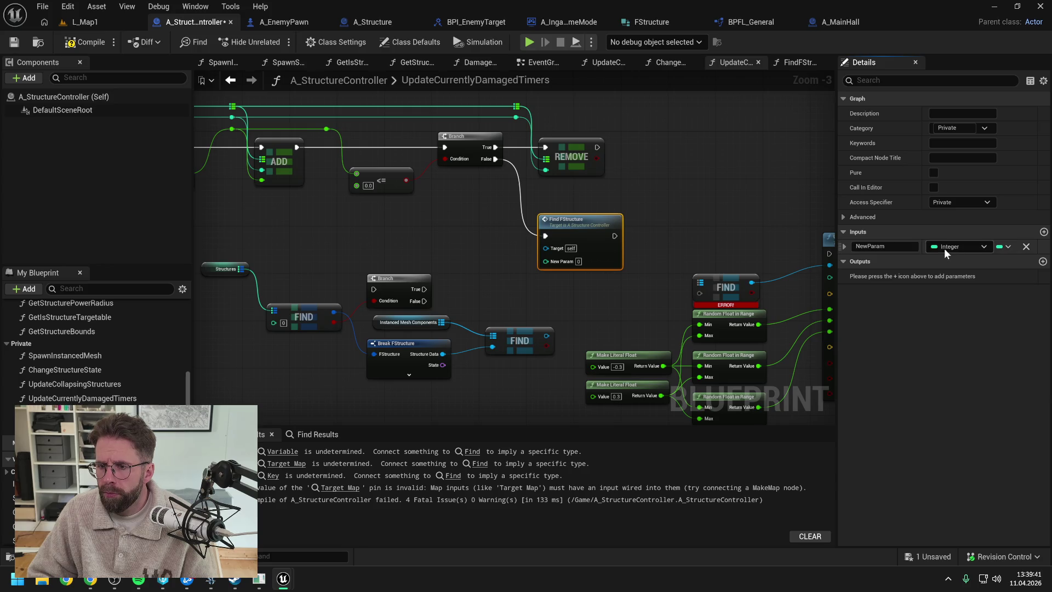
{"action": "type", "text": "Struc"}
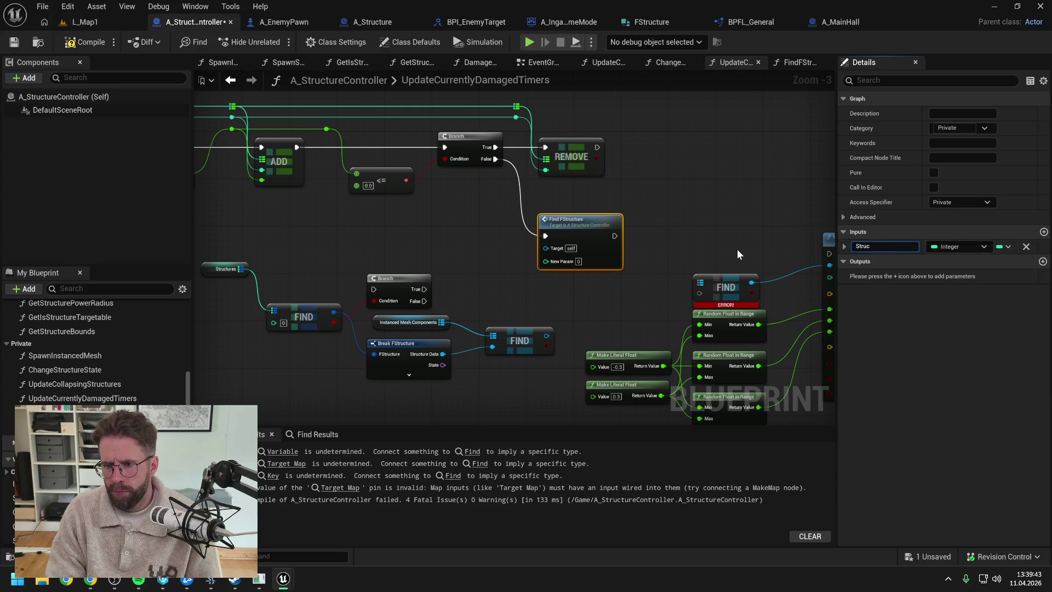
{"action": "type", "text": "tureId"}
{"action": "key", "text": "Return"}
{"action": "key", "text": "ctrl+s"}
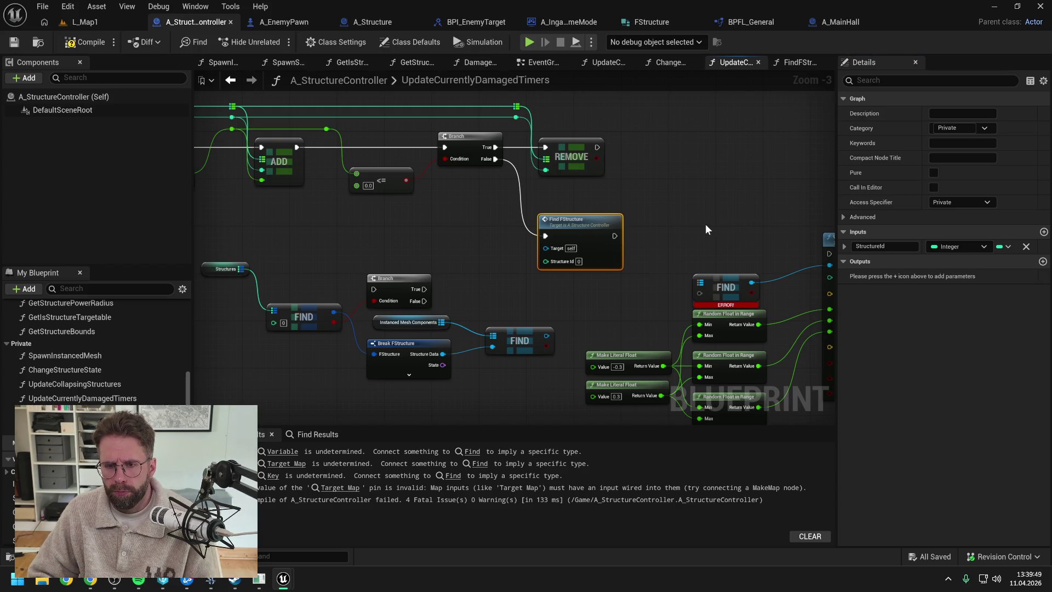
Connect the array index to Structure Id and set StructureId's default to -1
{"action": "scroll", "coordinate": [705, 222], "scroll_direction": "down", "scroll_amount": 1}
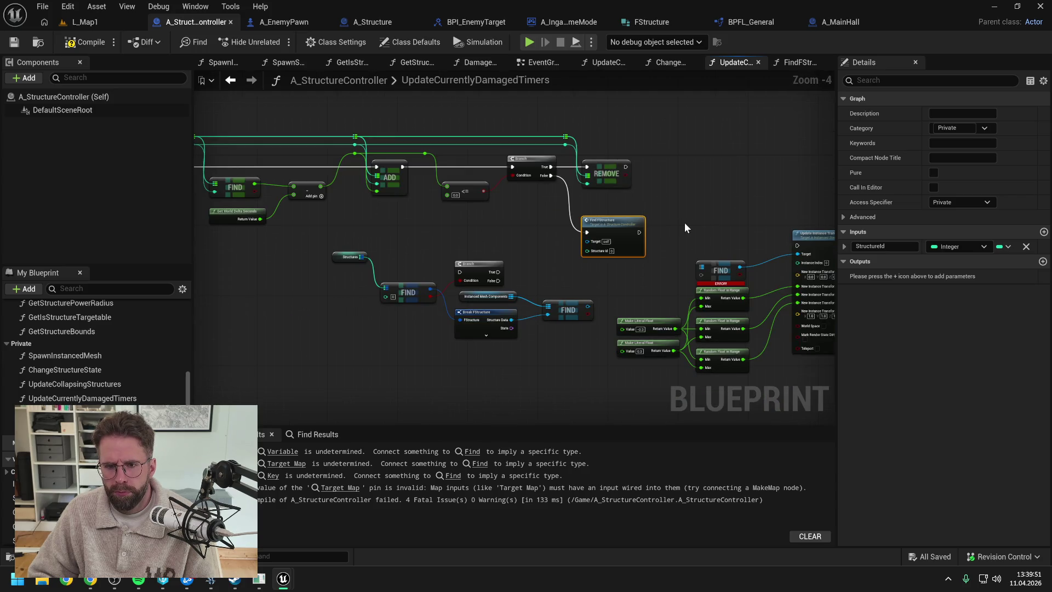
{"action": "mouse_move", "coordinate": [514, 231]}
{"action": "left_mouse_down"}
{"action": "mouse_move", "coordinate": [757, 228]}
{"action": "mouse_move", "coordinate": [686, 218]}
{"action": "left_mouse_up"}
{"action": "left_click_drag", "start_coordinate": [659, 154], "coordinate": [680, 259]}
{"action": "left_click_drag", "start_coordinate": [710, 225], "coordinate": [664, 218]}
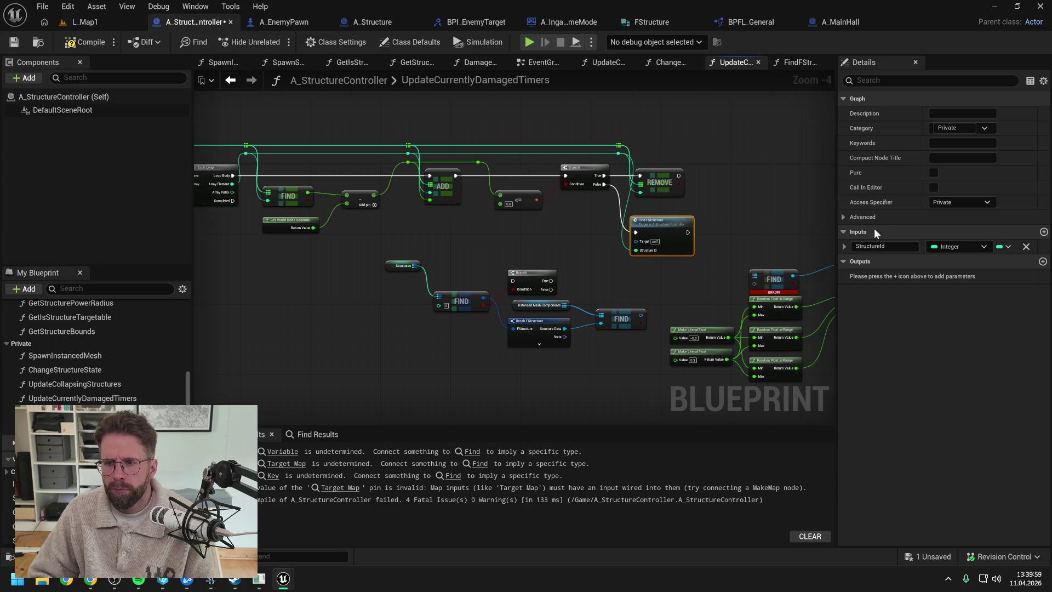
{"action": "left_click", "coordinate": [844, 244]}
{"action": "type", "text": "-1"}
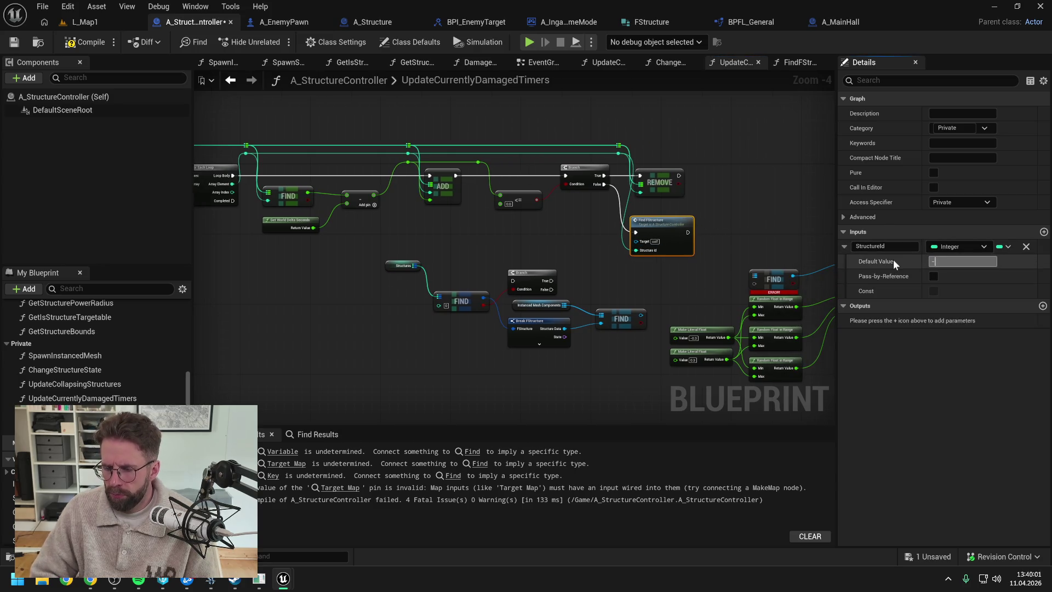
{"action": "key", "text": "Return"}
{"action": "key", "text": "ctrl+s"}
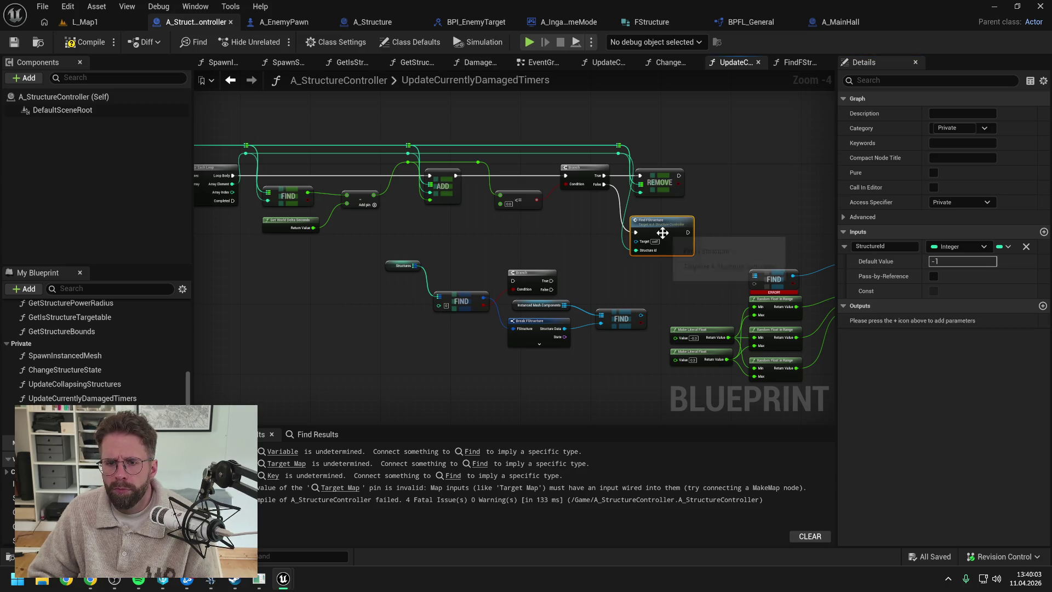
Add an FStructure output to FindFStructure and delete the Find FStructure call node
{"action": "left_click", "coordinate": [1042, 306]}
{"action": "left_click", "coordinate": [950, 320]}
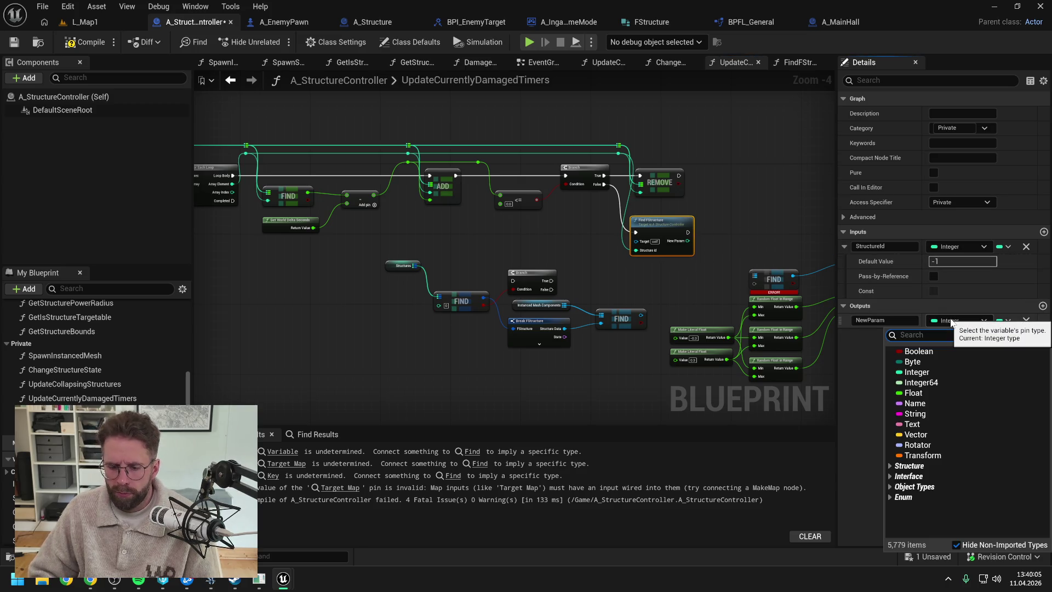
{"action": "type", "text": "fstruc"}
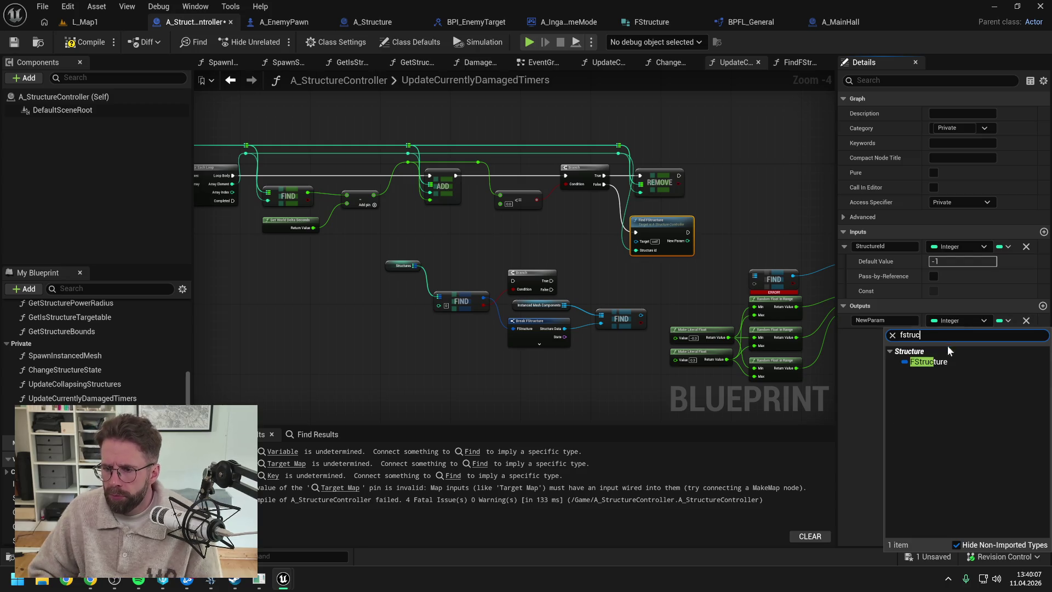
{"action": "left_click", "coordinate": [945, 362]}
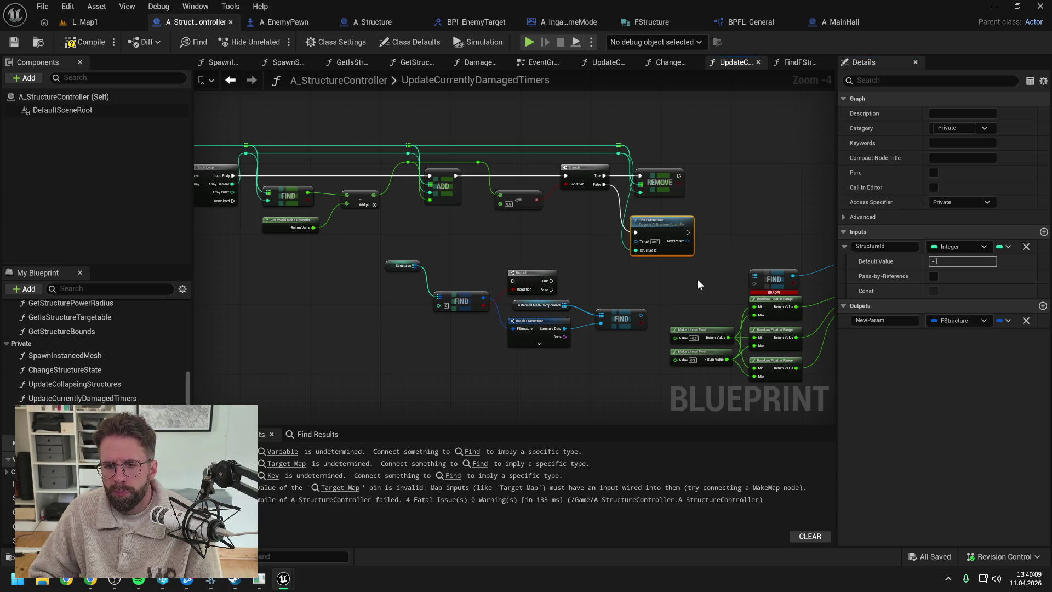
{"action": "left_click_drag", "start_coordinate": [692, 278], "coordinate": [637, 279]}
{"action": "left_click", "coordinate": [579, 232]}
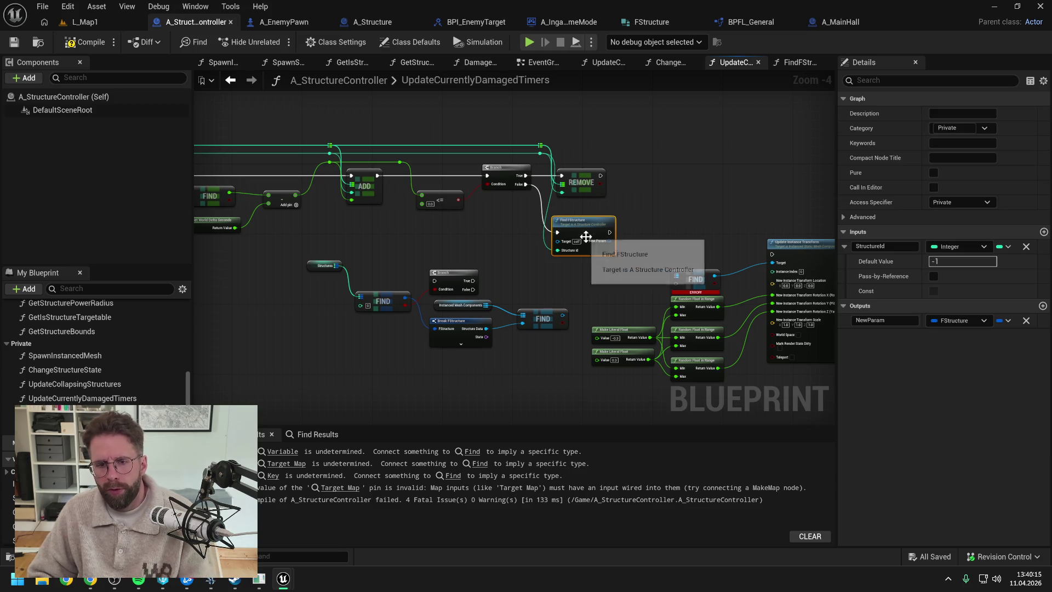
{"action": "key", "text": "Delete"}
{"action": "left_click", "coordinate": [398, 358]}
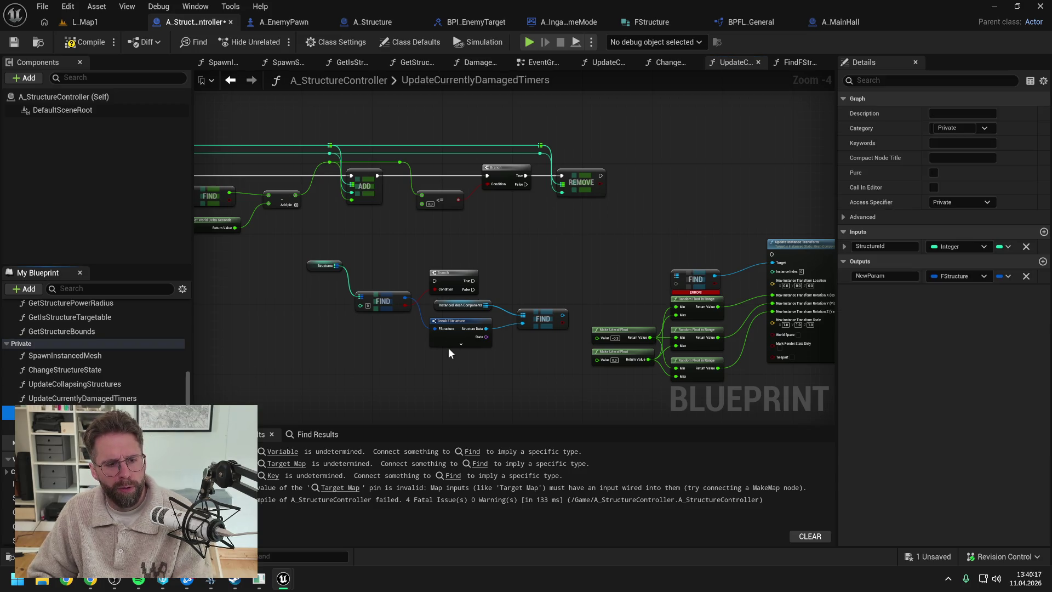
Connect the first Branch's False output to a second Branch and feed Structures into FIND
{"action": "key", "text": "ctrl+s"}
{"action": "left_click_drag", "start_coordinate": [525, 184], "coordinate": [448, 271]}
{"action": "left_click_drag", "start_coordinate": [459, 235], "coordinate": [603, 315]}
{"action": "left_click_drag", "start_coordinate": [517, 258], "coordinate": [670, 239]}
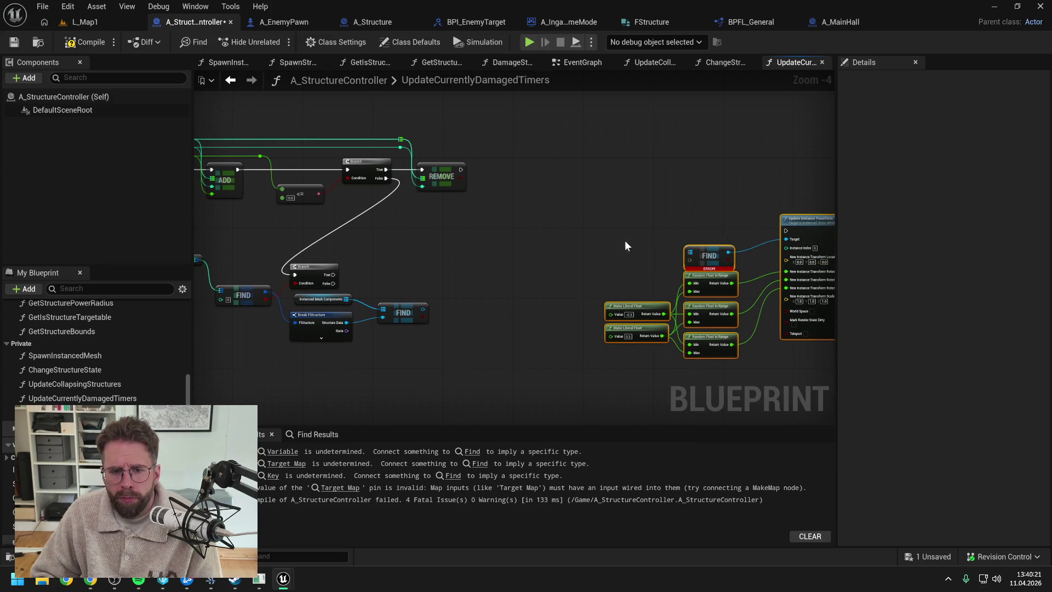
{"action": "left_click_drag", "start_coordinate": [329, 255], "coordinate": [590, 360]}
{"action": "left_click_drag", "start_coordinate": [462, 288], "coordinate": [577, 230]}
{"action": "left_click", "coordinate": [507, 232]}
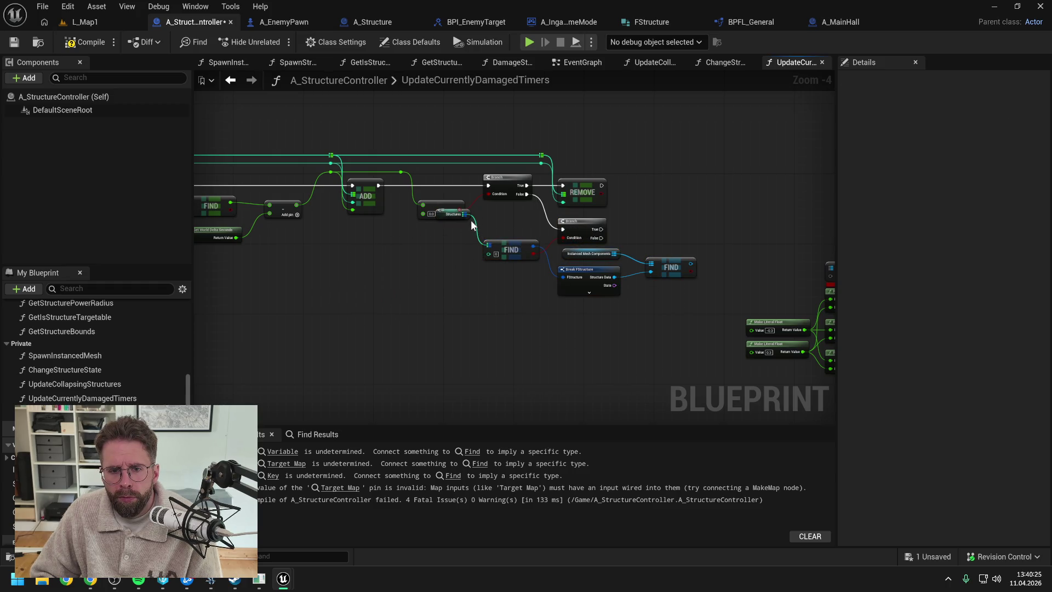
{"action": "left_click_drag", "start_coordinate": [467, 215], "coordinate": [455, 252]}
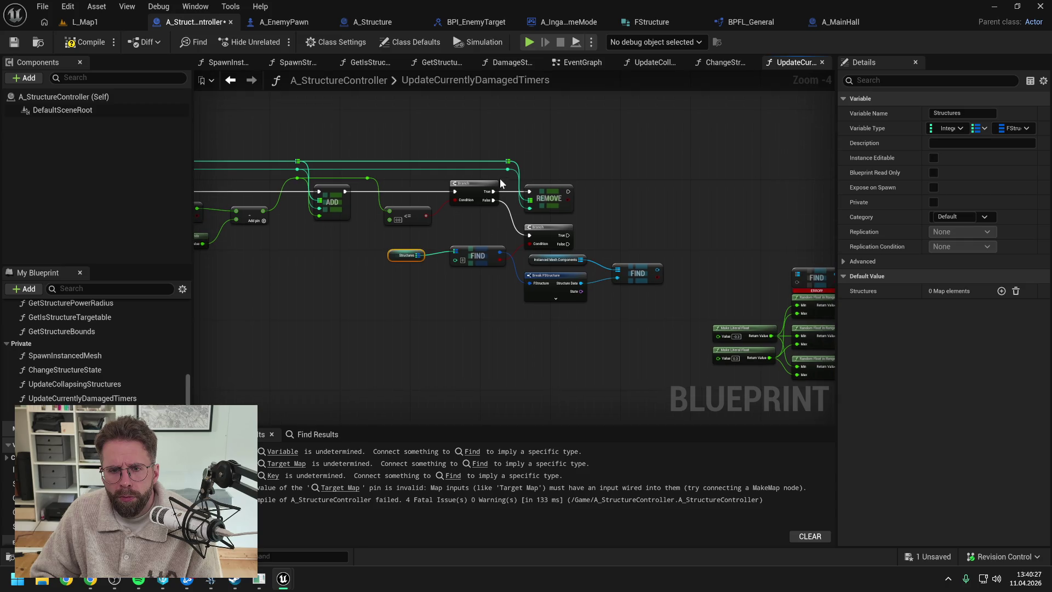
{"action": "mouse_move", "coordinate": [508, 171]}
{"action": "left_mouse_down"}
{"action": "mouse_move", "coordinate": [487, 254]}
{"action": "mouse_move", "coordinate": [456, 260]}
{"action": "left_mouse_up"}
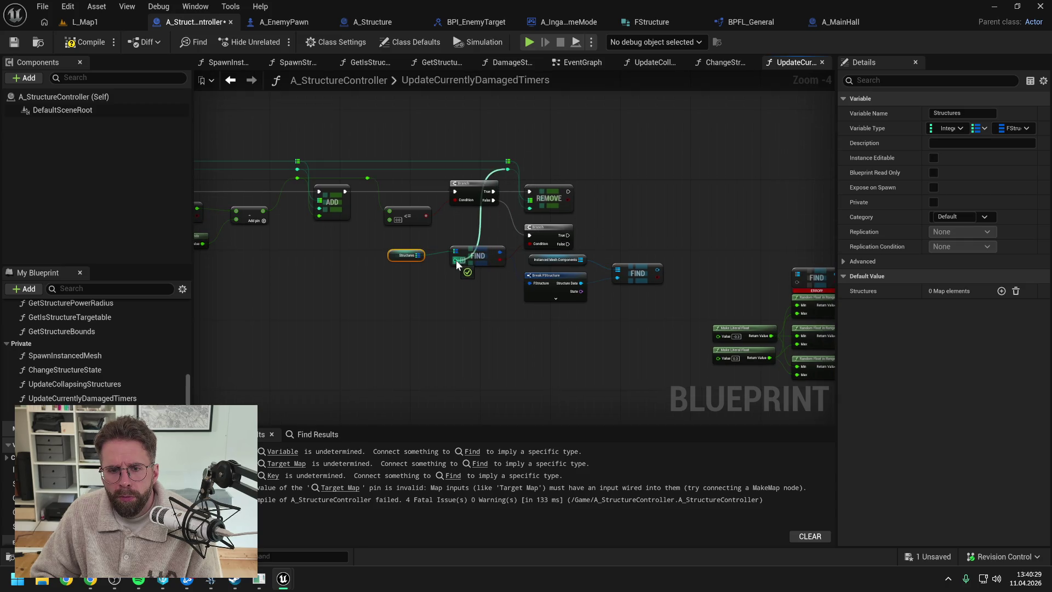
{"action": "left_click_drag", "start_coordinate": [409, 222], "coordinate": [617, 290]}
{"action": "mouse_move", "coordinate": [542, 236]}
{"action": "left_mouse_down"}
{"action": "mouse_move", "coordinate": [620, 233]}
{"action": "mouse_move", "coordinate": [515, 242]}
{"action": "left_mouse_up"}
Run Update Instance Transform on Branch True with the found mesh as Target; delete the ERROR FIND
{"action": "double_click", "coordinate": [569, 227]}
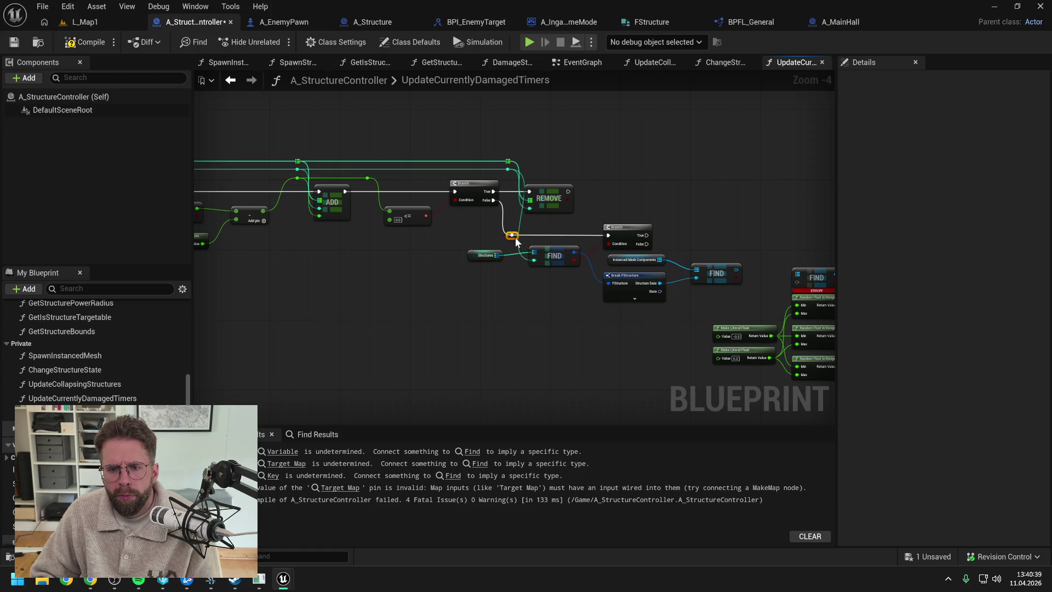
{"action": "mouse_move", "coordinate": [705, 220]}
{"action": "left_mouse_down"}
{"action": "mouse_move", "coordinate": [516, 228]}
{"action": "mouse_move", "coordinate": [688, 238]}
{"action": "mouse_move", "coordinate": [715, 258]}
{"action": "left_mouse_up"}
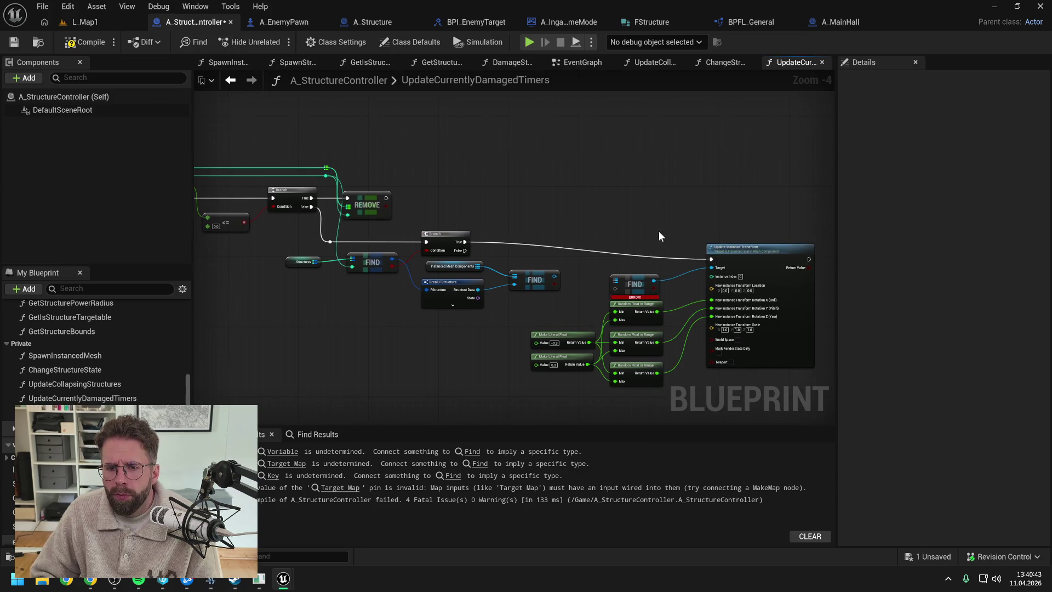
{"action": "left_click_drag", "start_coordinate": [660, 231], "coordinate": [597, 227]}
{"action": "left_click_drag", "start_coordinate": [480, 276], "coordinate": [586, 271]}
{"action": "left_click_drag", "start_coordinate": [493, 269], "coordinate": [651, 264]}
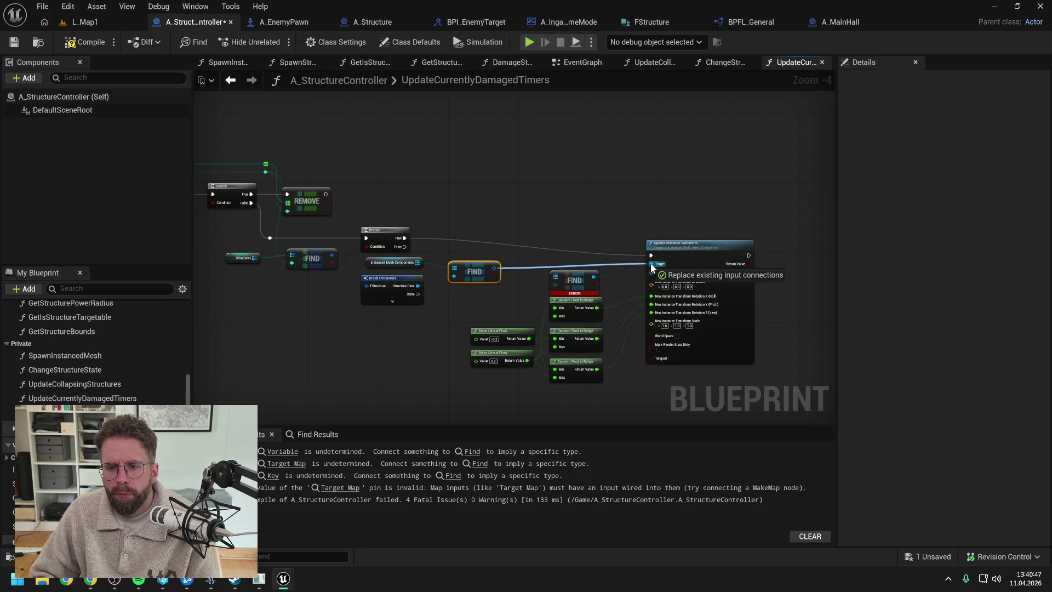
{"action": "left_click", "coordinate": [564, 277]}
{"action": "key", "text": "Delete"}
Tidy the transform nodes, compile A_StructureController, and return to L_Map1
{"action": "left_click_drag", "start_coordinate": [516, 228], "coordinate": [684, 381]}
{"action": "mouse_move", "coordinate": [683, 255]}
{"action": "left_mouse_down"}
{"action": "mouse_move", "coordinate": [634, 239]}
{"action": "mouse_move", "coordinate": [652, 237]}
{"action": "left_mouse_up"}
{"action": "left_click", "coordinate": [651, 208]}
{"action": "left_click", "coordinate": [83, 43]}
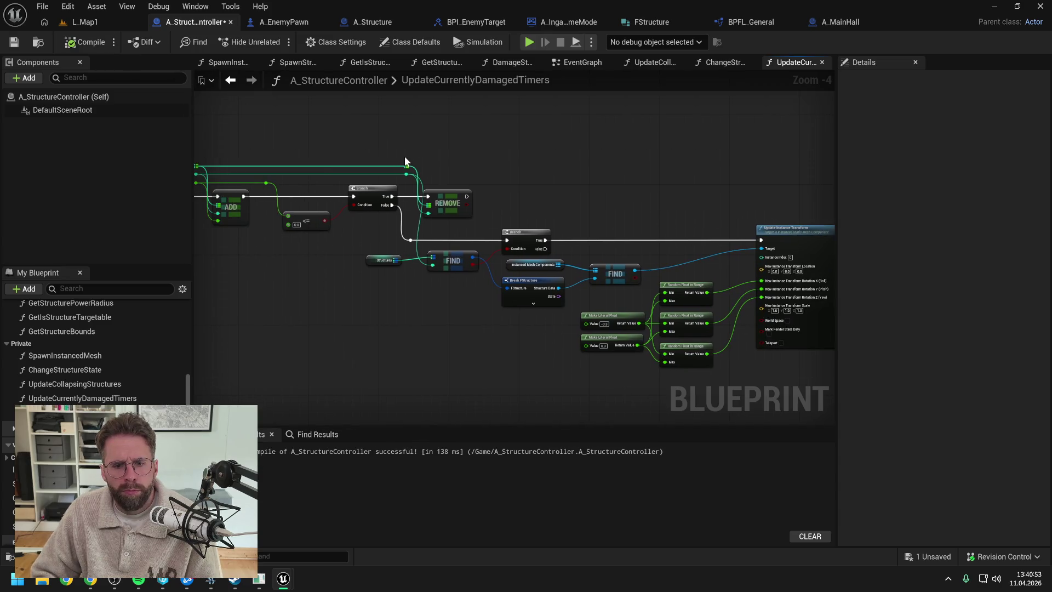
{"action": "left_click", "coordinate": [131, 22]}
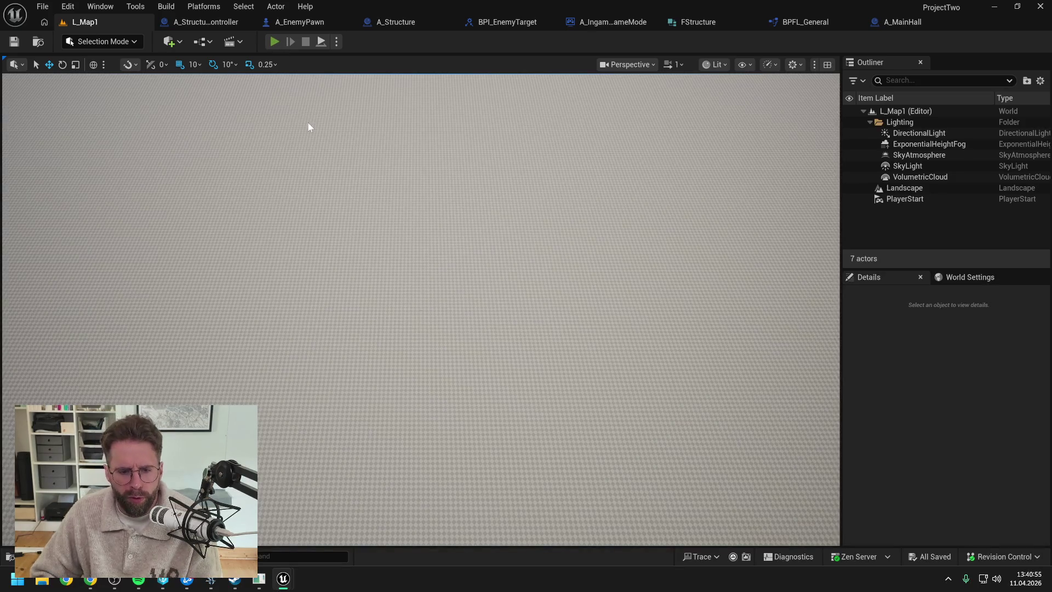
Play L_Map1 until the defeat screen, stop, and open A_MainHall's HandleStateChanged graph
{"action": "key", "text": "alt+p"}
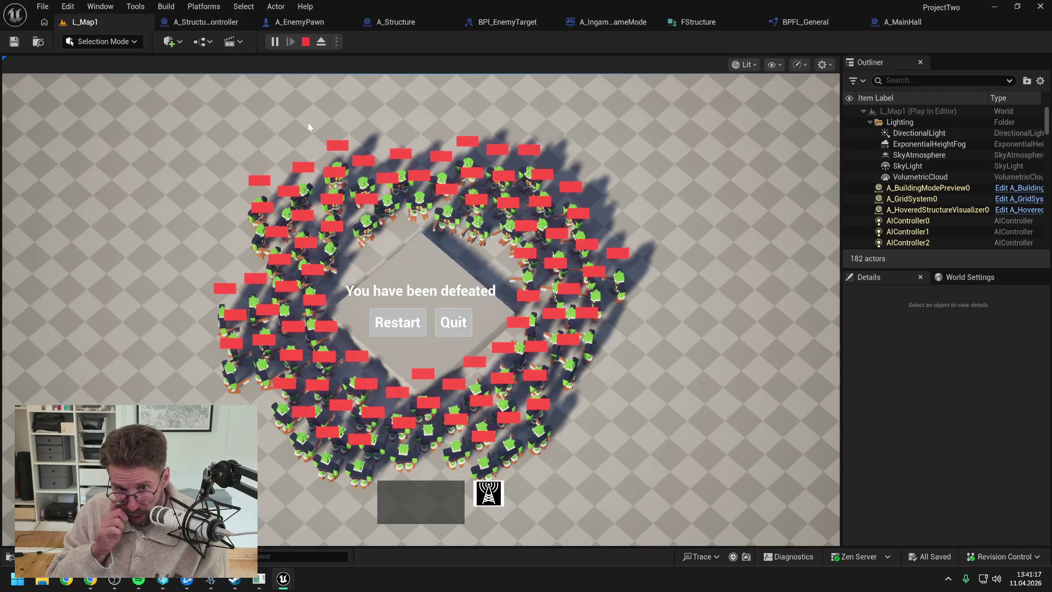
{"action": "left_click", "coordinate": [468, 323]}
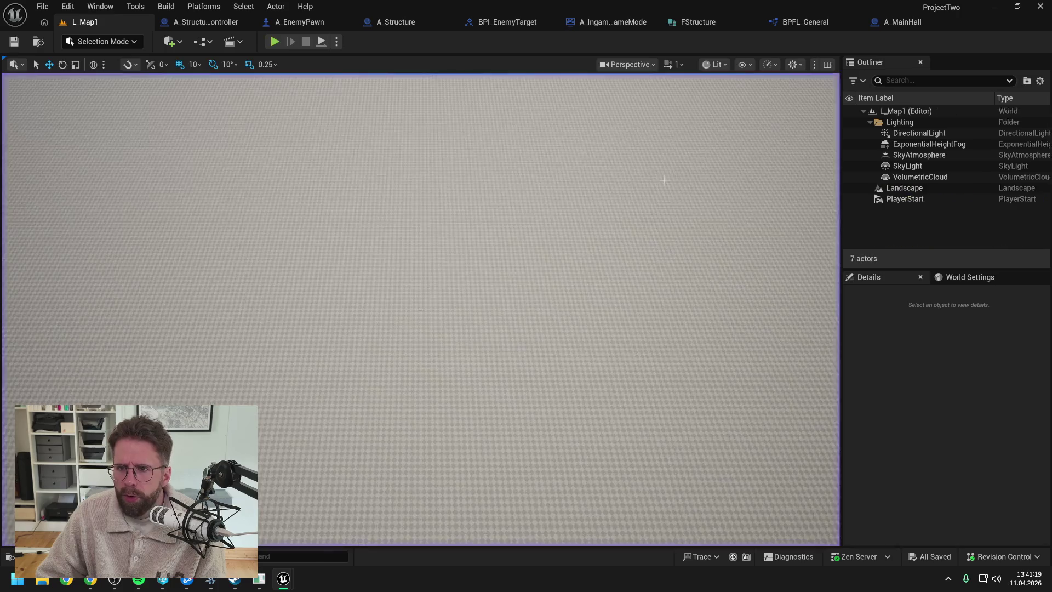
{"action": "left_click", "coordinate": [898, 23]}
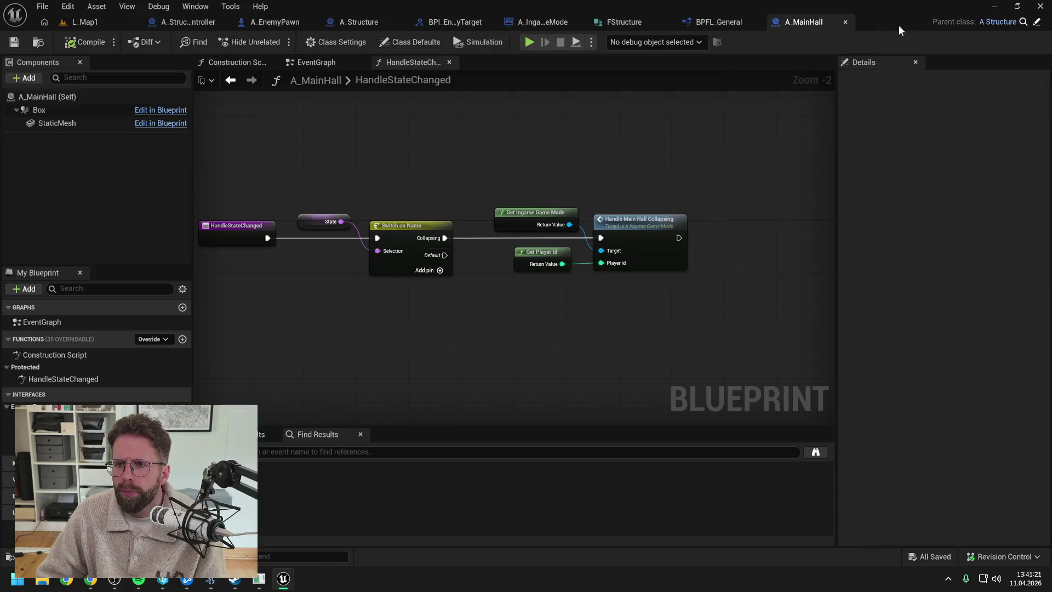
Rearrange the World Context, Get Ingame Game Mode and Damage Structure nodes in BPFL_General
{"action": "left_click", "coordinate": [709, 22]}
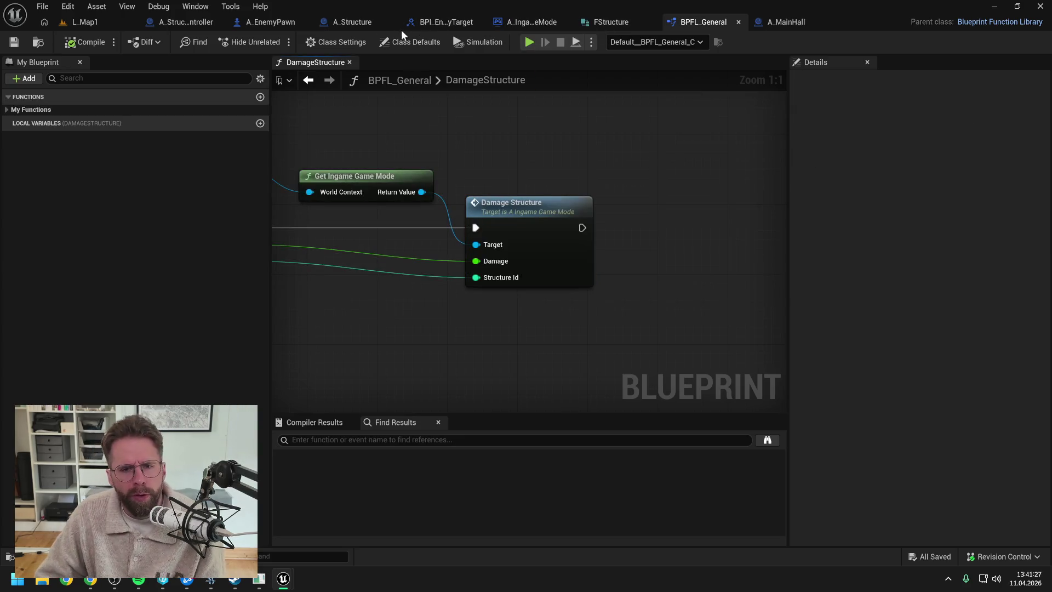
{"action": "scroll", "coordinate": [486, 132], "scroll_direction": "down", "scroll_amount": 1}
{"action": "left_click_drag", "start_coordinate": [486, 131], "coordinate": [623, 138]}
{"action": "left_click_drag", "start_coordinate": [579, 181], "coordinate": [574, 161]}
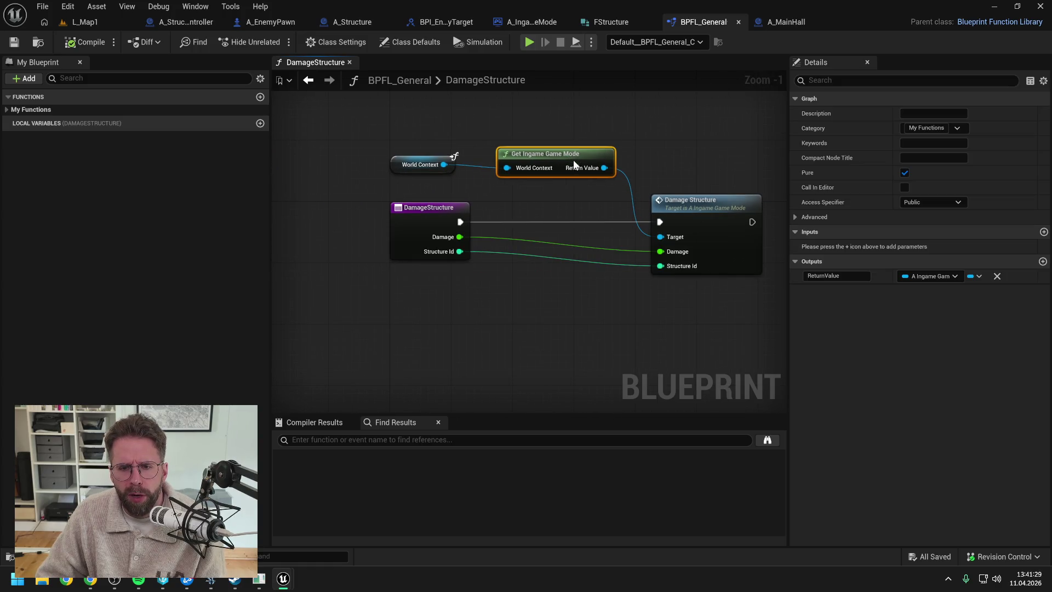
{"action": "left_click_drag", "start_coordinate": [386, 115], "coordinate": [521, 164]}
{"action": "mouse_move", "coordinate": [561, 154]}
{"action": "left_mouse_down"}
{"action": "mouse_move", "coordinate": [667, 205]}
{"action": "mouse_move", "coordinate": [639, 213]}
{"action": "left_mouse_up"}
{"action": "left_click_drag", "start_coordinate": [429, 158], "coordinate": [296, 204]}
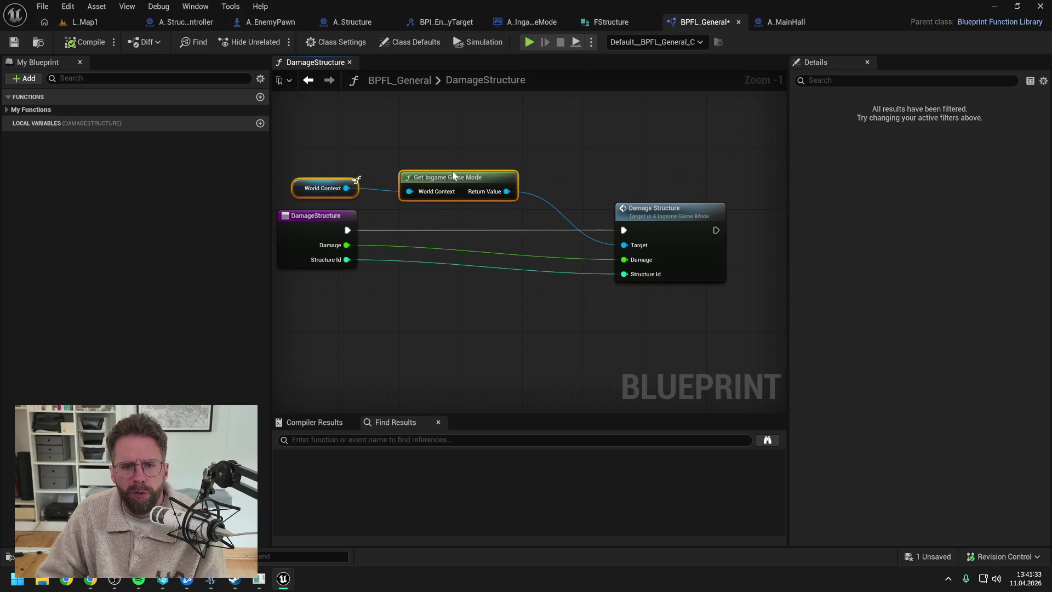
{"action": "left_click_drag", "start_coordinate": [454, 178], "coordinate": [522, 193]}
{"action": "left_click", "coordinate": [539, 161]}
{"action": "left_click", "coordinate": [367, 200]}
{"action": "left_click", "coordinate": [478, 149]}
Set a breakpoint on the second Branch in UpdateCurrentlyDamagedTimers
{"action": "left_click", "coordinate": [85, 22]}
{"action": "left_click", "coordinate": [179, 21]}
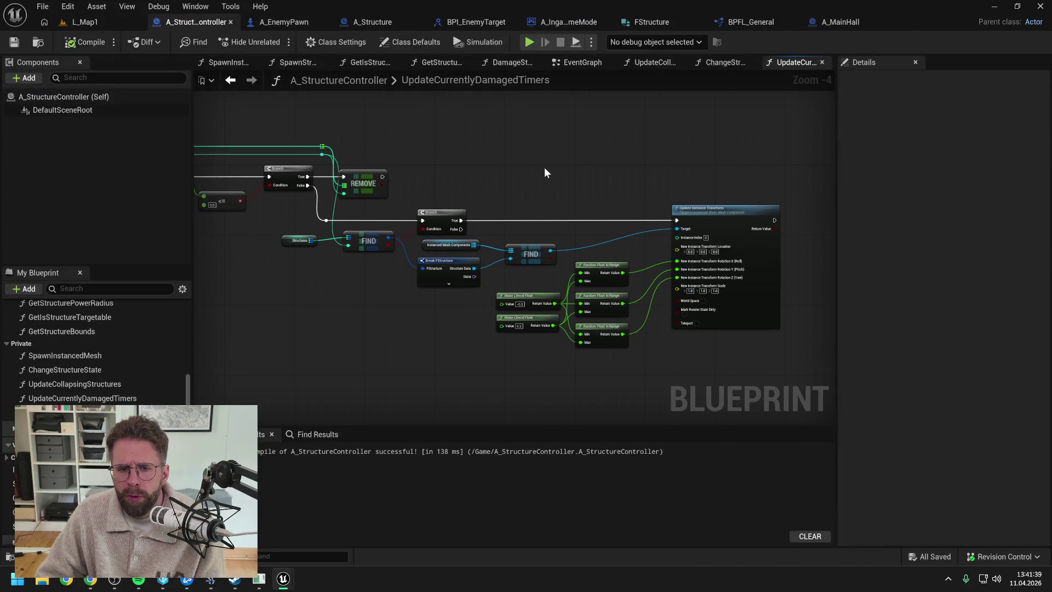
{"action": "left_click", "coordinate": [433, 213]}
{"action": "left_click_drag", "start_coordinate": [436, 193], "coordinate": [681, 199]}
{"action": "key", "text": "F9"}
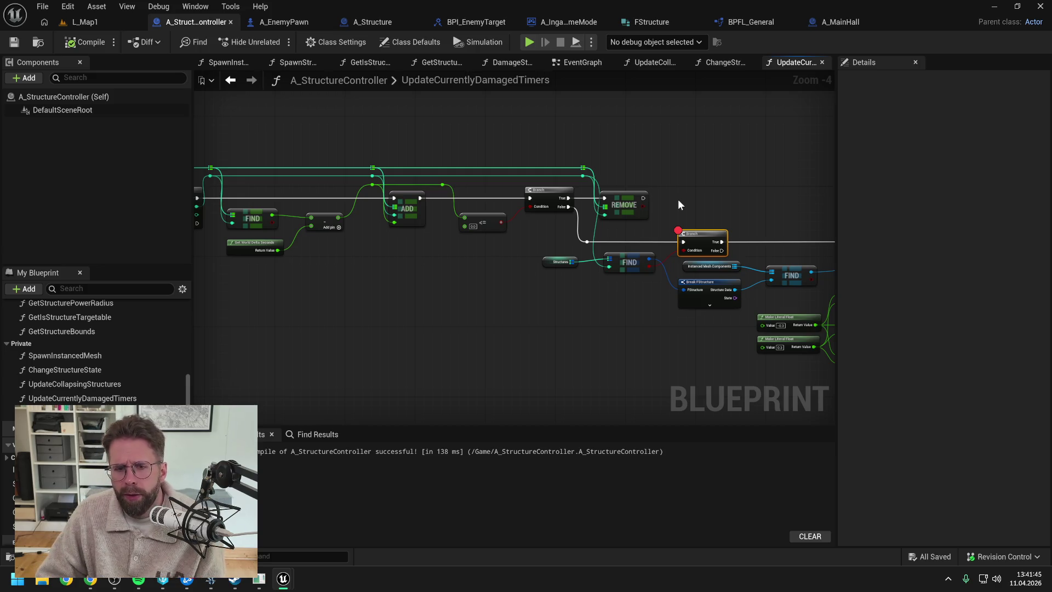
Breakpoint the first Branch, then wire DamageStructure's Branch False output into the ADD node
{"action": "left_click", "coordinate": [554, 195]}
{"action": "key", "text": "F9"}
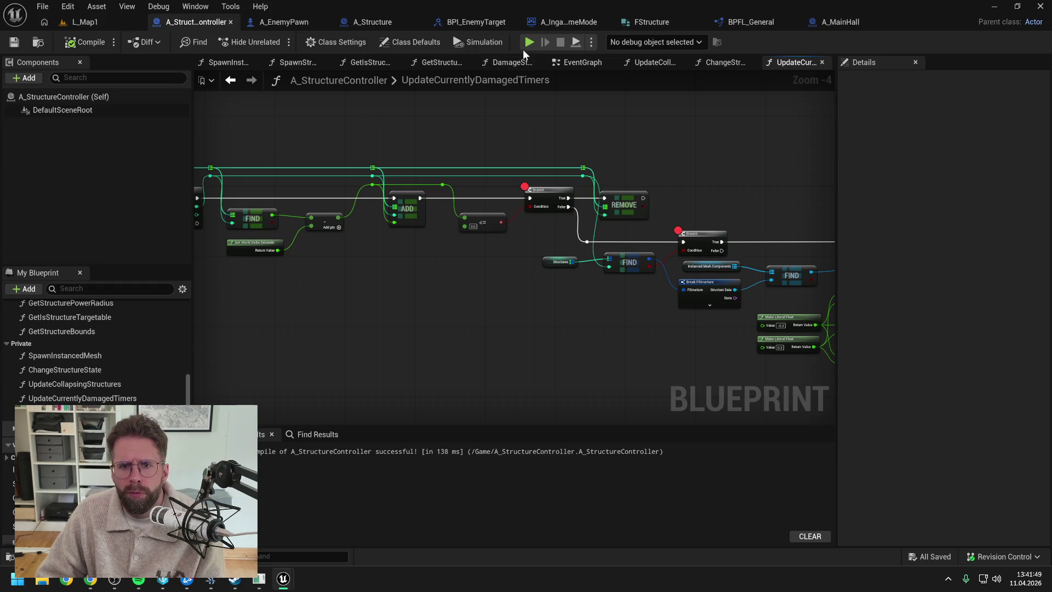
{"action": "left_click", "coordinate": [519, 62]}
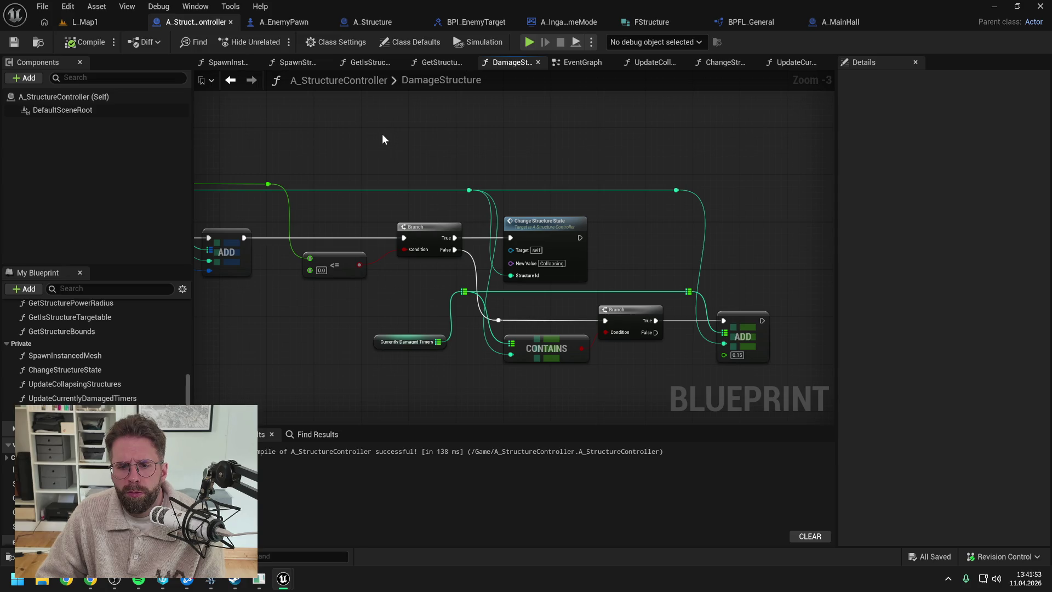
{"action": "left_click", "coordinate": [614, 308]}
{"action": "key", "text": "F9"}
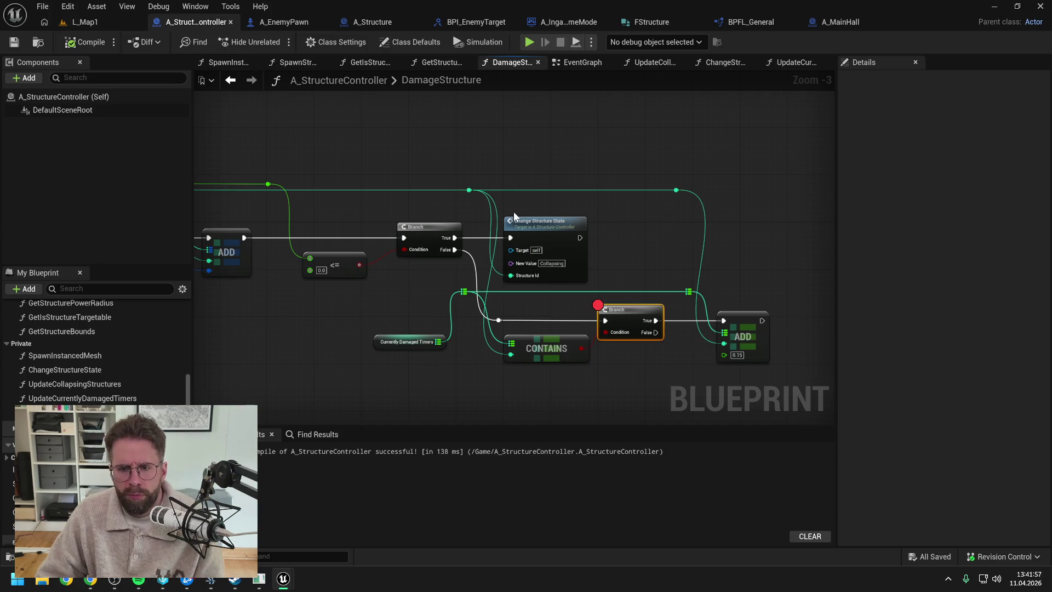
{"action": "left_click_drag", "start_coordinate": [647, 333], "coordinate": [745, 323]}
{"action": "key", "text": "F9"}
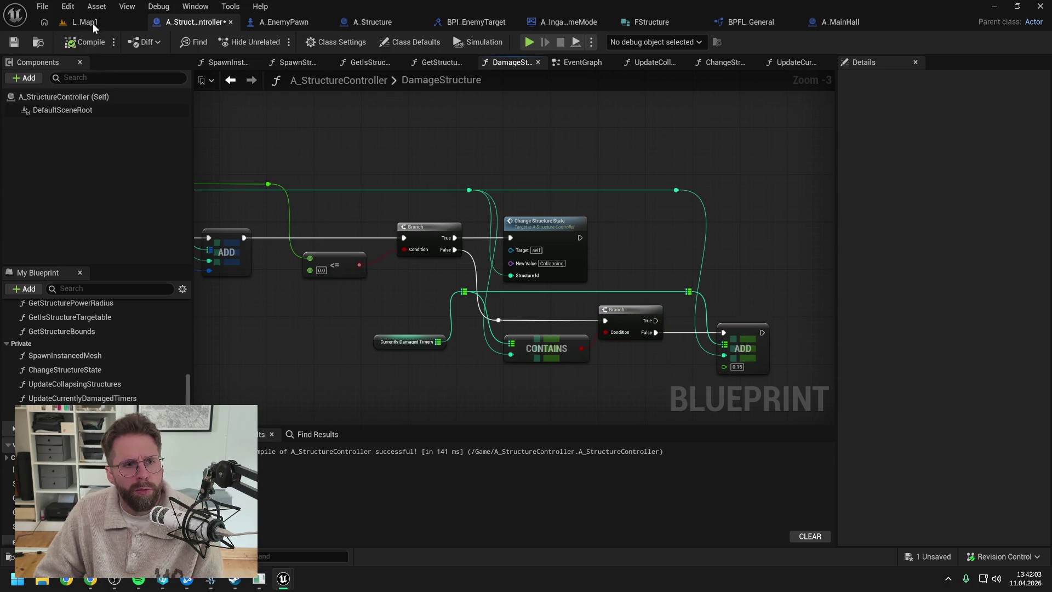
Play L_Map1, resume past both Branch breakpoints, quit at defeat, and reopen A_MainHall
{"action": "left_click", "coordinate": [93, 24]}
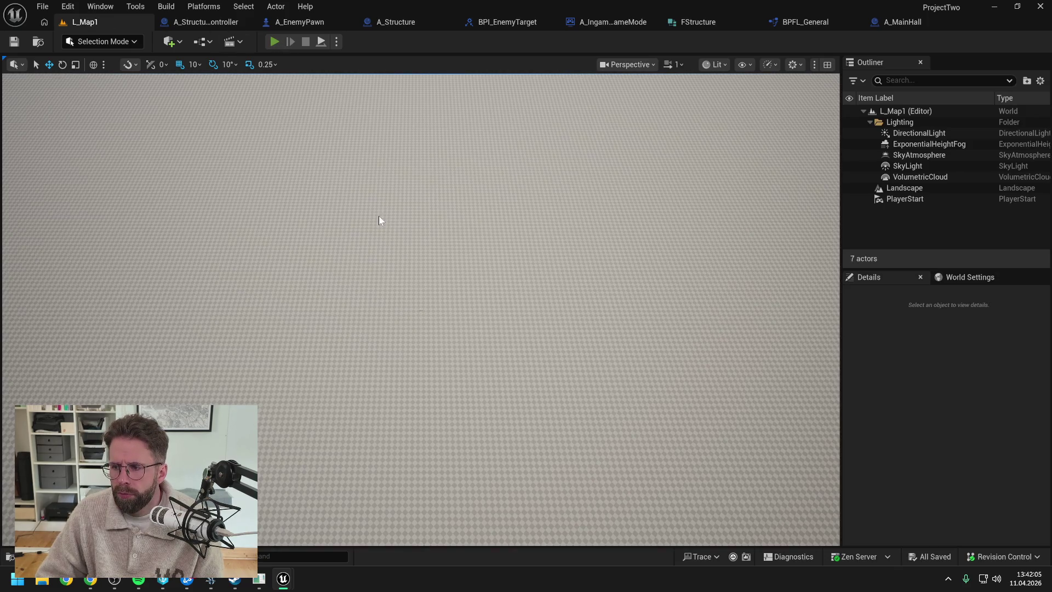
{"action": "key", "text": "alt+p"}
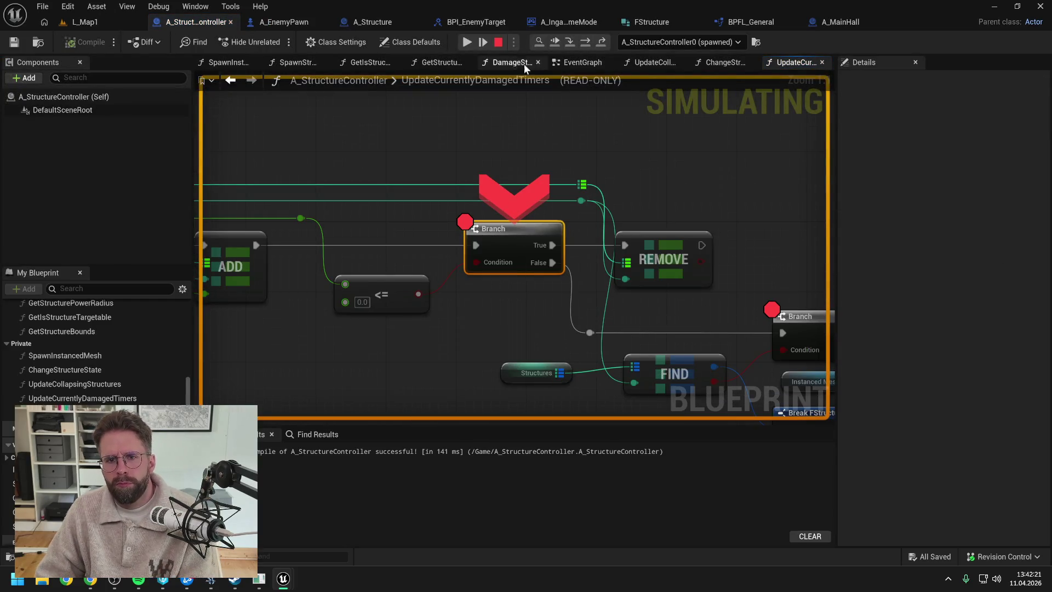
{"action": "left_click", "coordinate": [465, 41]}
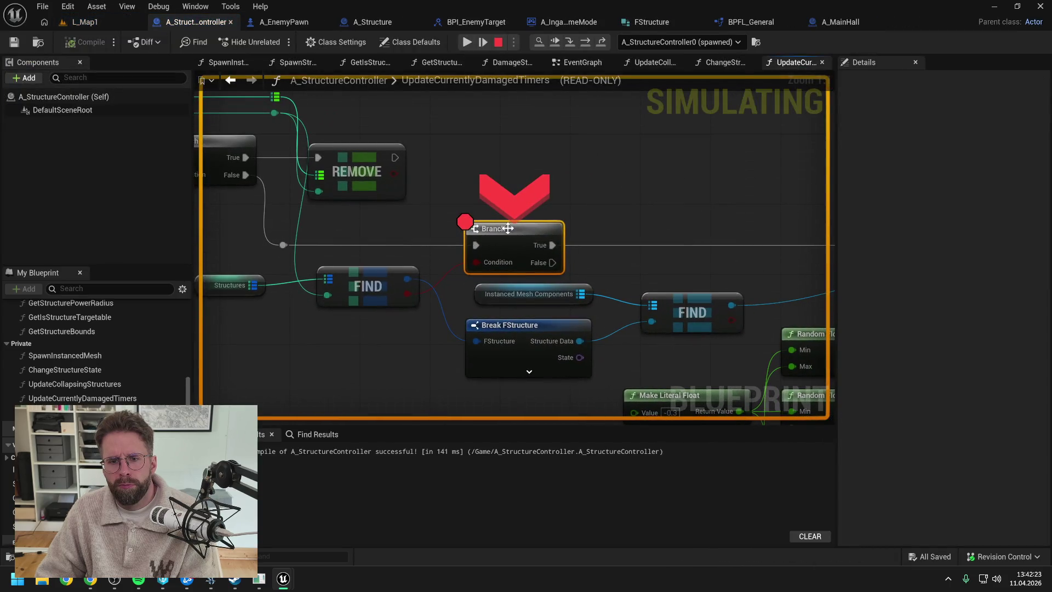
{"action": "left_click", "coordinate": [465, 42]}
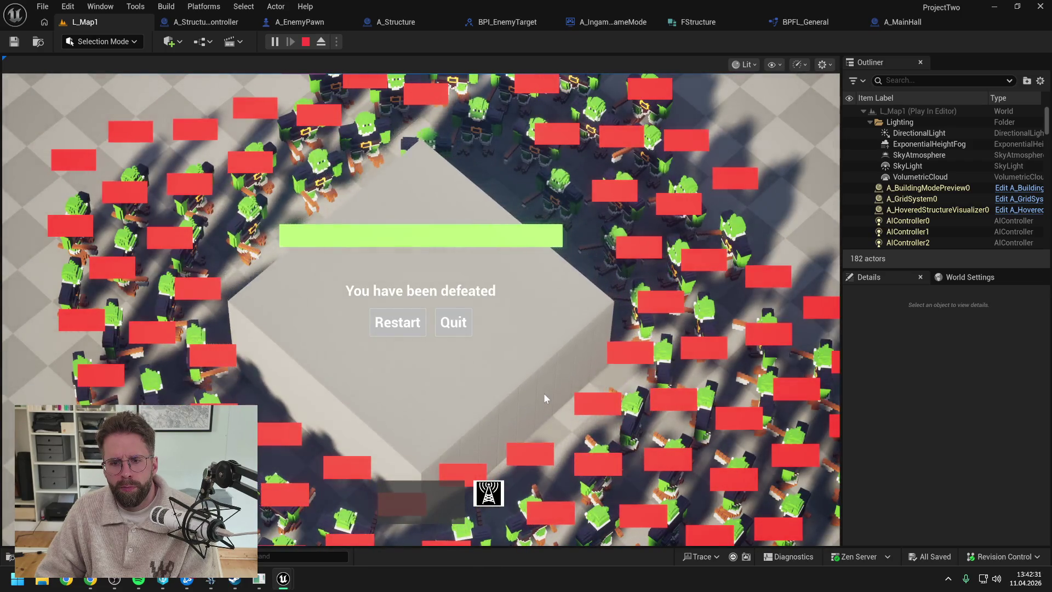
{"action": "left_click", "coordinate": [460, 325]}
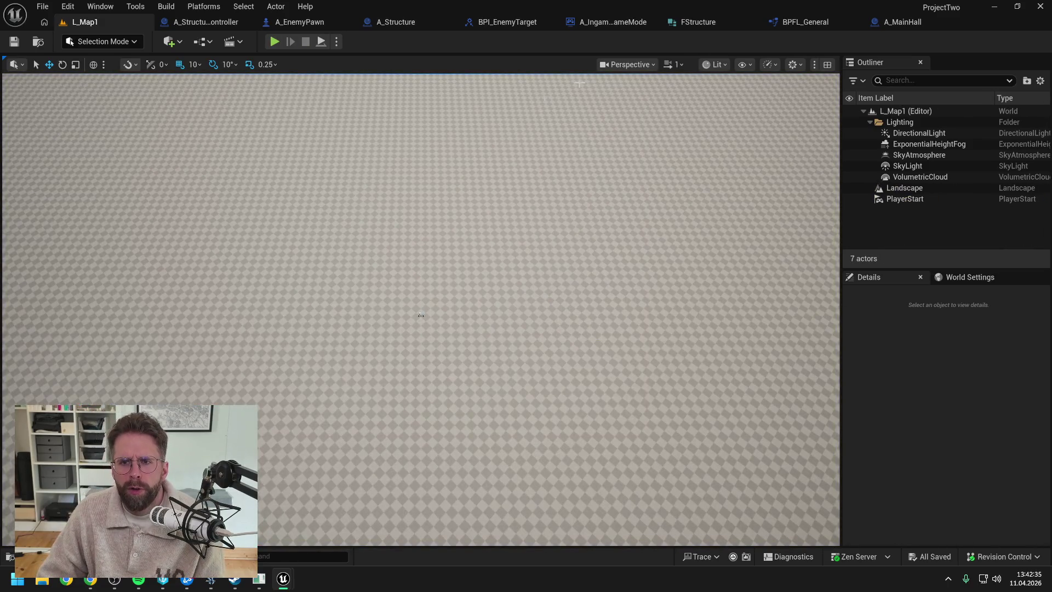
{"action": "left_click", "coordinate": [902, 22]}
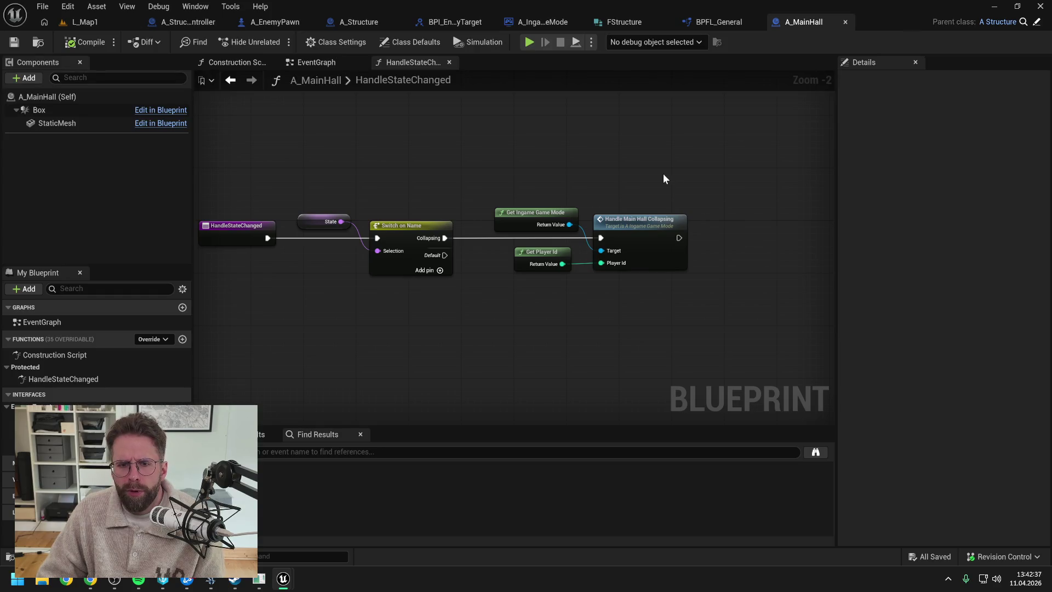
Open A_Structure's ProcessDamagedTimer graph and bring its entry node into view
{"action": "scroll", "coordinate": [665, 173], "scroll_direction": "down", "scroll_amount": 1}
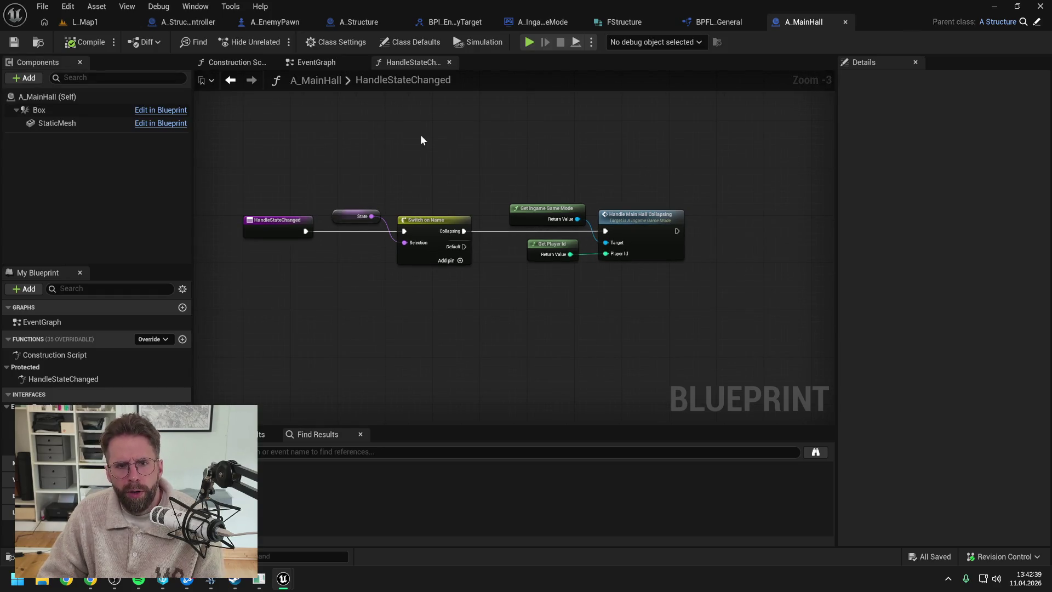
{"action": "left_click", "coordinate": [357, 21]}
{"action": "left_click_drag", "start_coordinate": [382, 173], "coordinate": [612, 169]}
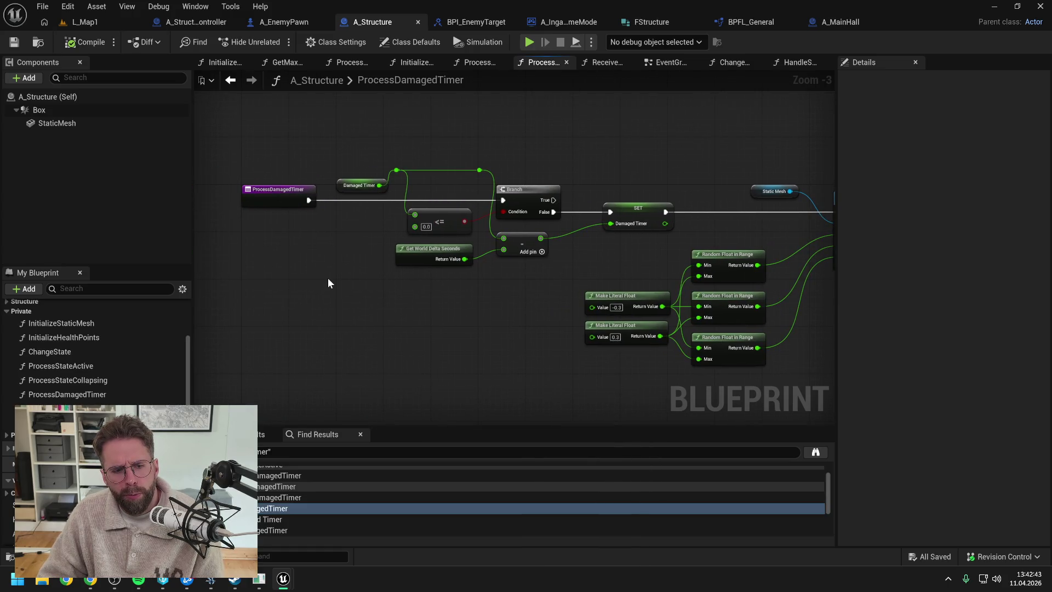
{"action": "scroll", "coordinate": [108, 383], "scroll_direction": "down", "scroll_amount": 3}
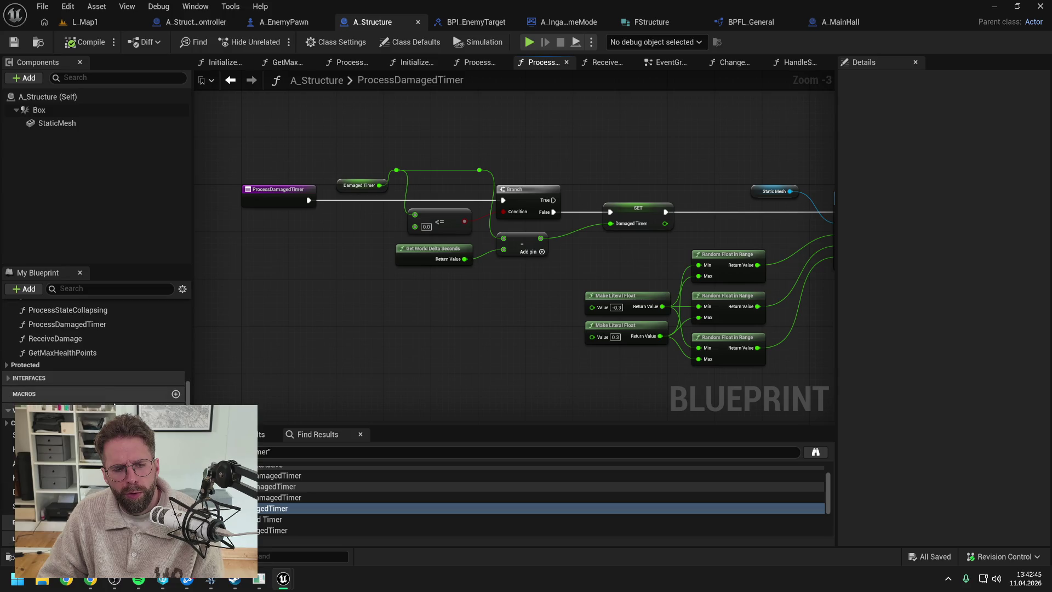
{"action": "scroll", "coordinate": [107, 383], "scroll_direction": "up", "scroll_amount": 3}
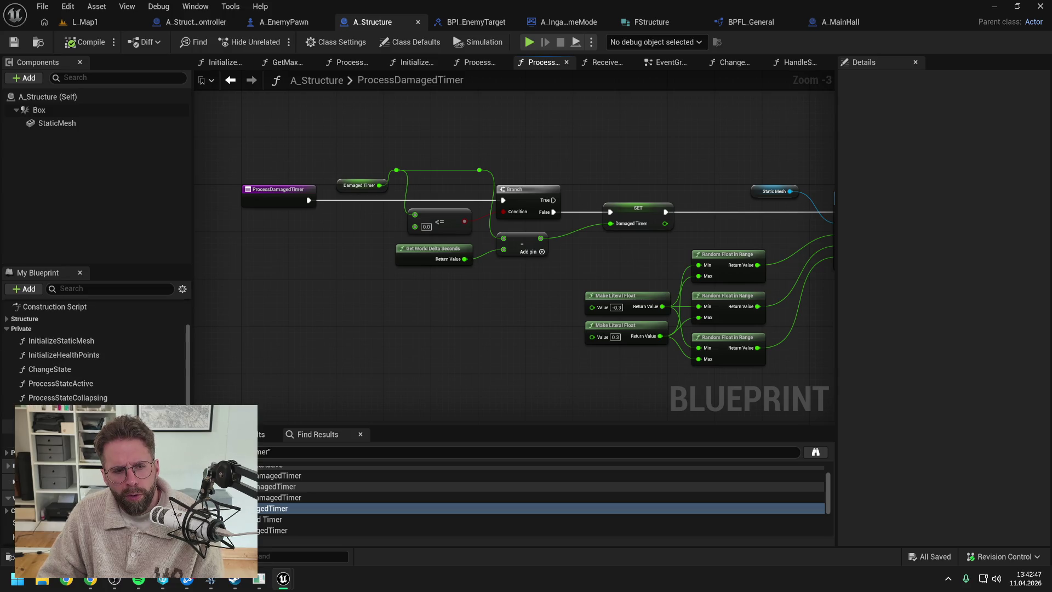
Expand the Structure category, select the AnchorTile variable, and clear the previous find results
{"action": "left_click", "coordinate": [7, 453]}
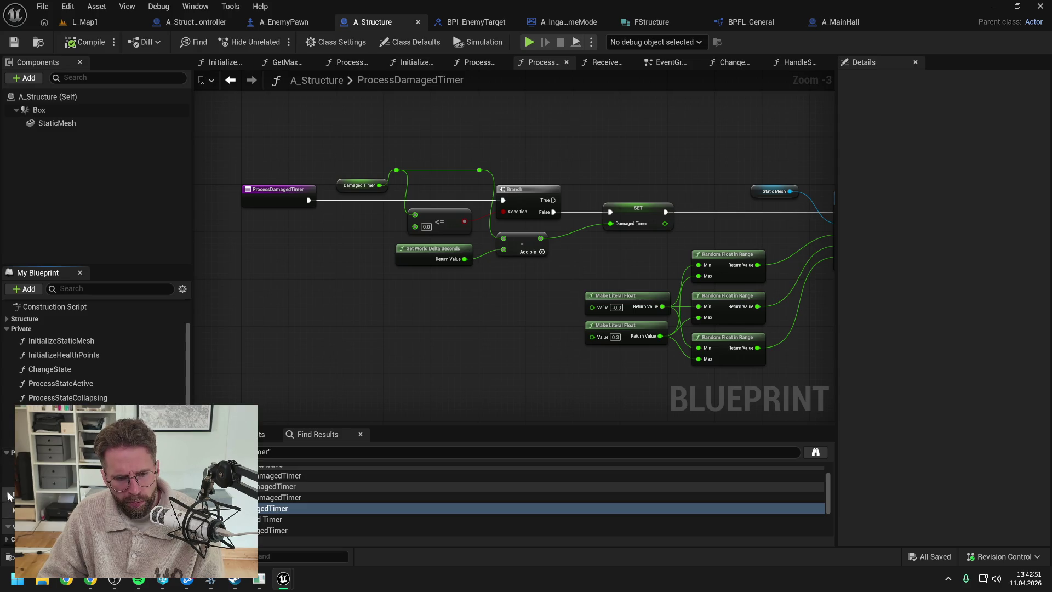
{"action": "left_click", "coordinate": [88, 319]}
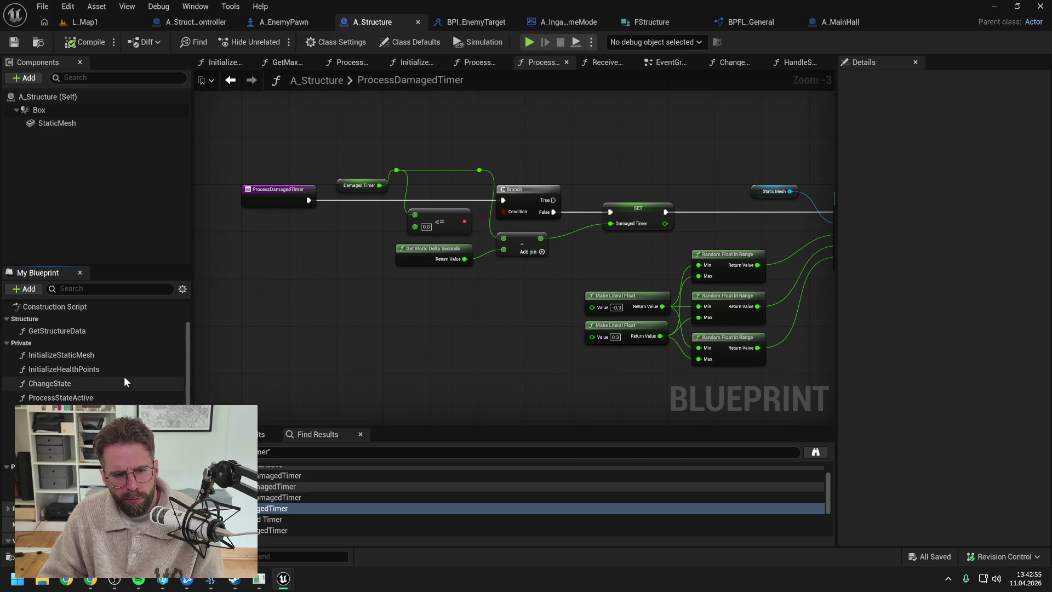
{"action": "scroll", "coordinate": [124, 382], "scroll_direction": "down", "scroll_amount": 3}
{"action": "left_click", "coordinate": [32, 505]}
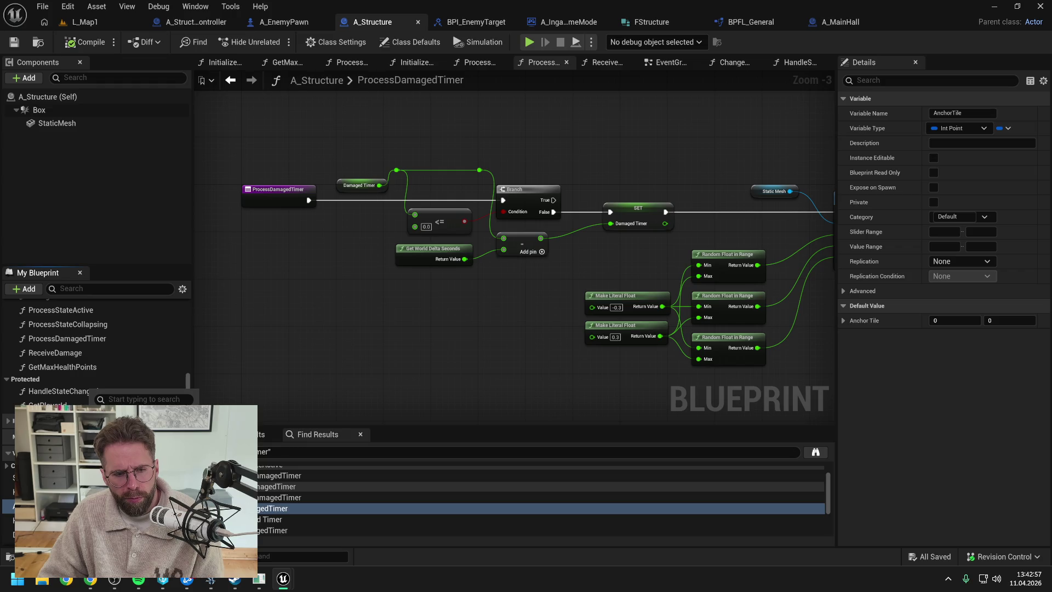
{"action": "key", "text": "ctrl+f"}
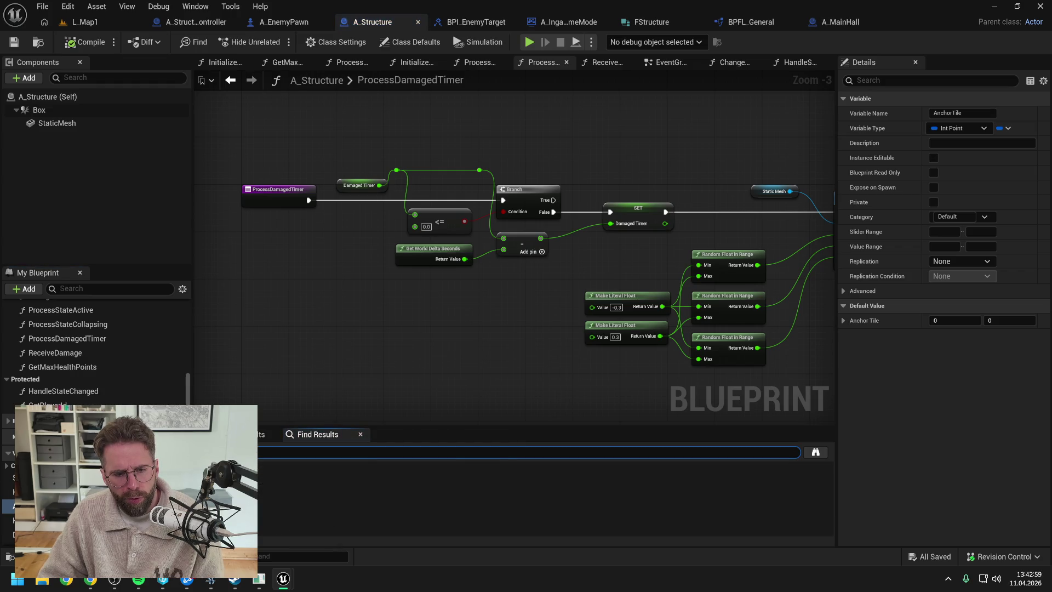
Search the Content Drawer for a_str, fix up redirectors, and check A_Structure's references without deleting it
{"action": "key", "text": "ctrl+space"}
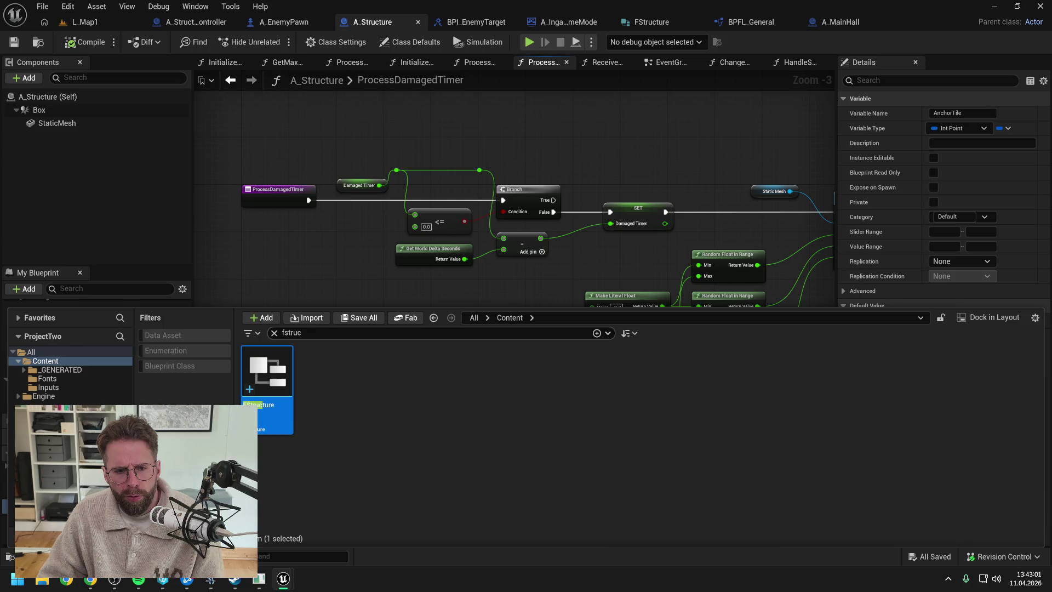
{"action": "type", "text": "a"}
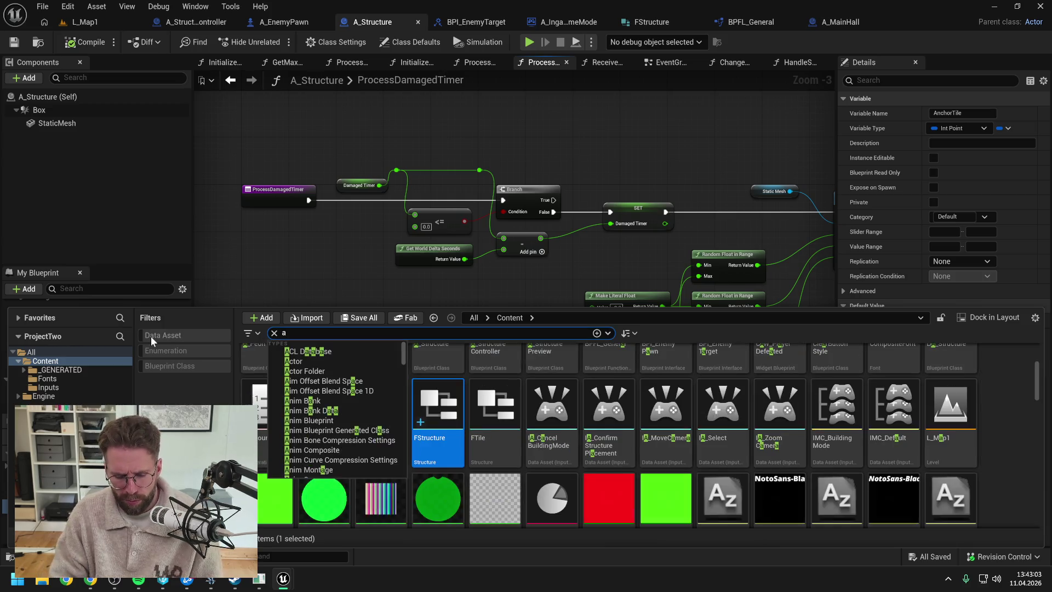
{"action": "type", "text": "_str"}
{"action": "right_click", "coordinate": [110, 351]}
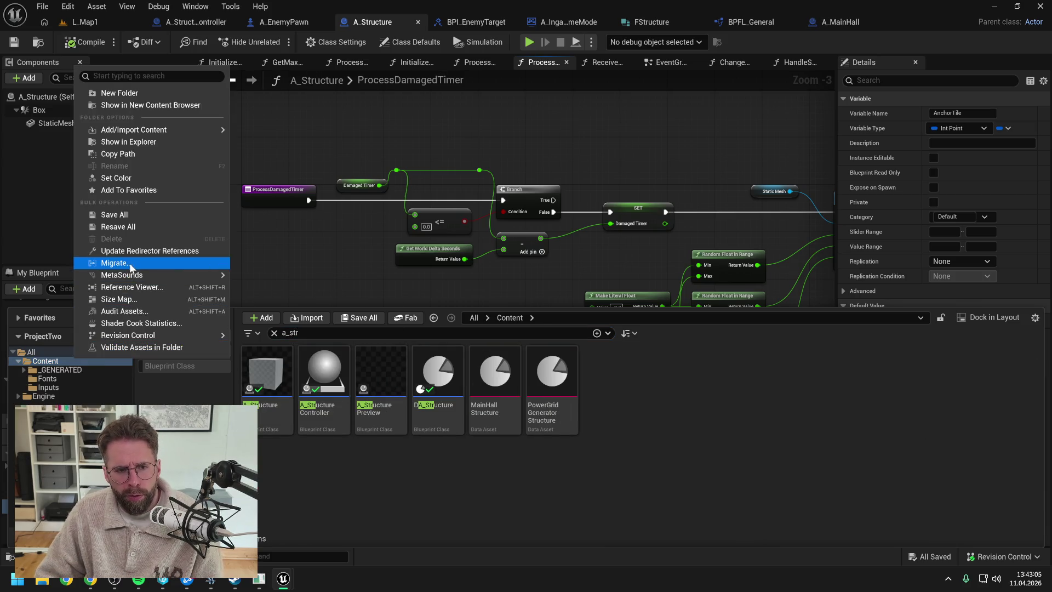
{"action": "left_click", "coordinate": [131, 263]}
{"action": "left_click", "coordinate": [309, 489]}
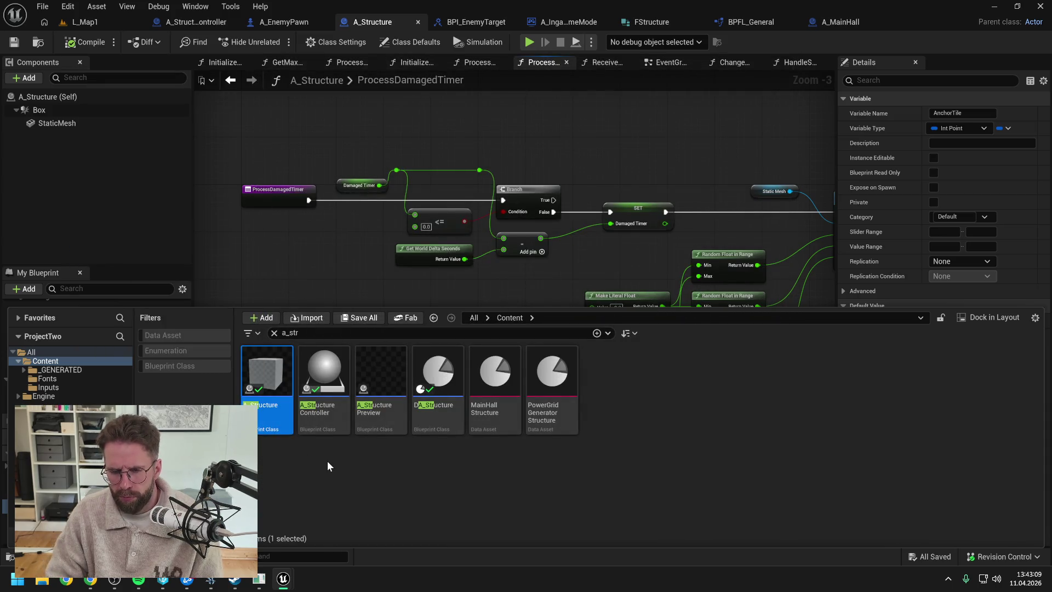
{"action": "key", "text": "Delete"}
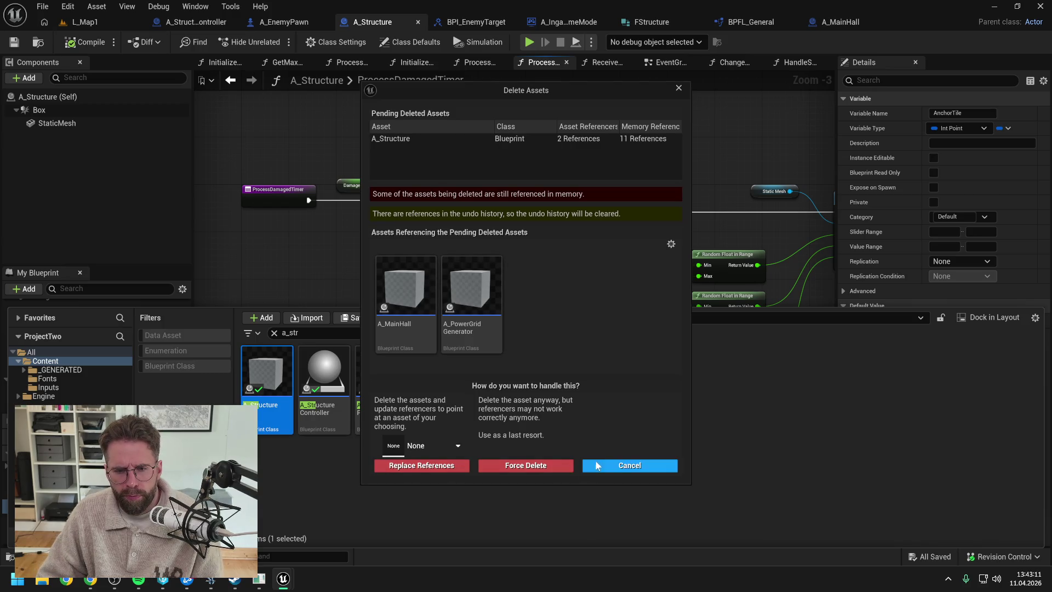
{"action": "left_click", "coordinate": [630, 465]}
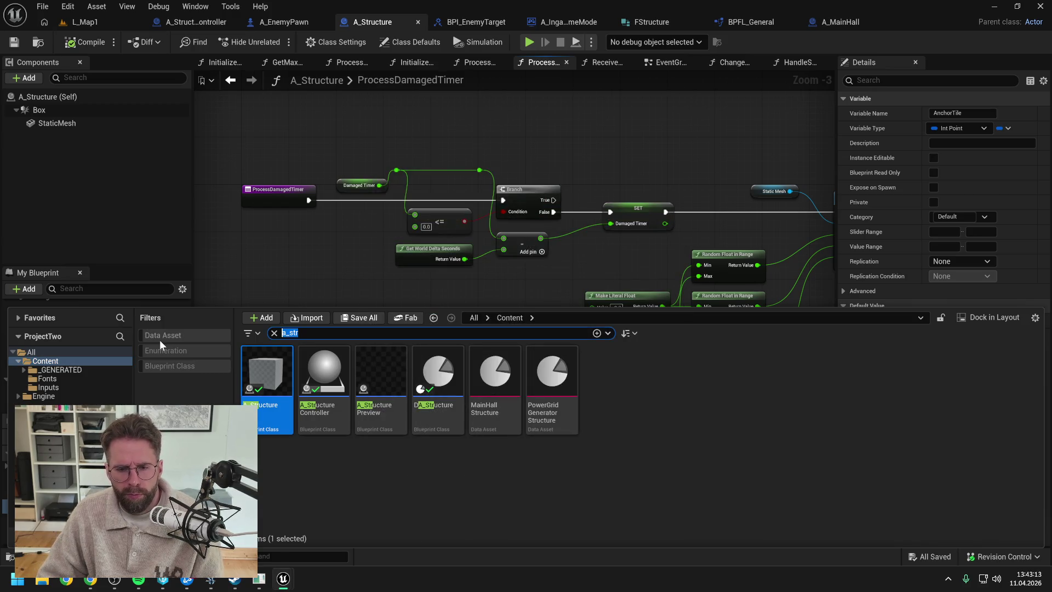
Open A_PowerGridGenerator to view its class defaults, then close it
{"action": "type", "text": "powergrid"}
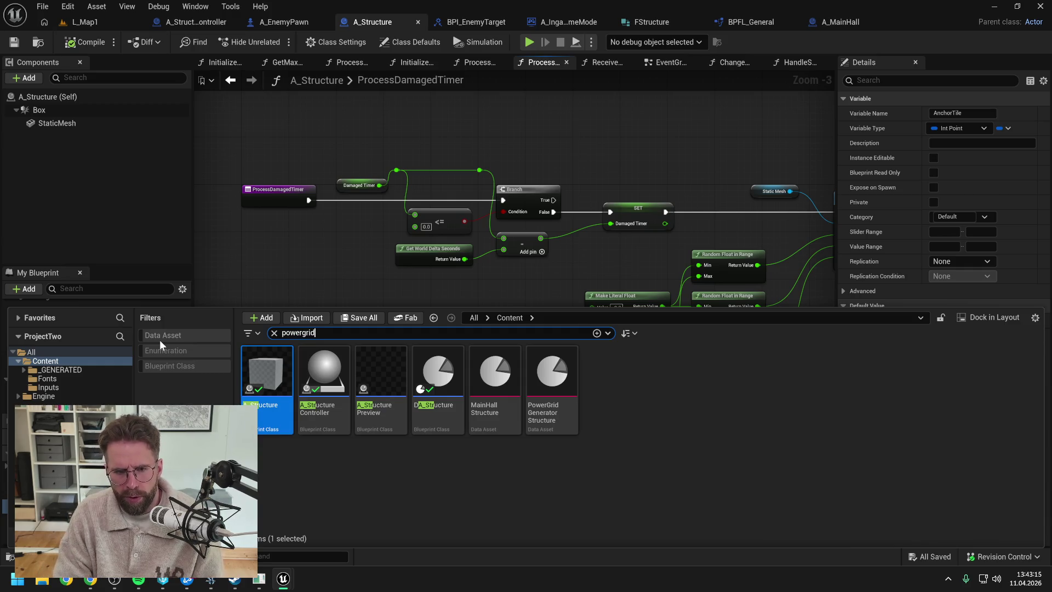
{"action": "double_click", "coordinate": [264, 415]}
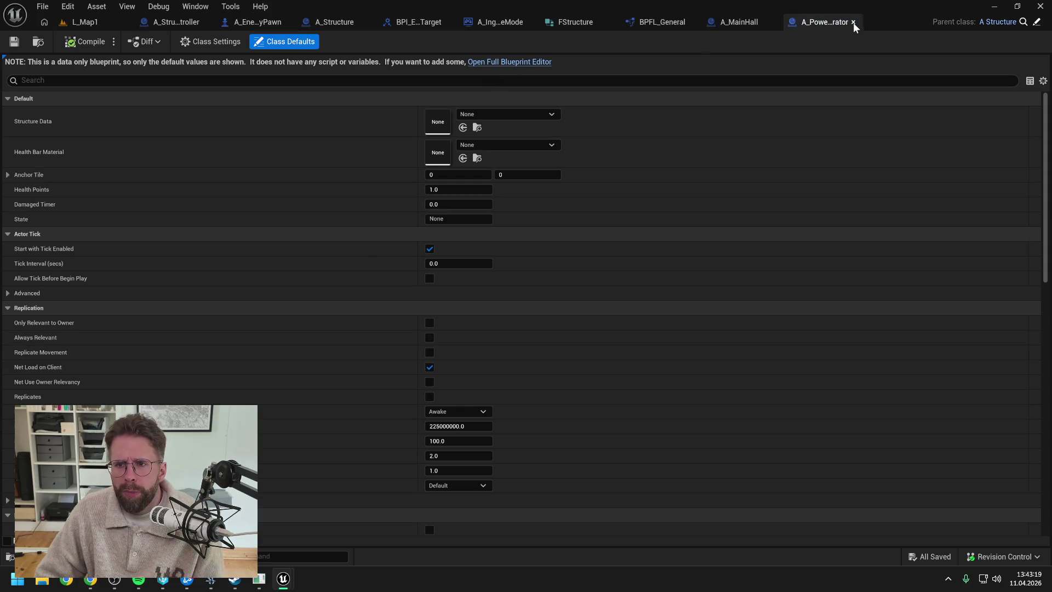
{"action": "left_click", "coordinate": [853, 22]}
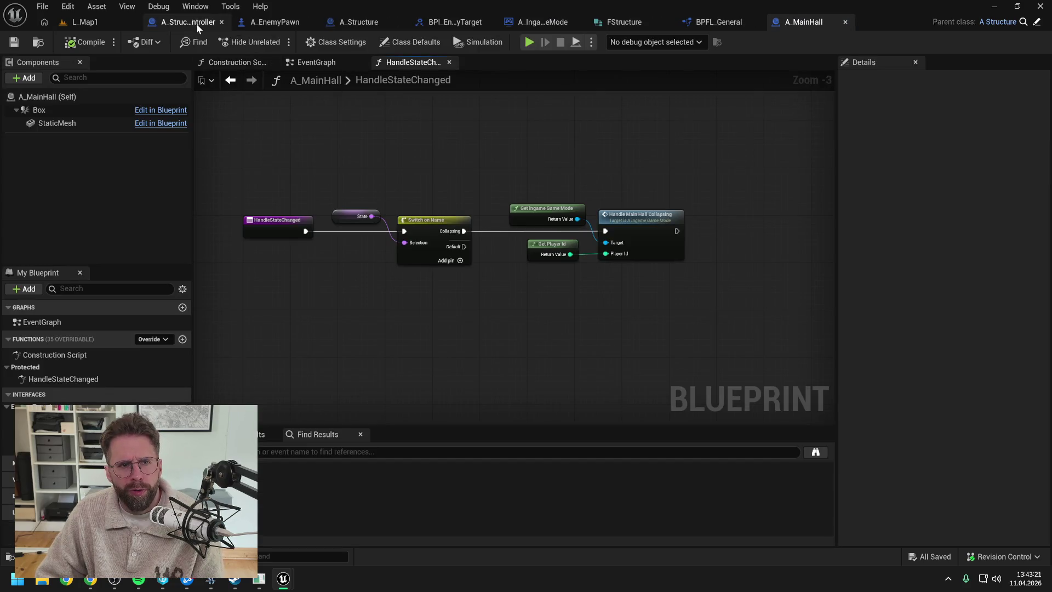
Review A_StructureController's SpawnStructure graph, searching 'register asset' nodes without adding one
{"action": "left_click", "coordinate": [198, 23]}
{"action": "scroll", "coordinate": [87, 326], "scroll_direction": "up", "scroll_amount": 4}
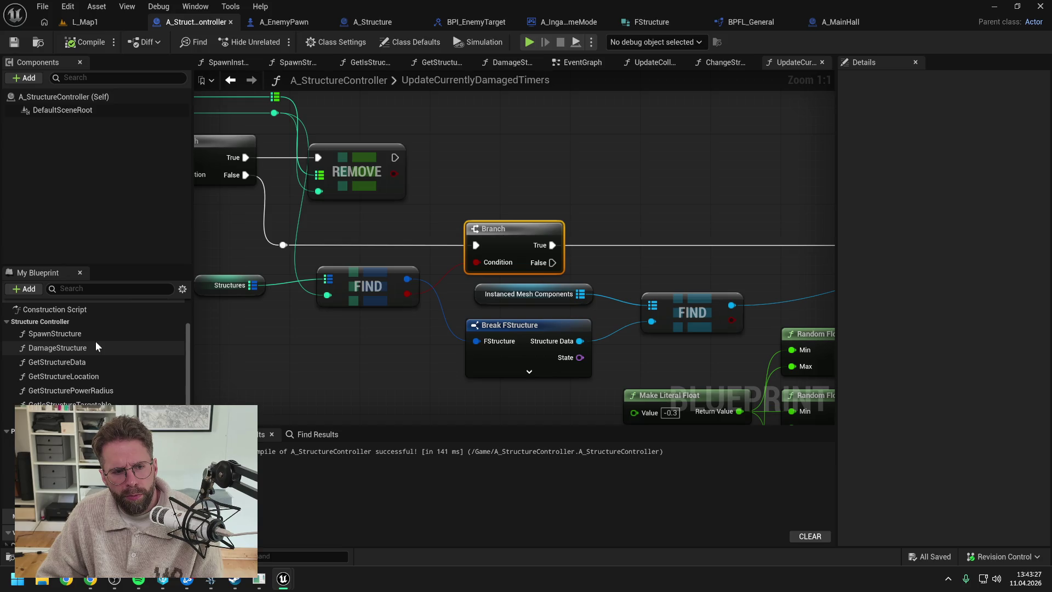
{"action": "scroll", "coordinate": [95, 343], "scroll_direction": "up", "scroll_amount": 1}
{"action": "double_click", "coordinate": [92, 351]}
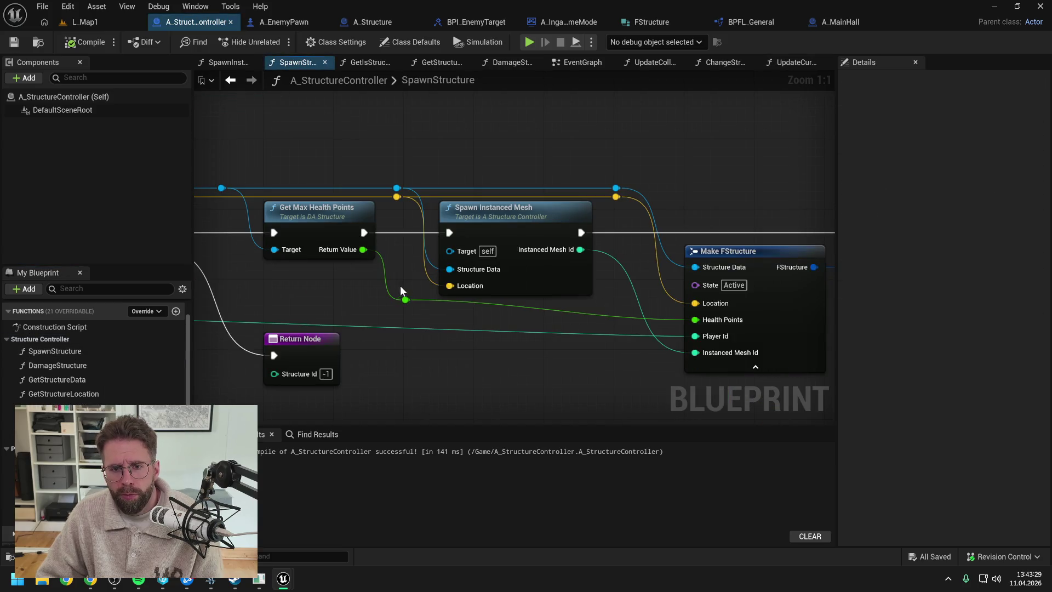
{"action": "scroll", "coordinate": [394, 291], "scroll_direction": "down", "scroll_amount": 3}
{"action": "mouse_move", "coordinate": [412, 293]}
{"action": "left_mouse_down"}
{"action": "mouse_move", "coordinate": [650, 342]}
{"action": "mouse_move", "coordinate": [411, 337]}
{"action": "mouse_move", "coordinate": [568, 307]}
{"action": "left_mouse_up"}
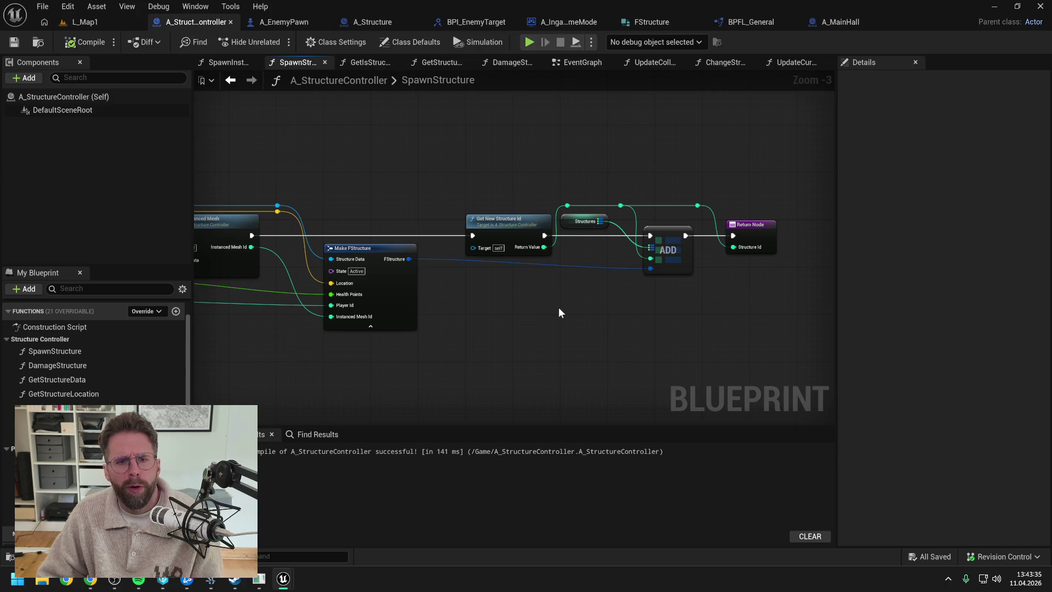
{"action": "right_click", "coordinate": [559, 308]}
{"action": "type", "text": "reg"}
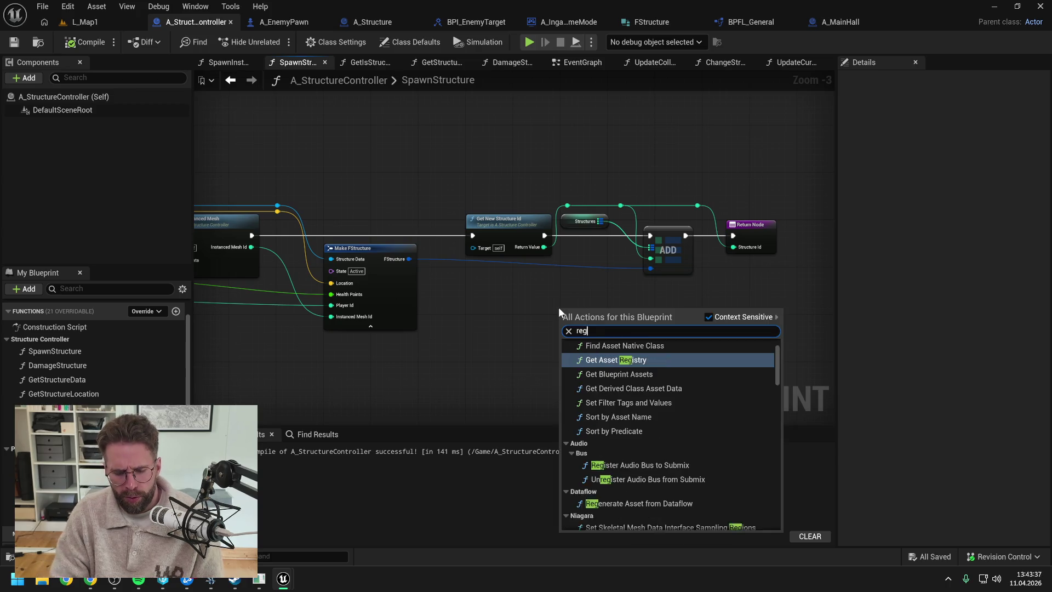
{"action": "type", "text": "ister asset"}
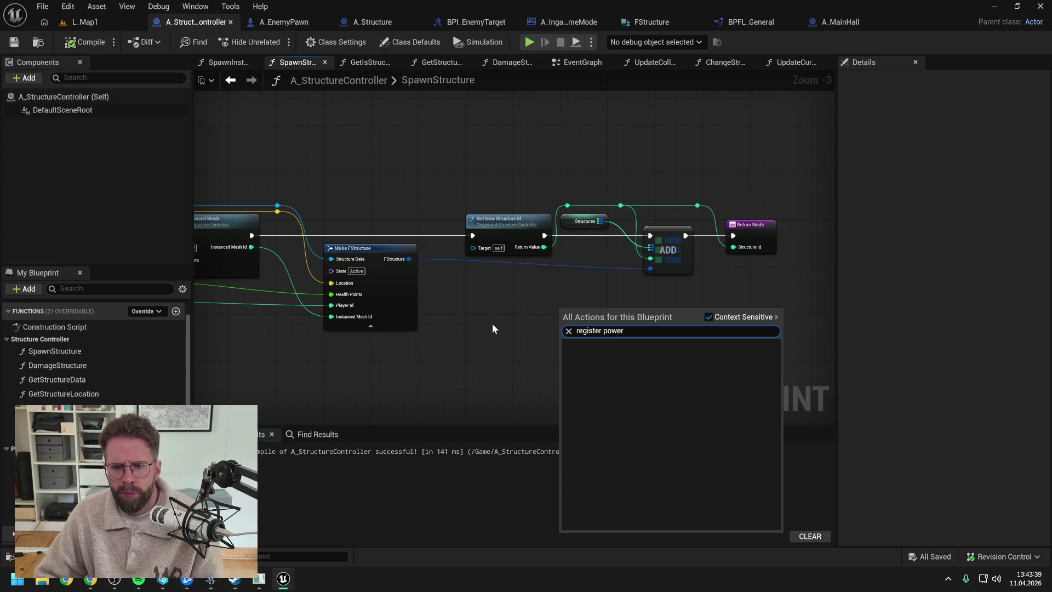
{"action": "left_click", "coordinate": [492, 324]}
Close every graph except SpawnStructure, then switch to and close the A_MainHall blueprint
{"action": "right_click", "coordinate": [294, 60]}
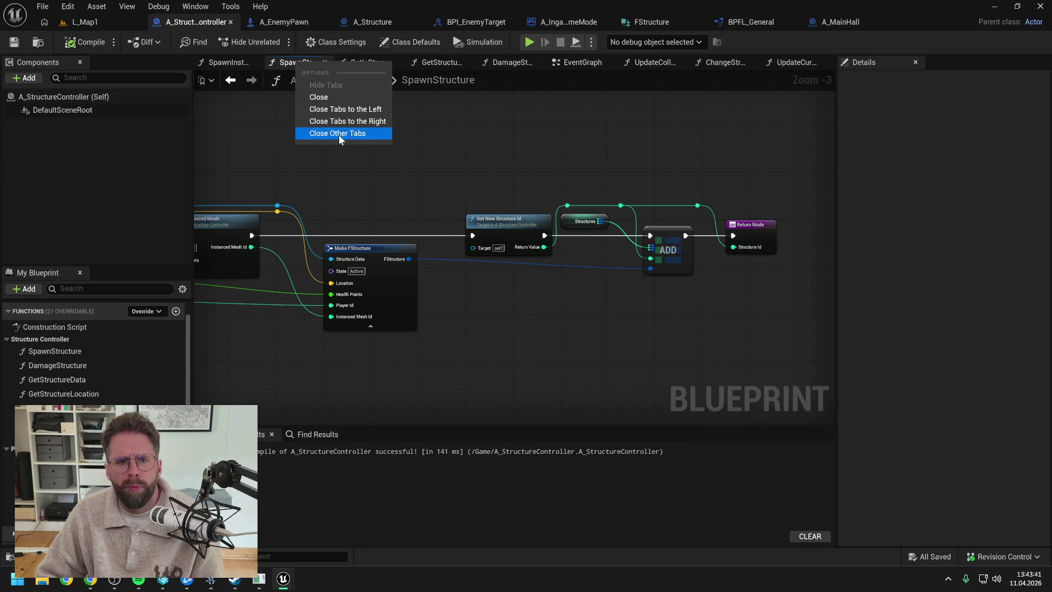
{"action": "left_click", "coordinate": [338, 135]}
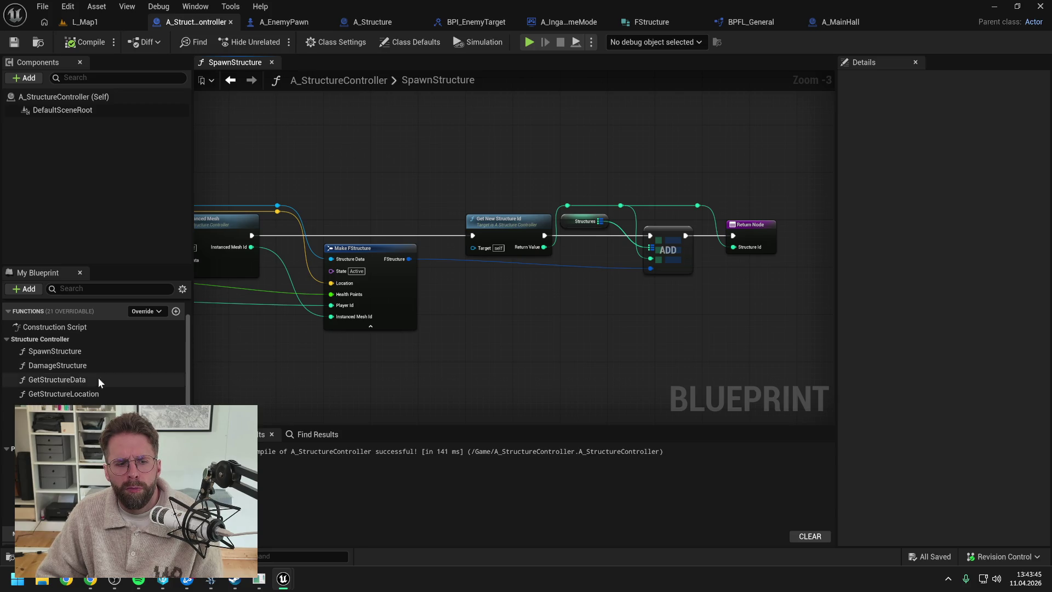
{"action": "left_click", "coordinate": [55, 408]}
{"action": "left_click", "coordinate": [487, 144]}
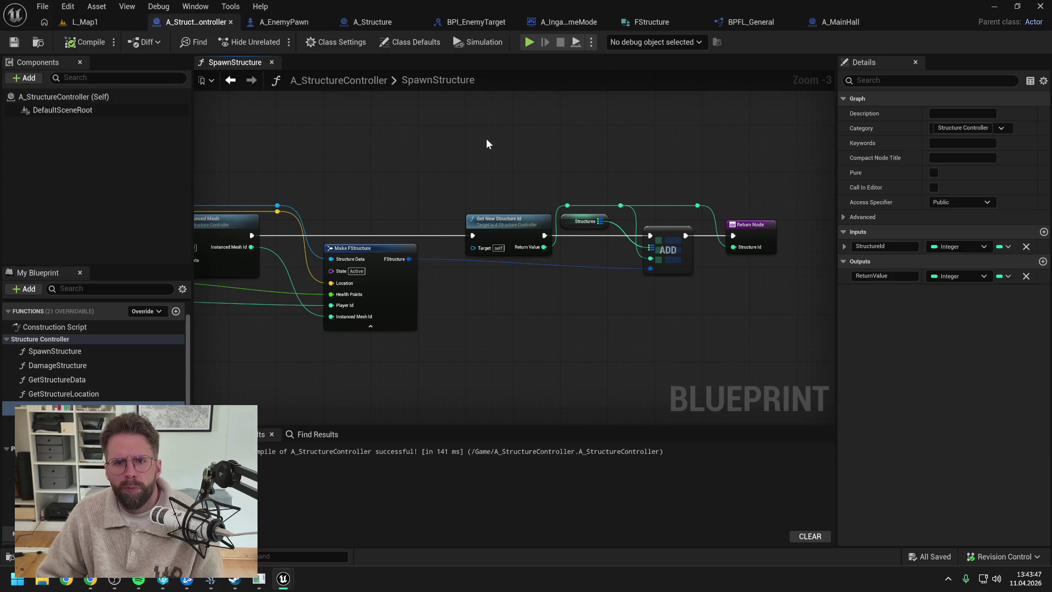
{"action": "left_click", "coordinate": [867, 27]}
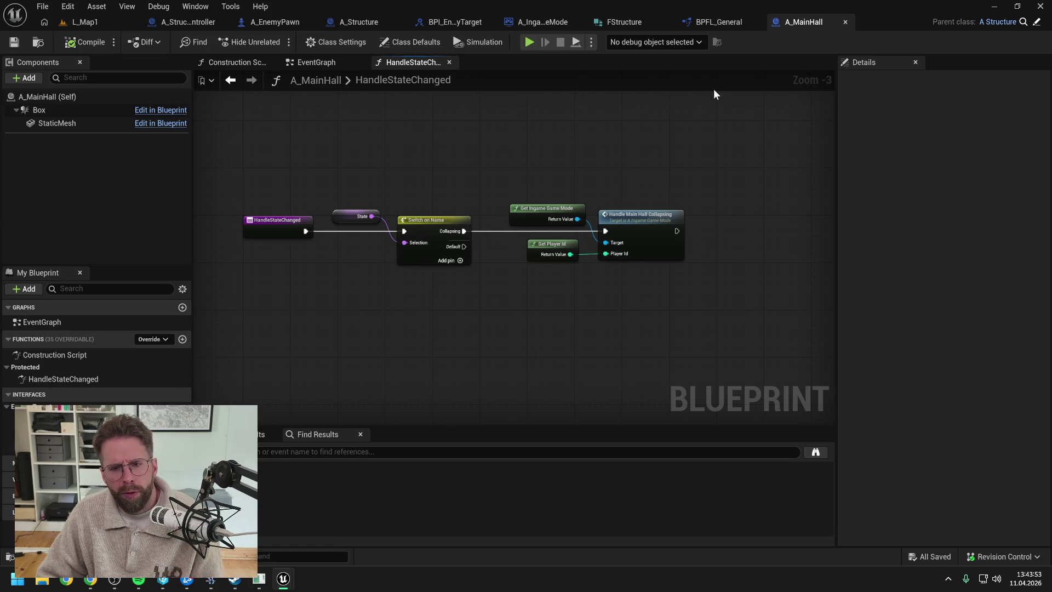
{"action": "left_click", "coordinate": [845, 22]}
Search the Content Drawer for 'main hall' and cancel a first deletion of A_MainHall
{"action": "key", "text": "ctrl+space"}
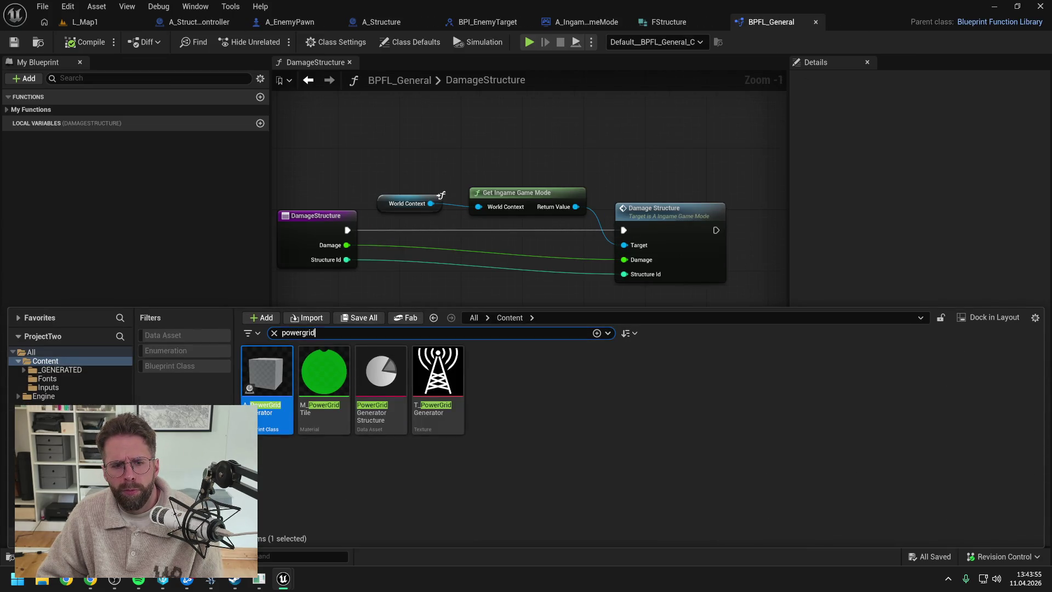
{"action": "key", "text": "ctrl+a"}
{"action": "type", "text": "main hall"}
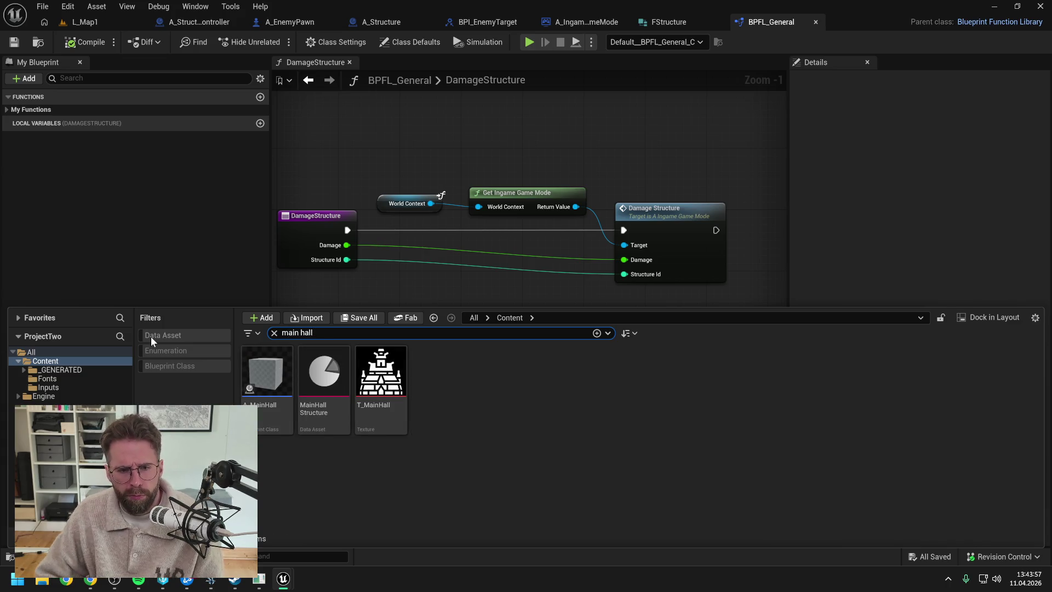
{"action": "left_click", "coordinate": [267, 377]}
{"action": "key", "text": "Delete"}
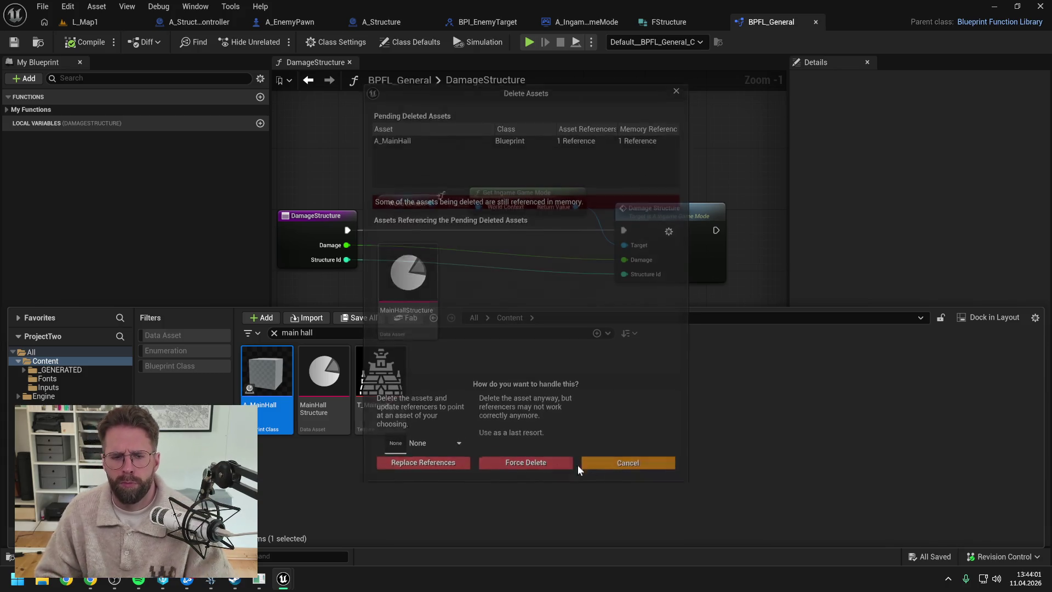
{"action": "left_click", "coordinate": [597, 465]}
Open the MainHall Structure data asset, save and check it out, then close it
{"action": "double_click", "coordinate": [323, 375]}
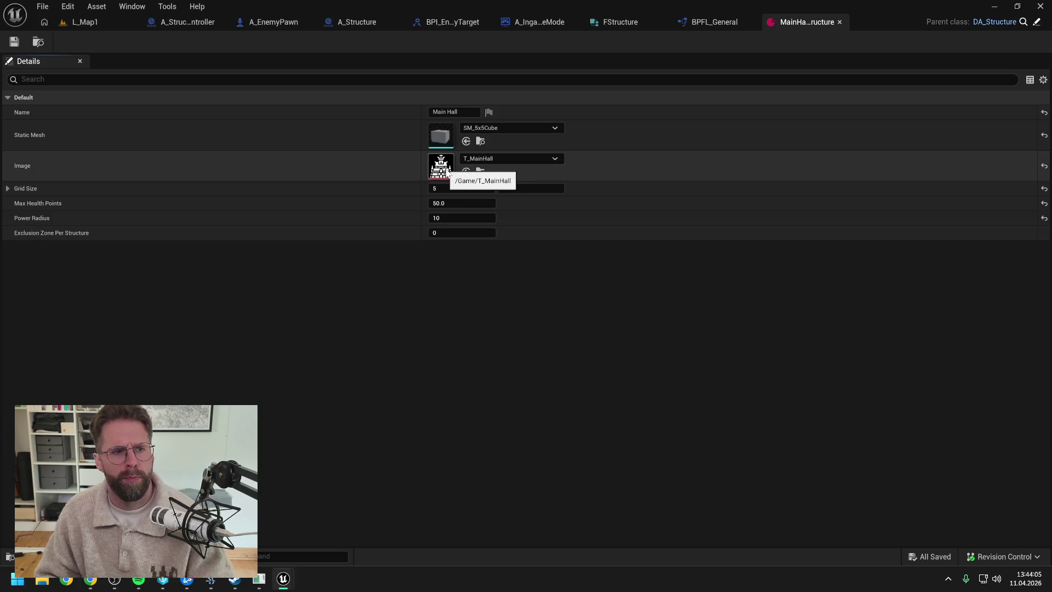
{"action": "left_click", "coordinate": [16, 43]}
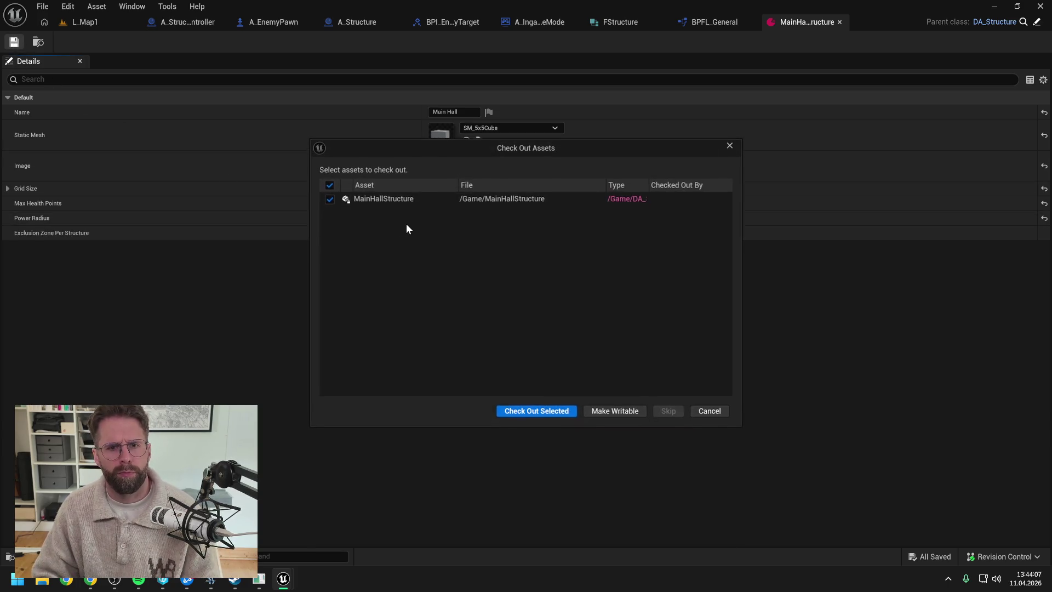
{"action": "left_click", "coordinate": [553, 410]}
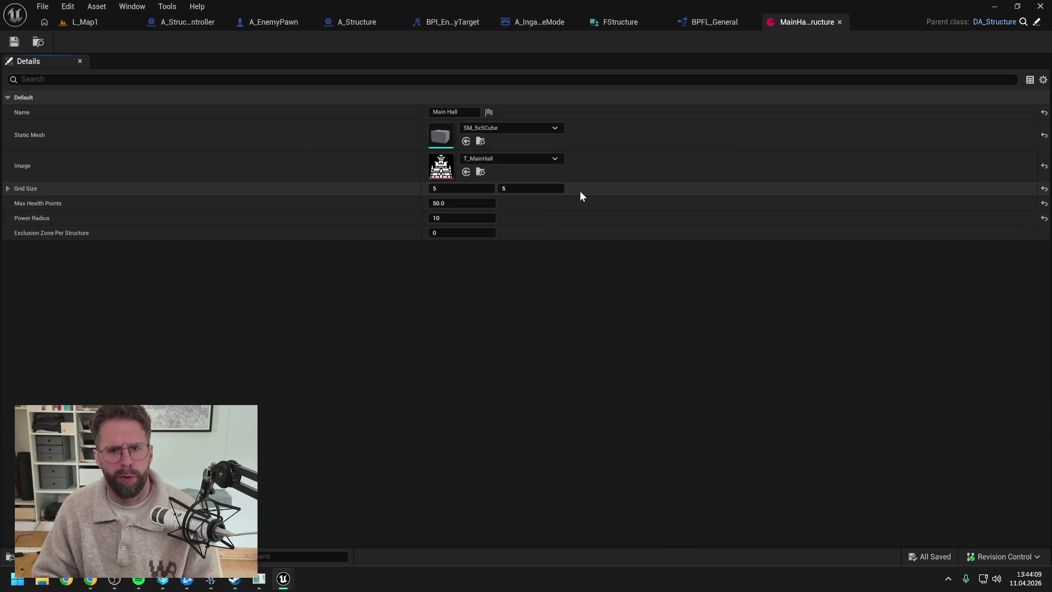
{"action": "left_click", "coordinate": [839, 22]}
Force-delete A_MainHall, fix up Content folder redirectors, and search for 'ingame game mode'
{"action": "left_click", "coordinate": [275, 419]}
{"action": "key", "text": "Delete"}
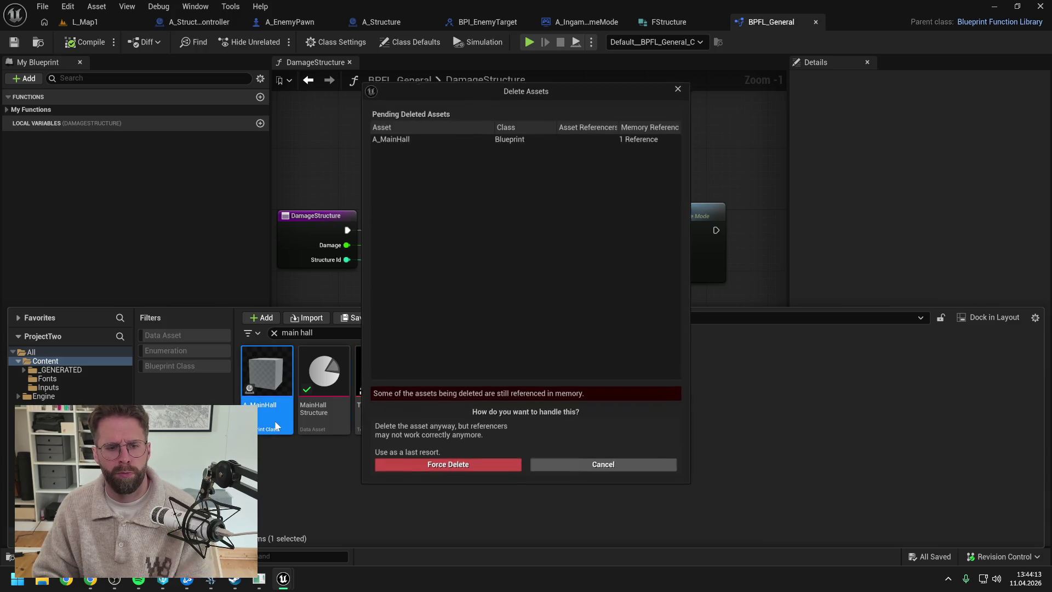
{"action": "left_click", "coordinate": [443, 470]}
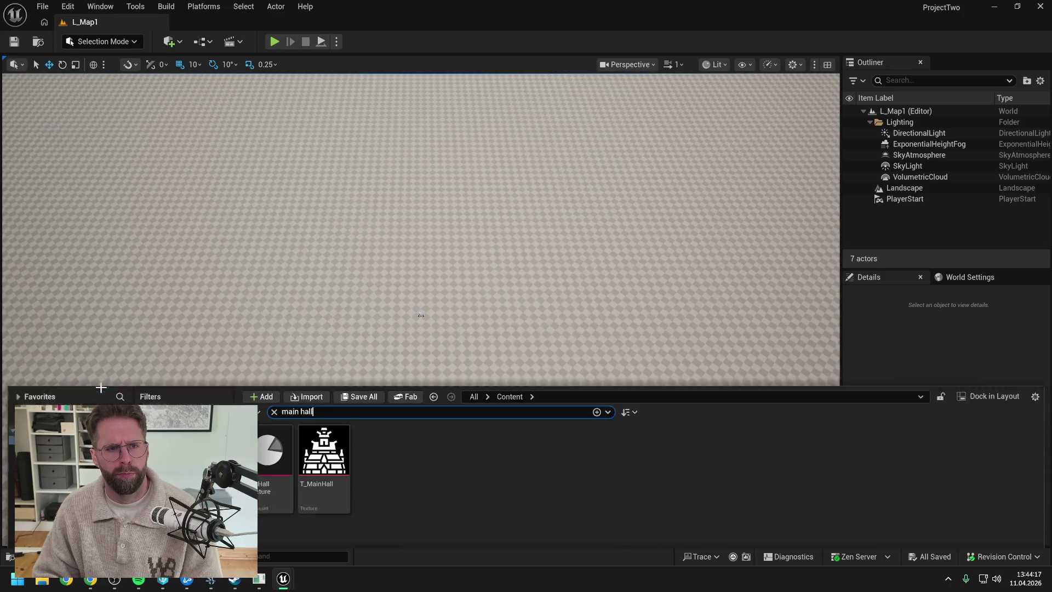
{"action": "right_click", "coordinate": [69, 321]}
{"action": "left_click", "coordinate": [130, 219]}
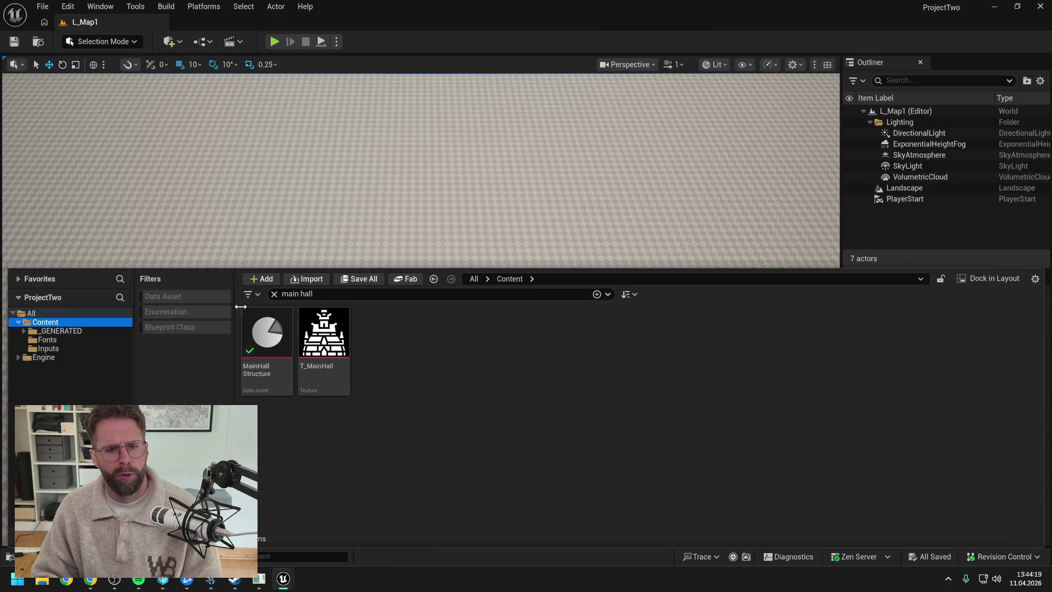
{"action": "key", "text": "ctrl+f"}
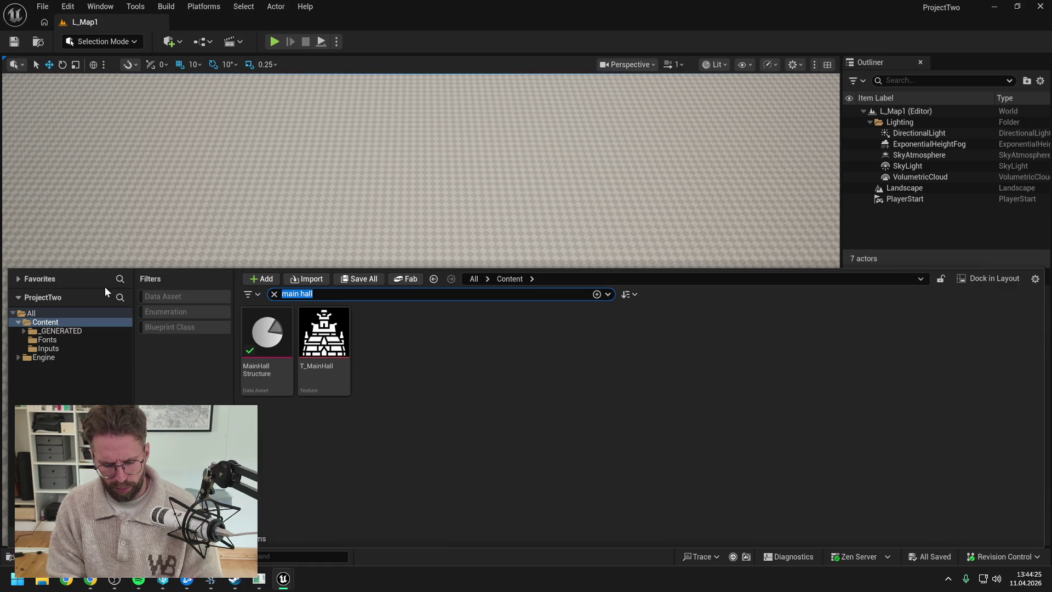
{"action": "type", "text": "ingame game mode"}
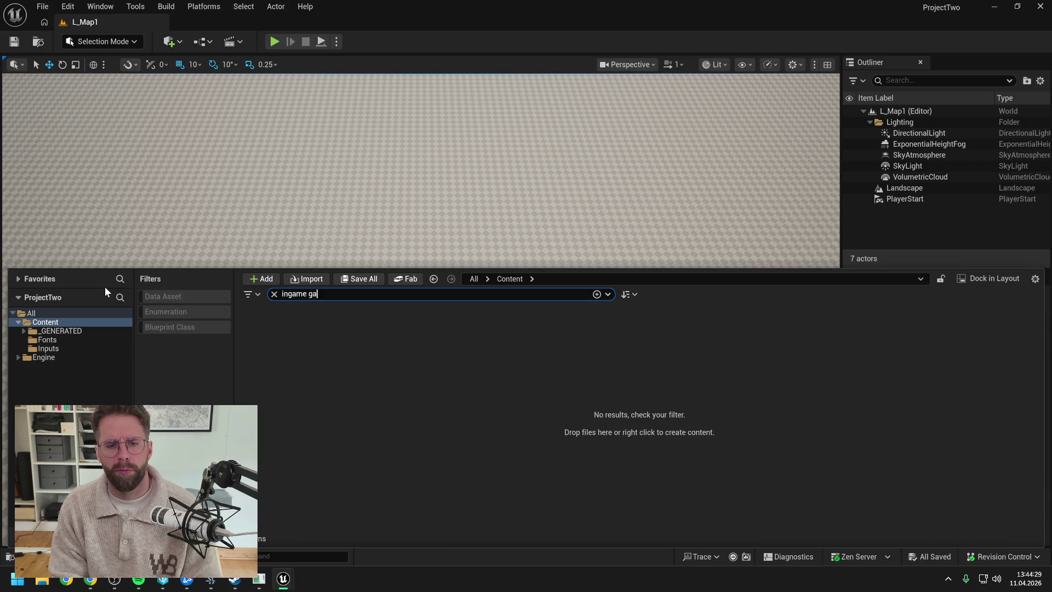
Open A_IngameGameMode, expand its Private and Ingame Game Mode functions, and review BuildMainHall
{"action": "double_click", "coordinate": [260, 339]}
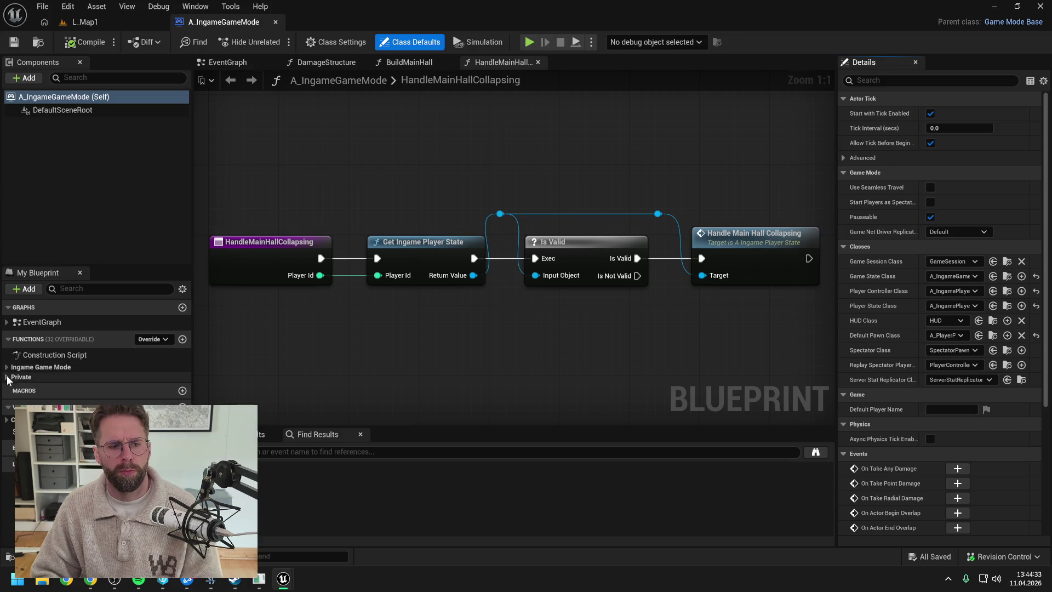
{"action": "left_click", "coordinate": [7, 377]}
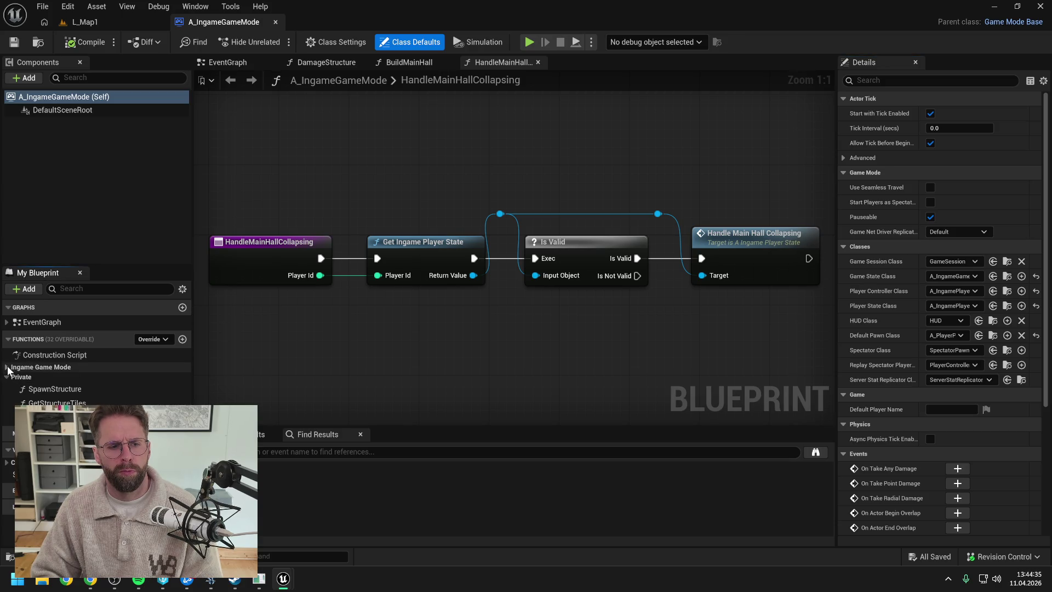
{"action": "left_click", "coordinate": [6, 367]}
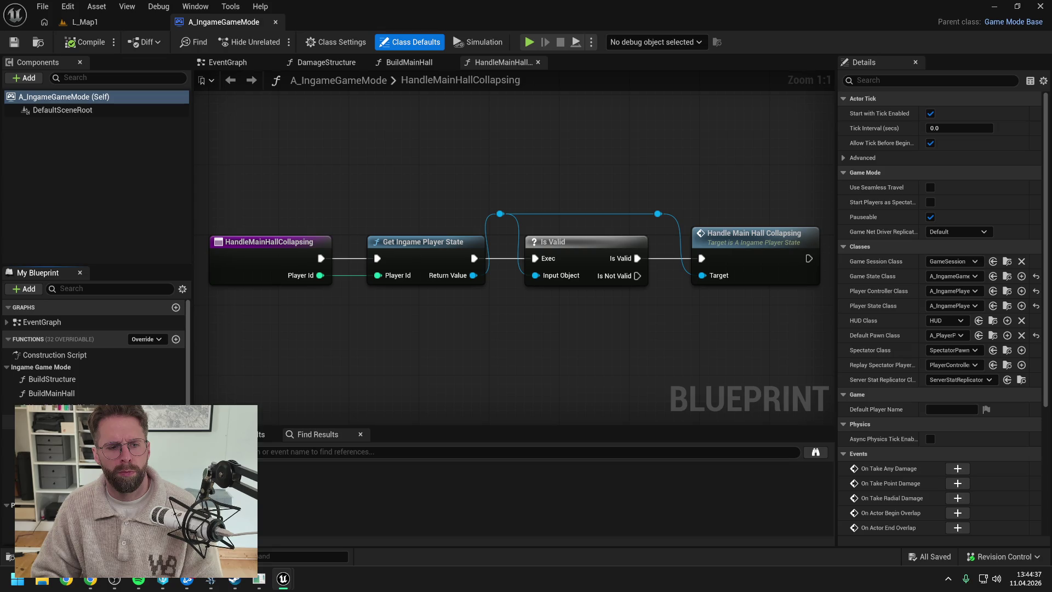
{"action": "double_click", "coordinate": [67, 393]}
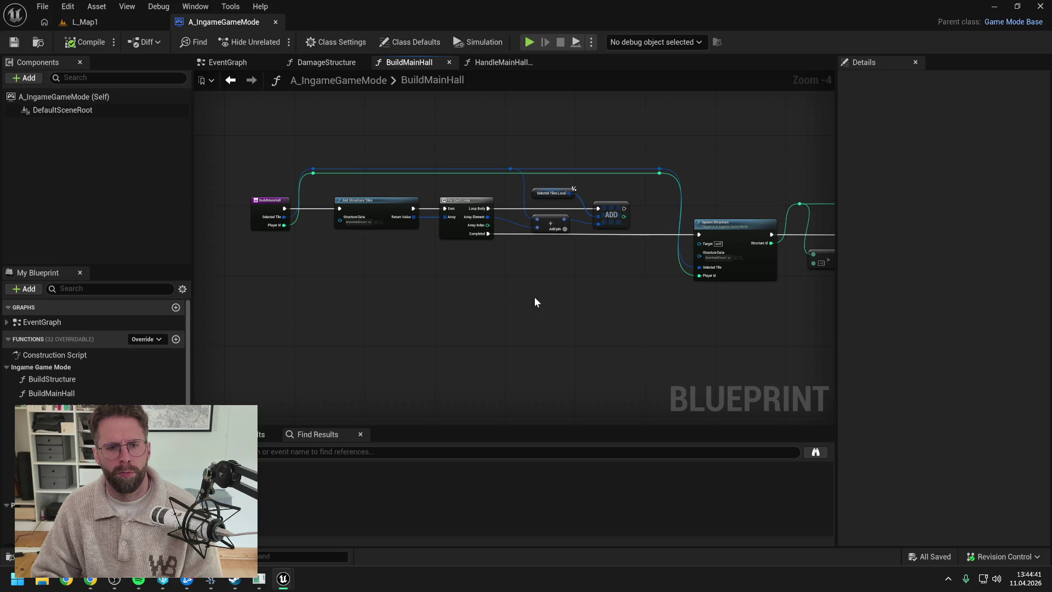
{"action": "left_click_drag", "start_coordinate": [591, 298], "coordinate": [413, 292]}
{"action": "mouse_move", "coordinate": [580, 304]}
{"action": "left_mouse_down"}
{"action": "mouse_move", "coordinate": [418, 306]}
{"action": "mouse_move", "coordinate": [577, 305]}
{"action": "left_mouse_up"}
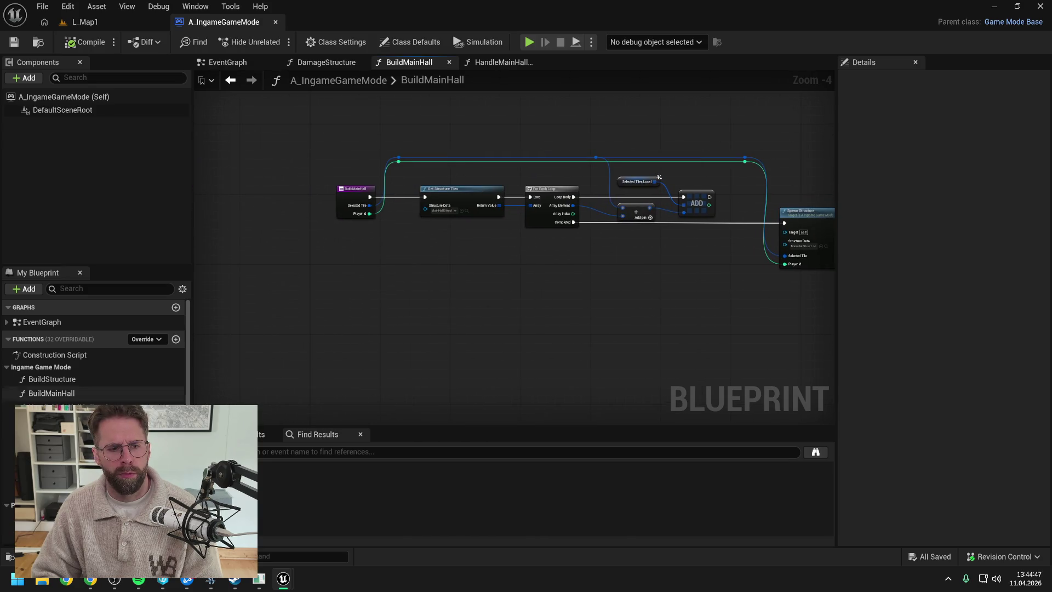
{"action": "scroll", "coordinate": [124, 398], "scroll_direction": "down", "scroll_amount": 1}
{"action": "scroll", "coordinate": [96, 356], "scroll_direction": "down", "scroll_amount": 2}
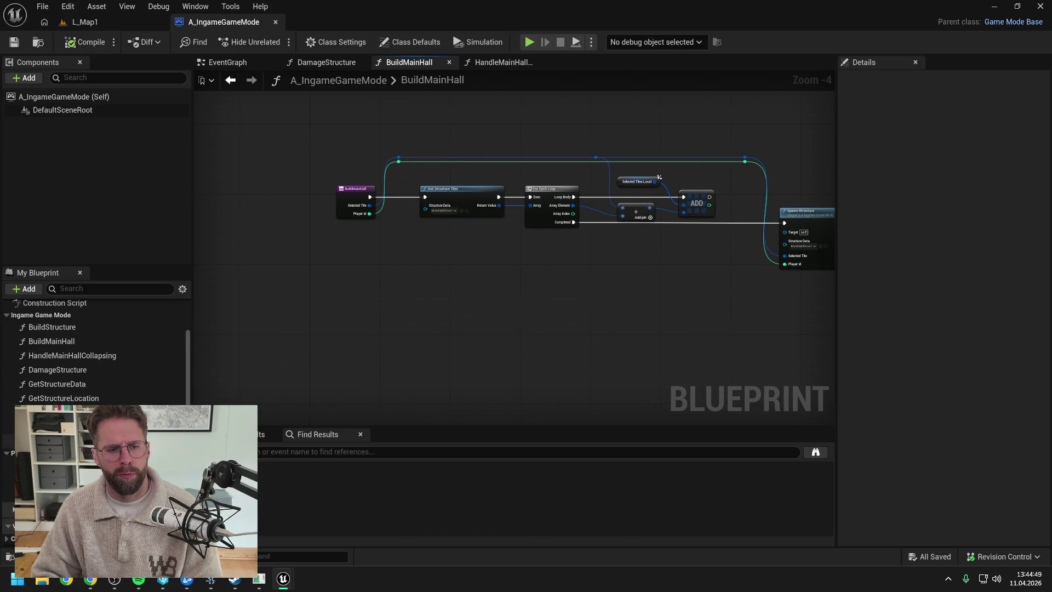
Follow SpawnStructure into A_StructureController's implementation, expand its function lists, then go to L_Map1
{"action": "double_click", "coordinate": [55, 412]}
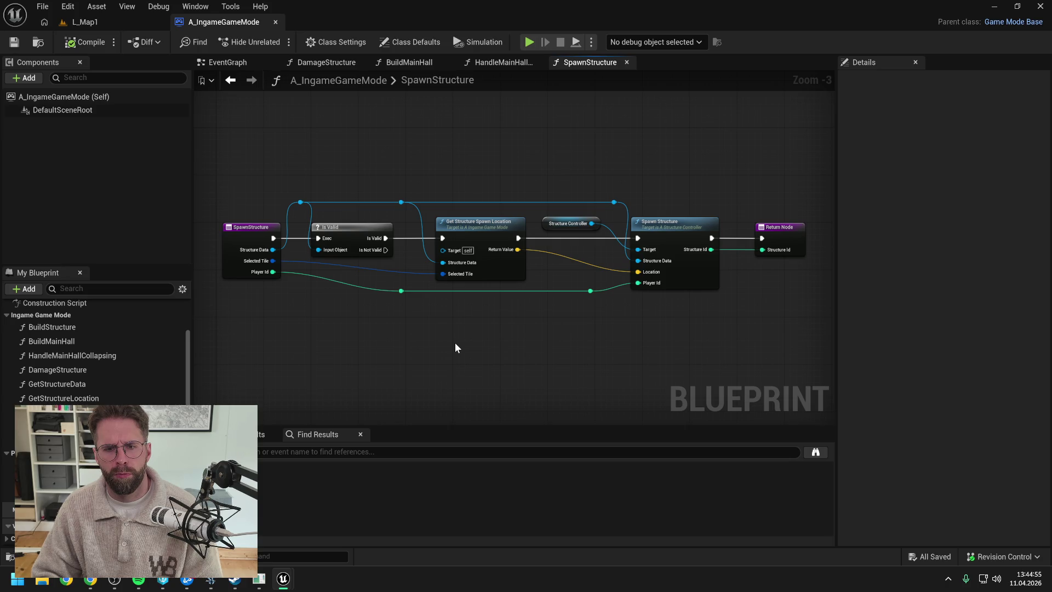
{"action": "double_click", "coordinate": [715, 226]}
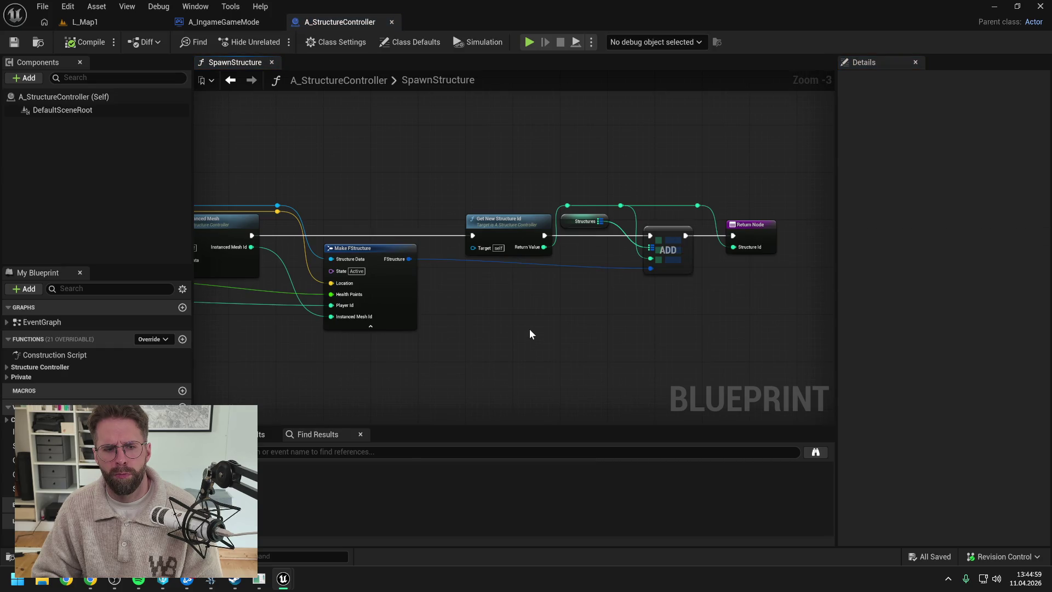
{"action": "left_click", "coordinate": [6, 377]}
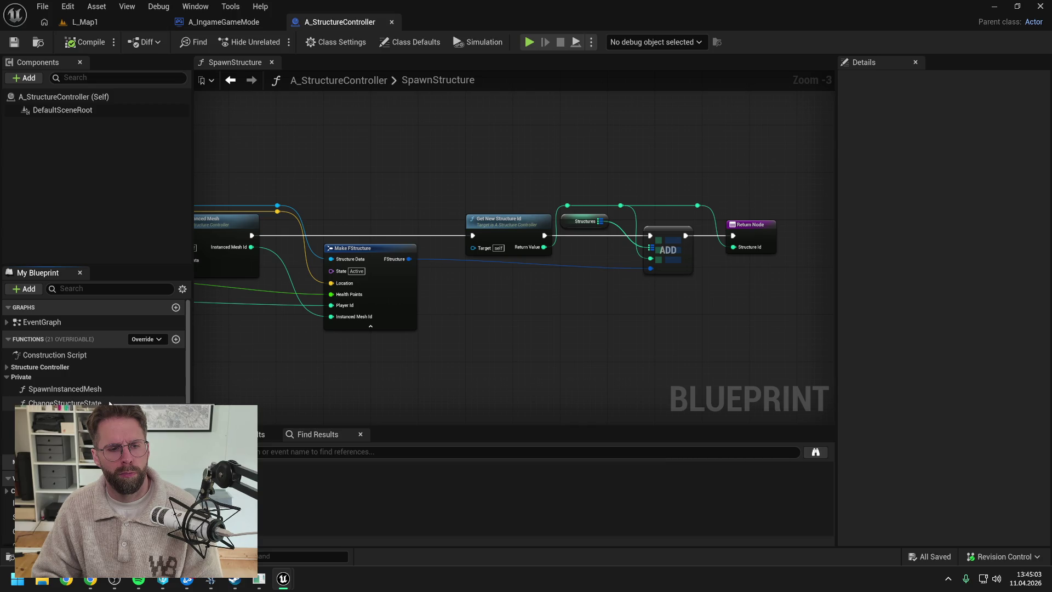
{"action": "left_click", "coordinate": [6, 367]}
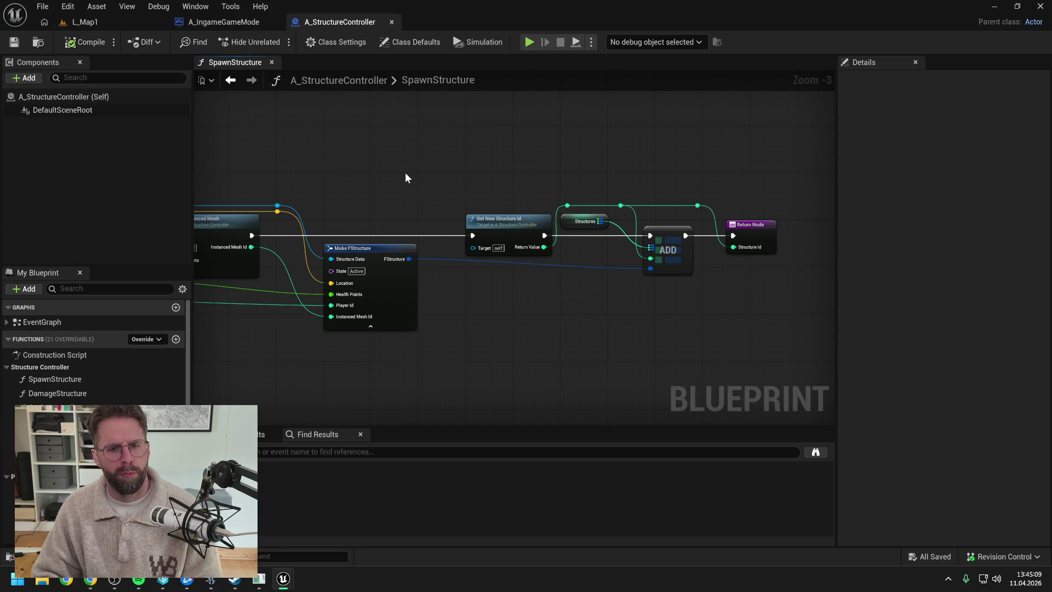
{"action": "left_click", "coordinate": [98, 21]}
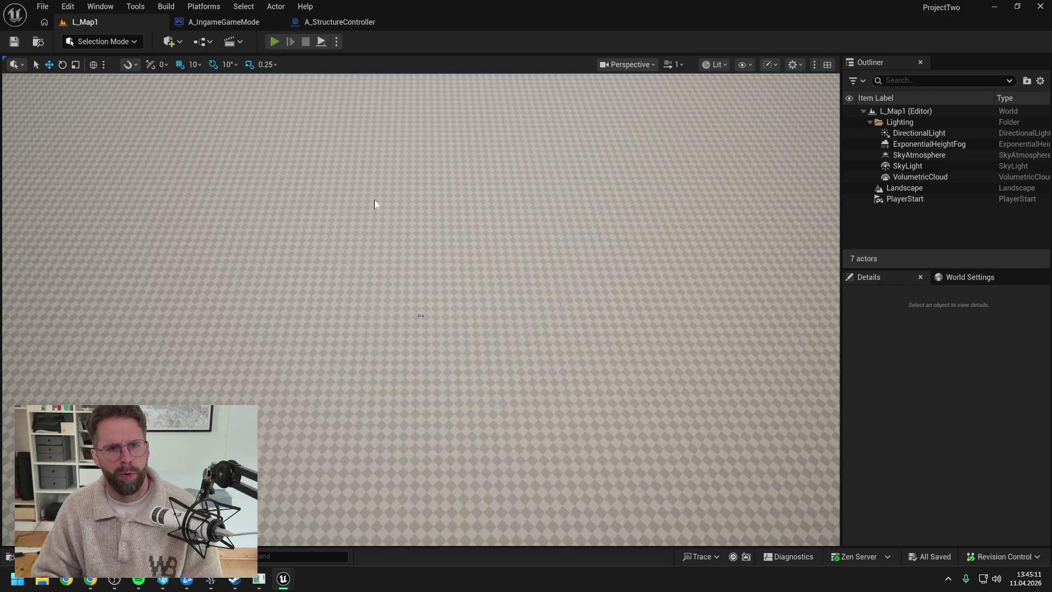
Play in editor, place a block on a grid tile, then view SpawnStructure's start
{"action": "key", "text": "alt+p"}
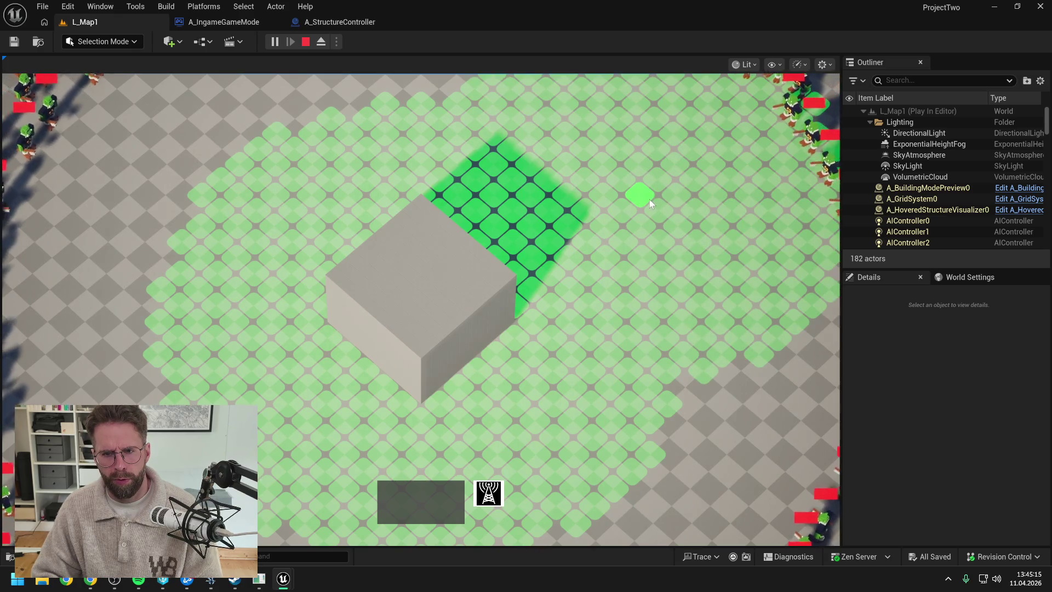
{"action": "left_click", "coordinate": [649, 199]}
{"action": "left_click", "coordinate": [345, 22]}
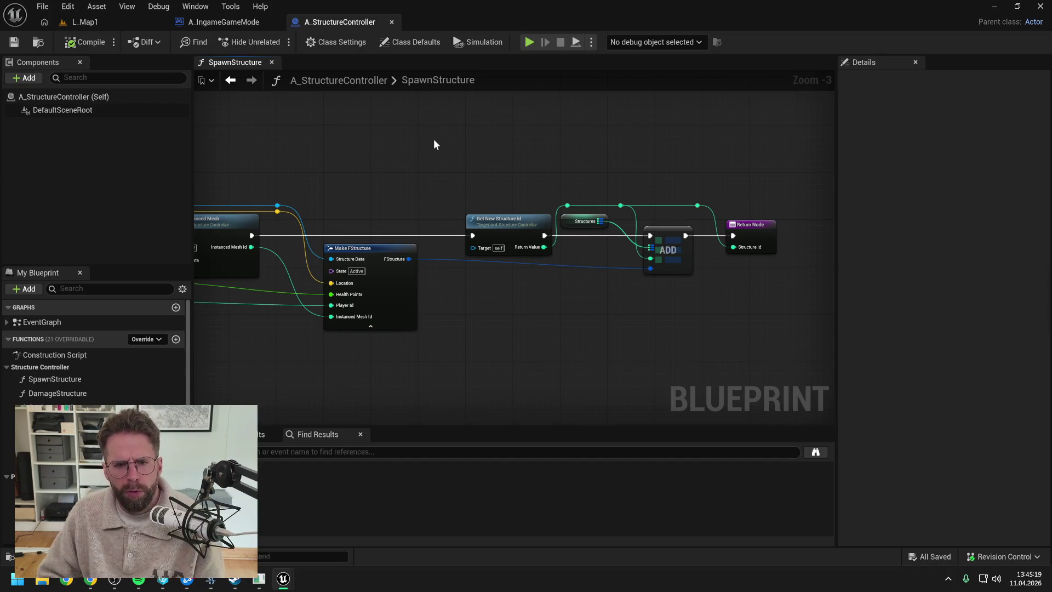
{"action": "scroll", "coordinate": [407, 176], "scroll_direction": "down", "scroll_amount": 2}
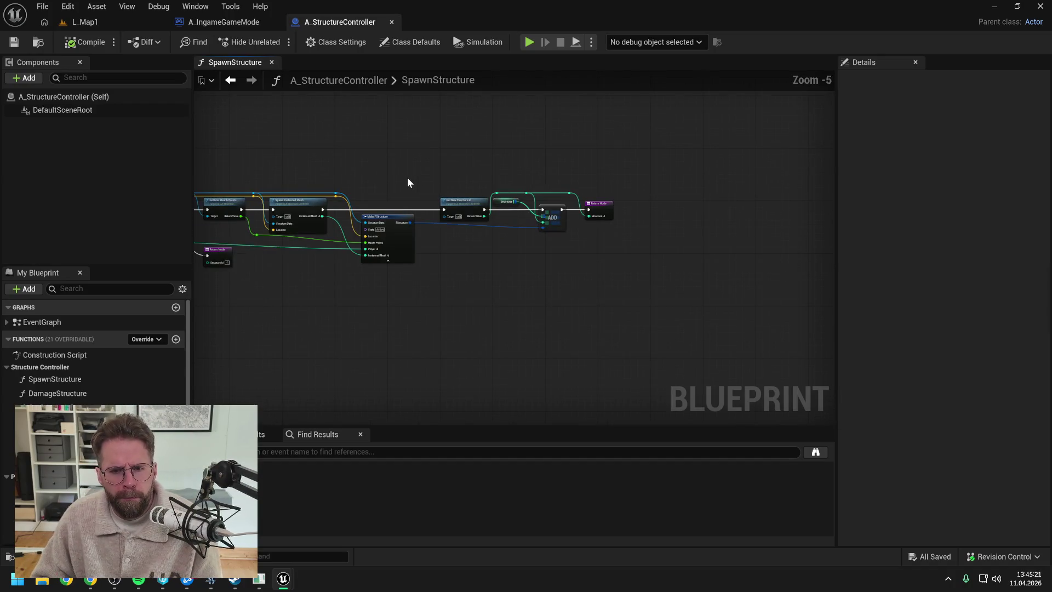
{"action": "left_click_drag", "start_coordinate": [408, 183], "coordinate": [556, 164]}
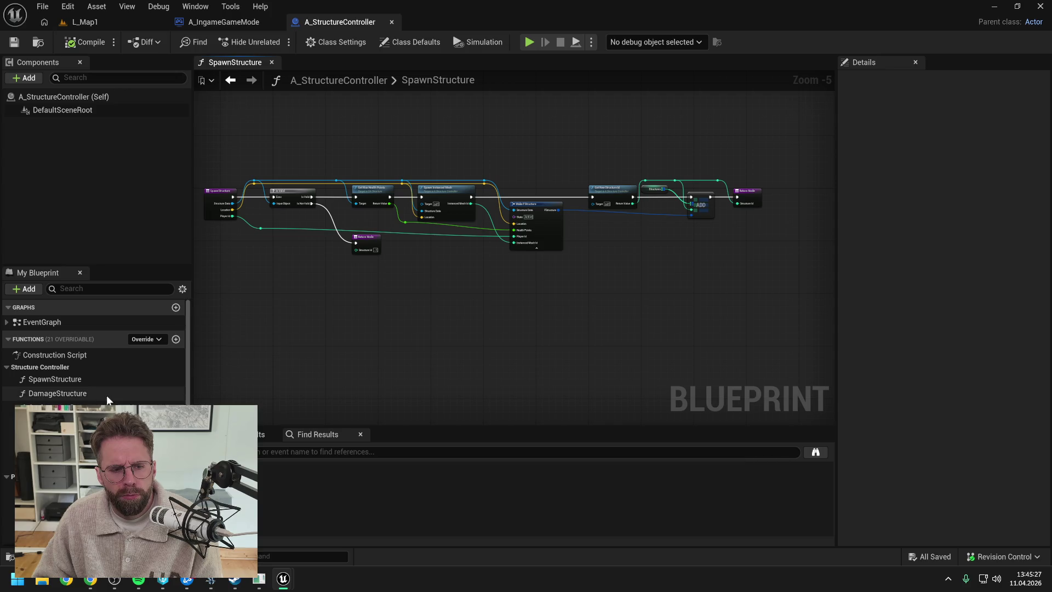
Inspect the Spawn Structure call's details in the game mode, then open GetStructurePowerRadius
{"action": "left_click", "coordinate": [218, 22]}
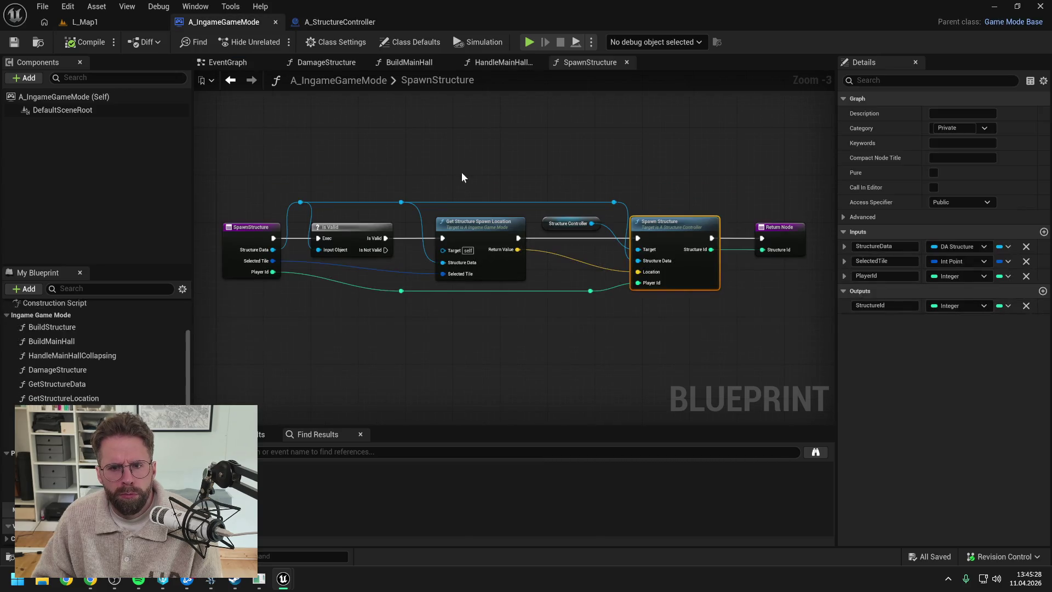
{"action": "left_click", "coordinate": [473, 141]}
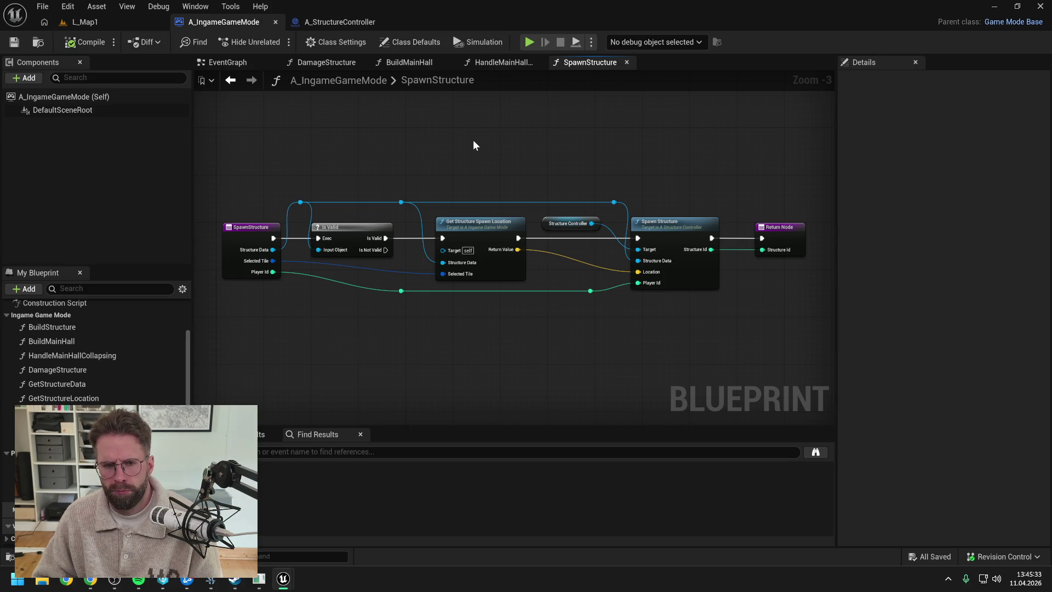
{"action": "left_click", "coordinate": [655, 229]}
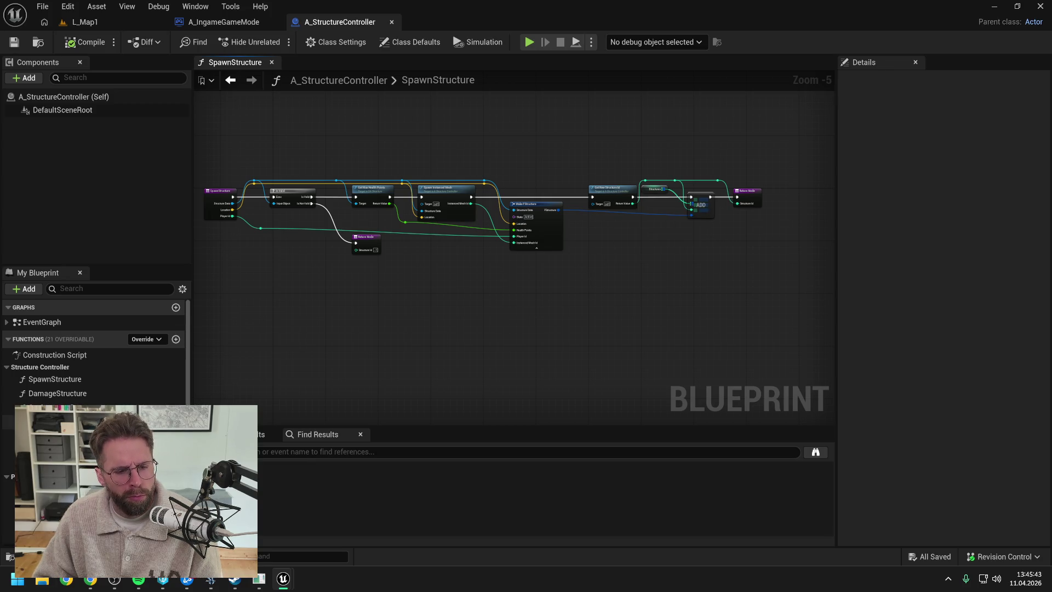
{"action": "scroll", "coordinate": [96, 351], "scroll_direction": "down", "scroll_amount": 3}
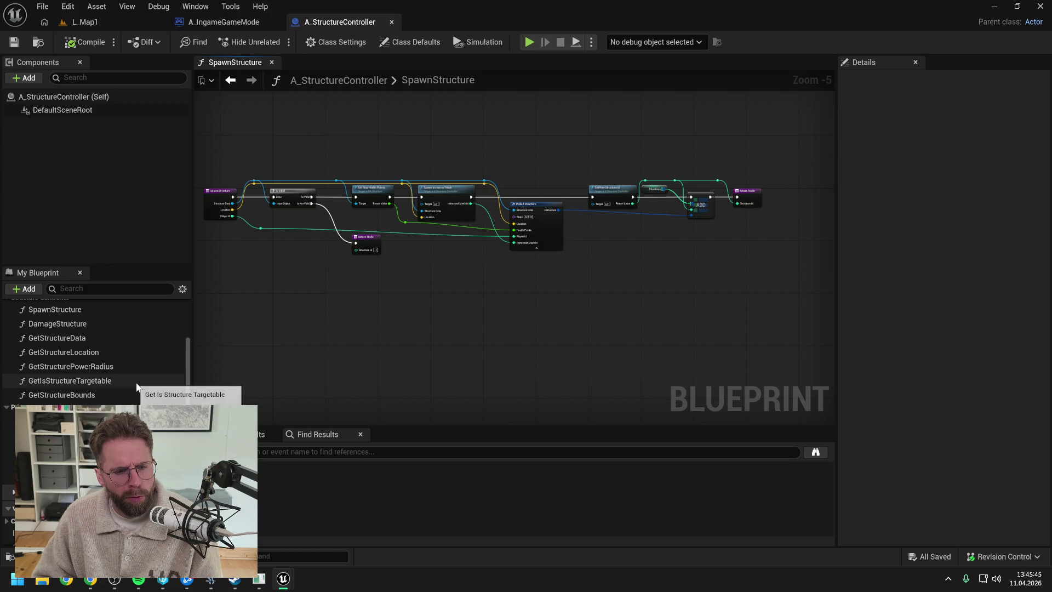
{"action": "double_click", "coordinate": [71, 366]}
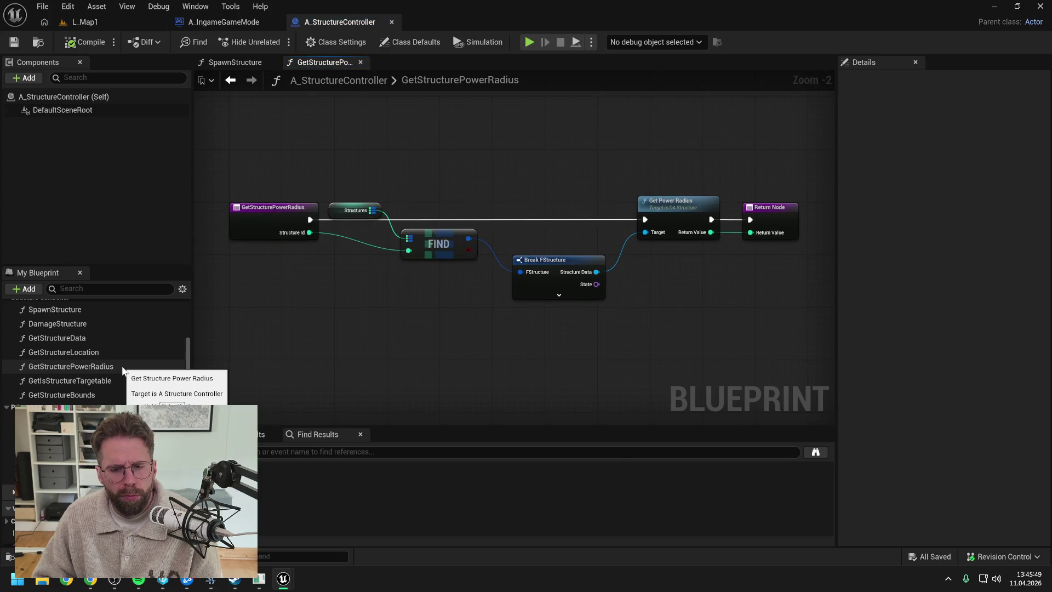
Trace GetStructurePowerRadius references through RegisterPowerStructure to the game state's HandleStructureBuilt
{"action": "right_click", "coordinate": [111, 367]}
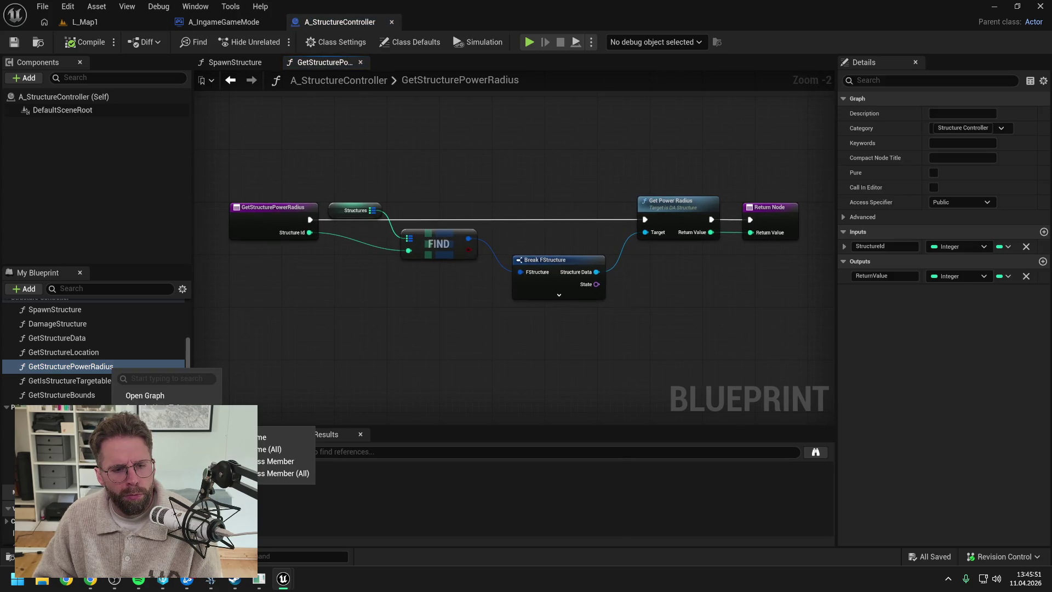
{"action": "left_click", "coordinate": [264, 437]}
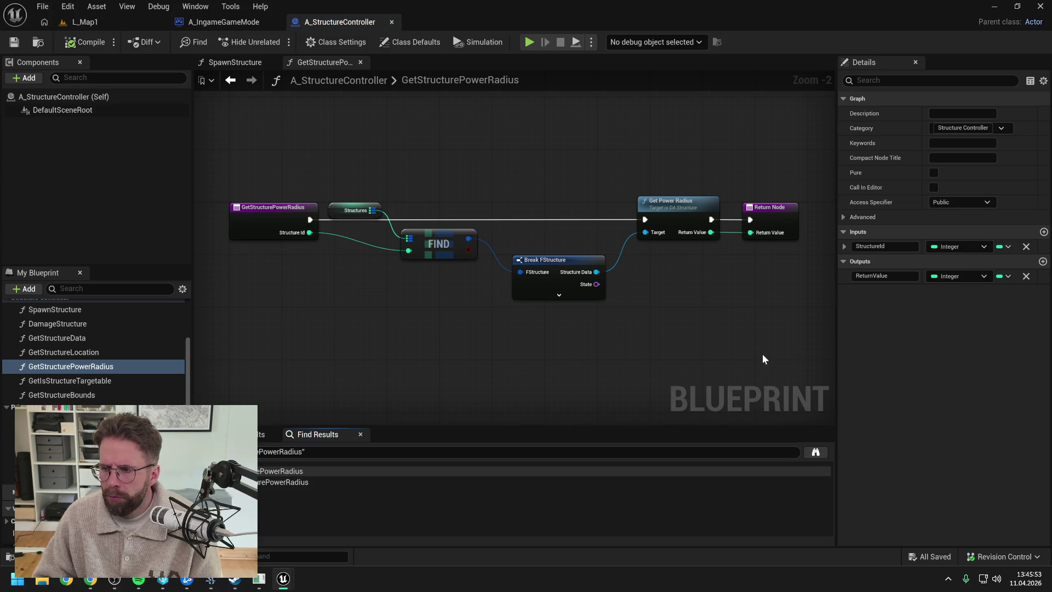
{"action": "double_click", "coordinate": [274, 472]}
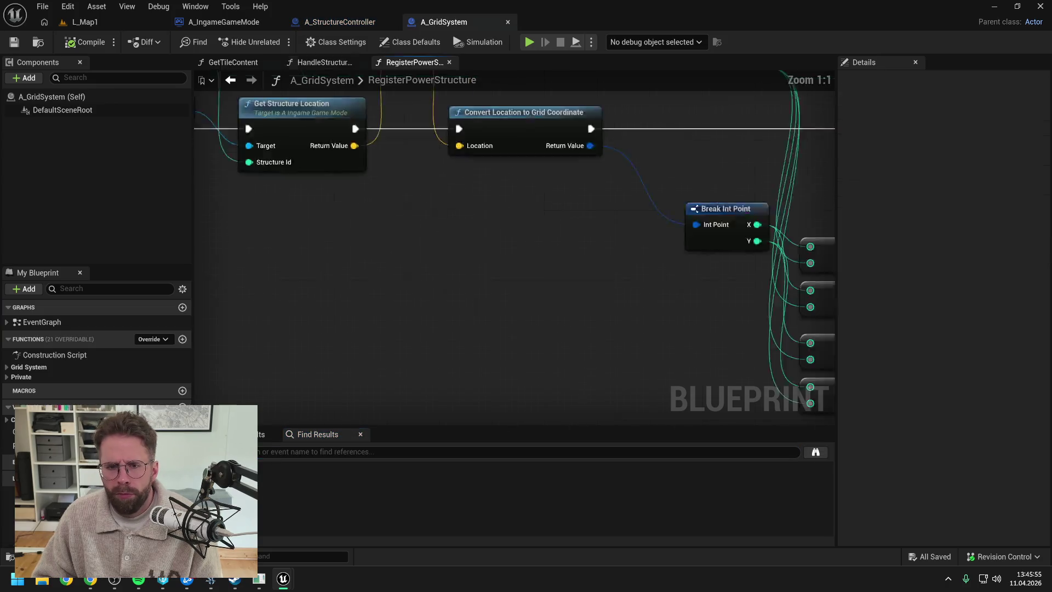
{"action": "left_click", "coordinate": [358, 248]}
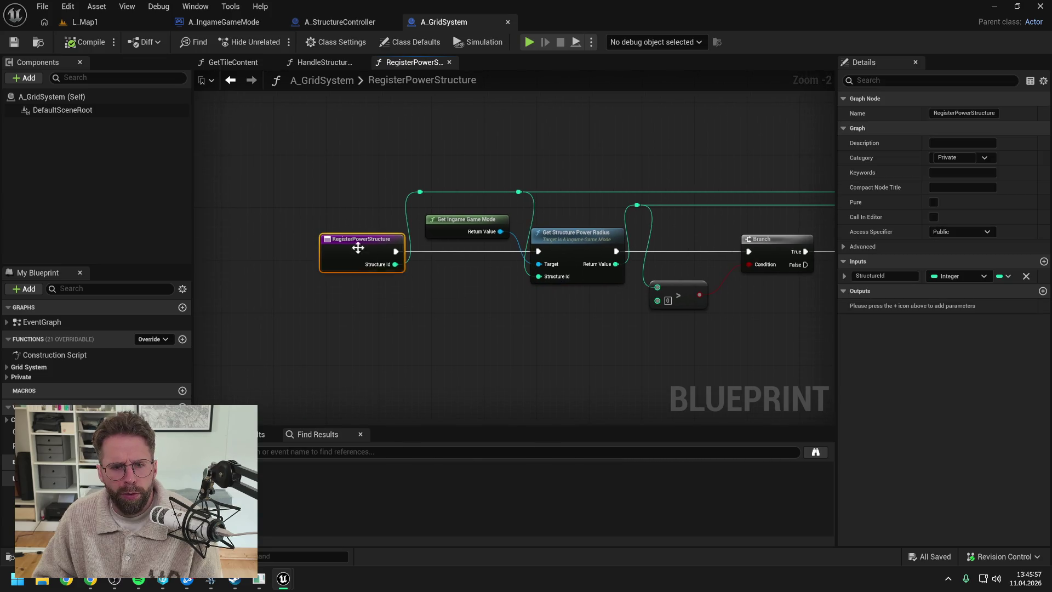
{"action": "right_click", "coordinate": [357, 236]}
{"action": "left_click", "coordinate": [403, 356]}
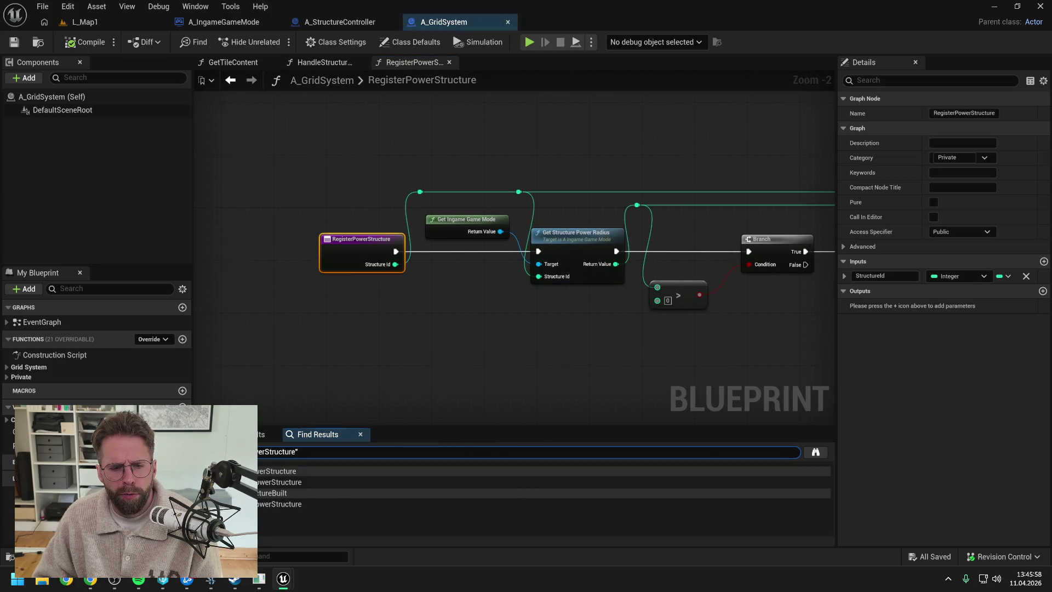
{"action": "double_click", "coordinate": [295, 482]}
{"action": "double_click", "coordinate": [285, 504]}
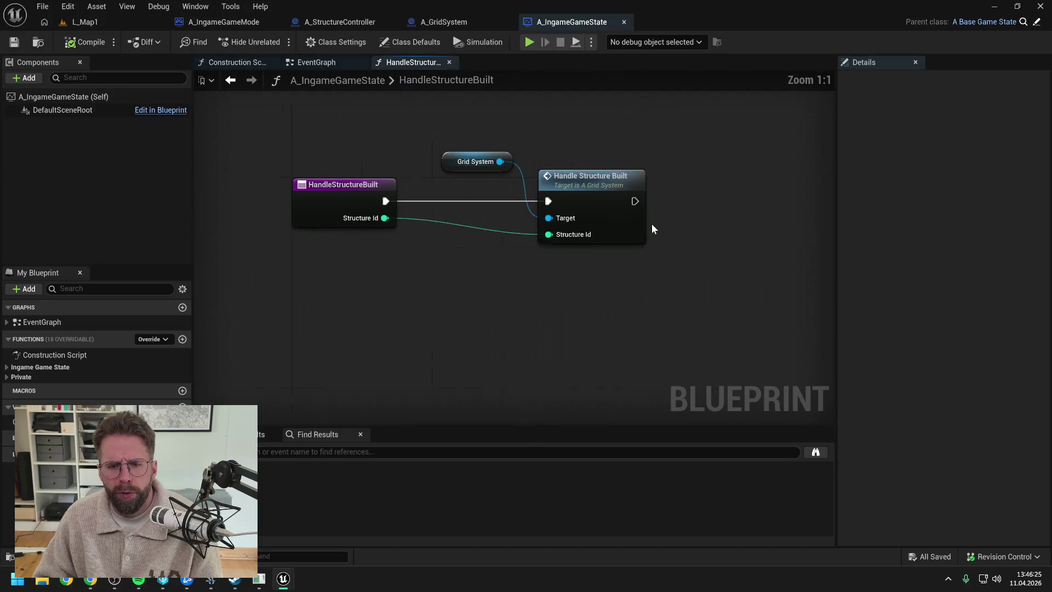
Reposition the Grid System node, save and check out the game state blueprint, and close HandleStructureBuilt
{"action": "left_click_drag", "start_coordinate": [498, 213], "coordinate": [481, 222]}
{"action": "left_click", "coordinate": [532, 177]}
{"action": "key", "text": "ctrl+s"}
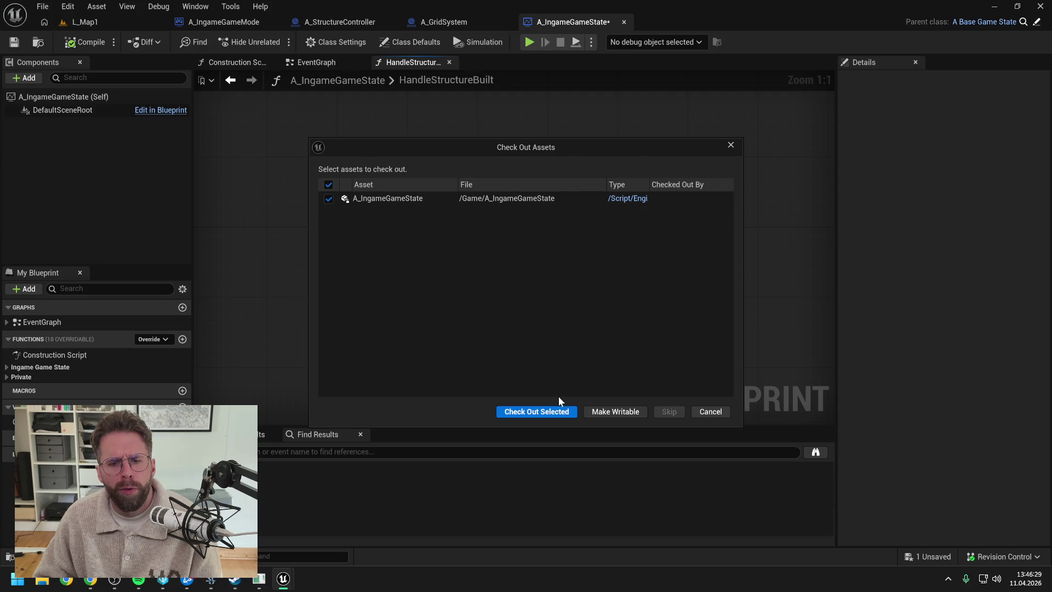
{"action": "left_click", "coordinate": [554, 408]}
{"action": "left_click", "coordinate": [449, 63]}
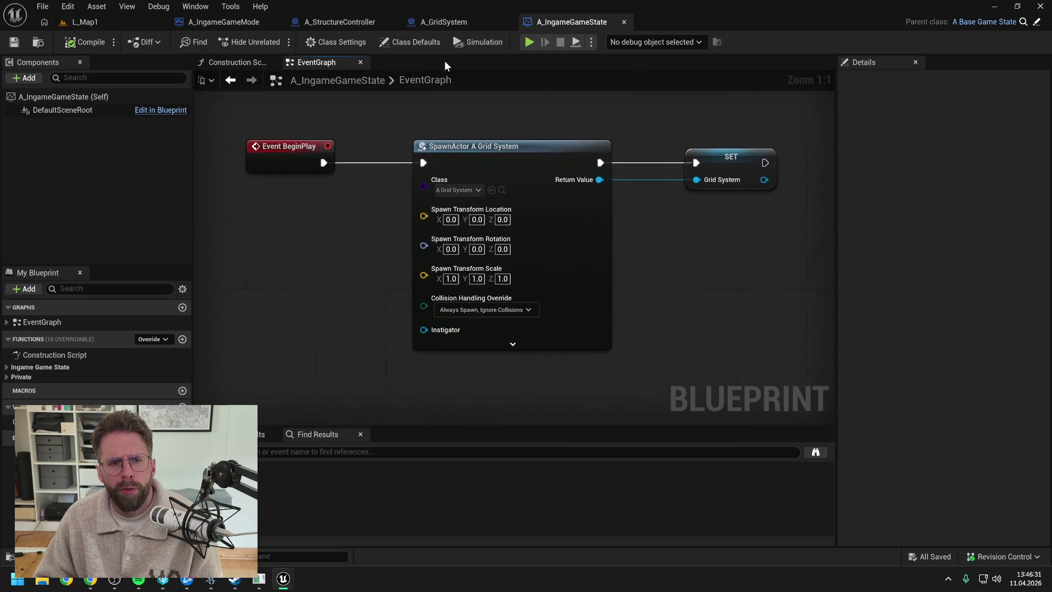
Search the assets for 'enemy pawn' and open the A_EnemyPawn blueprint
{"action": "key", "text": "ctrl+space"}
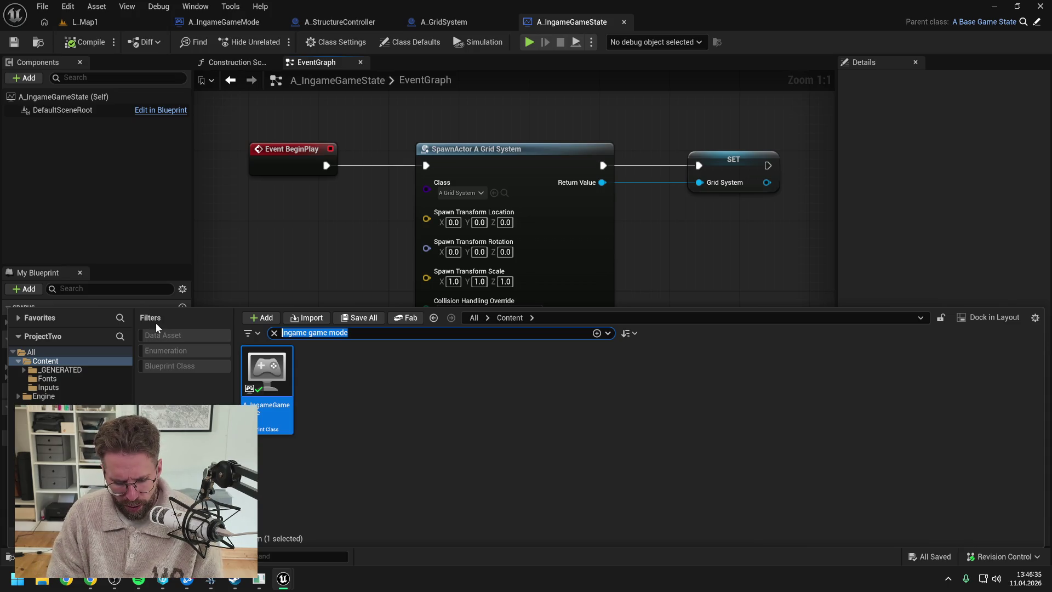
{"action": "type", "text": "enemy pawn"}
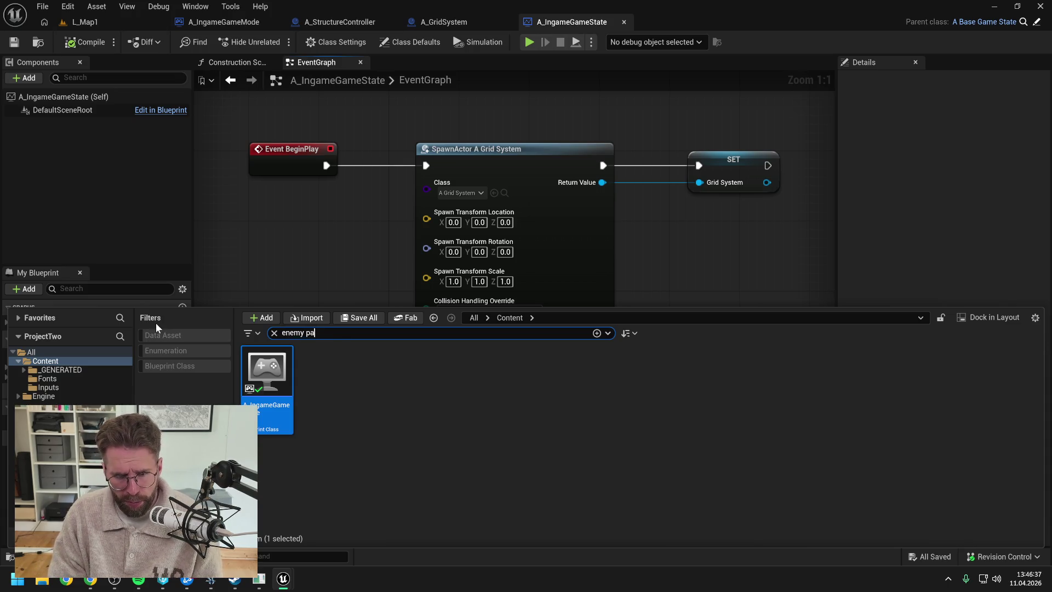
{"action": "double_click", "coordinate": [291, 374]}
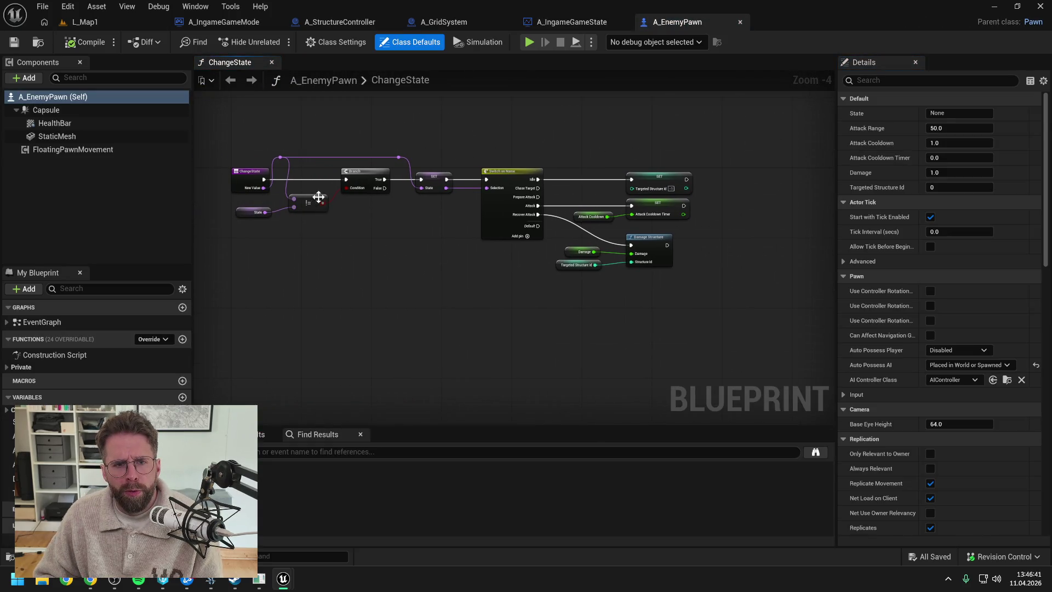
Look over A_EnemyPawn's ProcessStateIdle graph, then switch to A_IngameGameMode's BuildStructure graph
{"action": "left_click", "coordinate": [99, 366]}
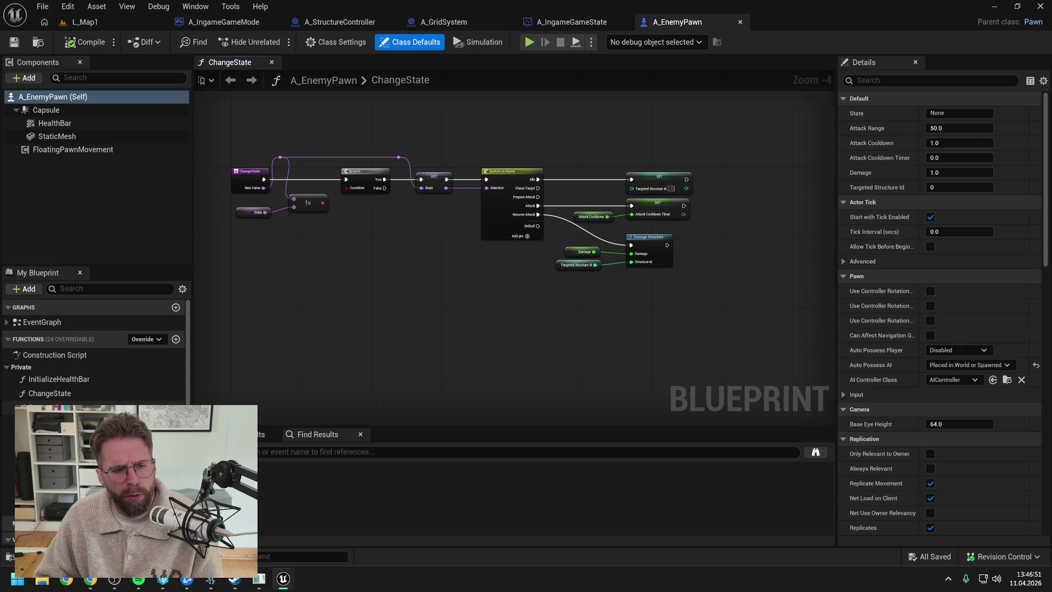
{"action": "double_click", "coordinate": [50, 422]}
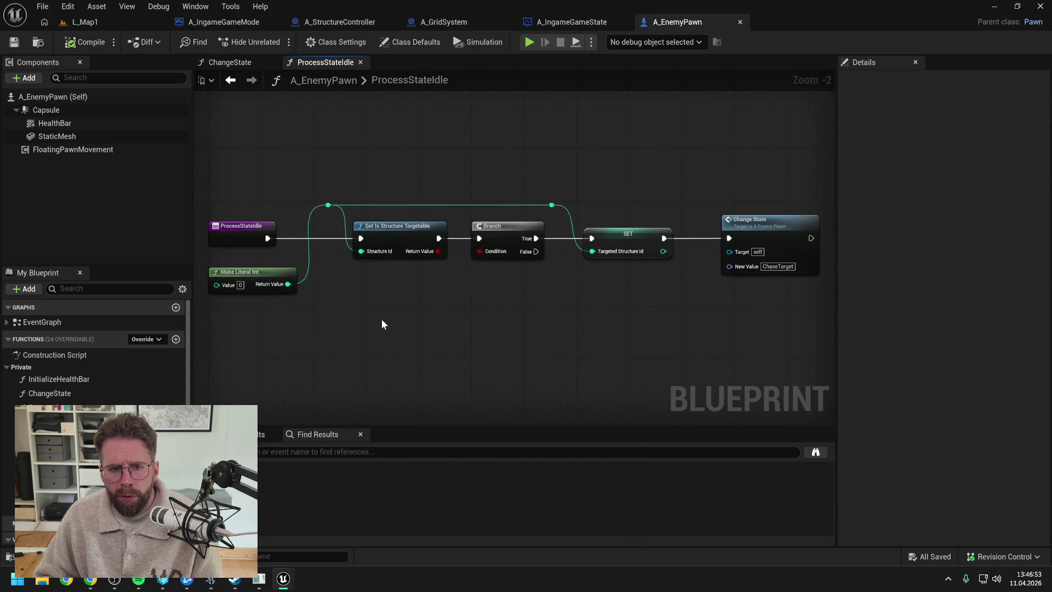
{"action": "scroll", "coordinate": [465, 297], "scroll_direction": "down", "scroll_amount": 1}
{"action": "mouse_move", "coordinate": [418, 300]}
{"action": "left_mouse_down"}
{"action": "mouse_move", "coordinate": [432, 294]}
{"action": "mouse_move", "coordinate": [402, 297]}
{"action": "left_mouse_up"}
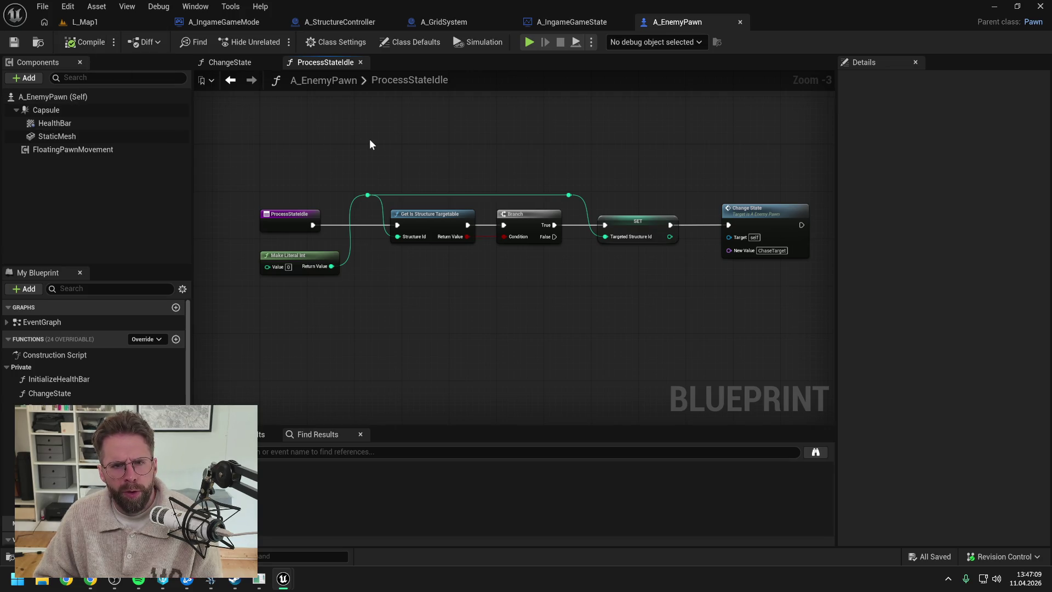
{"action": "left_click", "coordinate": [238, 23]}
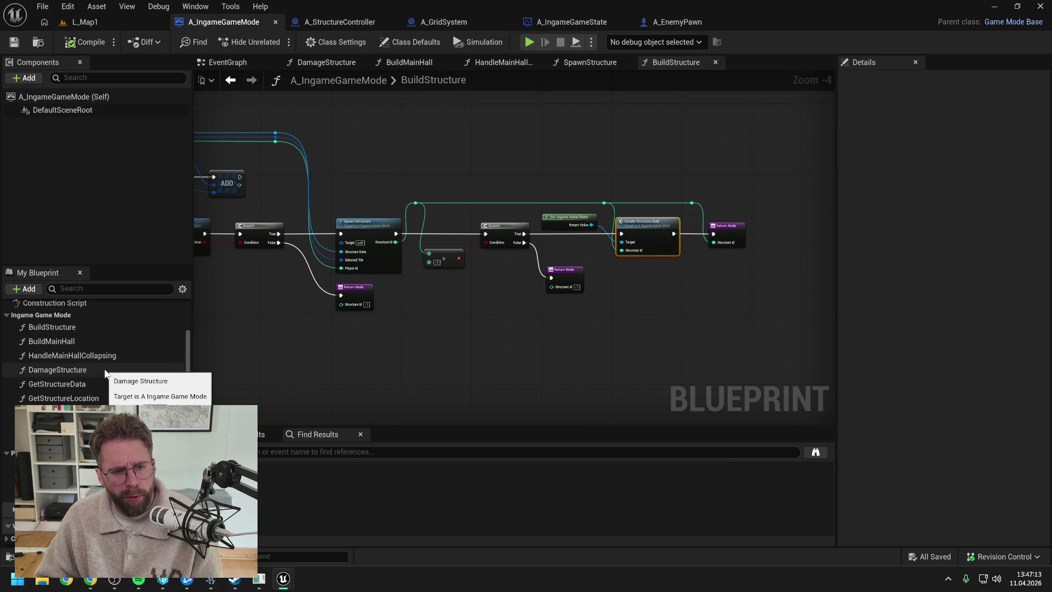
Open the game mode's DamageStructure and HandleMainHallCollapsing function graphs
{"action": "double_click", "coordinate": [82, 370]}
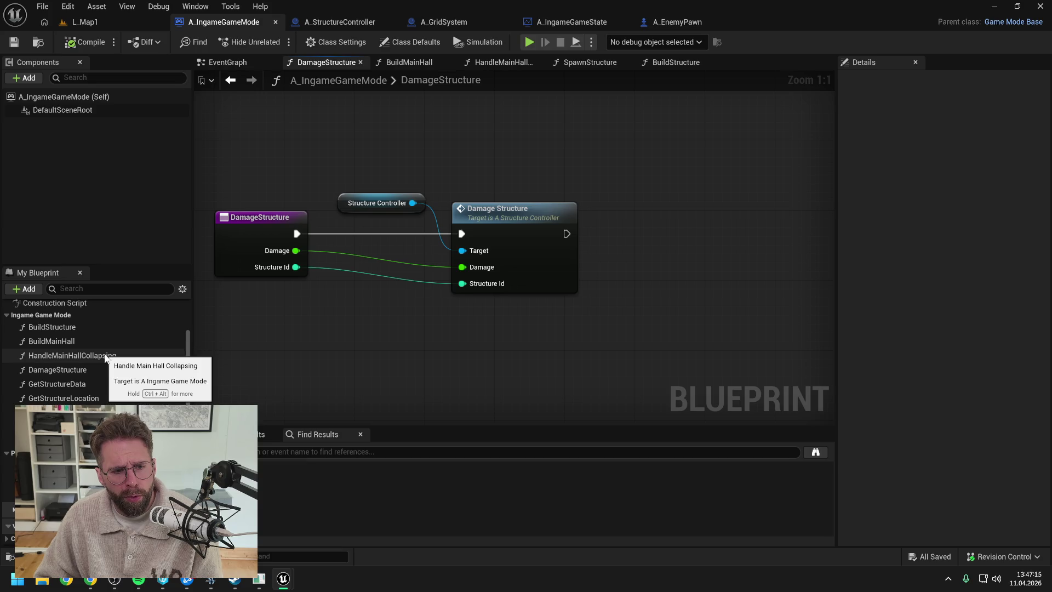
{"action": "double_click", "coordinate": [104, 355]}
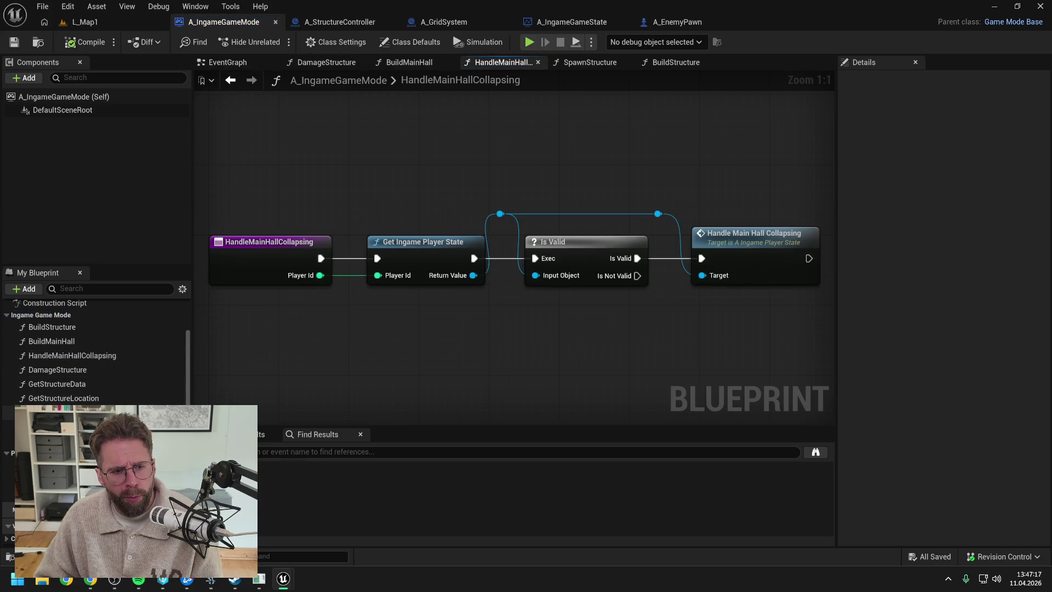
{"action": "scroll", "coordinate": [96, 351], "scroll_direction": "down", "scroll_amount": 1}
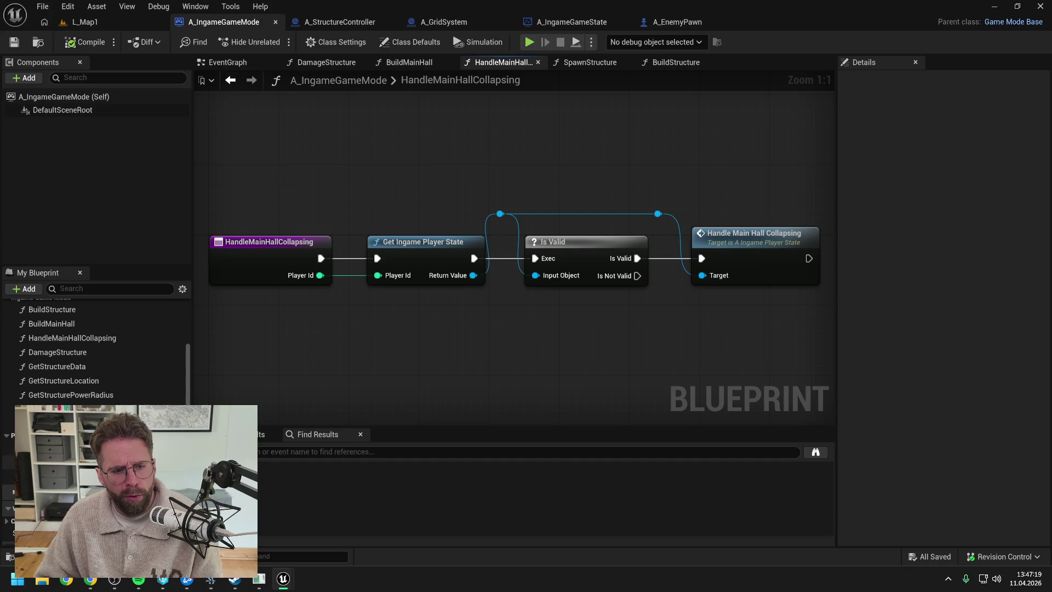
Search the assets for 'ingame game mode', refine to 'state', and open A_IngameGameState
{"action": "key", "text": "ctrl+space"}
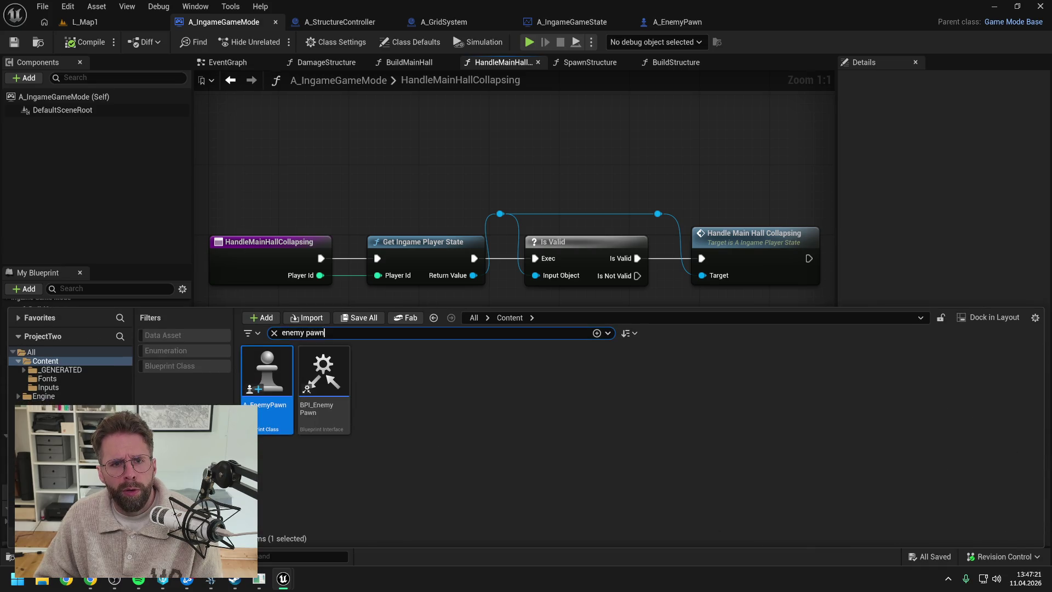
{"action": "key", "text": "ctrl+a"}
{"action": "type", "text": "ingae"}
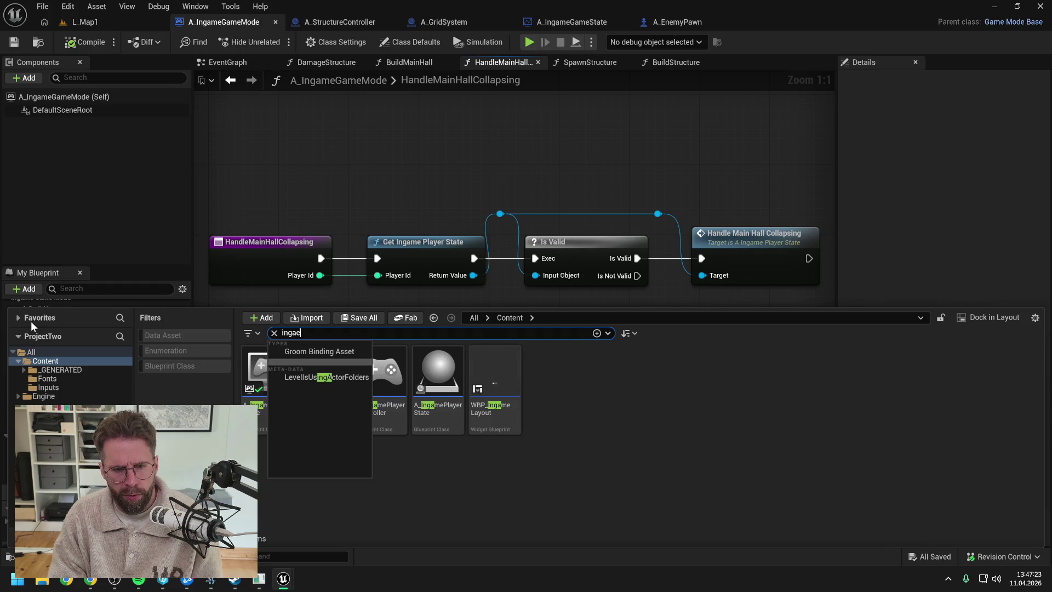
{"action": "key", "text": "BackSpace"}
{"action": "type", "text": "me game mo"}
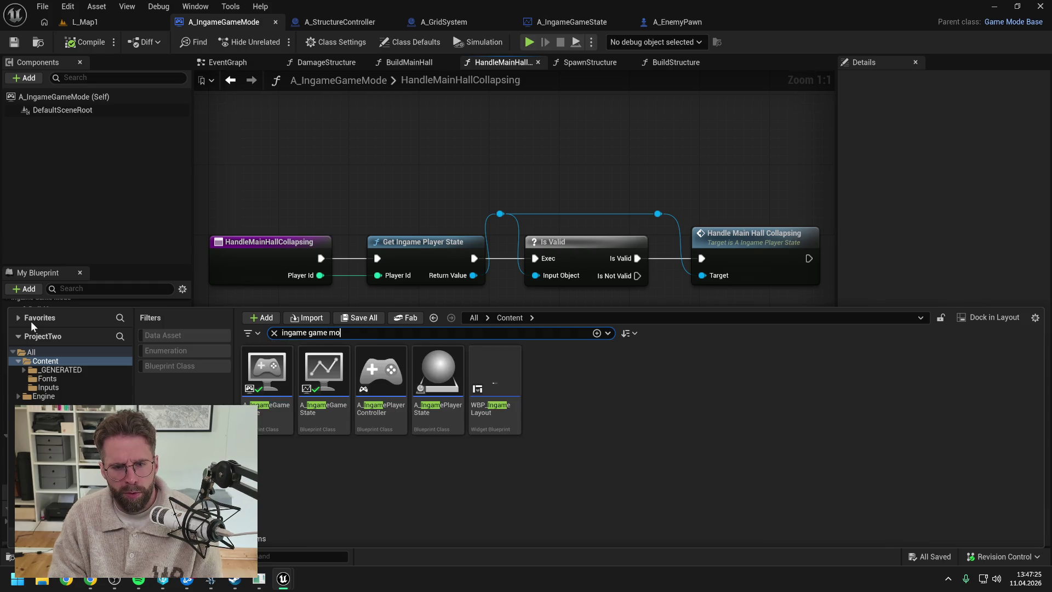
{"action": "type", "text": "de"}
{"action": "left_click", "coordinate": [282, 378]}
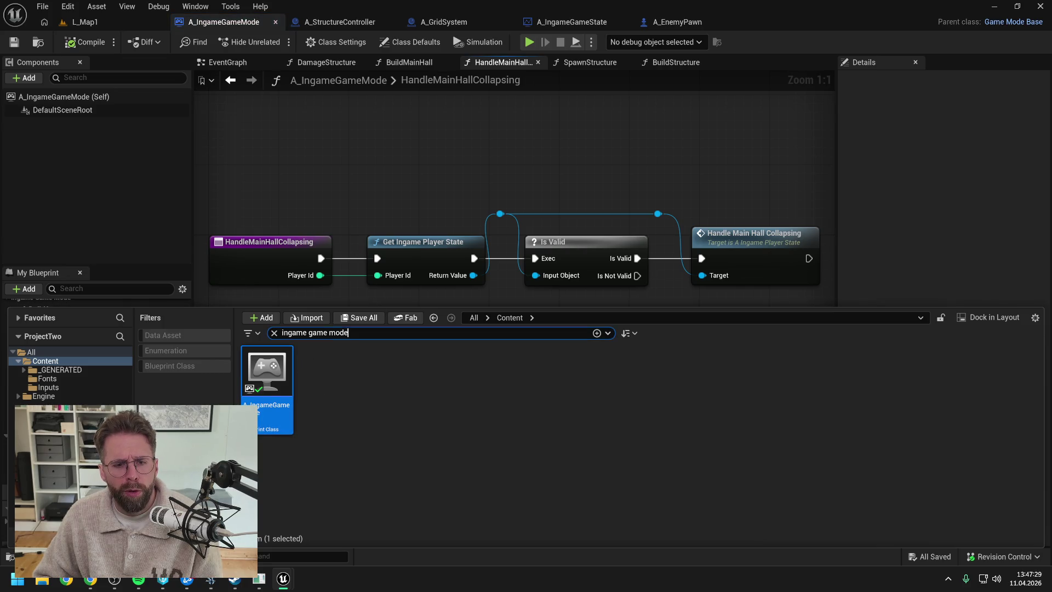
{"action": "type", "text": "state"}
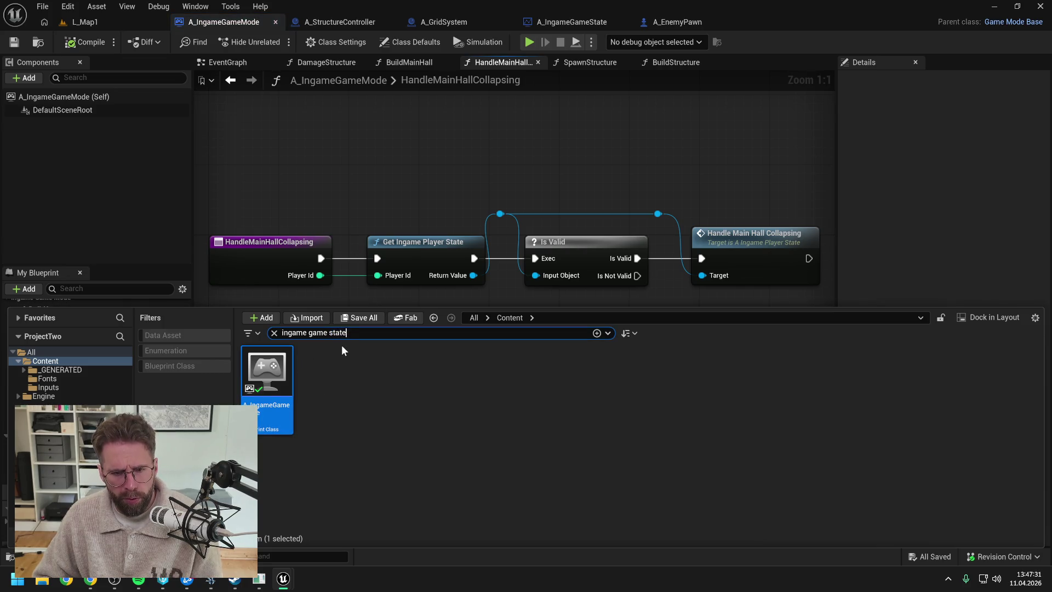
{"action": "key", "text": "Return"}
{"action": "double_click", "coordinate": [274, 378]}
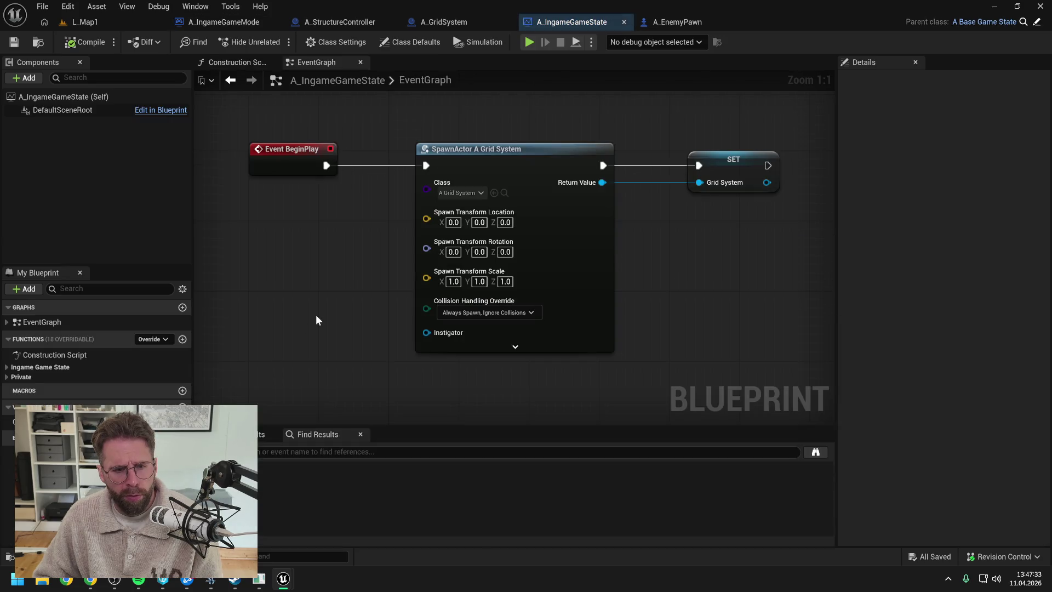
Browse A_IngameGameState's Private and Ingame Game State functions, then close its graphs and the blueprint
{"action": "left_click", "coordinate": [7, 378]}
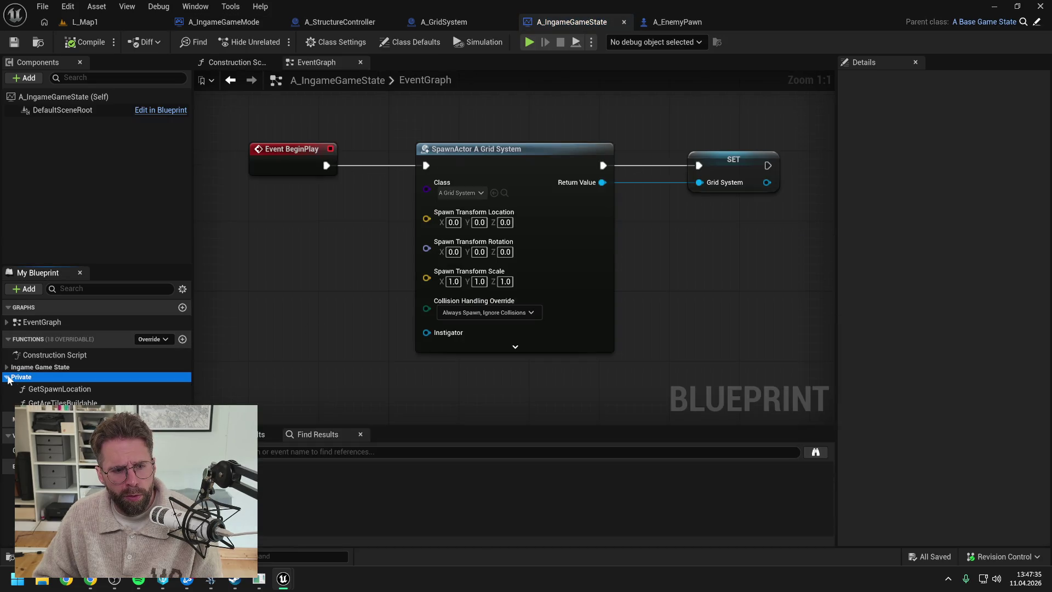
{"action": "left_click", "coordinate": [7, 366]}
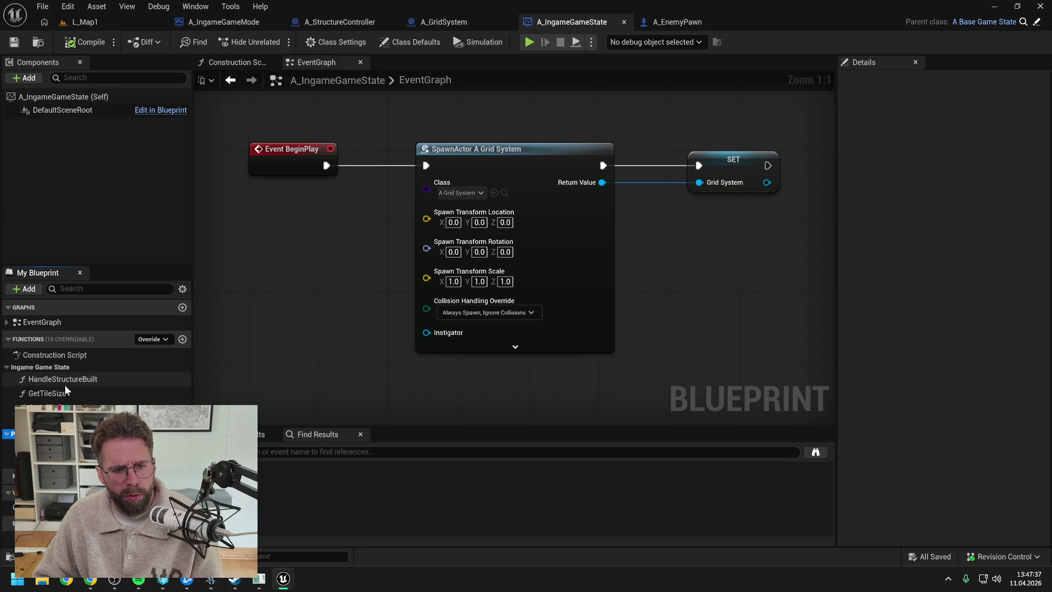
{"action": "left_click", "coordinate": [360, 62]}
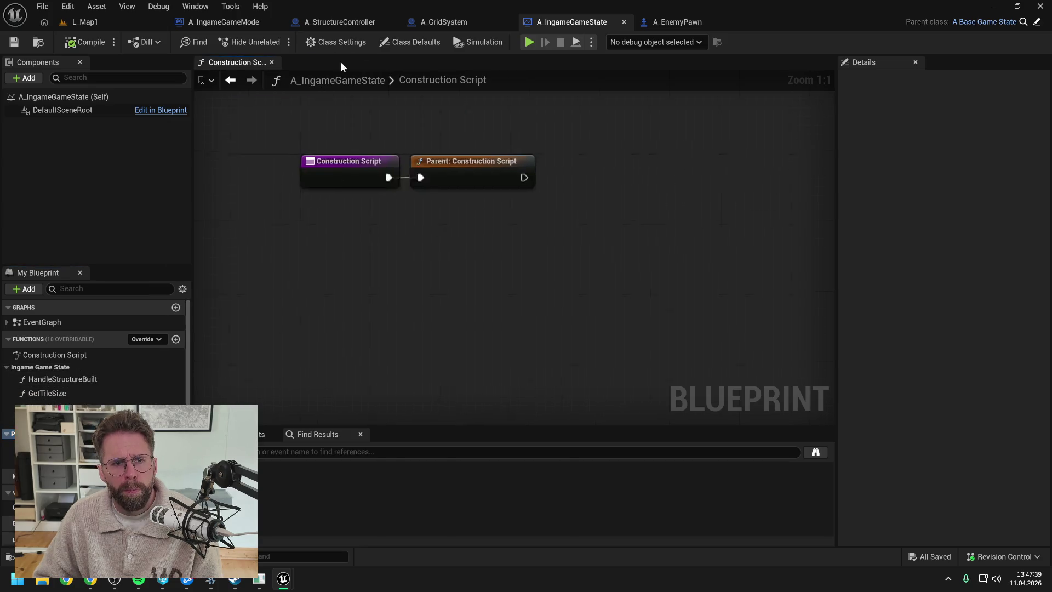
{"action": "left_click", "coordinate": [274, 61]}
{"action": "left_click", "coordinate": [623, 22]}
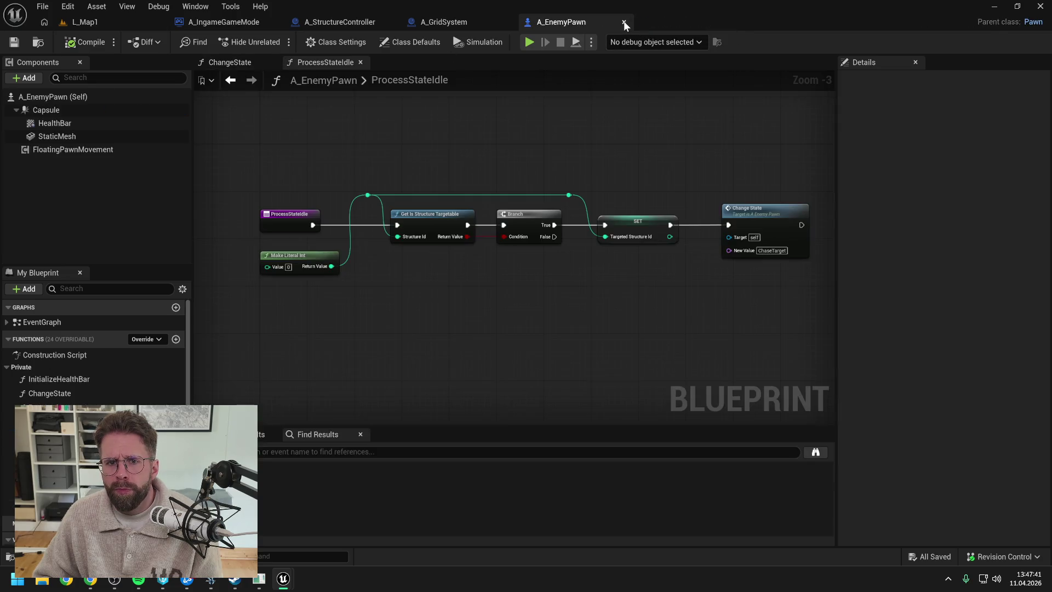
{"action": "key", "text": "ctrl+space"}
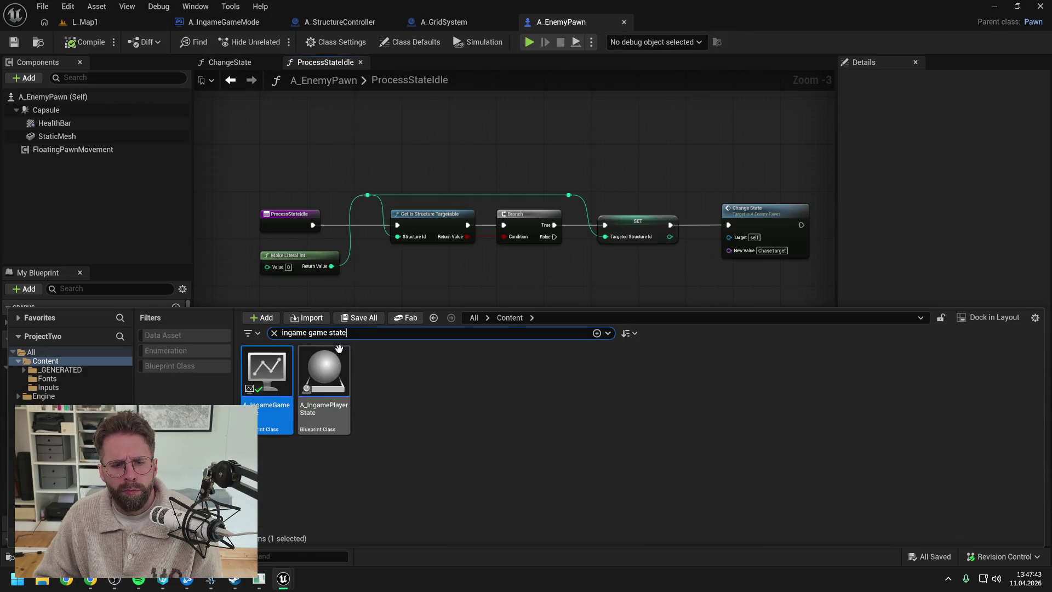
Search 'power', open PowerGridGeneratorStructure, and set its Name to Power Grid Generator
{"action": "key", "text": "BackSpace"}
{"action": "type", "text": "power"}
{"action": "left_click", "coordinate": [499, 466]}
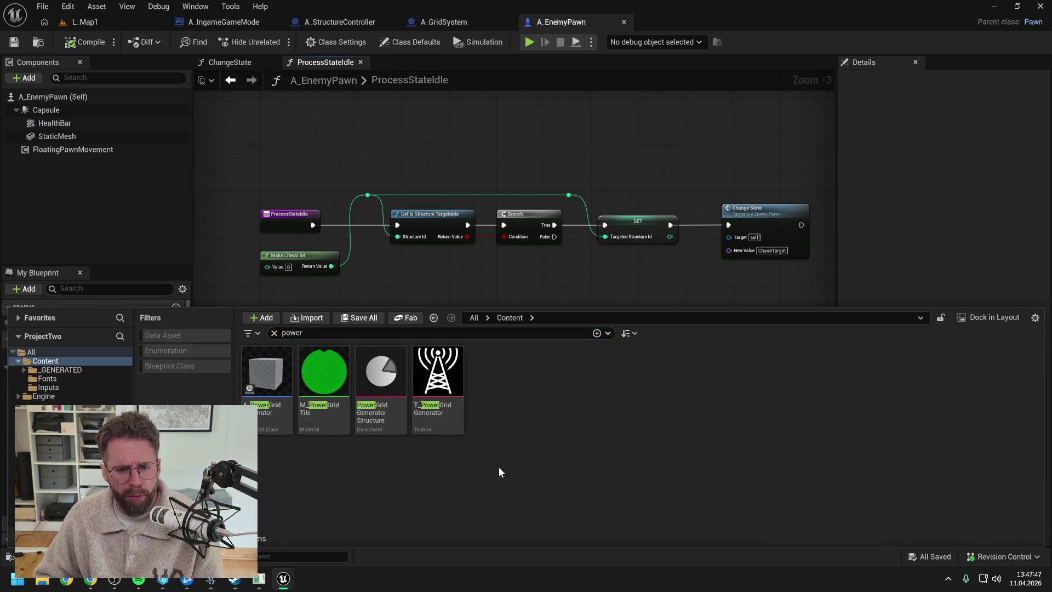
{"action": "double_click", "coordinate": [385, 379]}
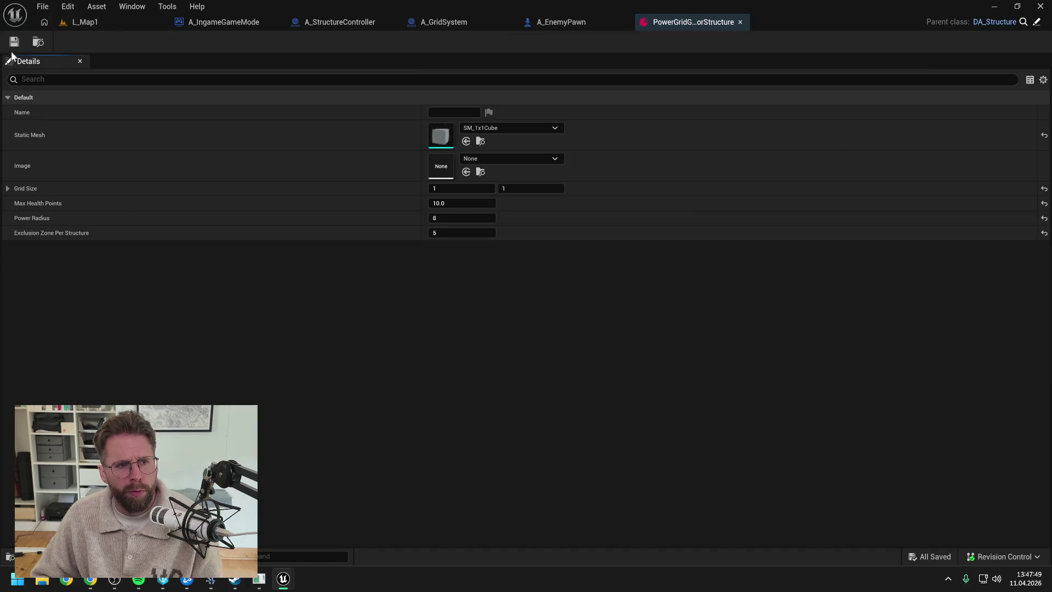
{"action": "left_click", "coordinate": [558, 412]}
{"action": "left_click", "coordinate": [438, 113]}
{"action": "type", "text": "Power Grid Genera"}
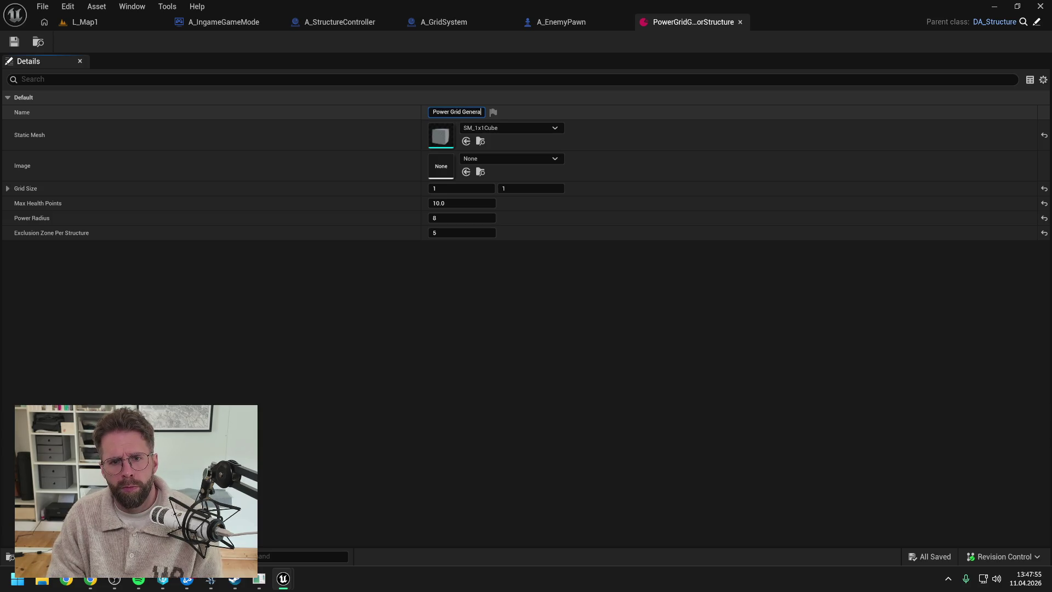
{"action": "key", "text": "Return"}
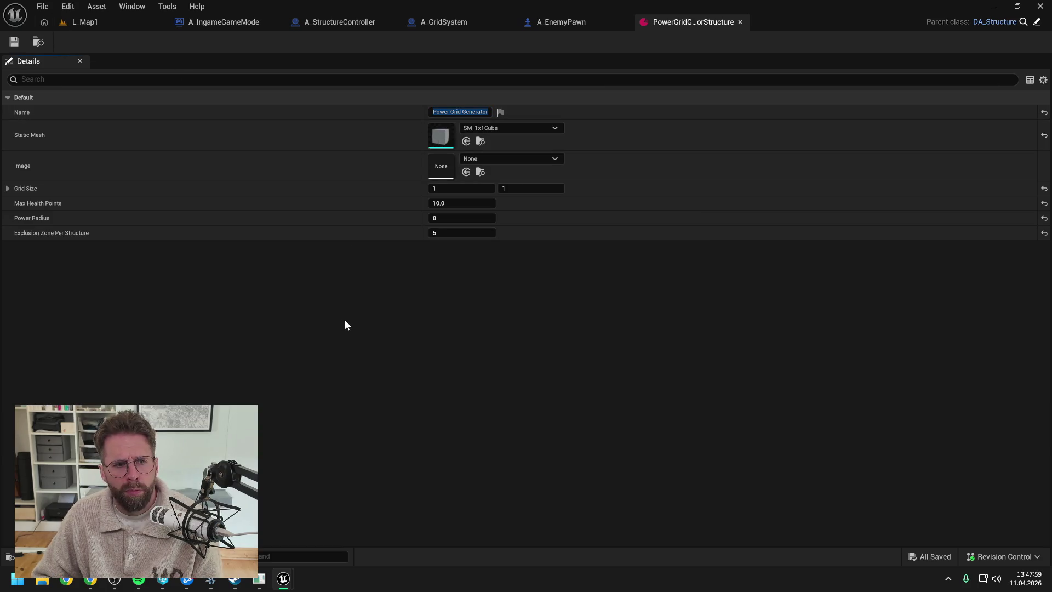
Delete the A_PowerGridGenerator blueprint from the project
{"action": "key", "text": "ctrl+space"}
{"action": "left_click", "coordinate": [281, 481]}
{"action": "key", "text": "Delete"}
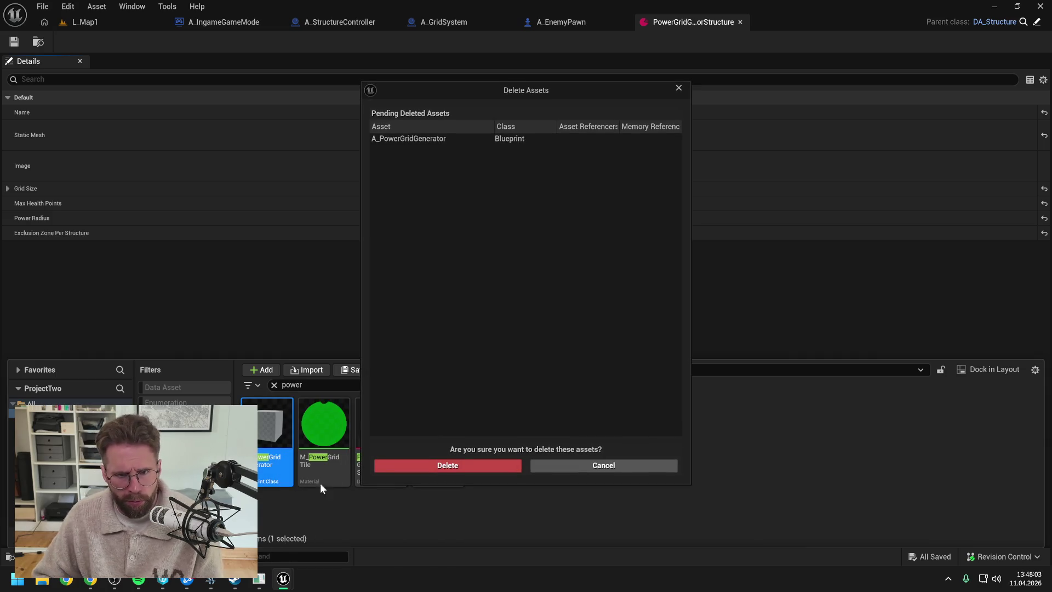
{"action": "left_click", "coordinate": [424, 463]}
{"action": "left_click", "coordinate": [101, 403]}
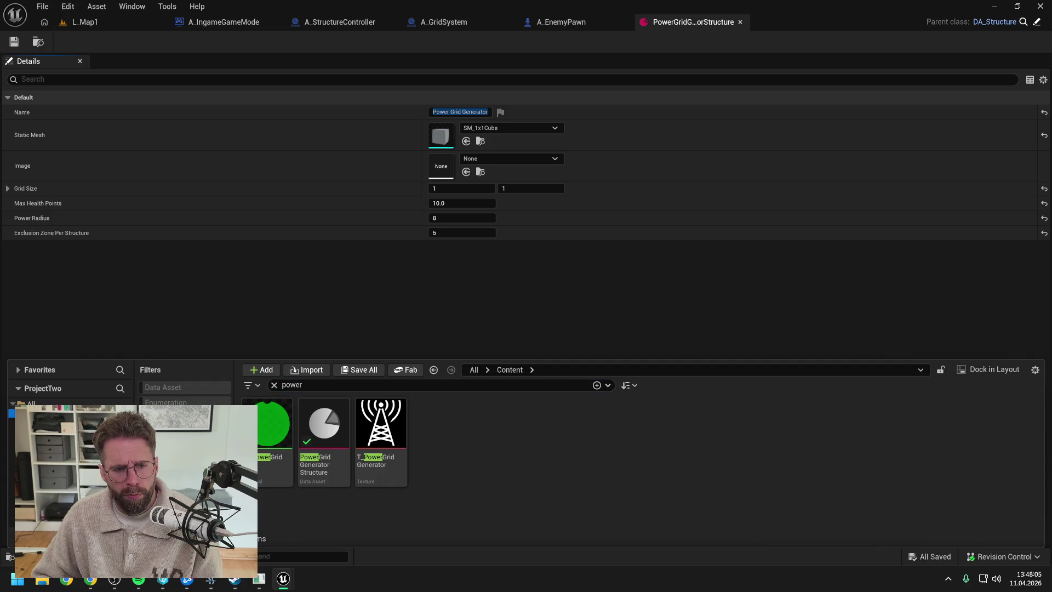
{"action": "right_click", "coordinate": [55, 415]}
{"action": "left_click", "coordinate": [121, 305]}
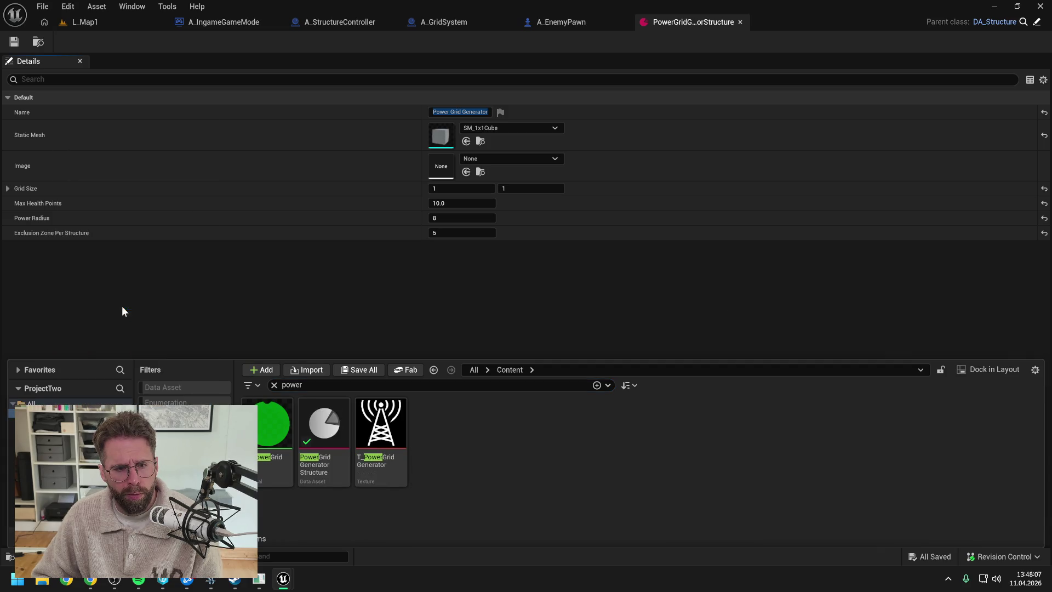
Search 'a_struc' and force-delete the A_Structure blueprint
{"action": "left_click", "coordinate": [295, 385]}
{"action": "type", "text": "a_struc"}
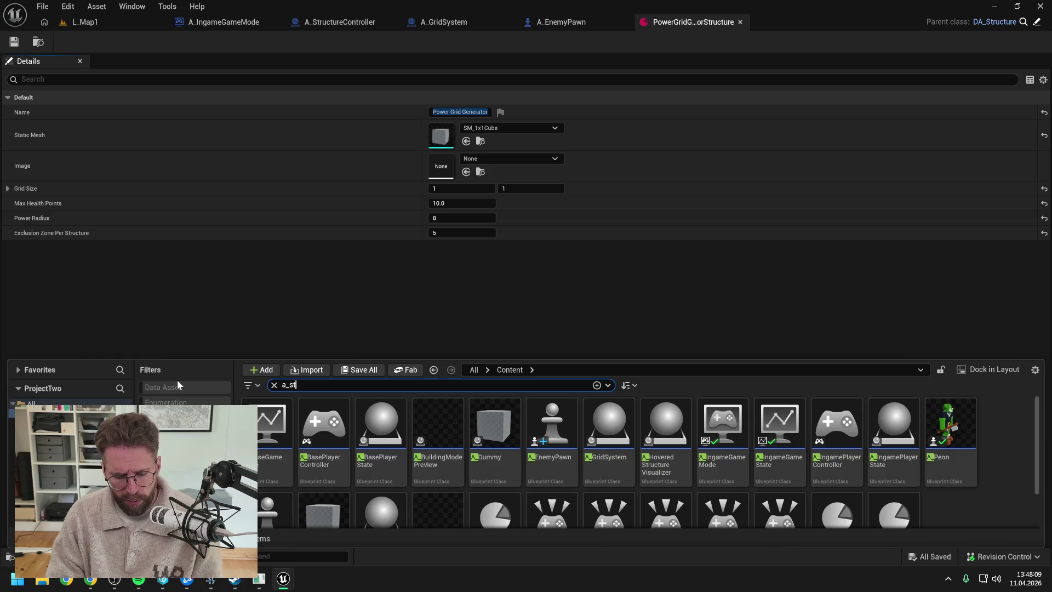
{"action": "left_click", "coordinate": [267, 464]}
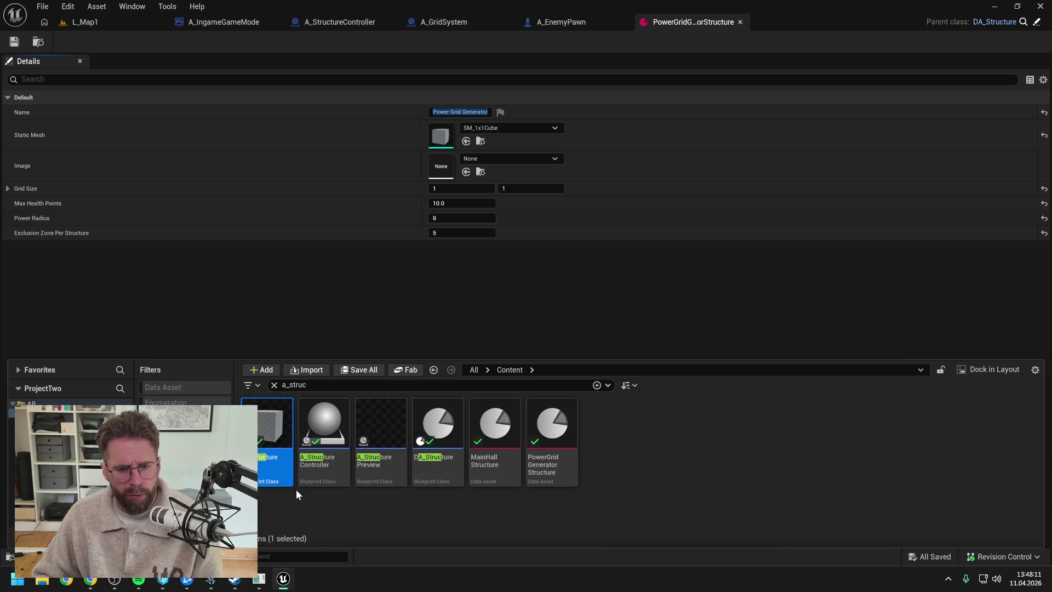
{"action": "key", "text": "Delete"}
{"action": "left_click", "coordinate": [396, 465]}
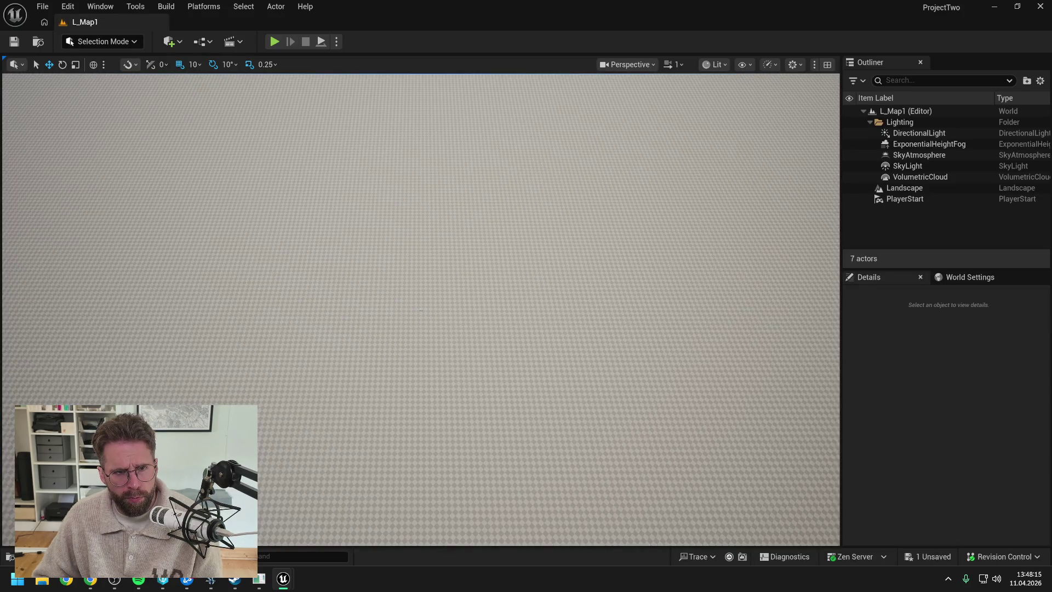
Play-test L_Map1, zooming the camera out and back in as enemies swarm, then stop with Esc
{"action": "key", "text": "ctrl+space"}
{"action": "right_click", "coordinate": [56, 328]}
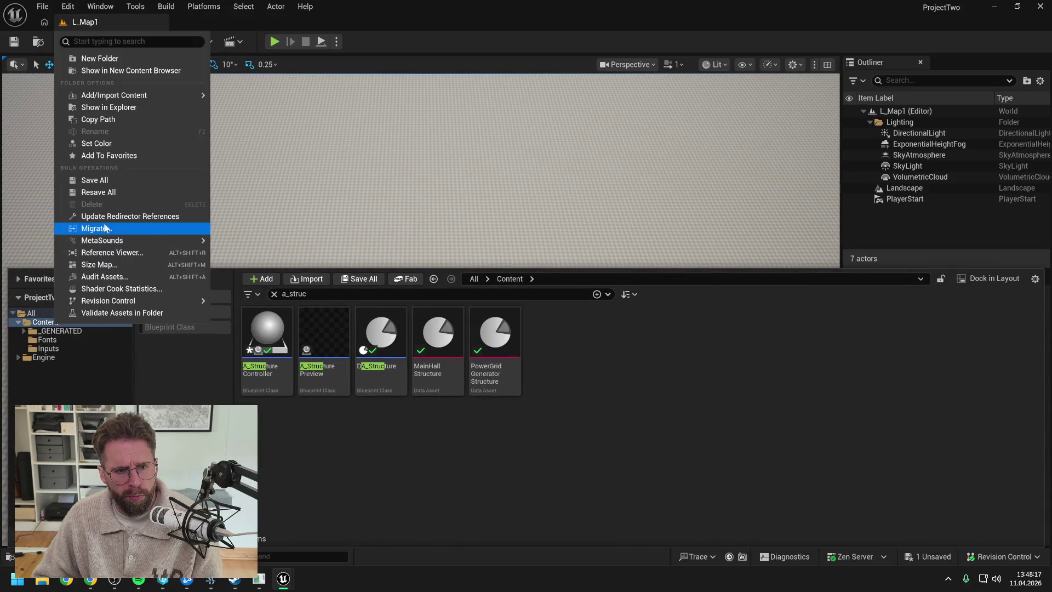
{"action": "left_click", "coordinate": [77, 227]}
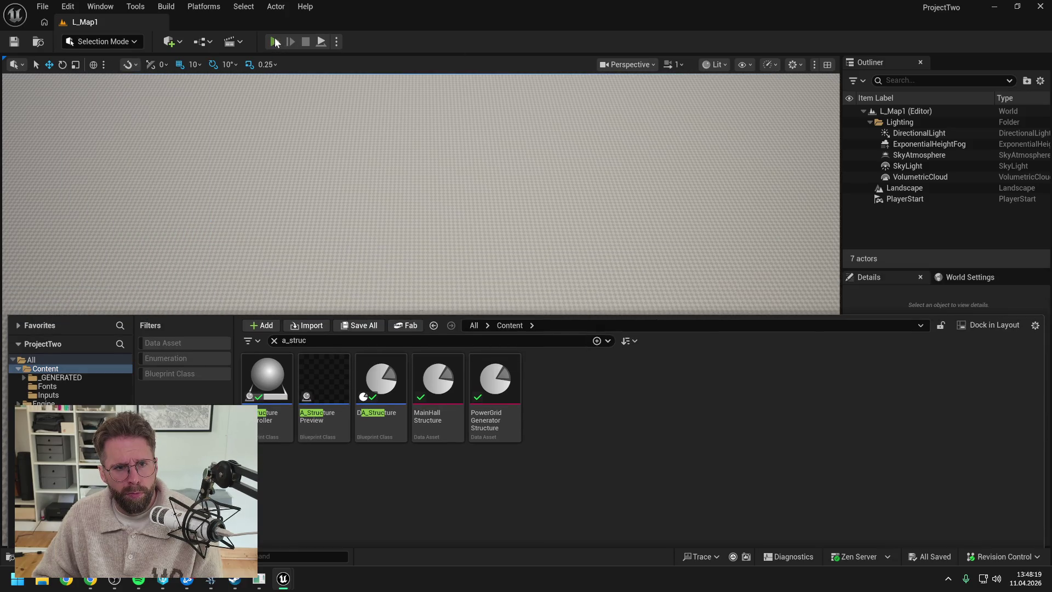
{"action": "key", "text": "alt+p"}
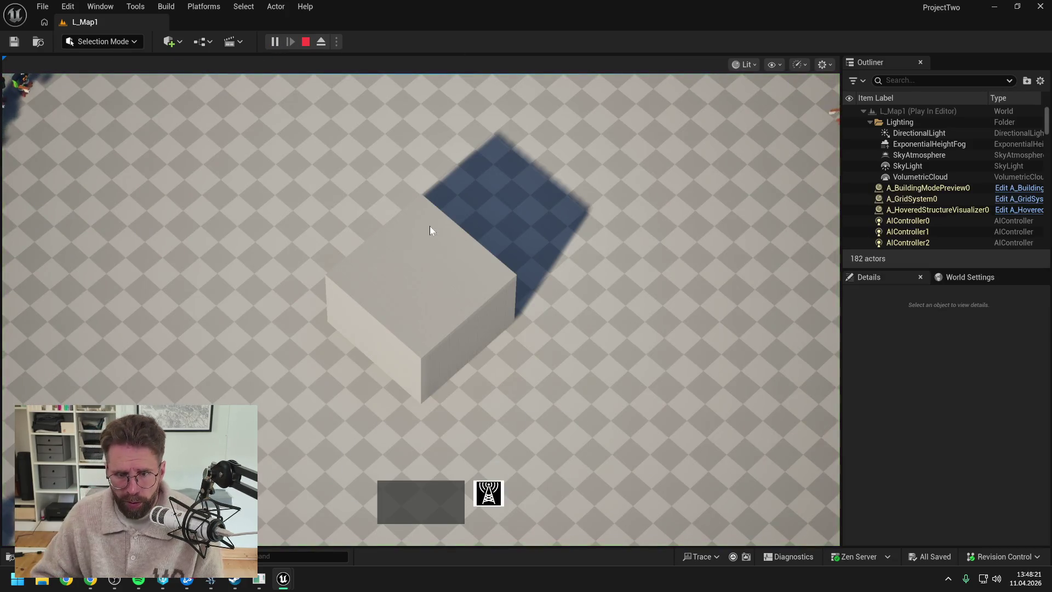
{"action": "scroll", "coordinate": [577, 219], "scroll_direction": "down", "scroll_amount": 3}
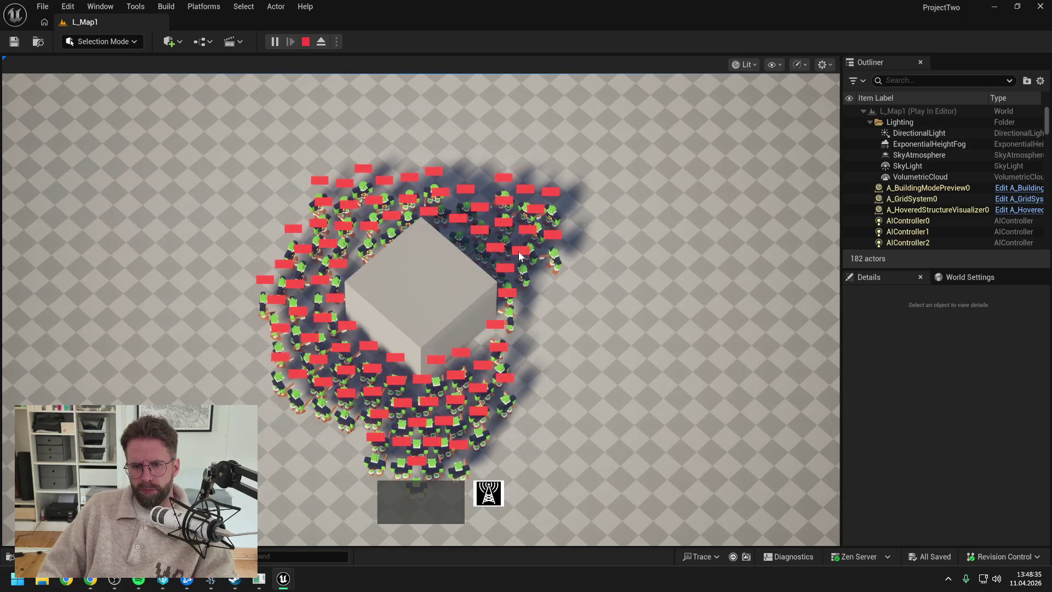
{"action": "scroll", "coordinate": [518, 251], "scroll_direction": "up", "scroll_amount": 3}
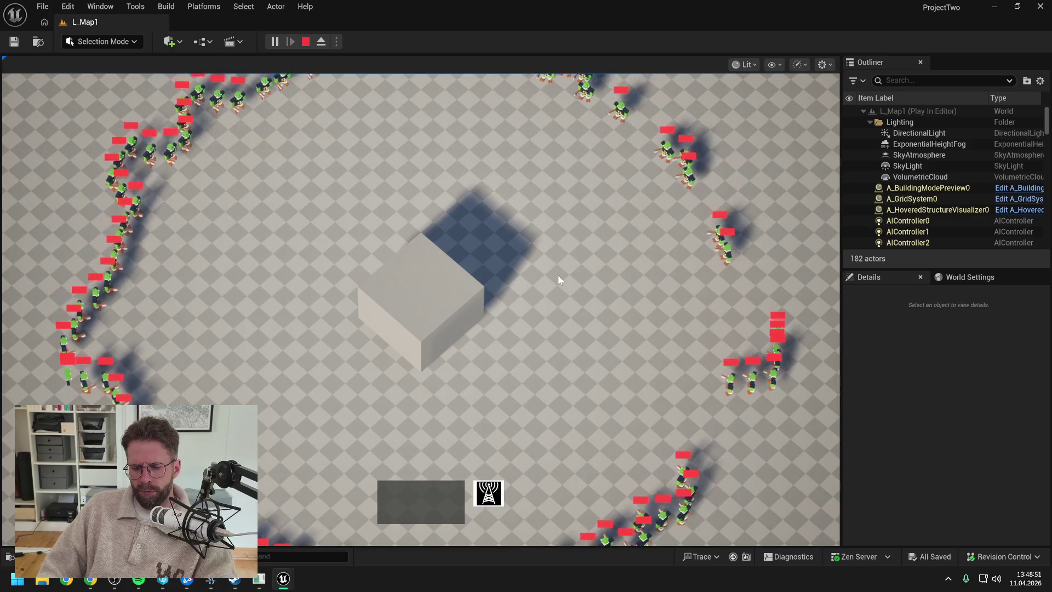
{"action": "key", "text": "Escape"}
{"action": "key", "text": "ctrl+space"}
Search the Content Drawer for 'struc contr' and open the A_StructureController blueprint
{"action": "type", "text": "a_struc"}
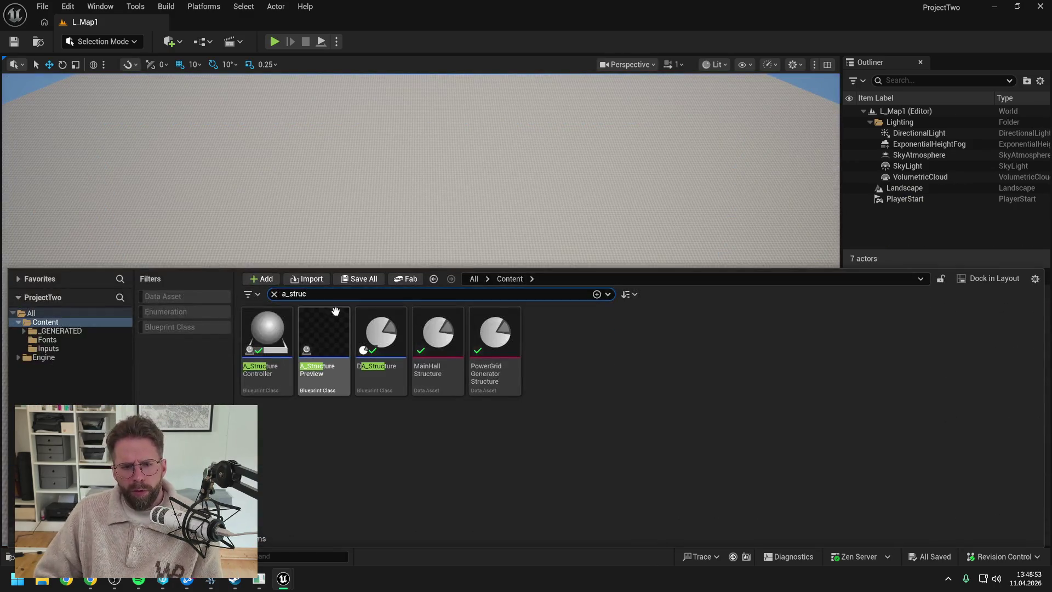
{"action": "key", "text": "Return"}
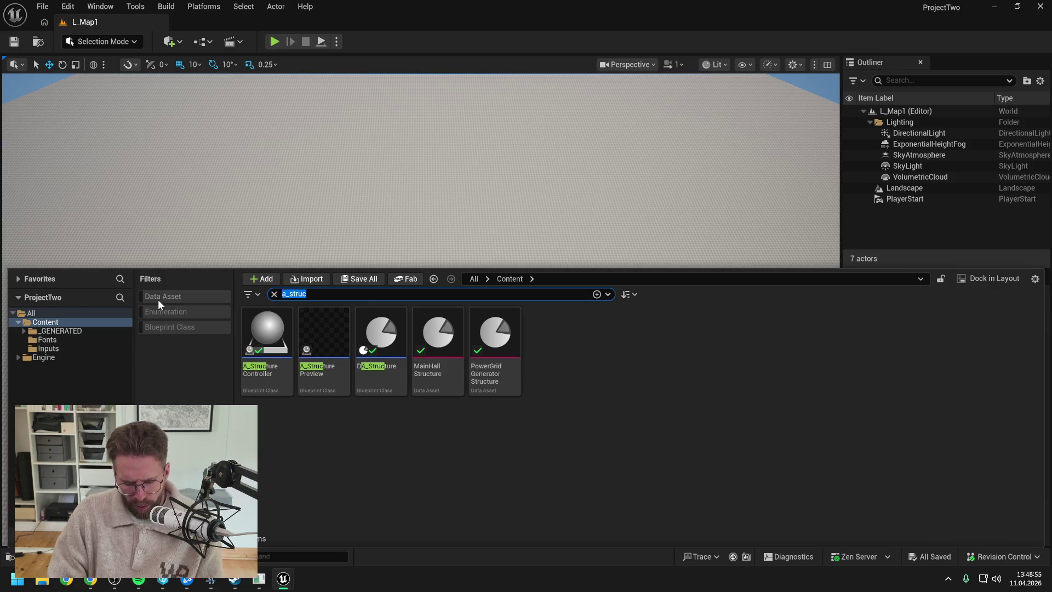
{"action": "type", "text": "struc contr"}
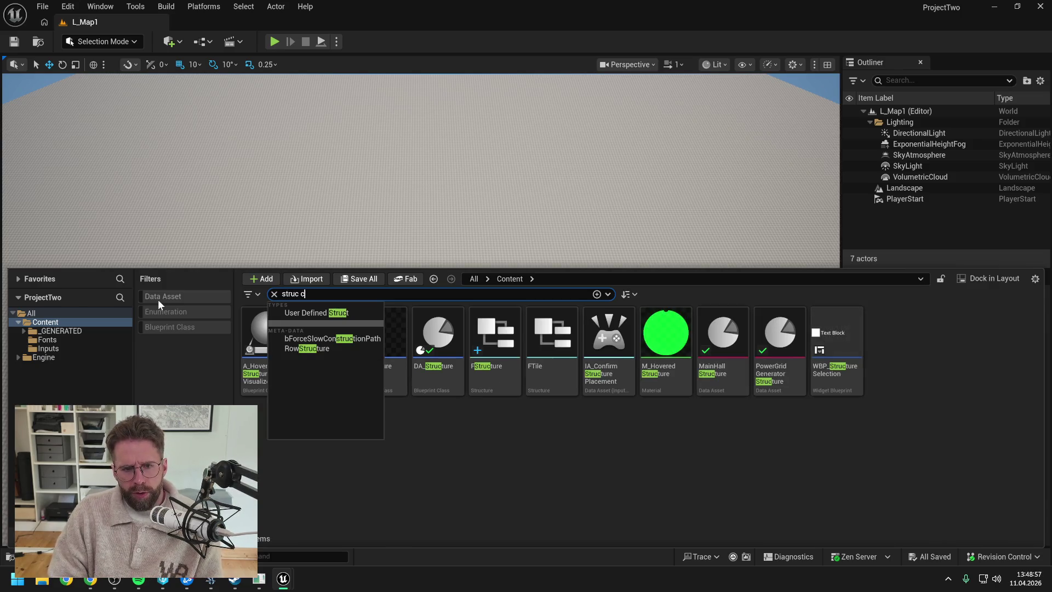
{"action": "double_click", "coordinate": [282, 338]}
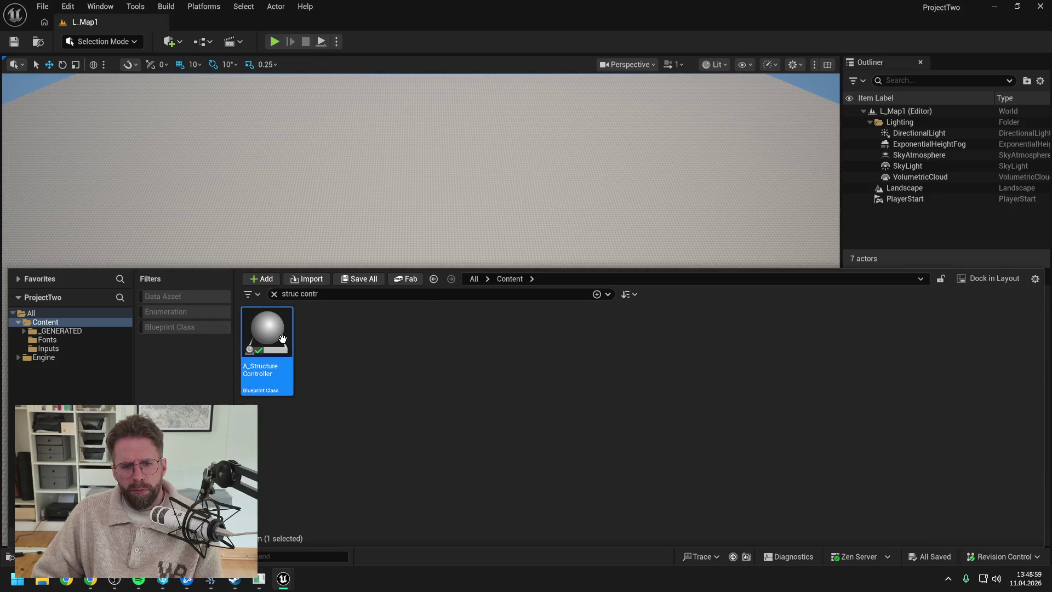
Search for the enemy assets and delete the BPI_EnemyTarget interface
{"action": "key", "text": "ctrl+space"}
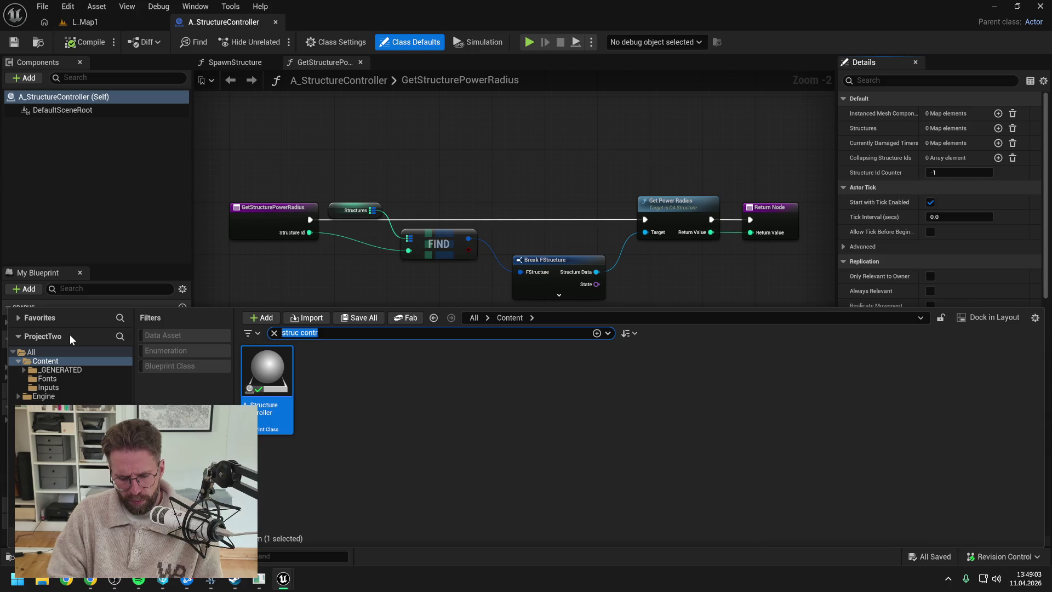
{"action": "type", "text": "enemt"}
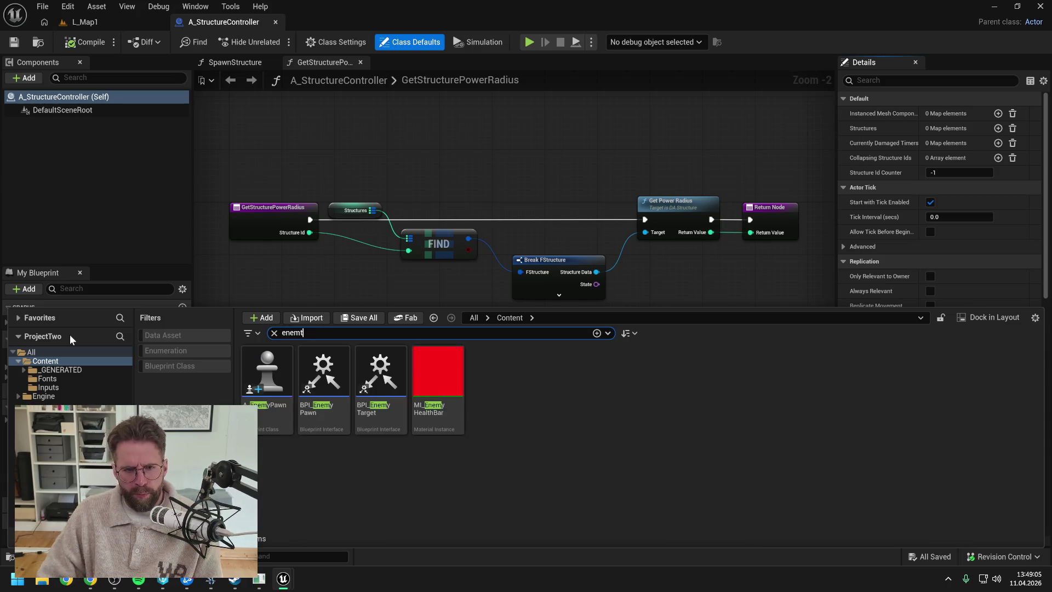
{"action": "type", "text": "i"}
{"action": "key", "text": "BackSpace"}
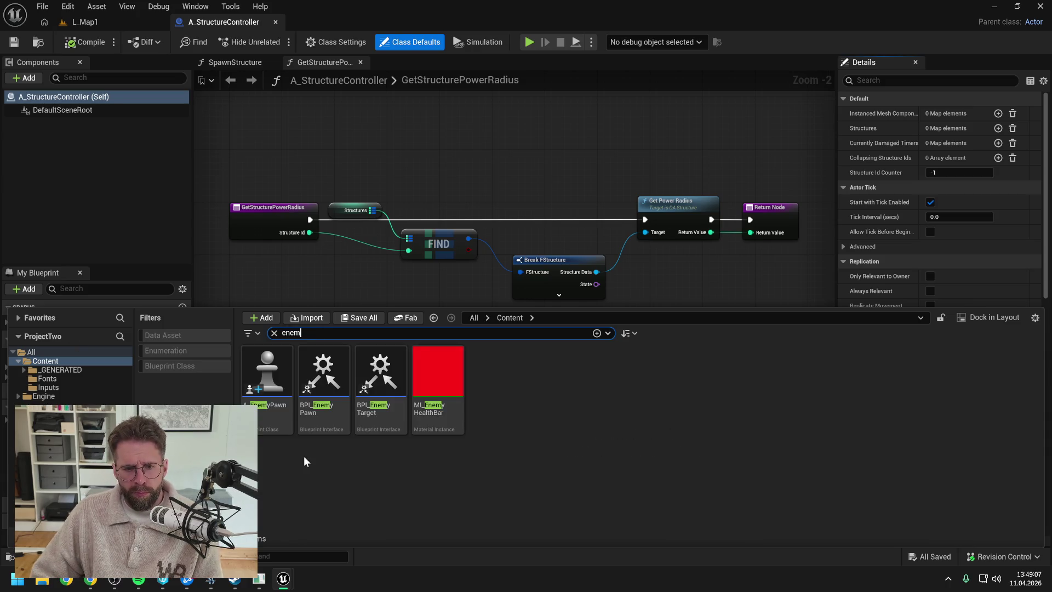
{"action": "left_click", "coordinate": [373, 423]}
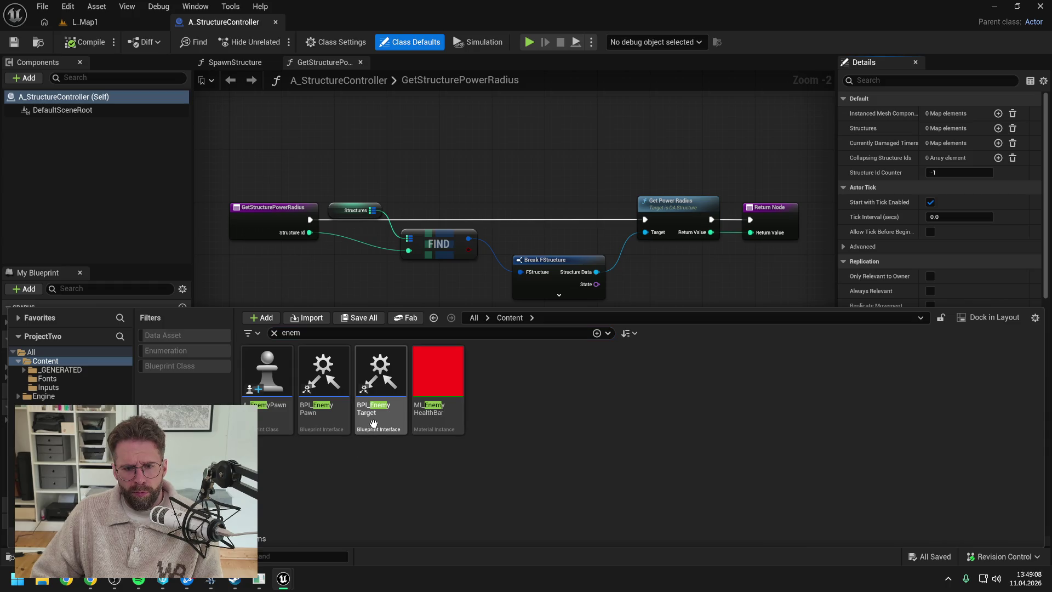
{"action": "key", "text": "Delete"}
{"action": "left_click", "coordinate": [470, 465]}
Open the A_EnemyPawn blueprint and delete the BPI_EnemyPawn interface
{"action": "left_click", "coordinate": [268, 411]}
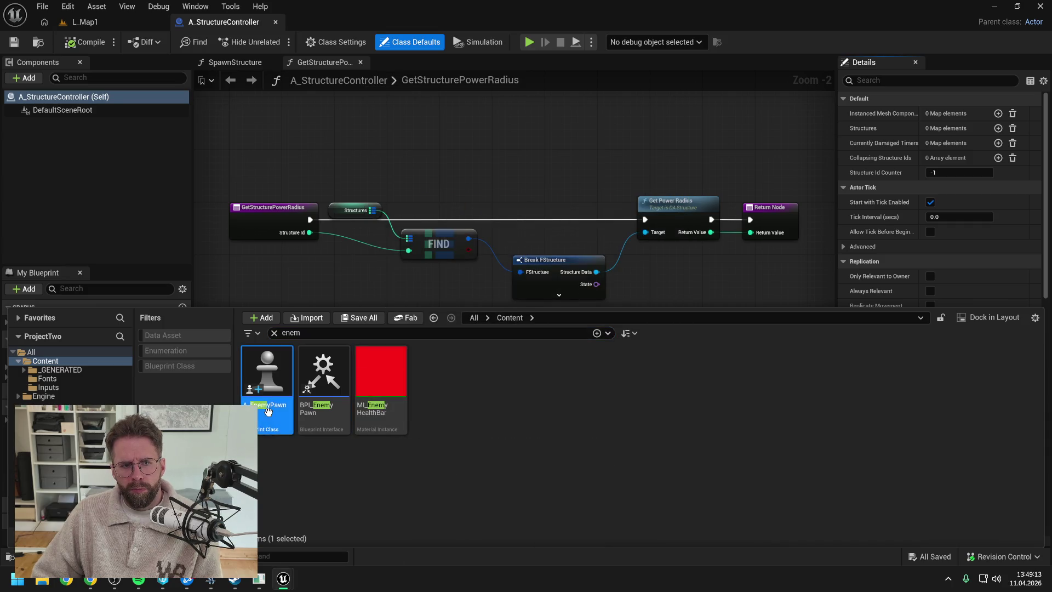
{"action": "double_click", "coordinate": [268, 411]}
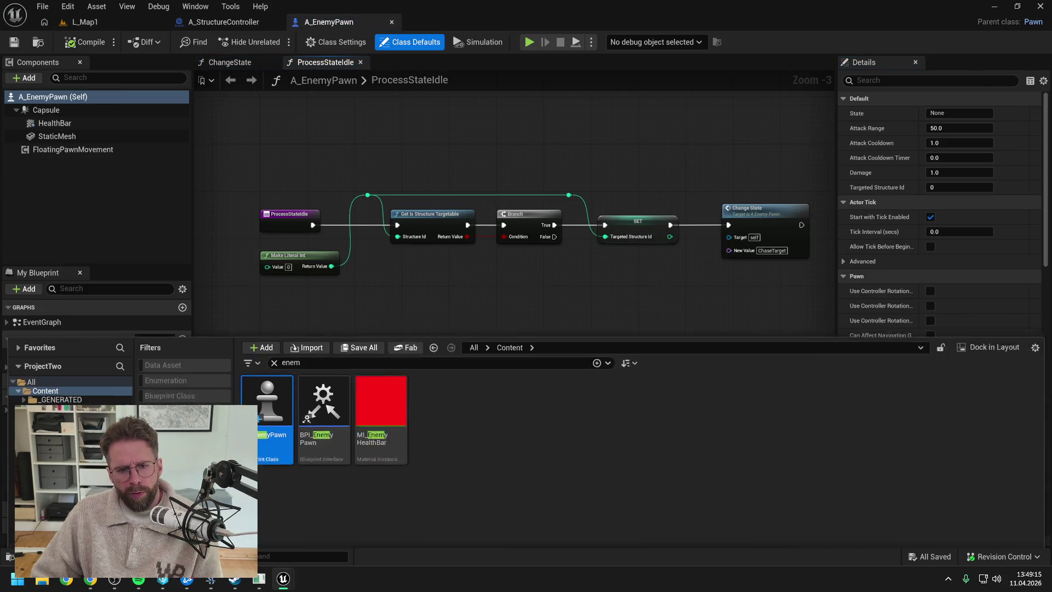
{"action": "left_click", "coordinate": [335, 378]}
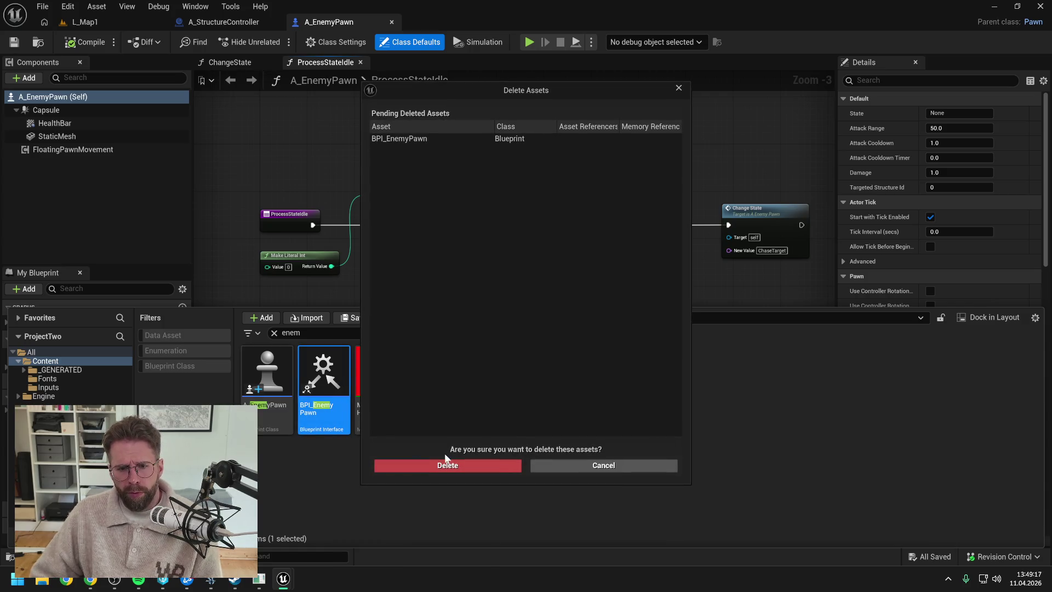
{"action": "left_click", "coordinate": [445, 463]}
Open A_EnemyPawn's ChangeState function graph and expand its private functions list
{"action": "right_click", "coordinate": [70, 362]}
{"action": "left_click", "coordinate": [139, 263]}
{"action": "left_click", "coordinate": [305, 126]}
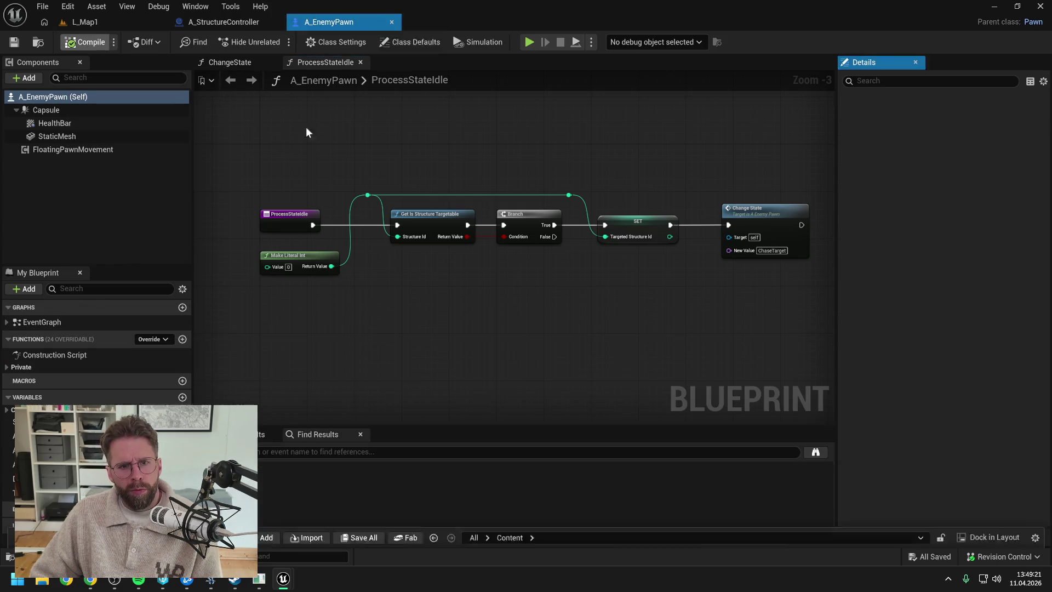
{"action": "left_click", "coordinate": [228, 62]}
{"action": "left_click", "coordinate": [8, 367]}
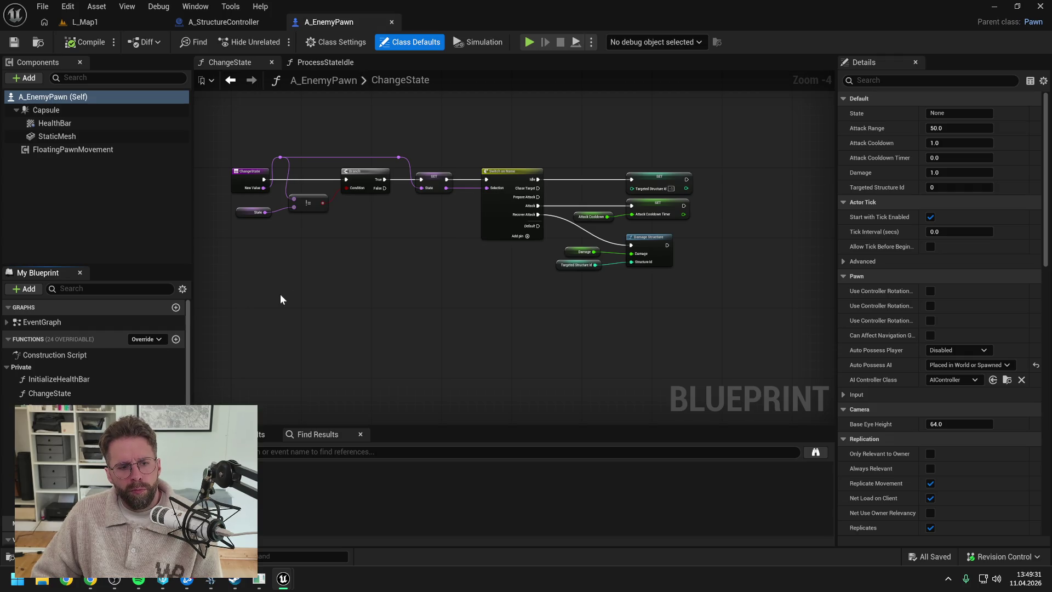
Open A_StructureController's UpdateCurrentlyDamagedTimers function graph
{"action": "left_click", "coordinate": [232, 20]}
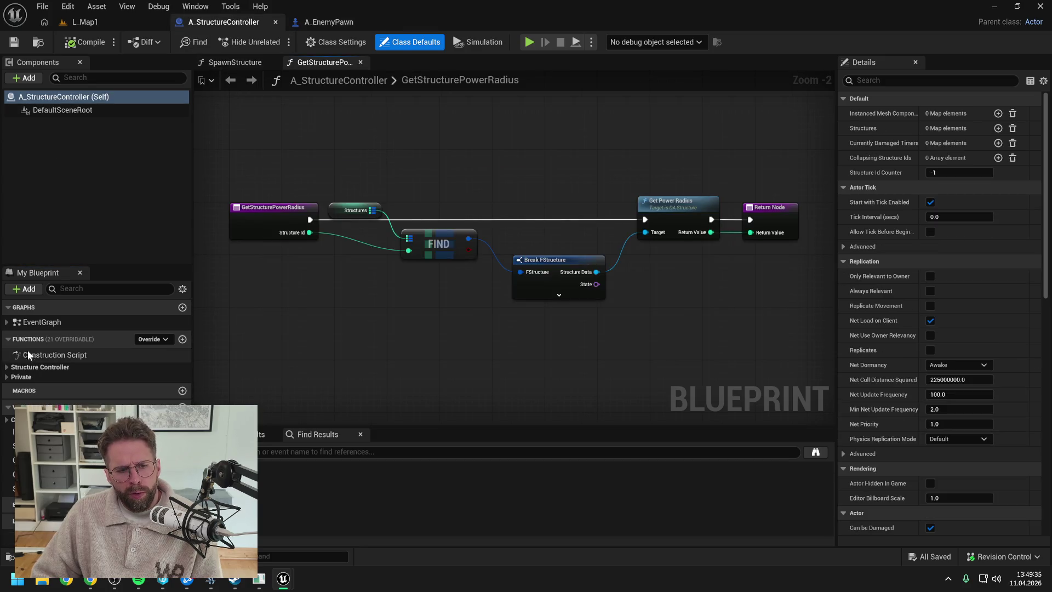
{"action": "left_click", "coordinate": [7, 377]}
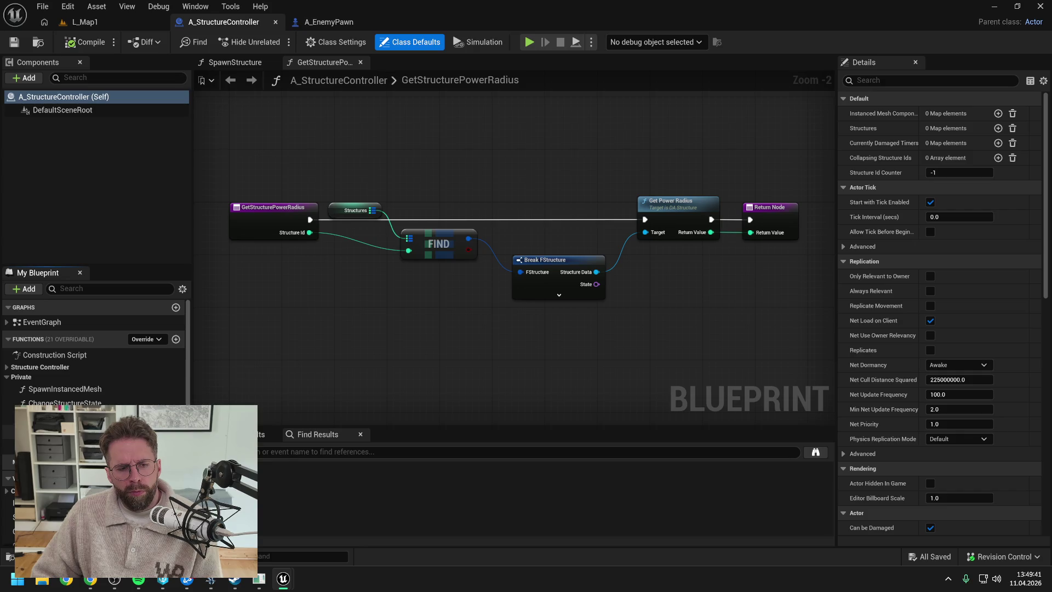
{"action": "double_click", "coordinate": [65, 417]}
Add a Make Literal Float node set to 1.0 beside the -0.3/0.3 literals
{"action": "scroll", "coordinate": [477, 285], "scroll_direction": "up", "scroll_amount": 5}
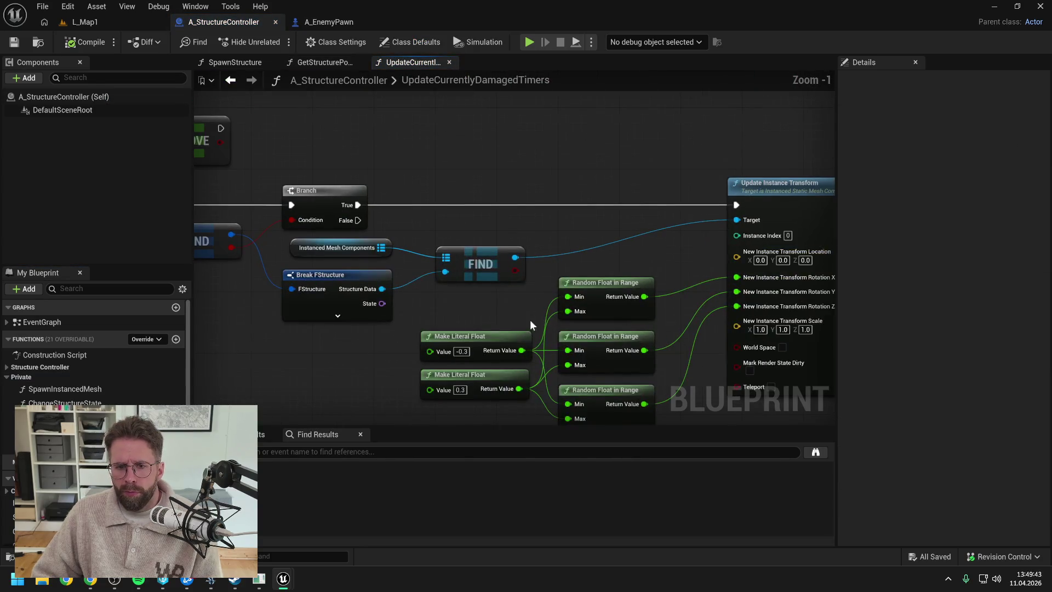
{"action": "left_click", "coordinate": [484, 290]}
{"action": "left_click_drag", "start_coordinate": [399, 318], "coordinate": [462, 297]}
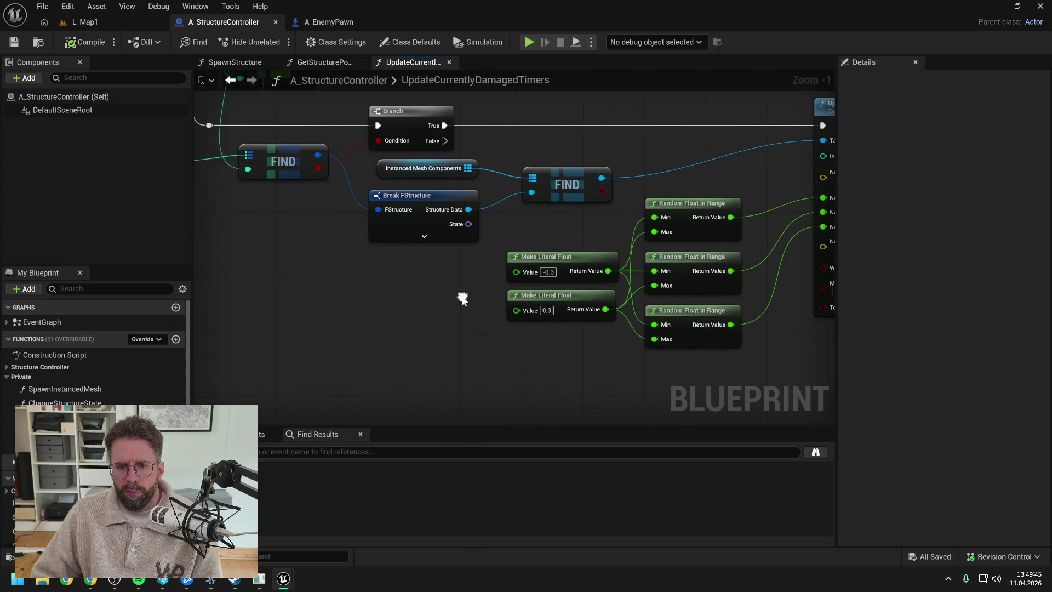
{"action": "right_click", "coordinate": [387, 329]}
{"action": "type", "text": "ma"}
{"action": "type", "text": "ke lite"}
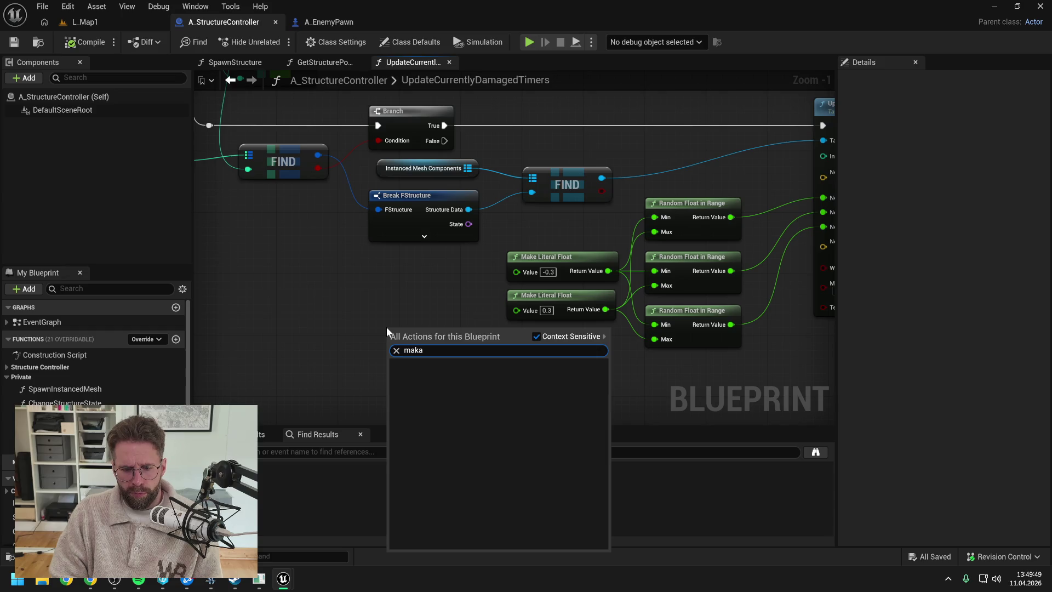
{"action": "type", "text": "ral float"}
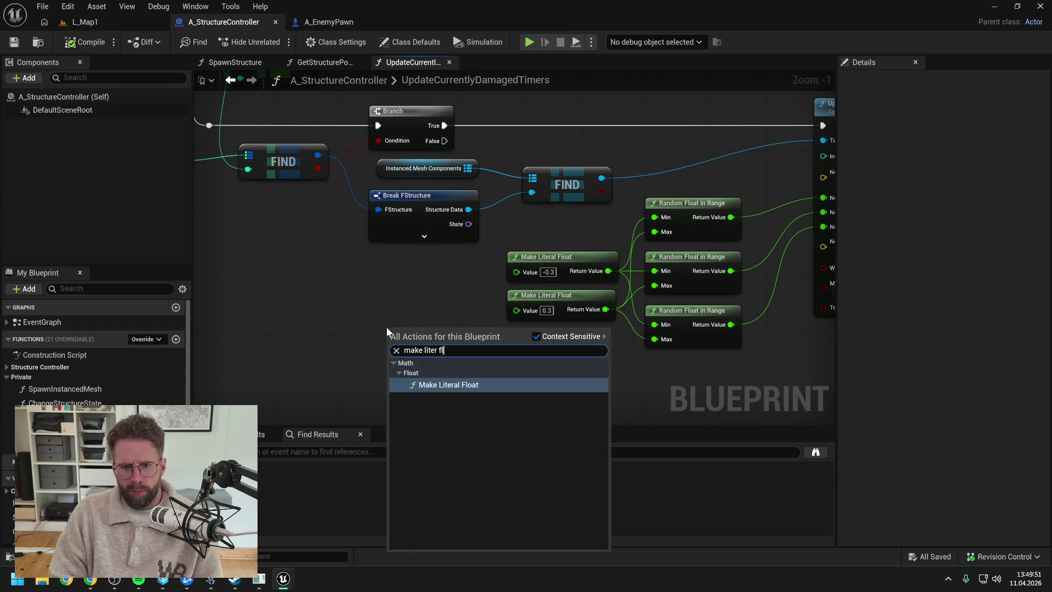
{"action": "key", "text": "Return"}
{"action": "left_click_drag", "start_coordinate": [439, 336], "coordinate": [370, 321]}
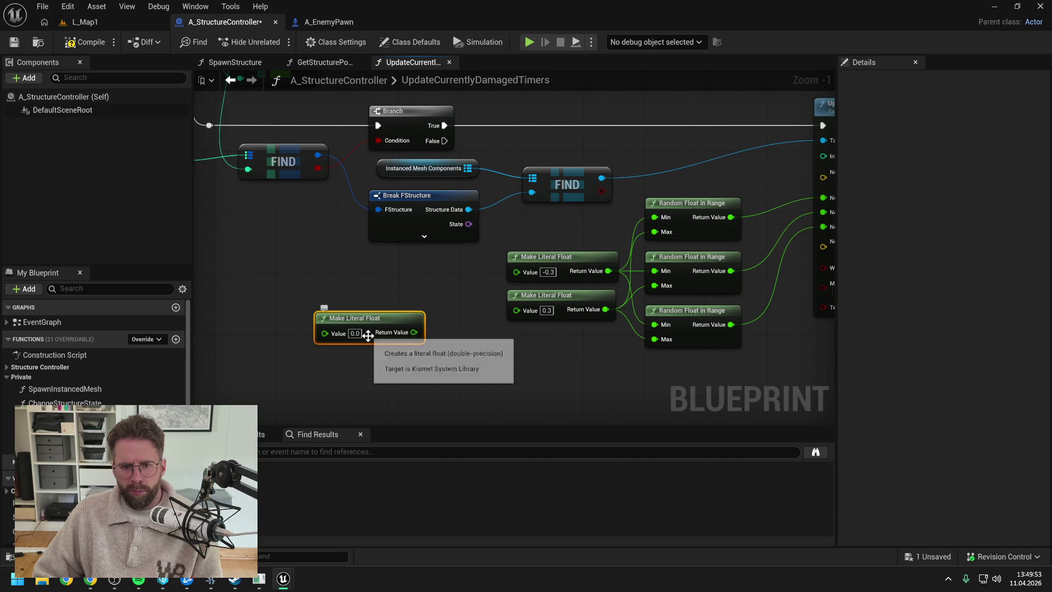
{"action": "type", "text": "1"}
{"action": "key", "text": "Return"}
{"action": "mouse_move", "coordinate": [373, 335]}
{"action": "left_mouse_down"}
{"action": "mouse_move", "coordinate": [314, 313]}
{"action": "mouse_move", "coordinate": [386, 320]}
{"action": "left_mouse_up"}
{"action": "left_click", "coordinate": [422, 309]}
Multiply the 1.0 float by -1.0, discarding a stray Negate Float node
{"action": "type", "text": "*"}
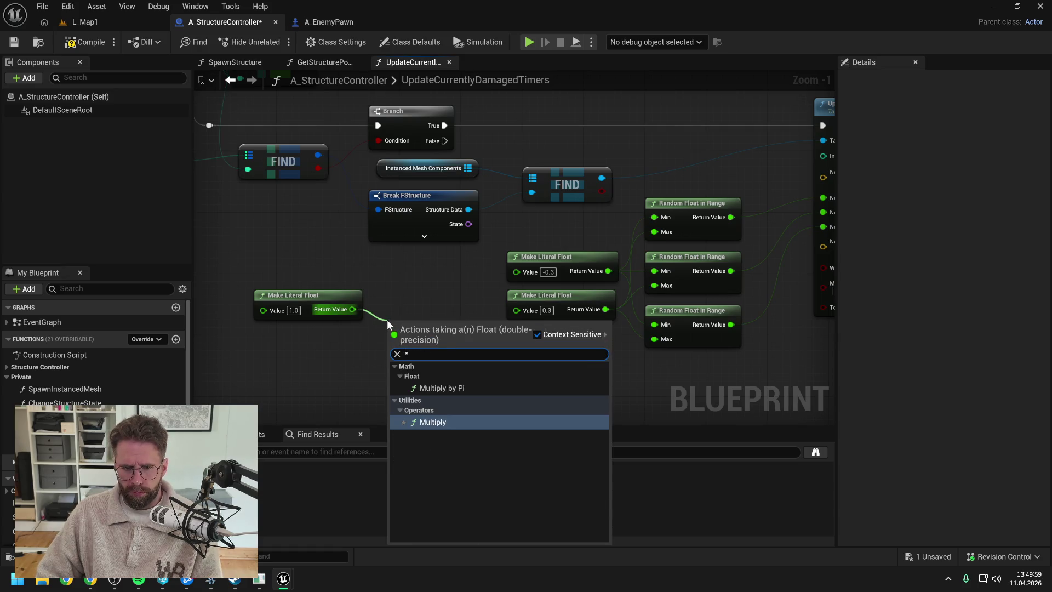
{"action": "key", "text": "Return"}
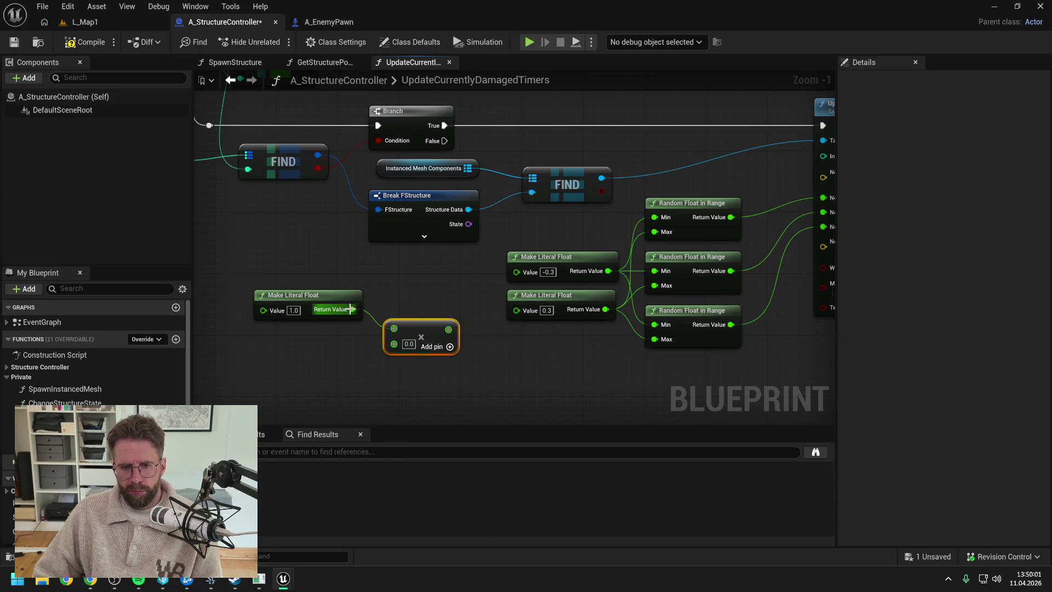
{"action": "left_click_drag", "start_coordinate": [352, 309], "coordinate": [367, 355]}
{"action": "type", "text": "nega"}
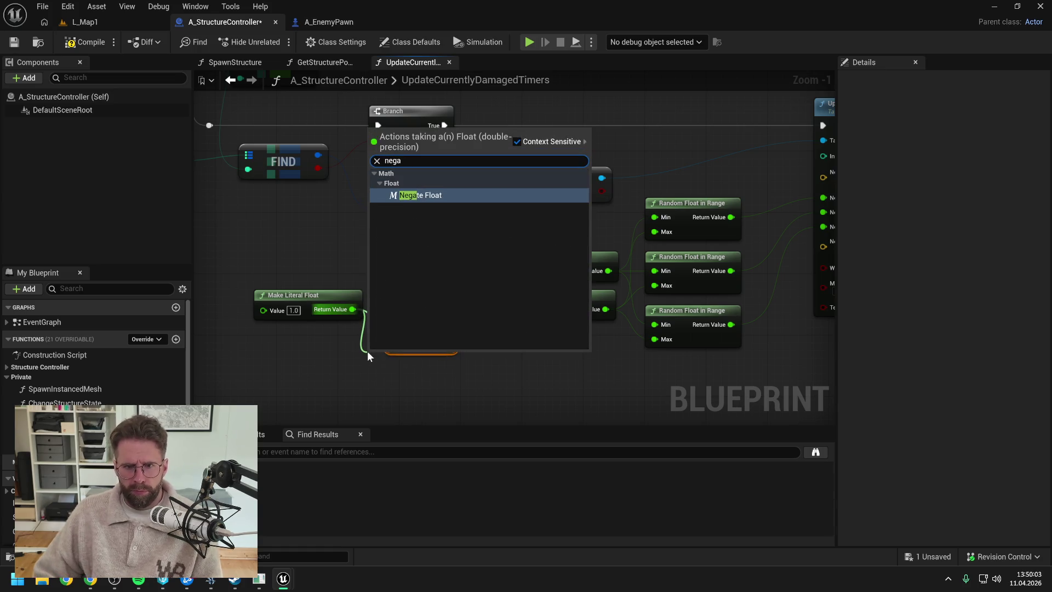
{"action": "key", "text": "Return"}
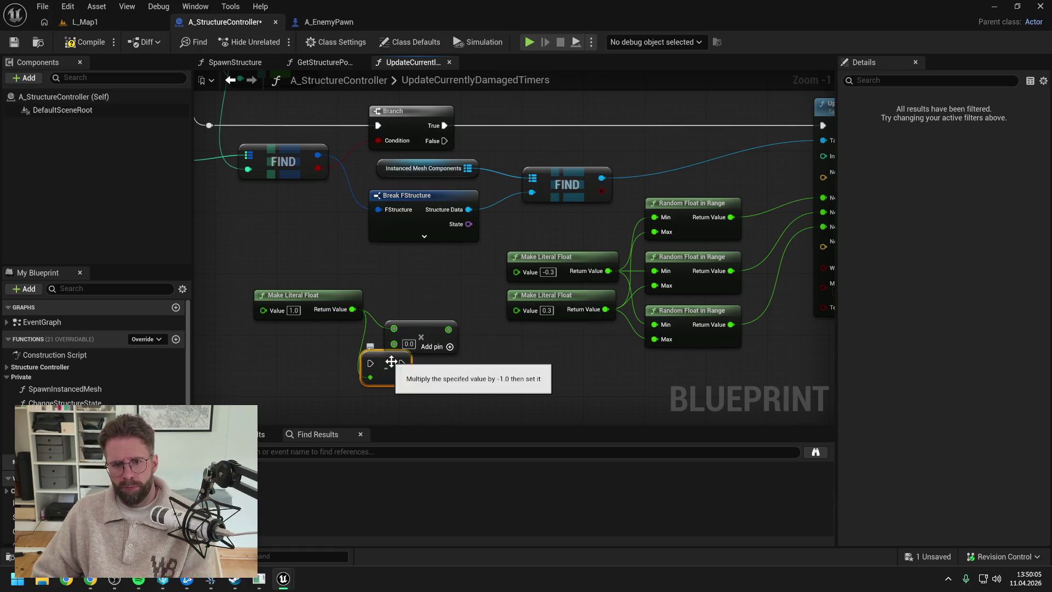
{"action": "key", "text": "Delete"}
{"action": "left_click", "coordinate": [408, 343]}
{"action": "type", "text": "-1"}
{"action": "key", "text": "Return"}
Wire 1.0 into the upper literal and the ×-1 product into the lower, then compile
{"action": "left_click_drag", "start_coordinate": [352, 309], "coordinate": [516, 271]}
{"action": "left_click_drag", "start_coordinate": [451, 329], "coordinate": [516, 310]}
{"action": "left_click", "coordinate": [85, 41]}
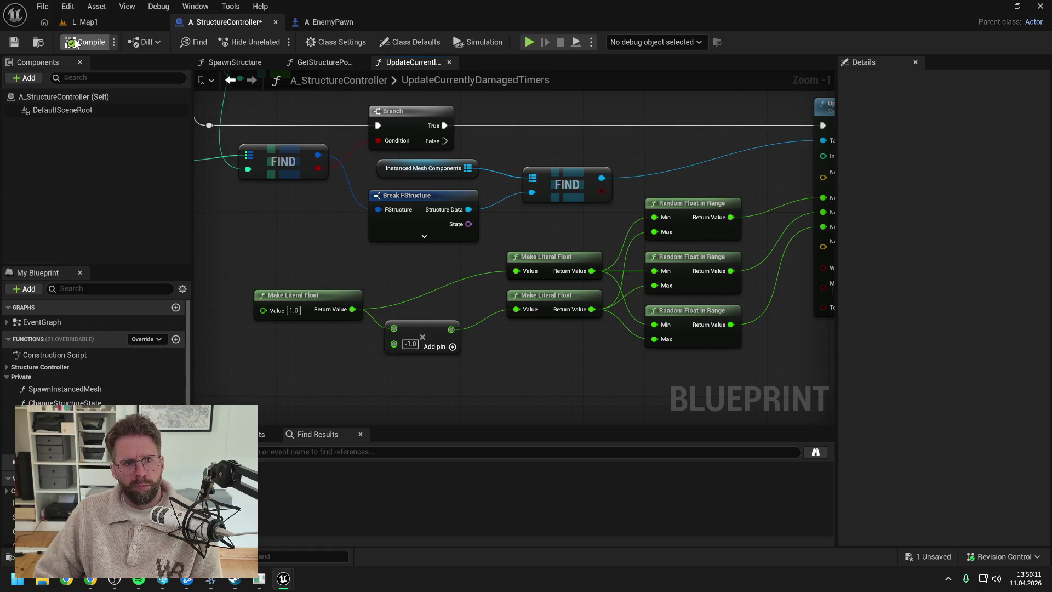
{"action": "left_click", "coordinate": [101, 22]}
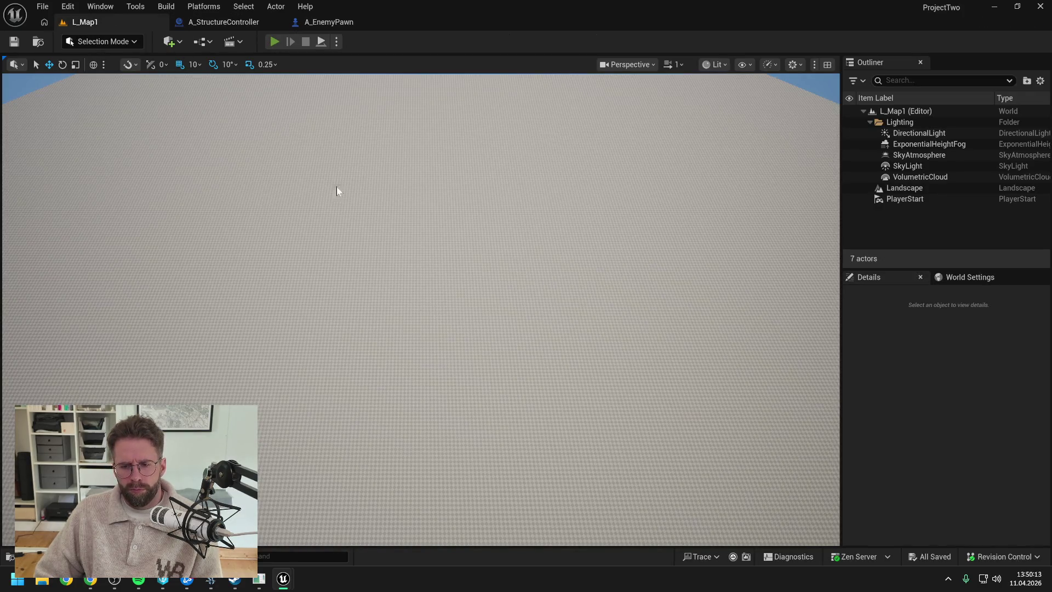
Play-test L_Map1 until defeat, stop, and return to the A_EnemyPawn blueprint
{"action": "key", "text": "alt+p"}
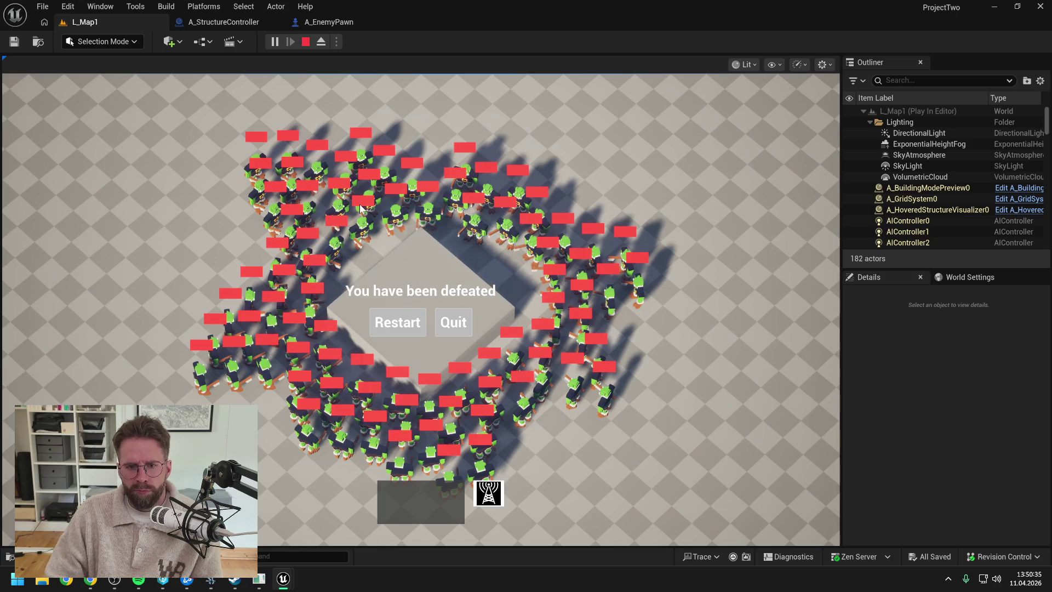
{"action": "key", "text": "Escape"}
{"action": "left_click", "coordinate": [329, 23]}
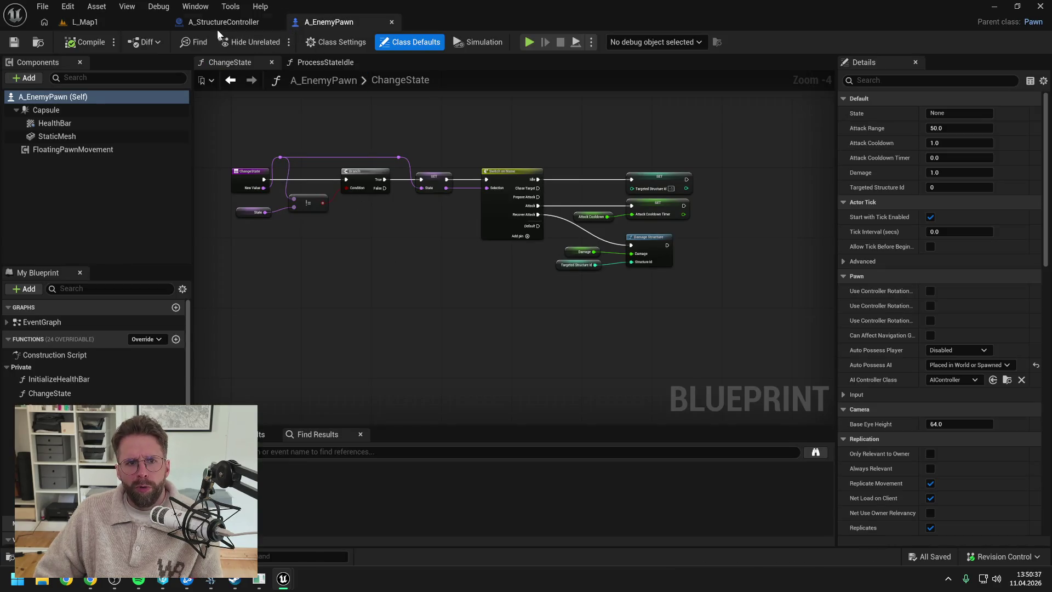
In A_StructureController, restore the Multiply node's multiplier to -1.0 after an accidental -6.0
{"action": "left_click", "coordinate": [218, 24]}
{"action": "key", "text": "BackSpace"}
{"action": "key", "text": "Return"}
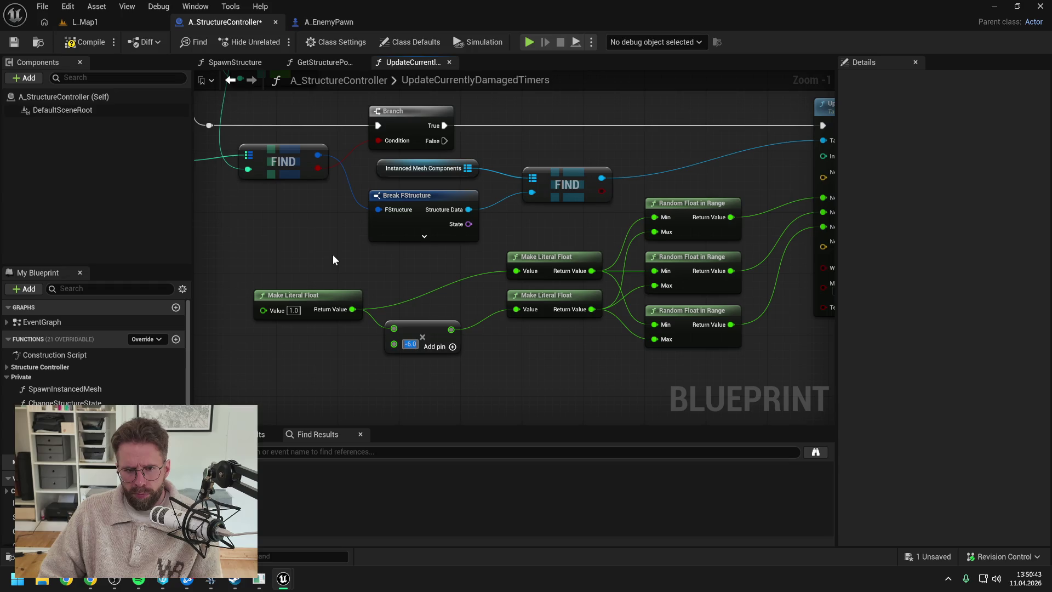
{"action": "type", "text": "-1"}
{"action": "key", "text": "Return"}
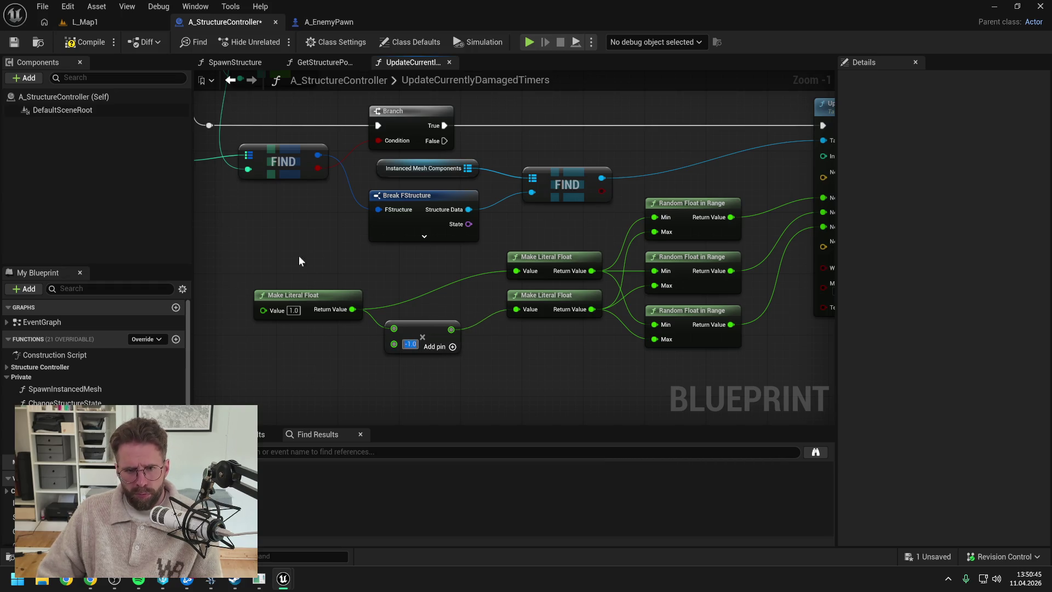
Set the shake float to 0.6, compile and save, and start a new L_Map1 play session
{"action": "type", "text": "0.6"}
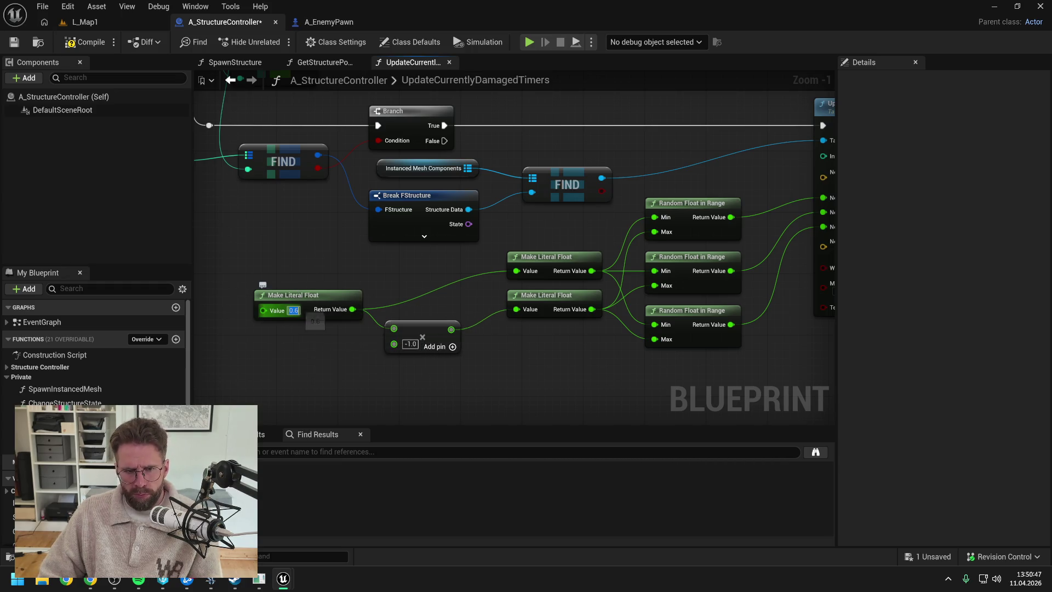
{"action": "key", "text": "Return"}
{"action": "left_click", "coordinate": [106, 43]}
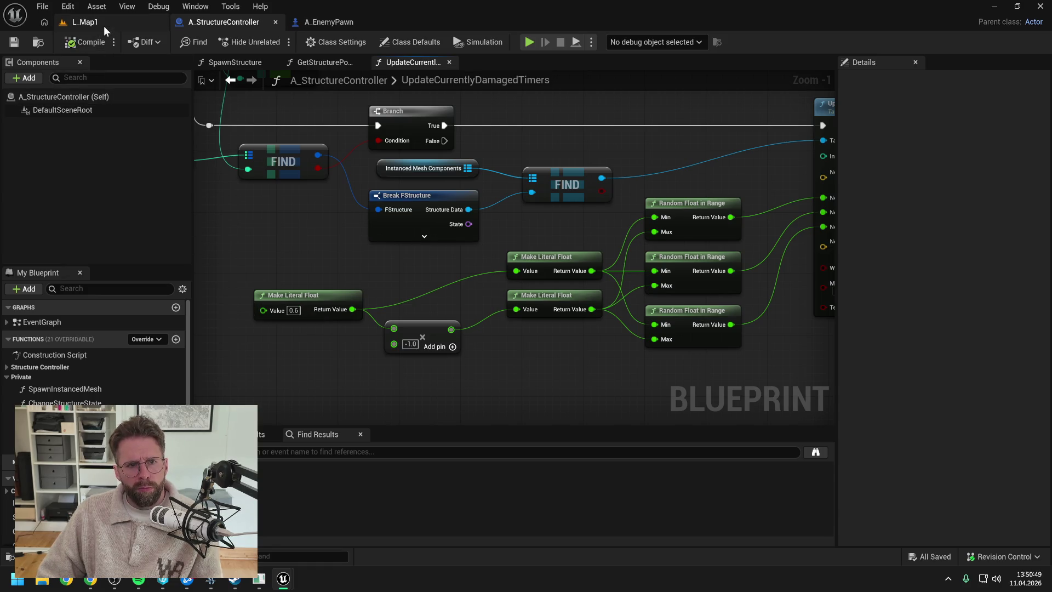
{"action": "left_click", "coordinate": [103, 25]}
{"action": "key", "text": "alt+p"}
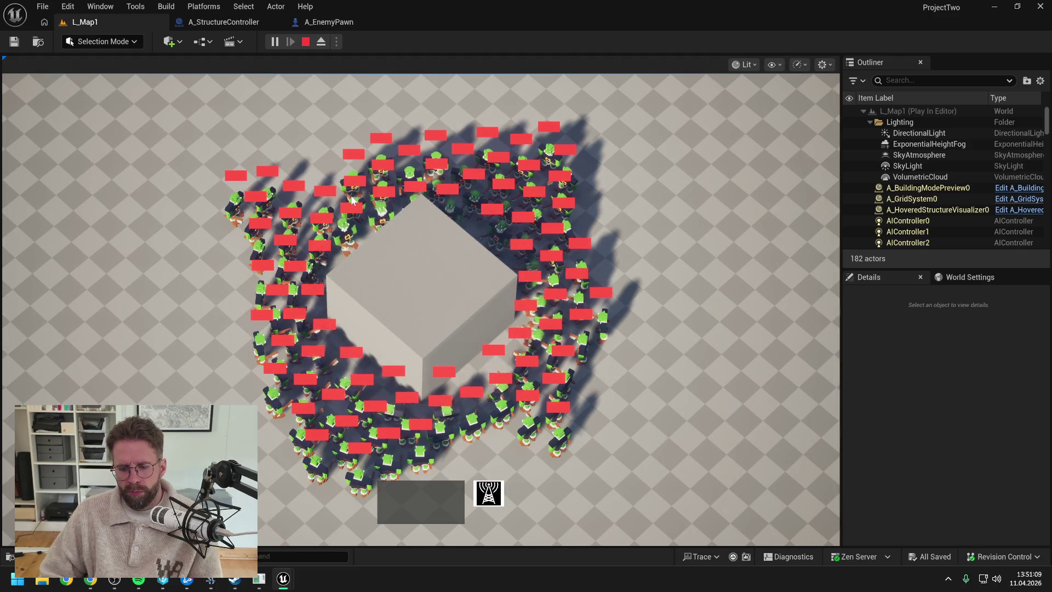
Stop play, set the A_StructureController shake float to 0.4, and save
{"action": "key", "text": "Escape"}
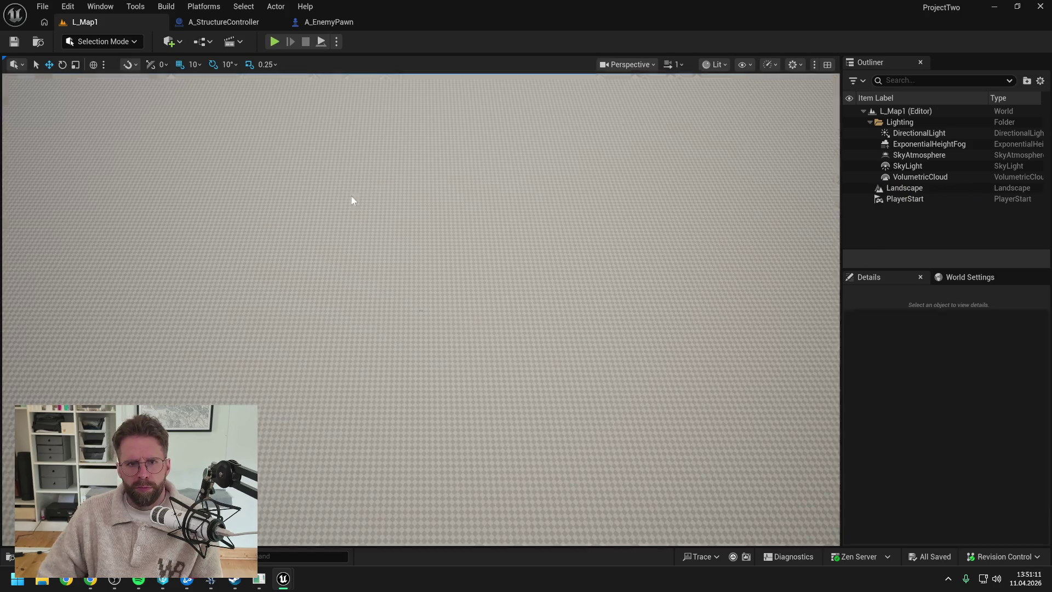
{"action": "left_click", "coordinate": [224, 21]}
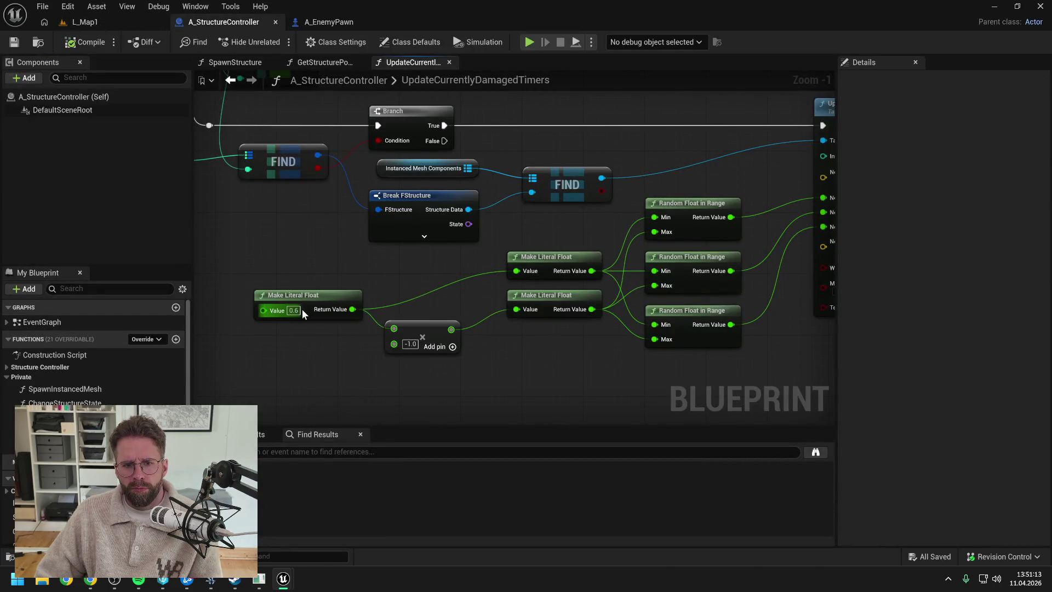
{"action": "type", "text": "0.4"}
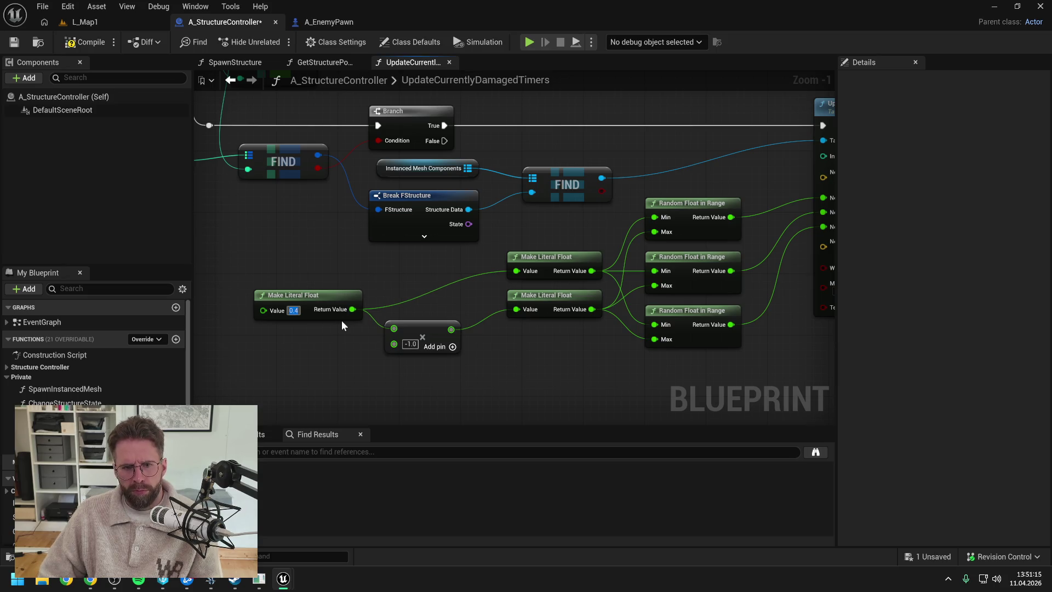
{"action": "left_click", "coordinate": [85, 42]}
{"action": "key", "text": "ctrl+s"}
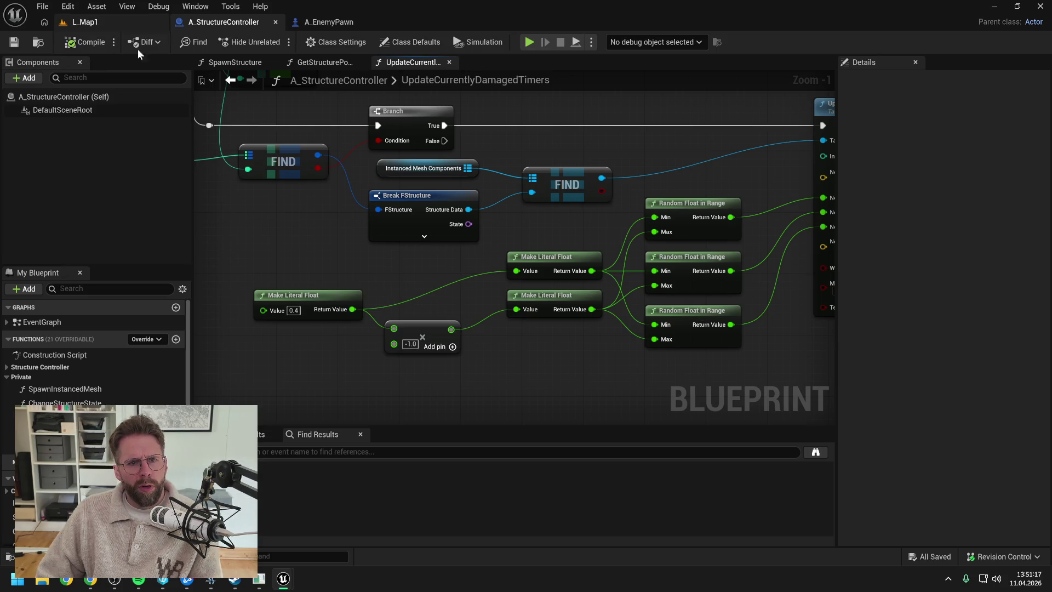
Close the other function graph tabs and the UpdateCurrentlyDamagedTimers graph
{"action": "key", "text": "ctrl+space"}
{"action": "right_click", "coordinate": [413, 58]}
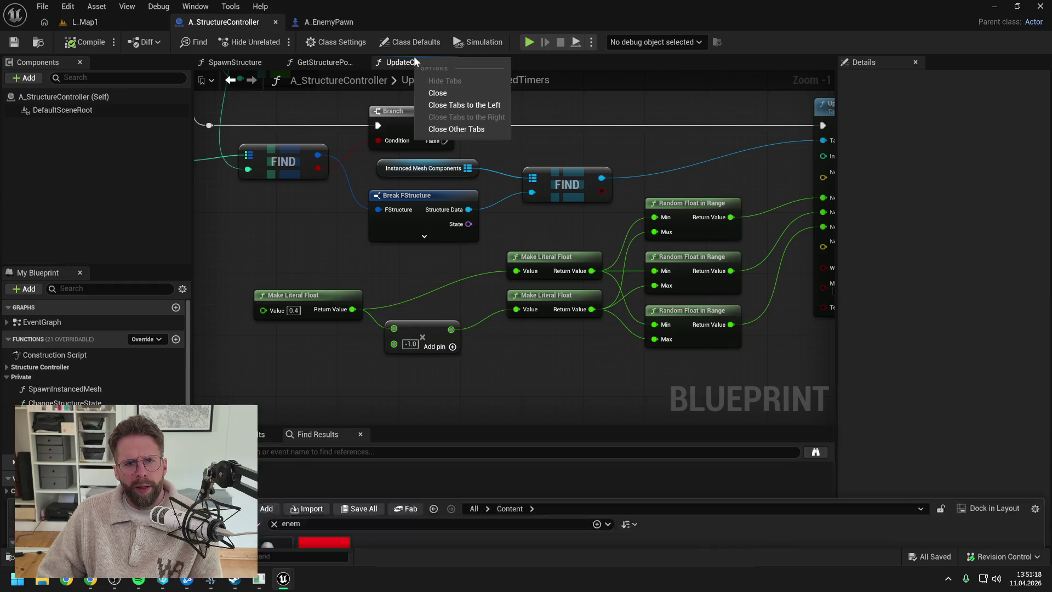
{"action": "left_click", "coordinate": [455, 130]}
{"action": "left_click", "coordinate": [271, 63]}
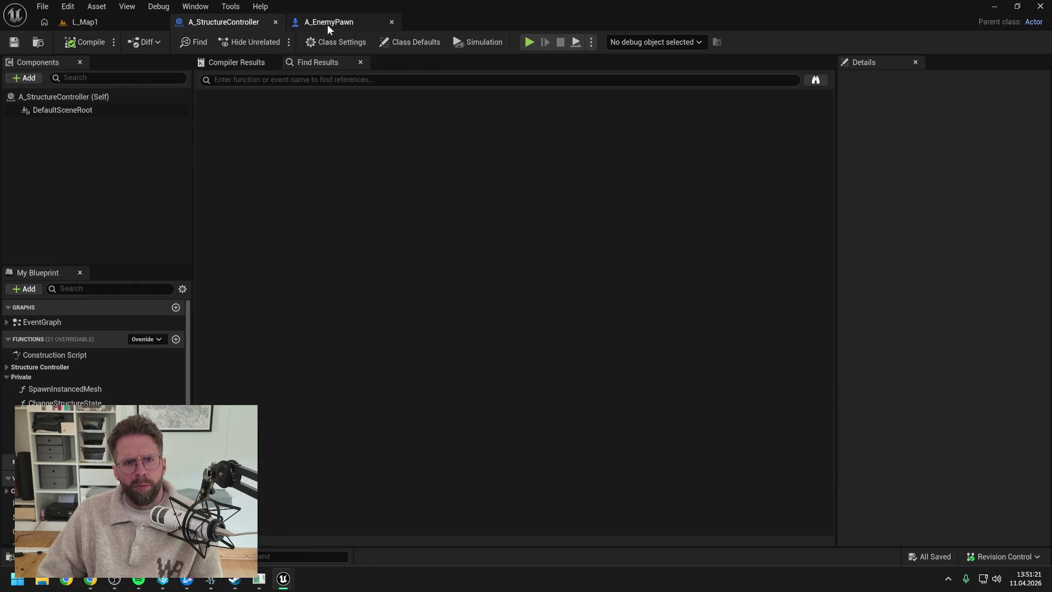
Clear the old Content Drawer search and open the A_IngamePlayerController blueprint
{"action": "left_click", "coordinate": [327, 23]}
{"action": "key", "text": "ctrl+space"}
{"action": "left_click", "coordinate": [308, 336]}
{"action": "key", "text": "BackSpace"}
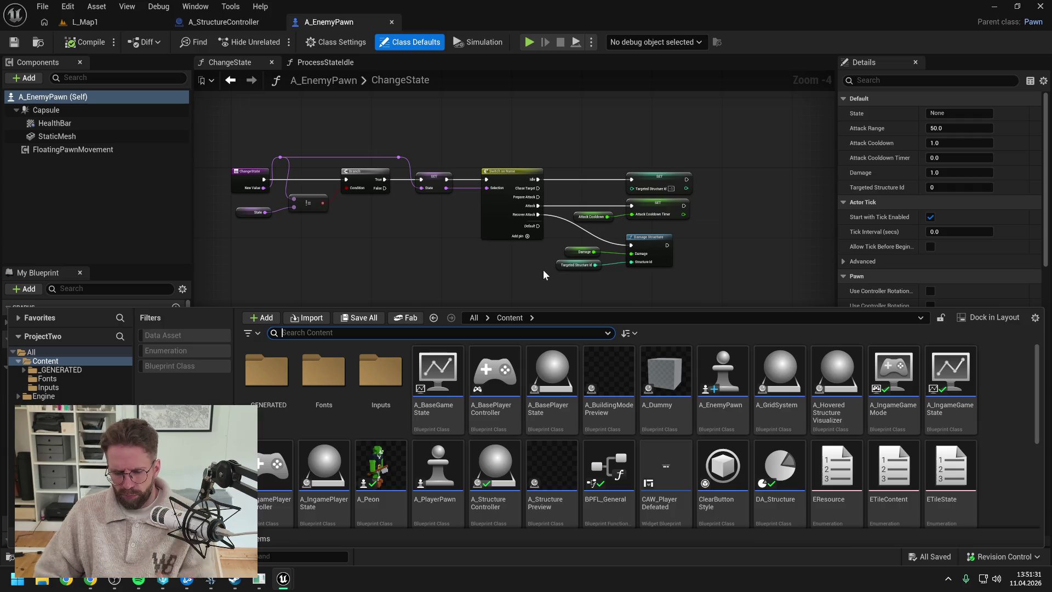
{"action": "type", "text": "ingame player c"}
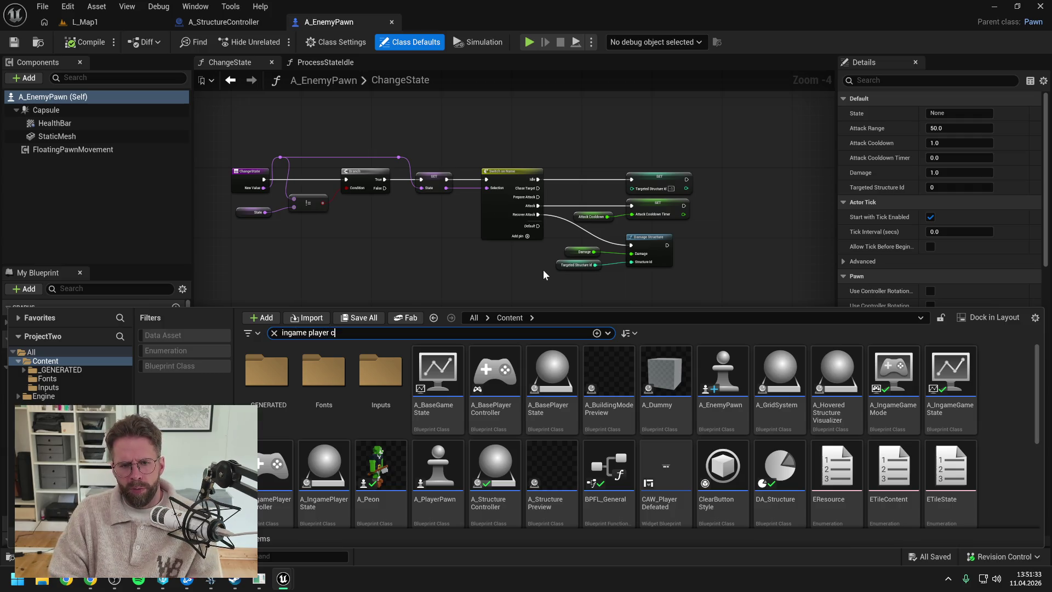
{"action": "type", "text": "ll"}
{"action": "left_click", "coordinate": [290, 377]}
{"action": "double_click", "coordinate": [289, 377]}
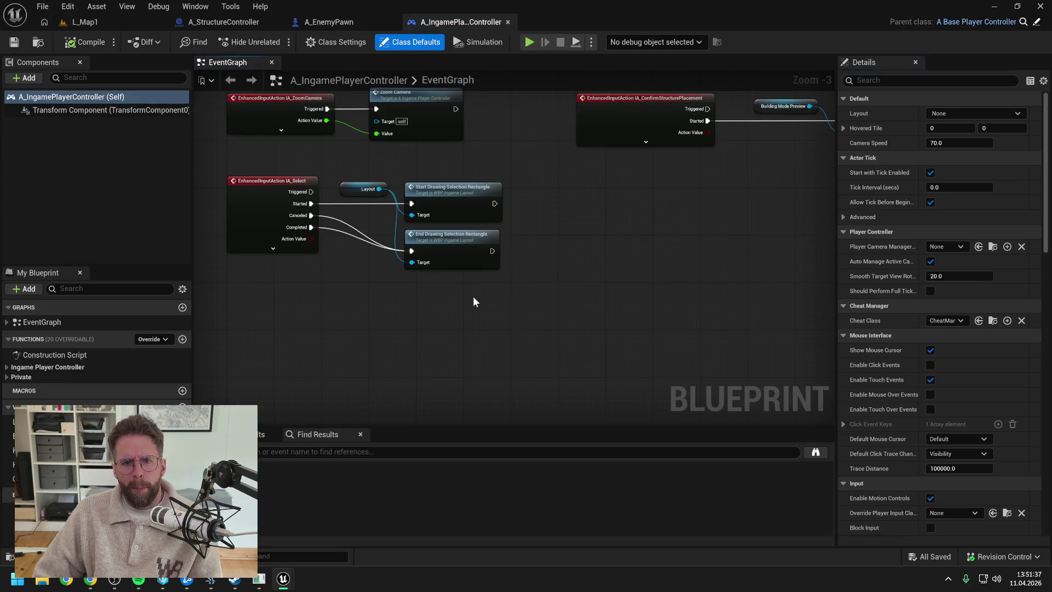
Open the UpdateHoveredTile function and frame its Hover Structure and Unhover Structure calls
{"action": "scroll", "coordinate": [521, 326], "scroll_direction": "down", "scroll_amount": 1}
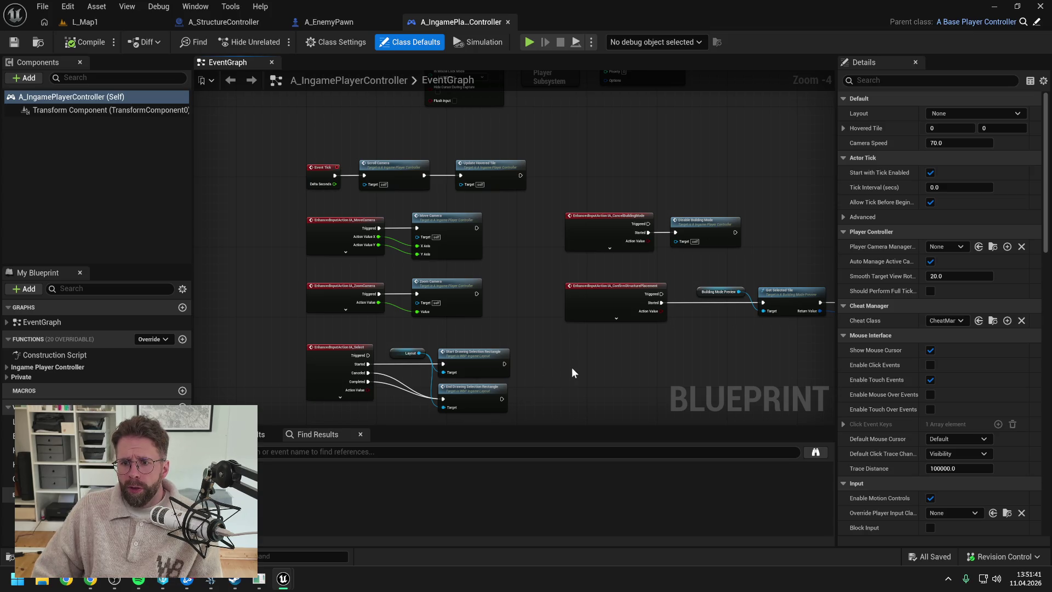
{"action": "left_click_drag", "start_coordinate": [571, 367], "coordinate": [514, 338]}
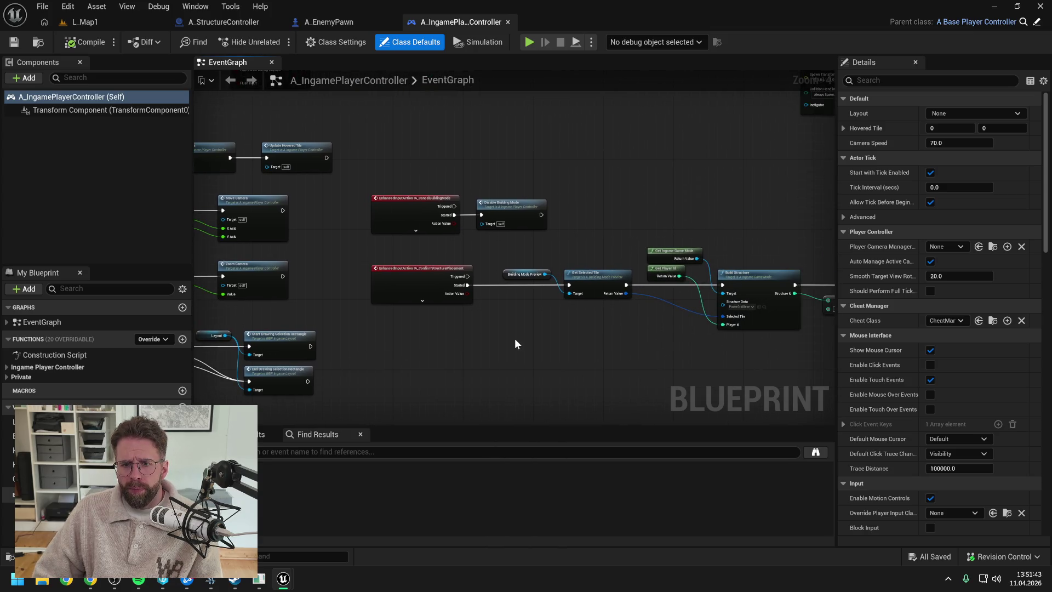
{"action": "scroll", "coordinate": [514, 338], "scroll_direction": "down", "scroll_amount": 2}
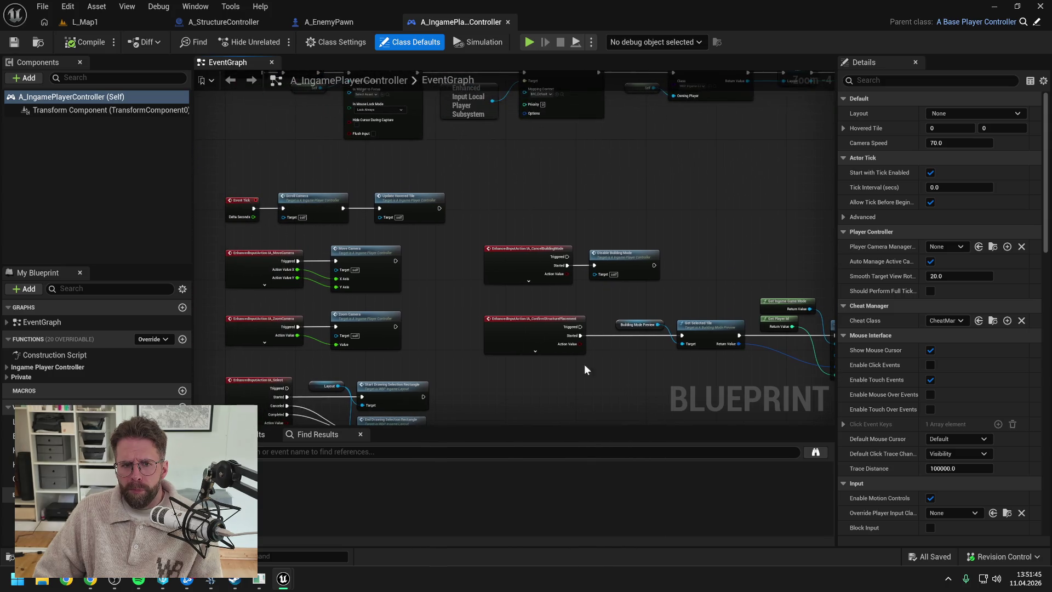
{"action": "double_click", "coordinate": [405, 202]}
{"action": "scroll", "coordinate": [406, 204], "scroll_direction": "up", "scroll_amount": 3}
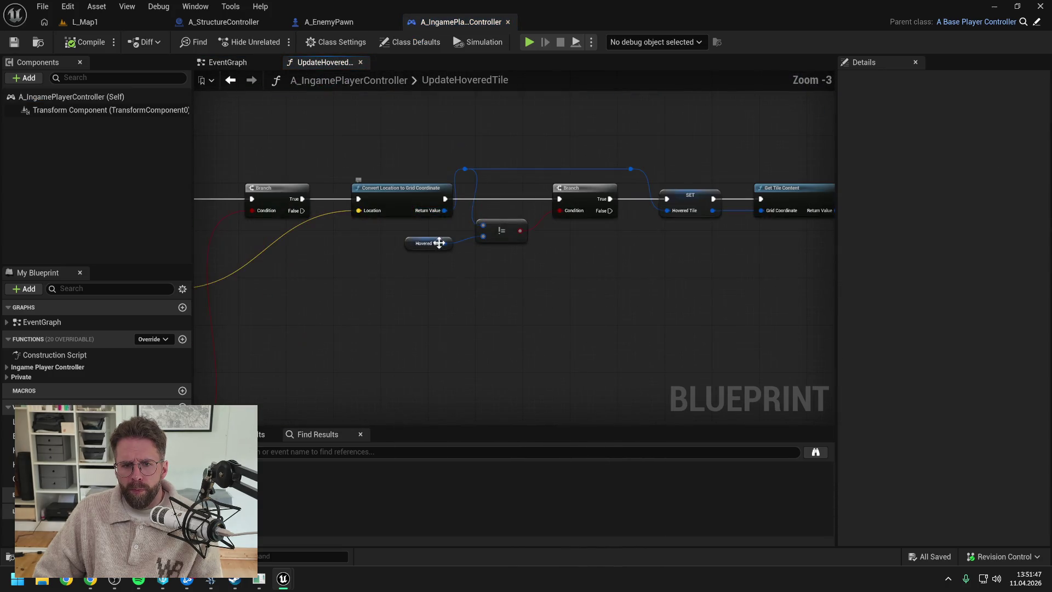
{"action": "mouse_move", "coordinate": [510, 277]}
{"action": "left_mouse_down"}
{"action": "mouse_move", "coordinate": [590, 296]}
{"action": "mouse_move", "coordinate": [475, 297]}
{"action": "left_mouse_up"}
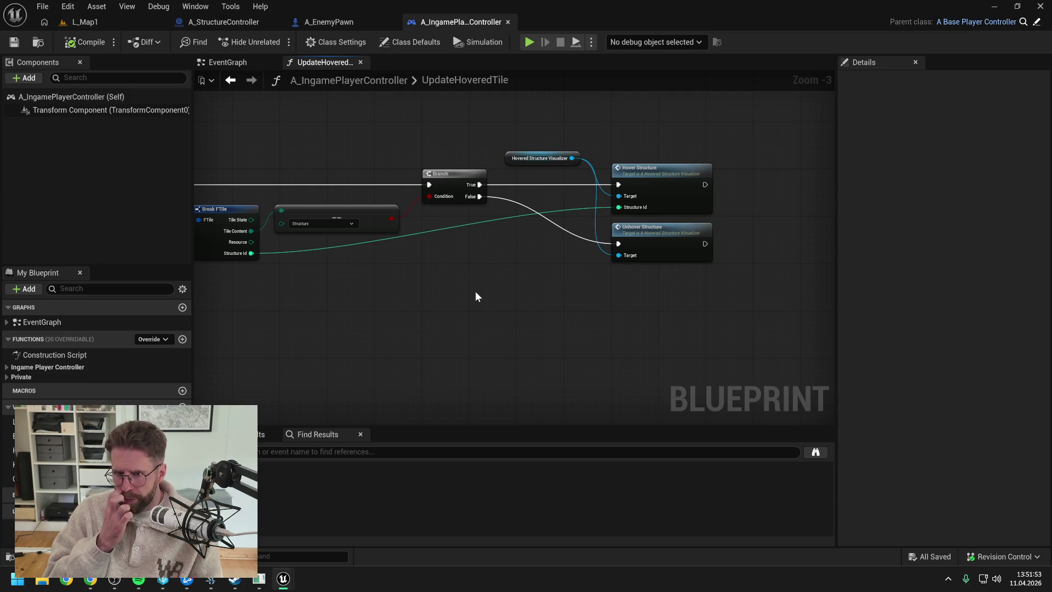
Open the visualizer's HoverStructure function and pan across Set Actor Location, Update Health Bar, Update Ground Decal
{"action": "double_click", "coordinate": [648, 182]}
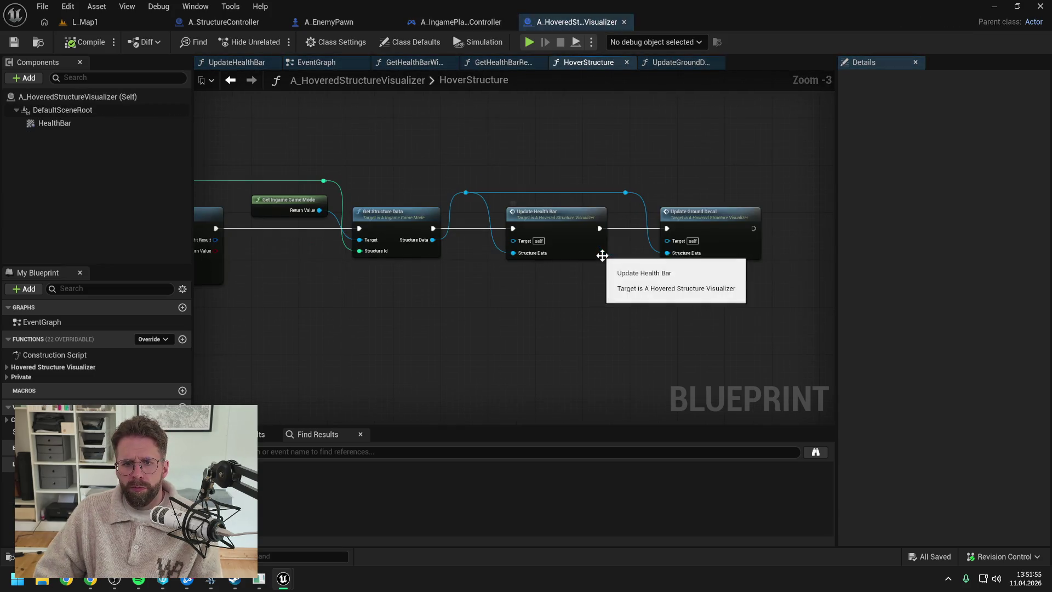
{"action": "scroll", "coordinate": [538, 300], "scroll_direction": "down", "scroll_amount": 1}
{"action": "mouse_move", "coordinate": [538, 300]}
{"action": "left_mouse_down"}
{"action": "mouse_move", "coordinate": [665, 282]}
{"action": "mouse_move", "coordinate": [466, 288]}
{"action": "left_mouse_up"}
{"action": "scroll", "coordinate": [619, 279], "scroll_direction": "up", "scroll_amount": 1}
{"action": "mouse_move", "coordinate": [644, 281]}
{"action": "left_mouse_down"}
{"action": "mouse_move", "coordinate": [569, 295]}
{"action": "mouse_move", "coordinate": [435, 294]}
{"action": "left_mouse_up"}
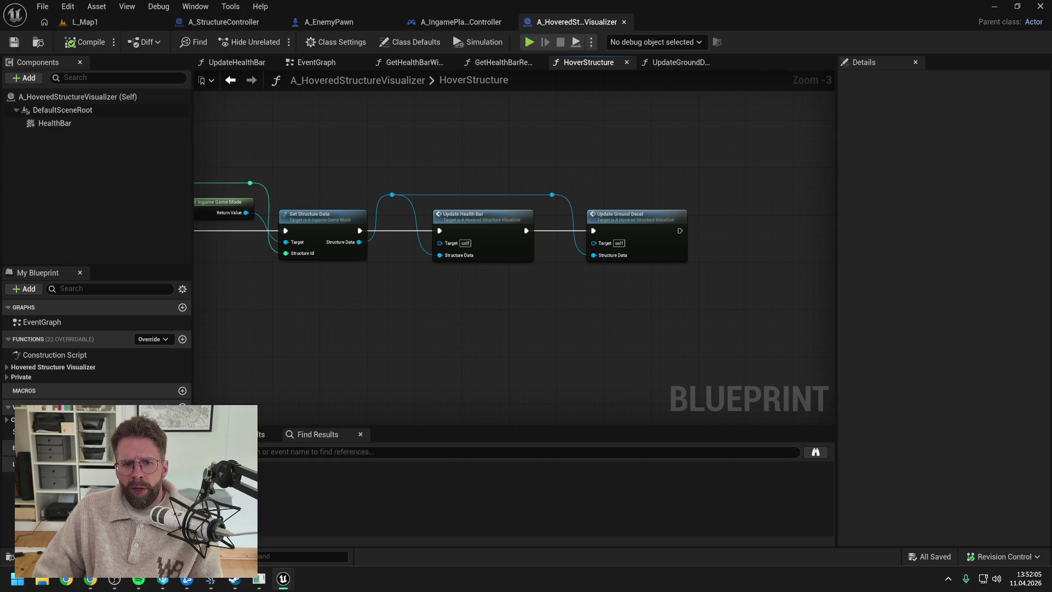
{"action": "left_click_drag", "start_coordinate": [405, 196], "coordinate": [528, 190]}
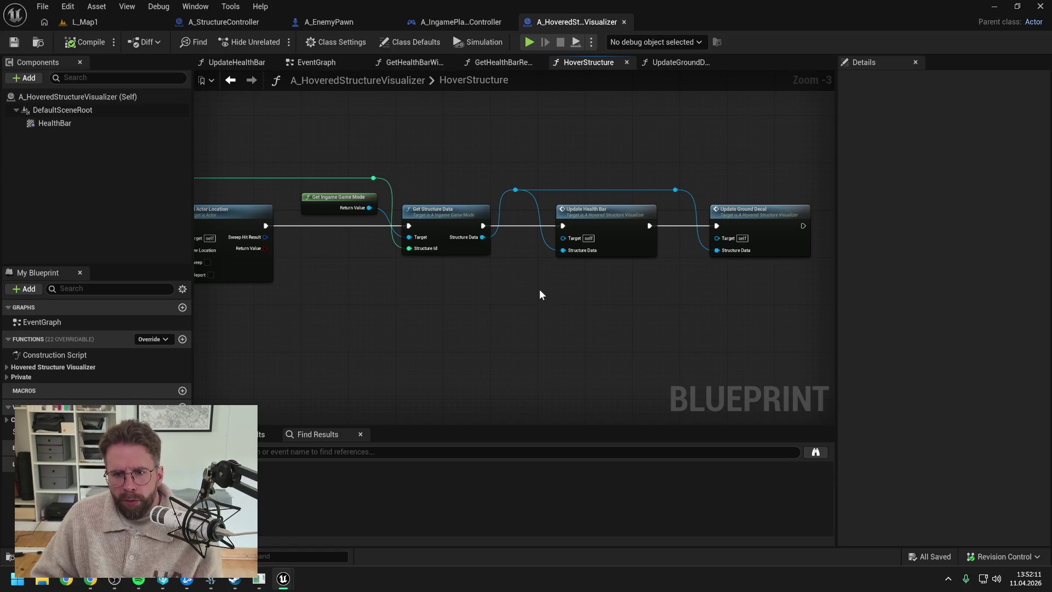
Open the UpdateHealthBar function graph and view its start
{"action": "double_click", "coordinate": [599, 215]}
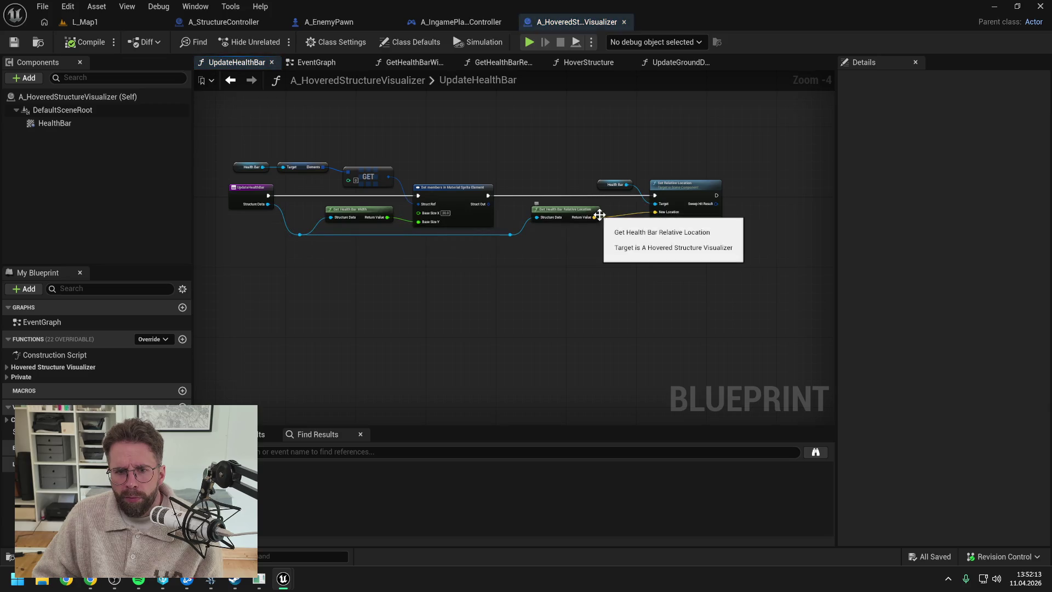
{"action": "scroll", "coordinate": [362, 246], "scroll_direction": "up", "scroll_amount": 1}
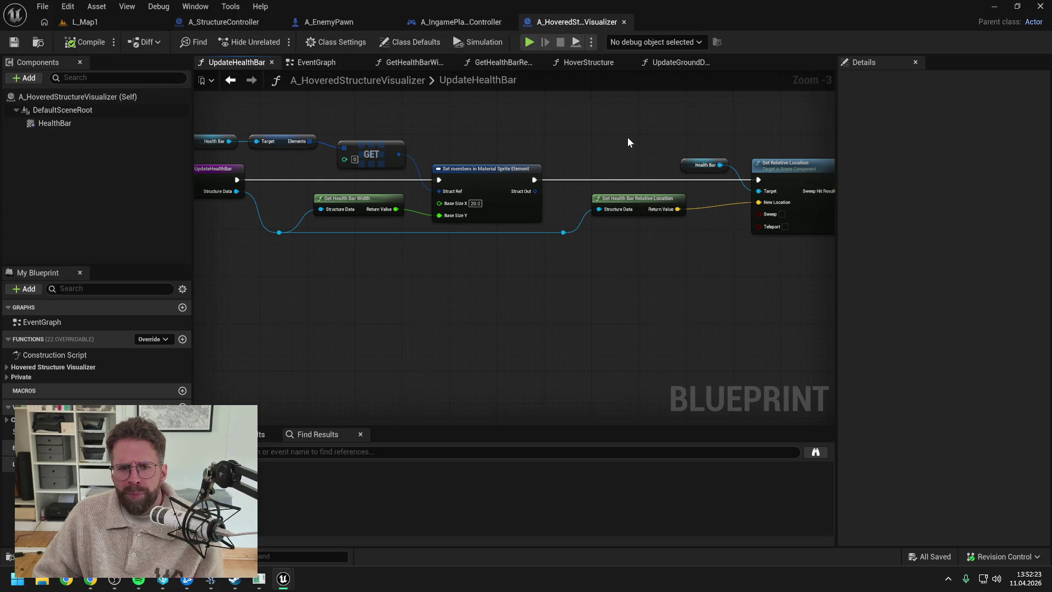
{"action": "left_click_drag", "start_coordinate": [628, 142], "coordinate": [699, 141]}
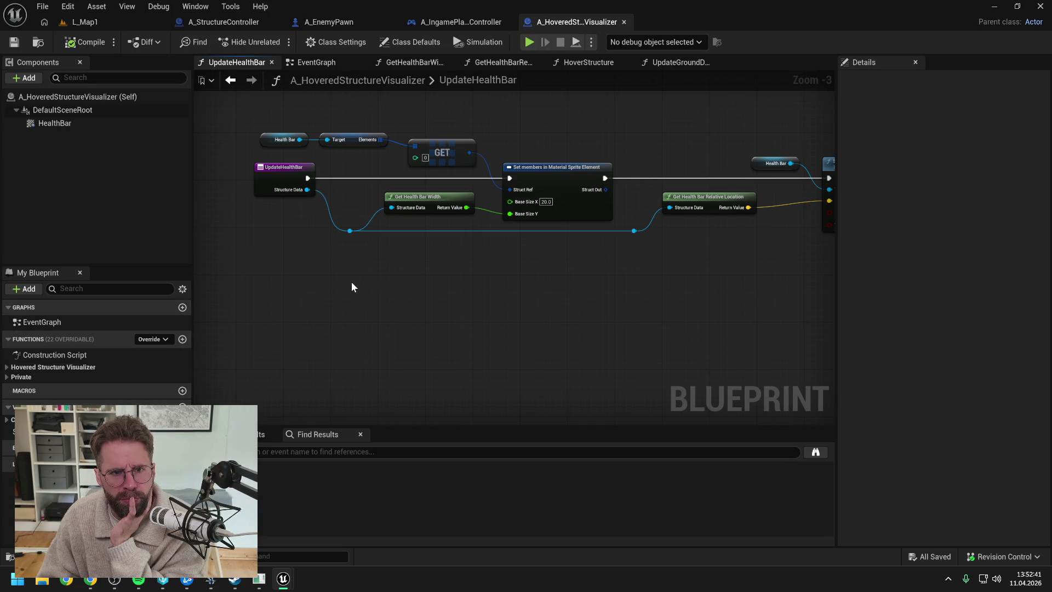
Pan HoverStructure through Get Structure Location, Get Structure Data and Update Ground Decal, then return to UpdateHoveredTile
{"action": "left_click", "coordinate": [577, 62]}
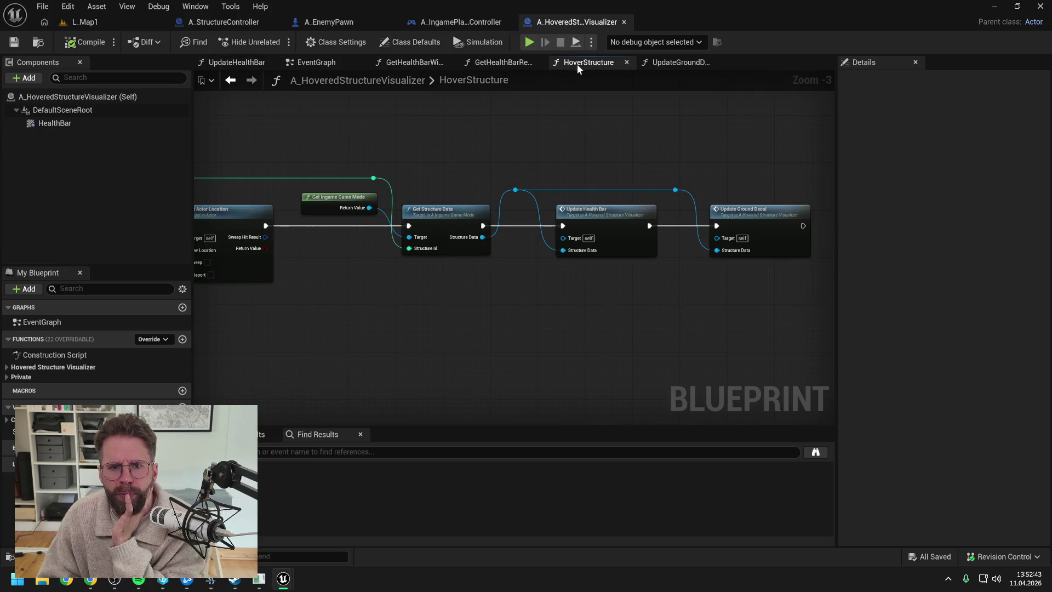
{"action": "mouse_move", "coordinate": [371, 153]}
{"action": "left_mouse_down"}
{"action": "mouse_move", "coordinate": [571, 145]}
{"action": "mouse_move", "coordinate": [442, 146]}
{"action": "mouse_move", "coordinate": [605, 162]}
{"action": "mouse_move", "coordinate": [552, 147]}
{"action": "left_mouse_up"}
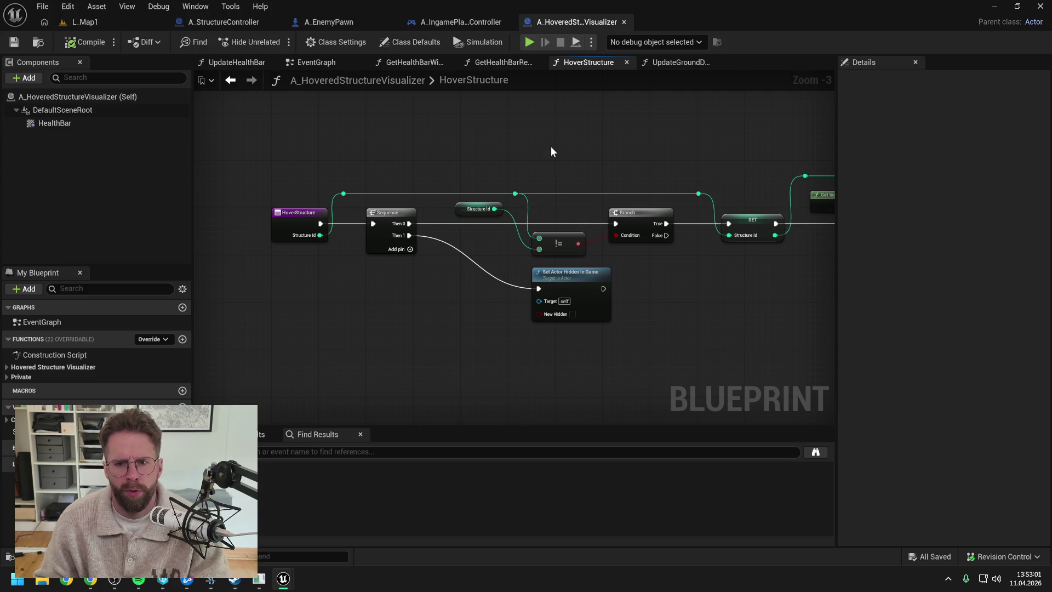
{"action": "left_click_drag", "start_coordinate": [551, 145], "coordinate": [457, 145]}
{"action": "left_click_drag", "start_coordinate": [627, 158], "coordinate": [479, 144]}
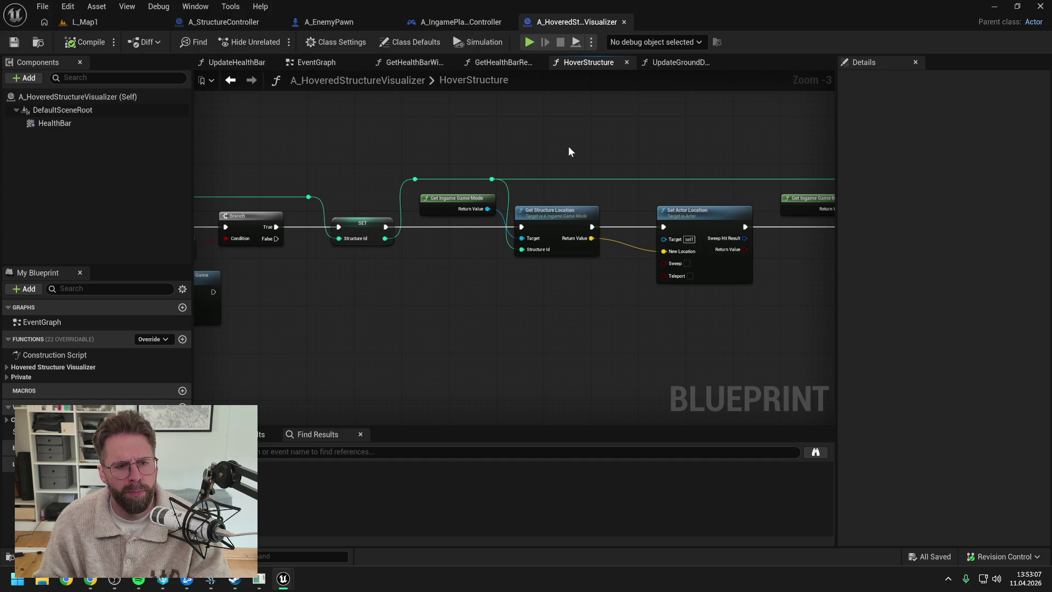
{"action": "left_click_drag", "start_coordinate": [714, 144], "coordinate": [550, 145]}
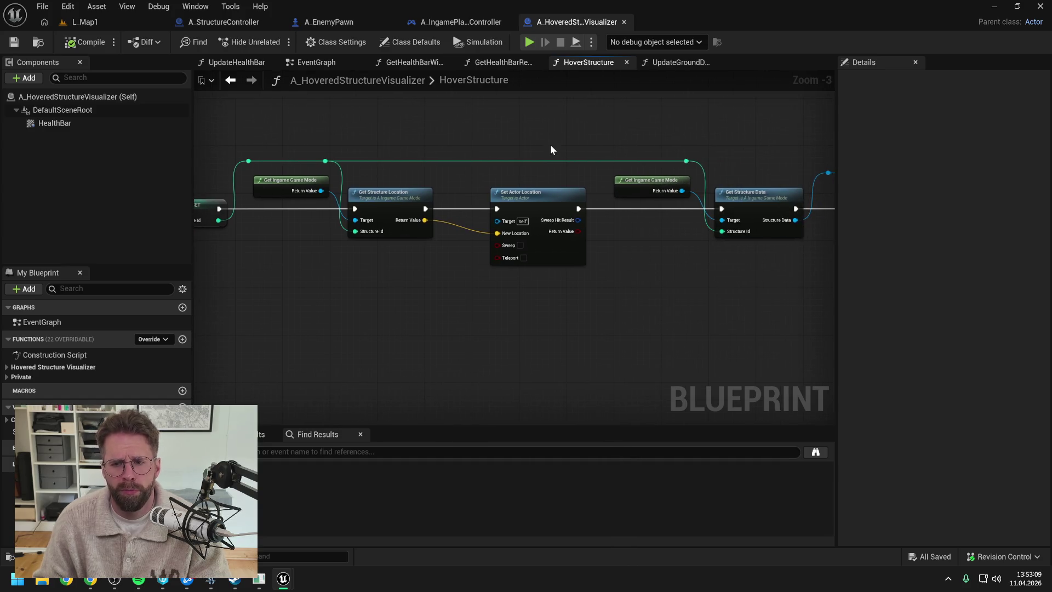
{"action": "left_click_drag", "start_coordinate": [622, 155], "coordinate": [480, 158]}
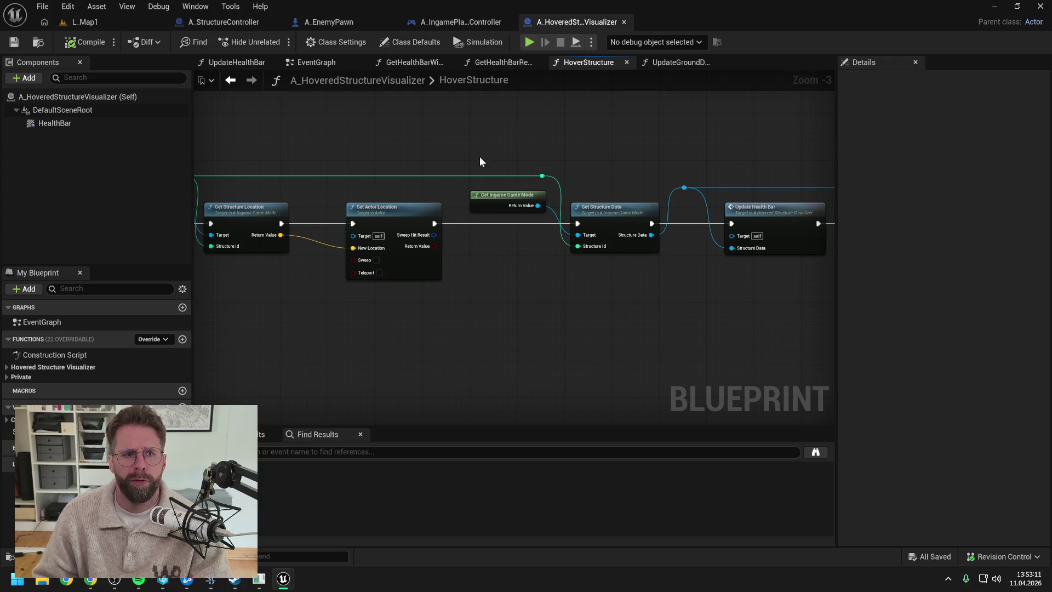
{"action": "left_click_drag", "start_coordinate": [664, 157], "coordinate": [508, 162]}
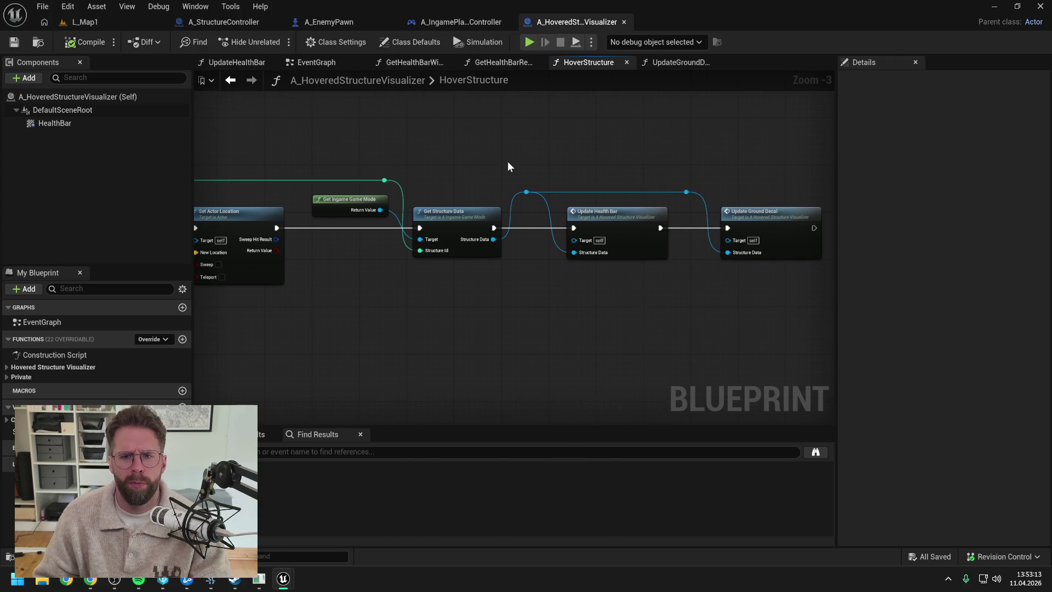
{"action": "left_click", "coordinate": [462, 22]}
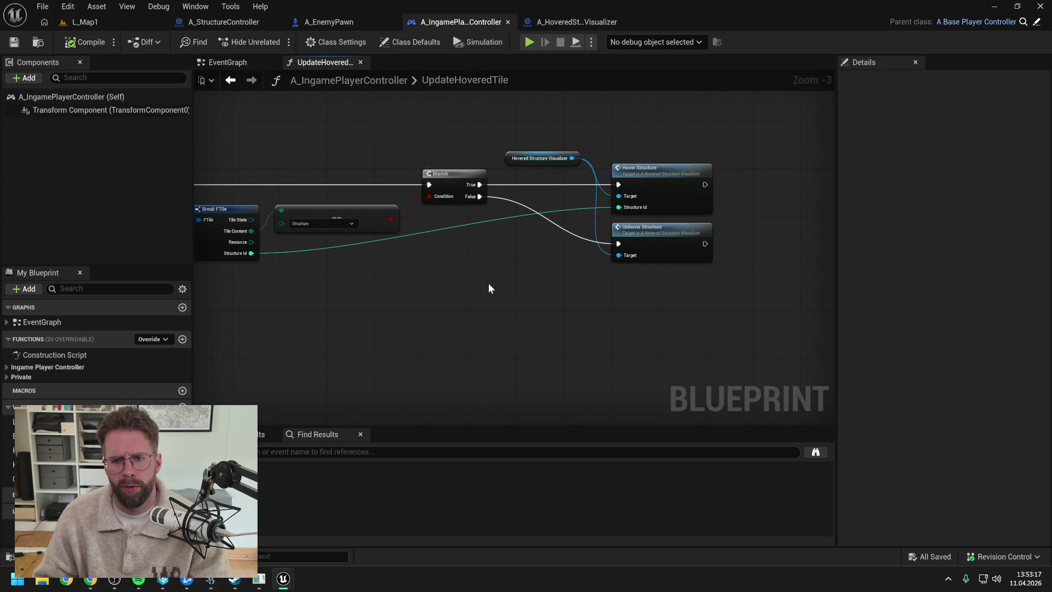
Nudge the Hovered Structure Visualizer node down and reopen HoverStructure, panning to its Branch and SET nodes
{"action": "mouse_move", "coordinate": [486, 283]}
{"action": "left_mouse_down"}
{"action": "mouse_move", "coordinate": [603, 285]}
{"action": "mouse_move", "coordinate": [640, 218]}
{"action": "mouse_move", "coordinate": [609, 155]}
{"action": "mouse_move", "coordinate": [625, 143]}
{"action": "mouse_move", "coordinate": [596, 153]}
{"action": "left_mouse_up"}
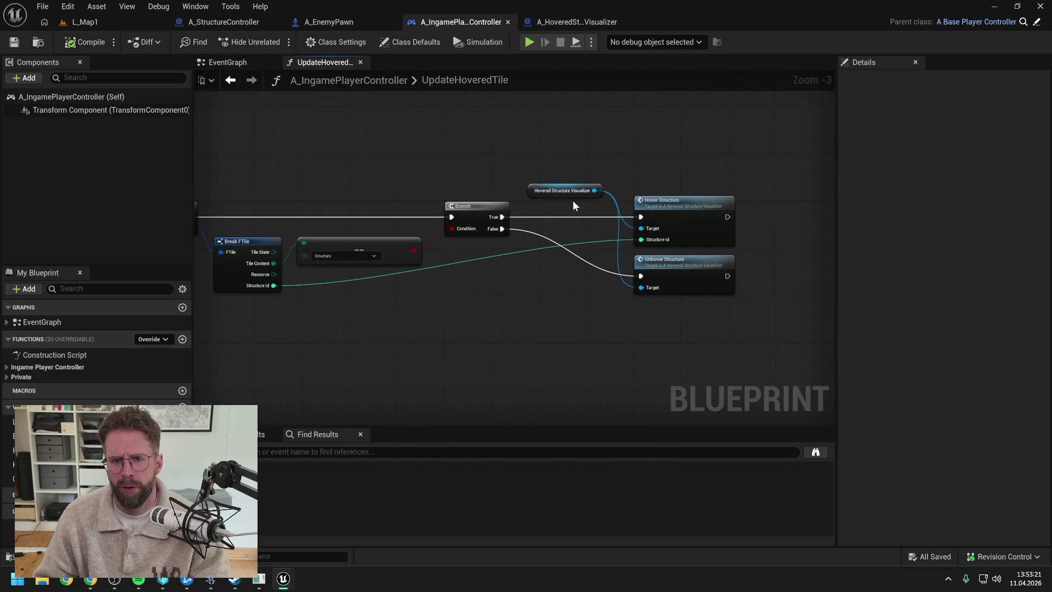
{"action": "left_click_drag", "start_coordinate": [573, 190], "coordinate": [574, 203]}
{"action": "left_click", "coordinate": [622, 169]}
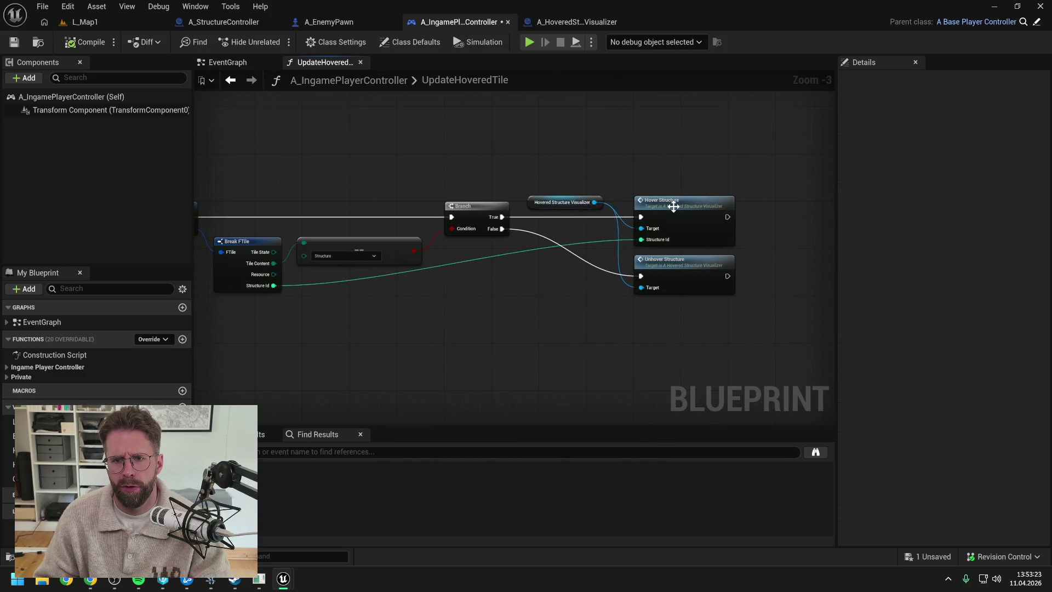
{"action": "double_click", "coordinate": [673, 206]}
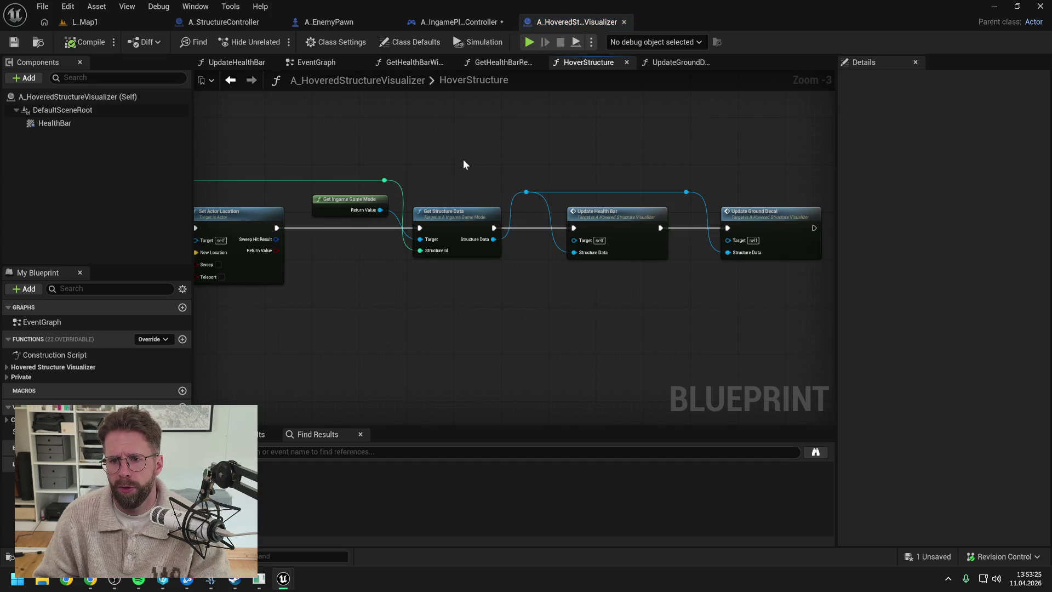
{"action": "left_click_drag", "start_coordinate": [462, 159], "coordinate": [544, 139]}
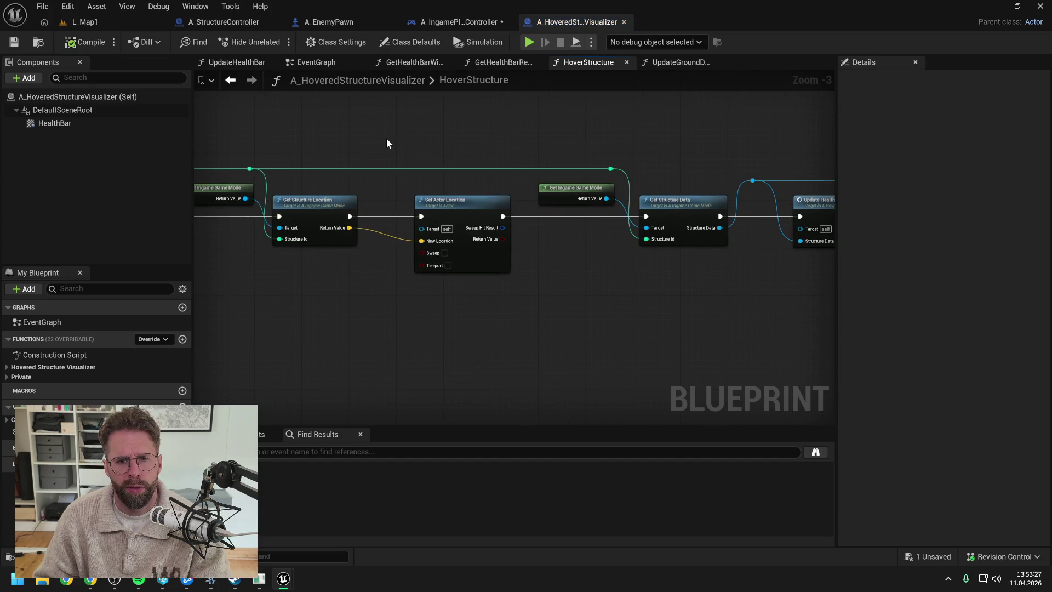
{"action": "left_click_drag", "start_coordinate": [387, 139], "coordinate": [622, 137]}
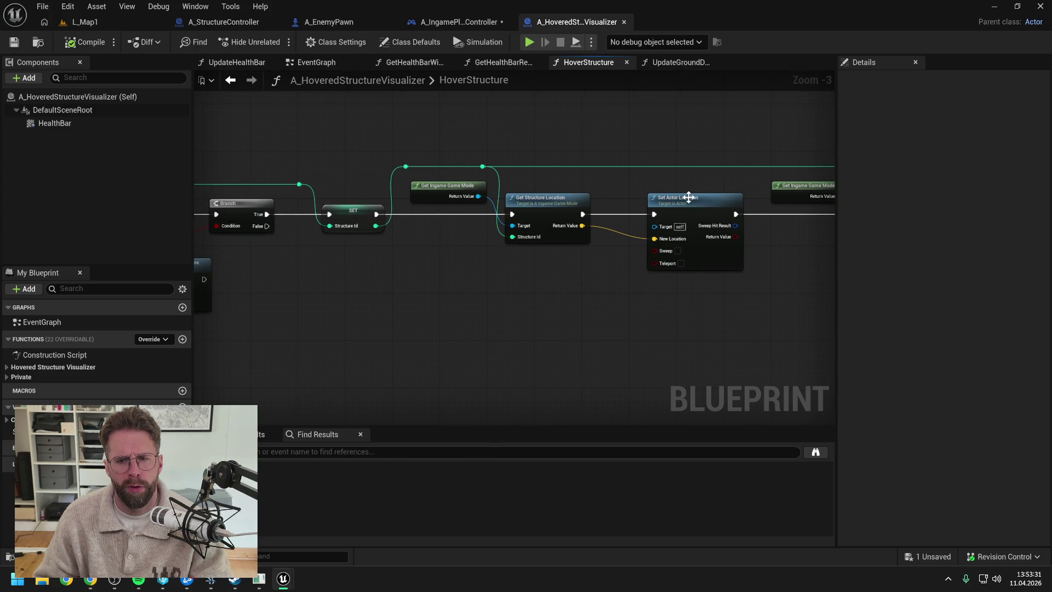
{"action": "mouse_move", "coordinate": [432, 274]}
{"action": "left_mouse_down"}
{"action": "mouse_move", "coordinate": [430, 266]}
{"action": "mouse_move", "coordinate": [664, 251]}
{"action": "mouse_move", "coordinate": [614, 250]}
{"action": "left_mouse_up"}
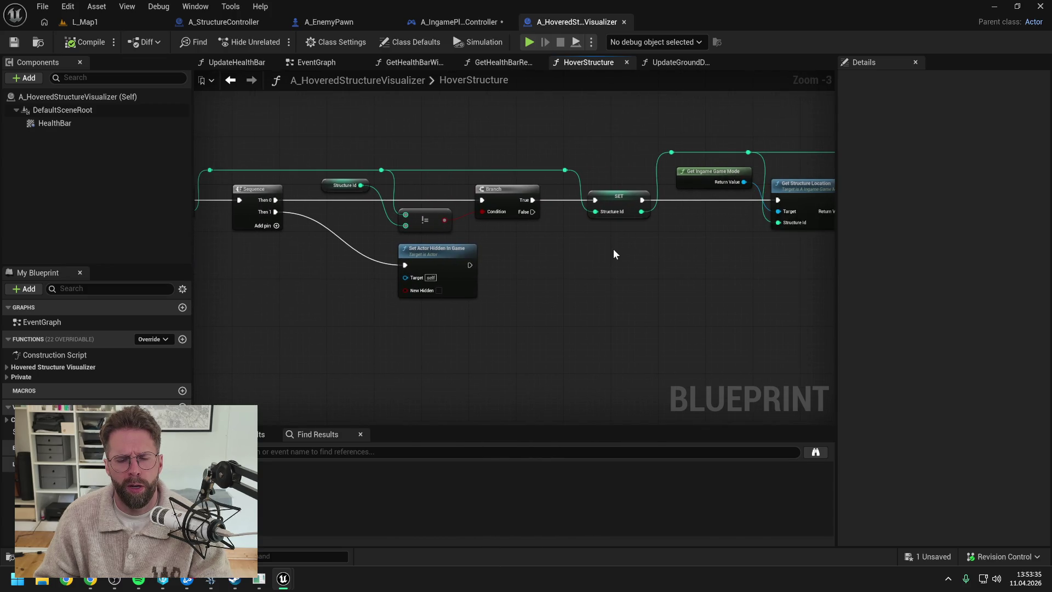
Save the hovered-structure visualizer blueprint, checking it out, and pan to Update Ground Decal
{"action": "left_click", "coordinate": [14, 43]}
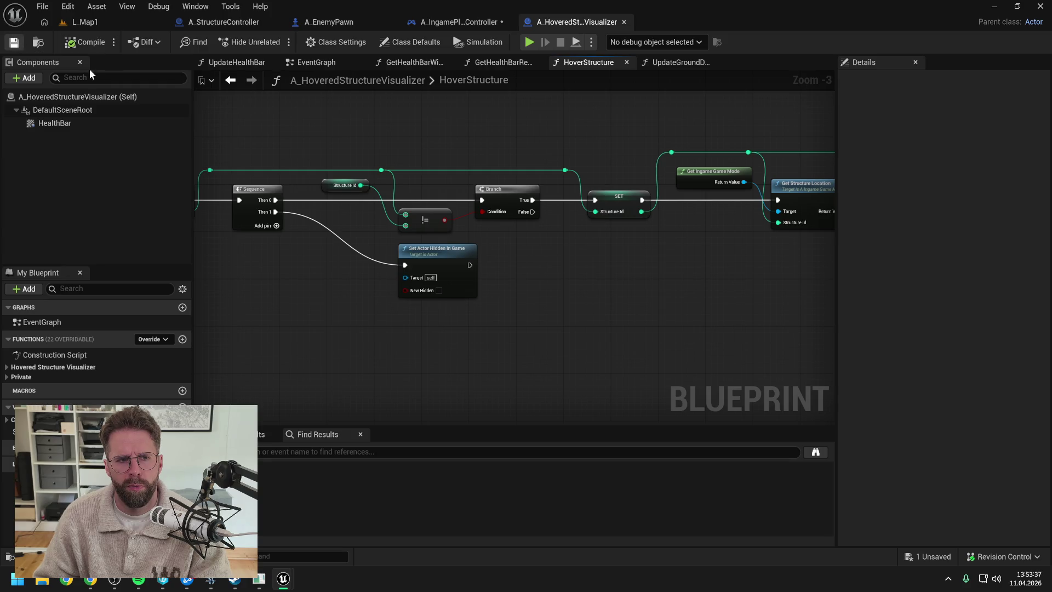
{"action": "left_click", "coordinate": [547, 410]}
{"action": "mouse_move", "coordinate": [683, 270]}
{"action": "left_mouse_down"}
{"action": "mouse_move", "coordinate": [608, 253]}
{"action": "mouse_move", "coordinate": [483, 261]}
{"action": "left_mouse_up"}
{"action": "left_click_drag", "start_coordinate": [664, 268], "coordinate": [489, 265]}
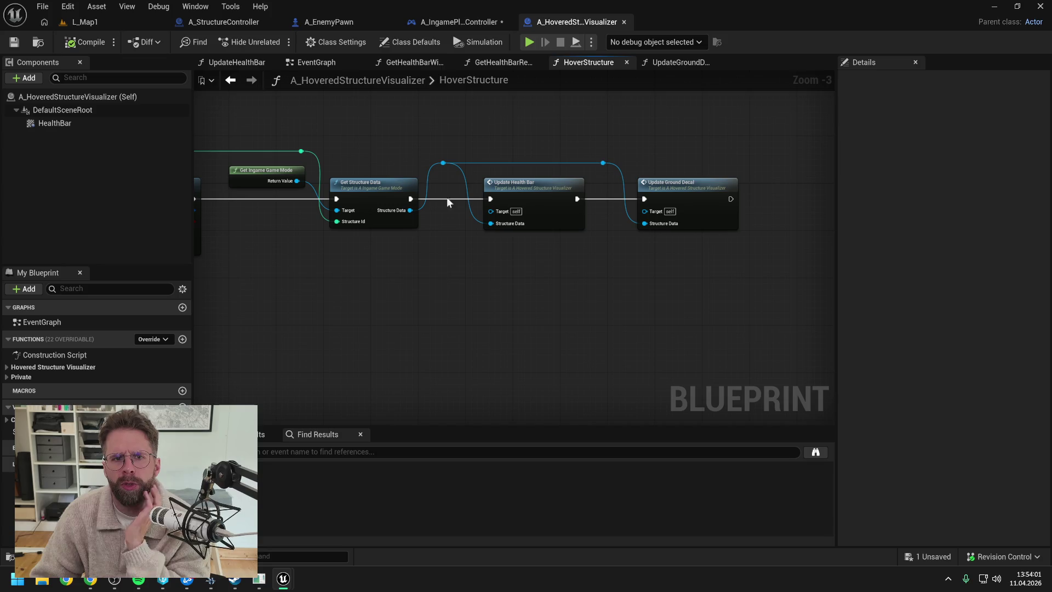
Review the controller's UpdateHoveredTile chain and EventGraph input events, then resume StarCraft II
{"action": "left_click", "coordinate": [448, 24]}
{"action": "scroll", "coordinate": [426, 224], "scroll_direction": "down", "scroll_amount": 2}
{"action": "left_click_drag", "start_coordinate": [412, 218], "coordinate": [606, 182]}
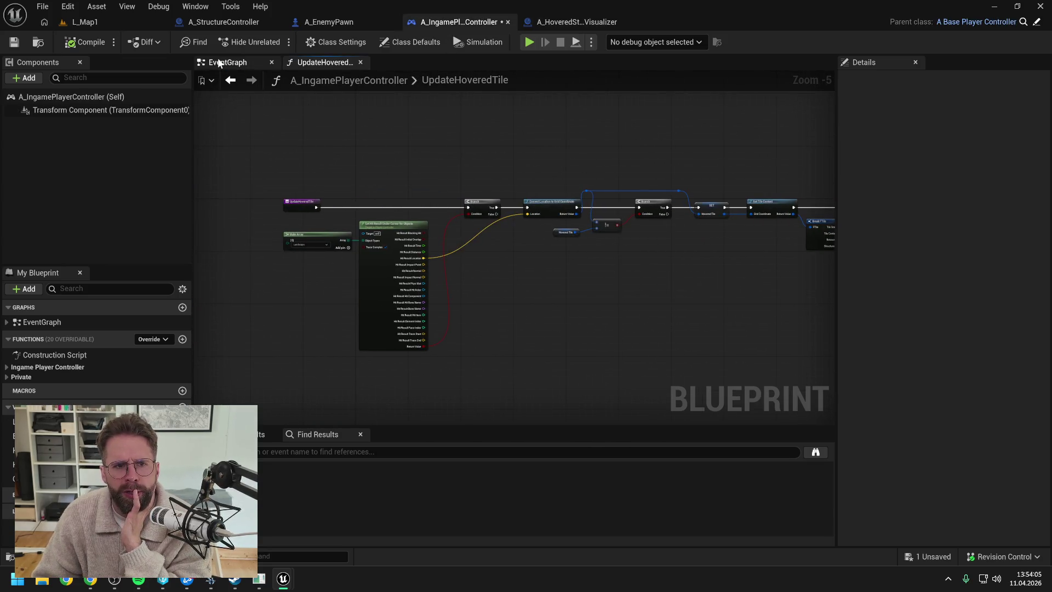
{"action": "left_click", "coordinate": [222, 62]}
{"action": "left_click_drag", "start_coordinate": [460, 350], "coordinate": [458, 248]}
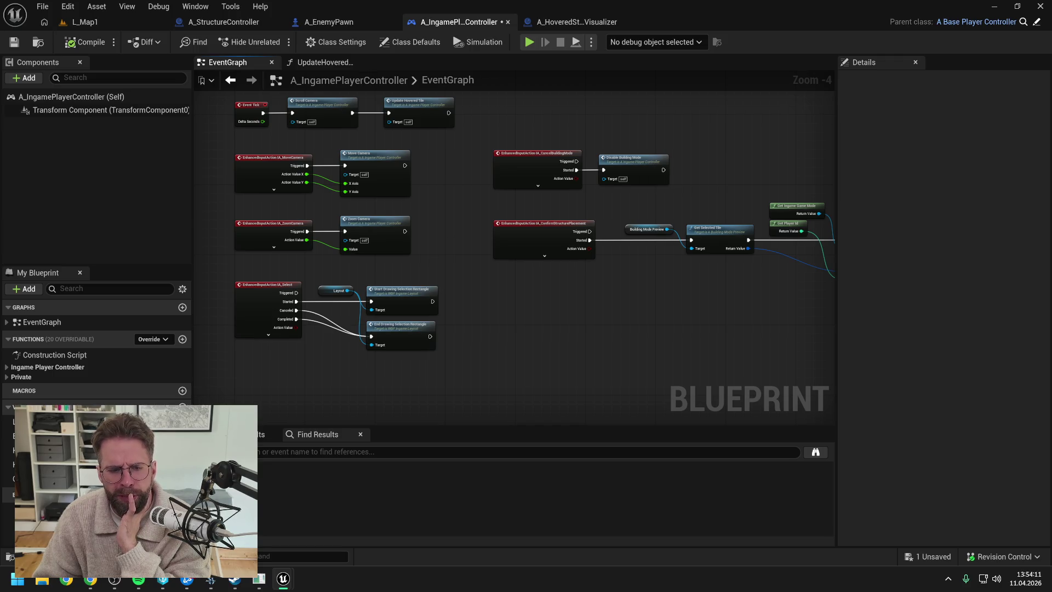
{"action": "left_click", "coordinate": [214, 579]}
{"action": "left_click", "coordinate": [512, 317]}
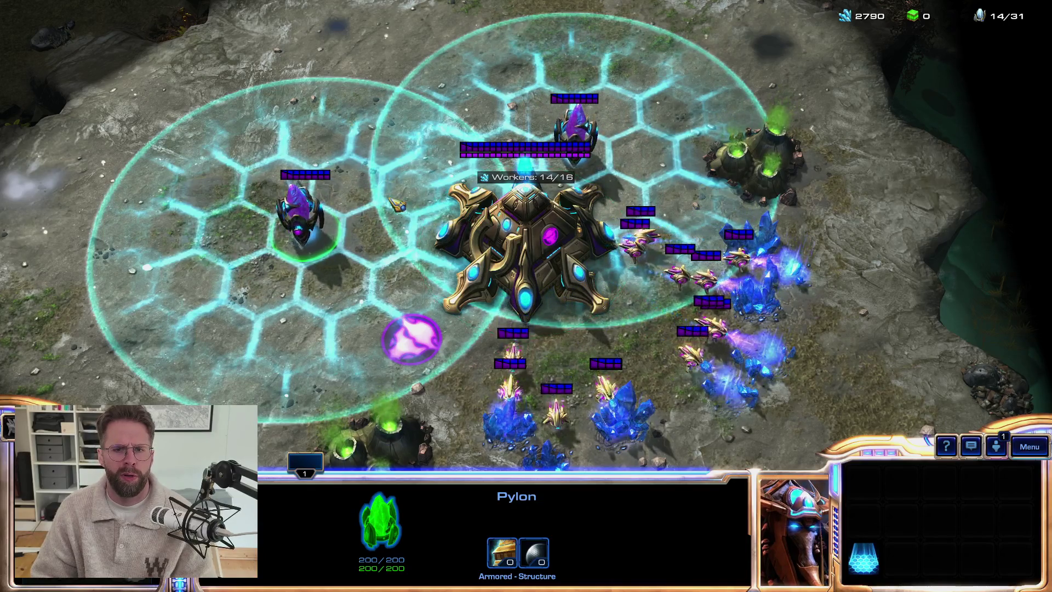
Set Show Unit Life Bars to Normal in the gameplay options and return to the match
{"action": "key", "text": "Up"}
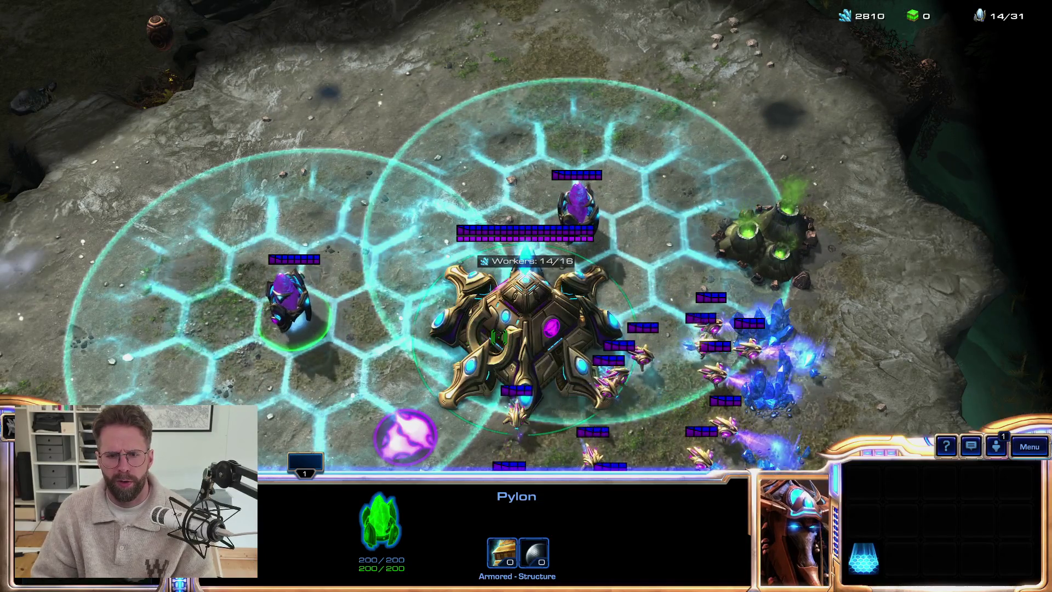
{"action": "key", "text": "F10"}
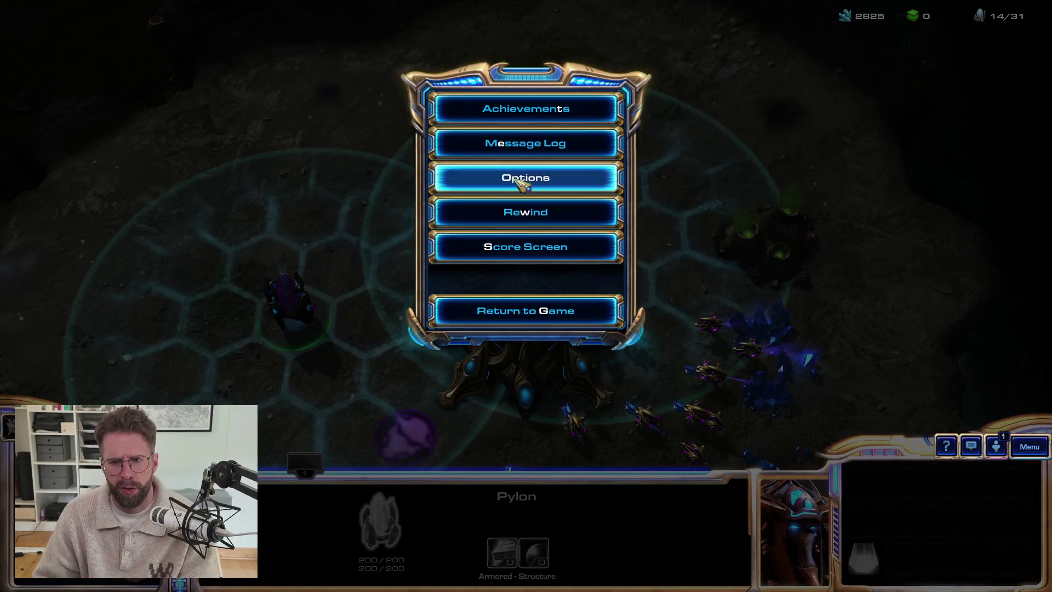
{"action": "left_click", "coordinate": [499, 176]}
{"action": "left_click", "coordinate": [264, 261]}
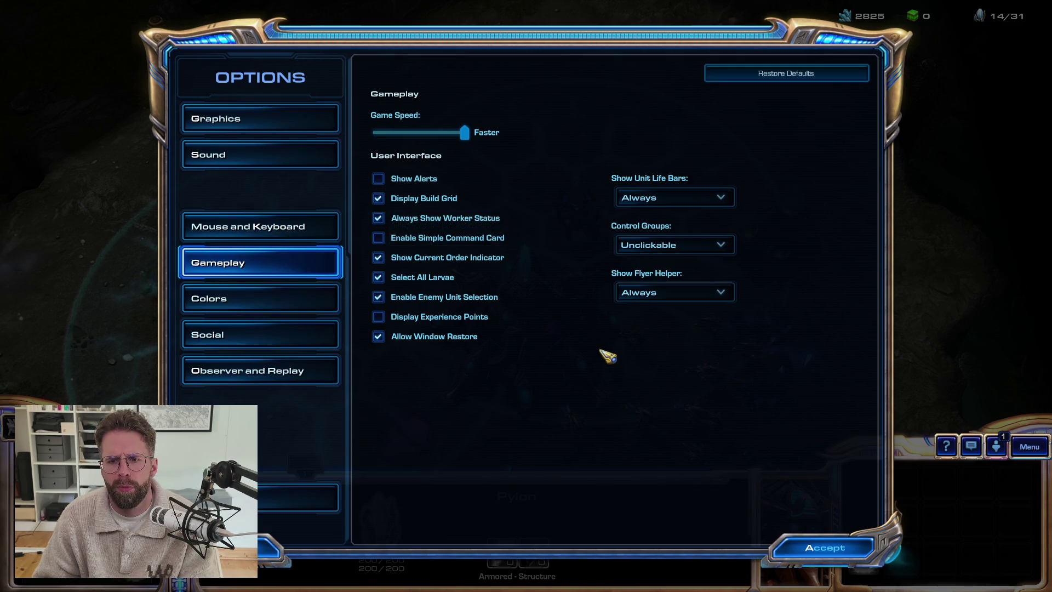
{"action": "left_click", "coordinate": [667, 197]}
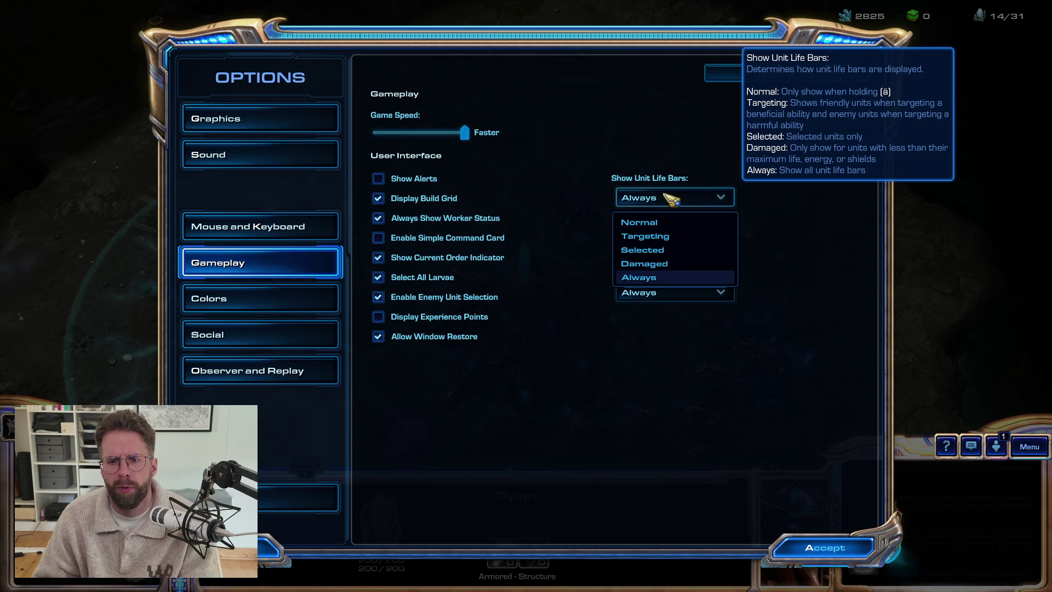
{"action": "left_click", "coordinate": [656, 227]}
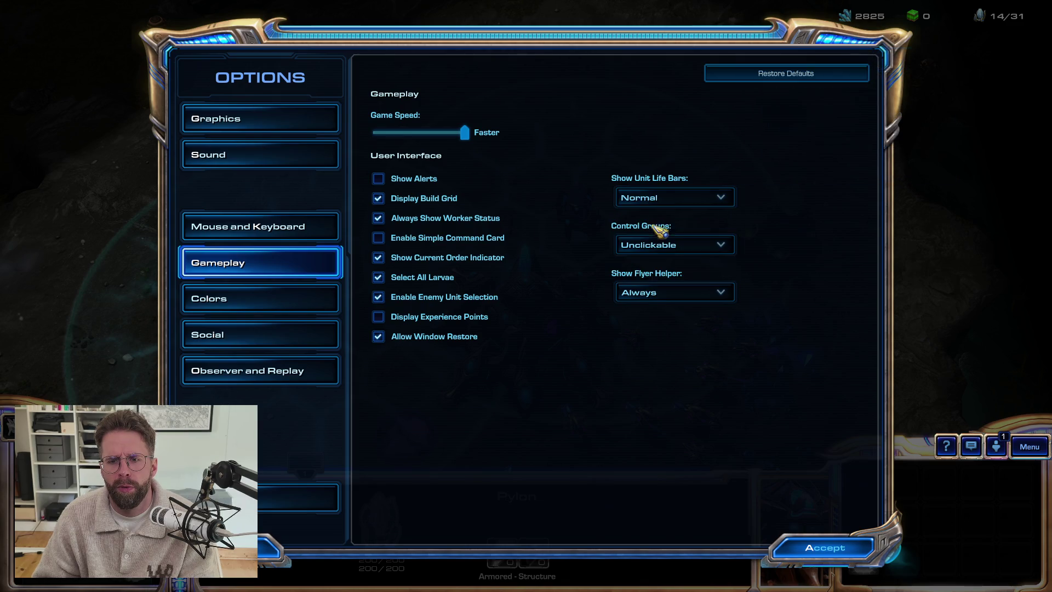
{"action": "key", "text": "Escape"}
{"action": "left_click", "coordinate": [518, 311]}
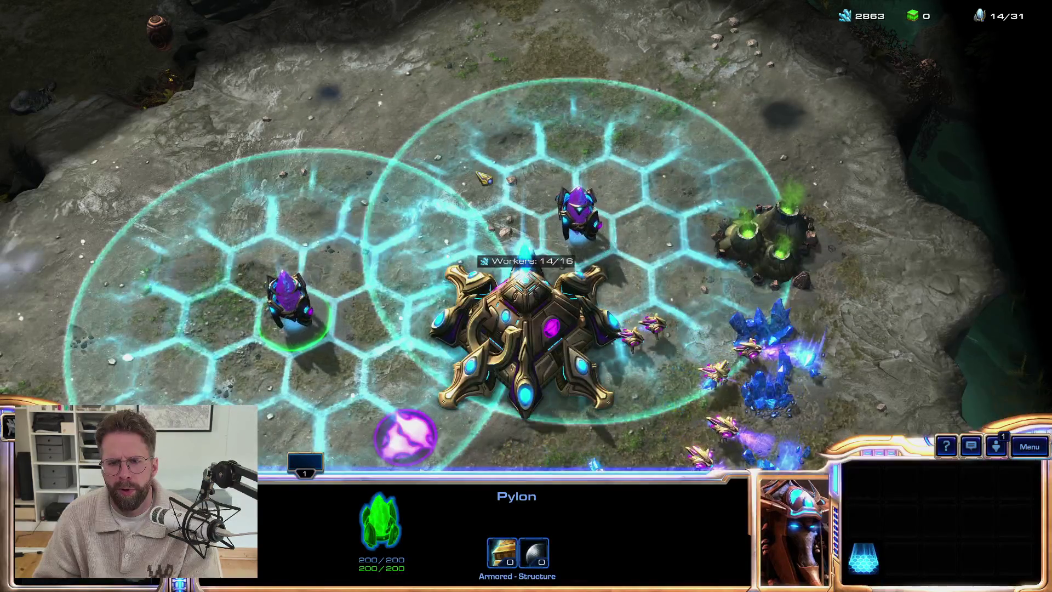
Select the Nexus, then both Pylons, and leave the game via the menu and Alt+Tab
{"action": "key", "text": "1"}
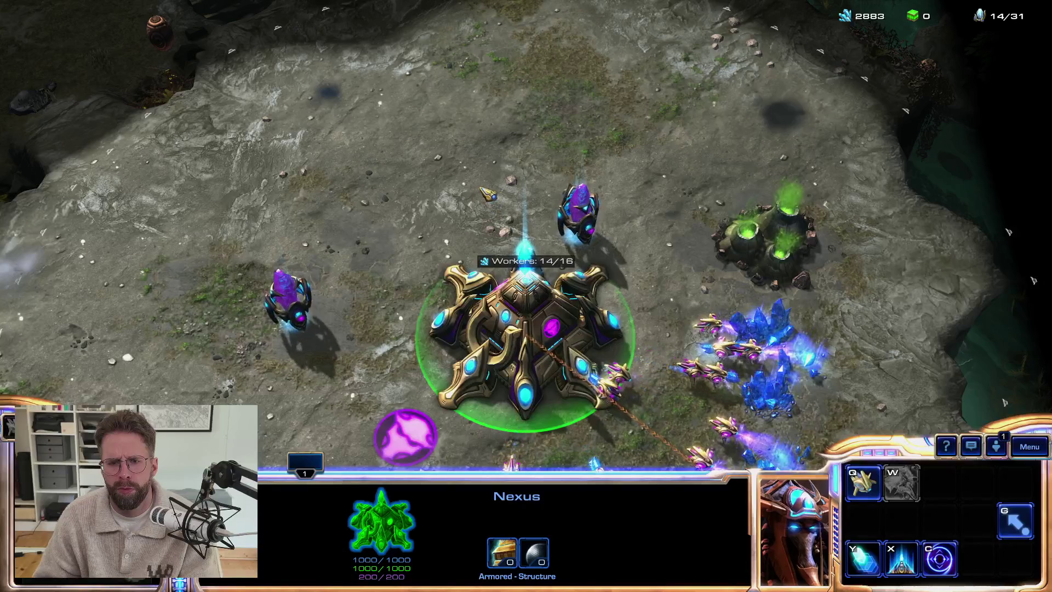
{"action": "left_click", "coordinate": [575, 216]}
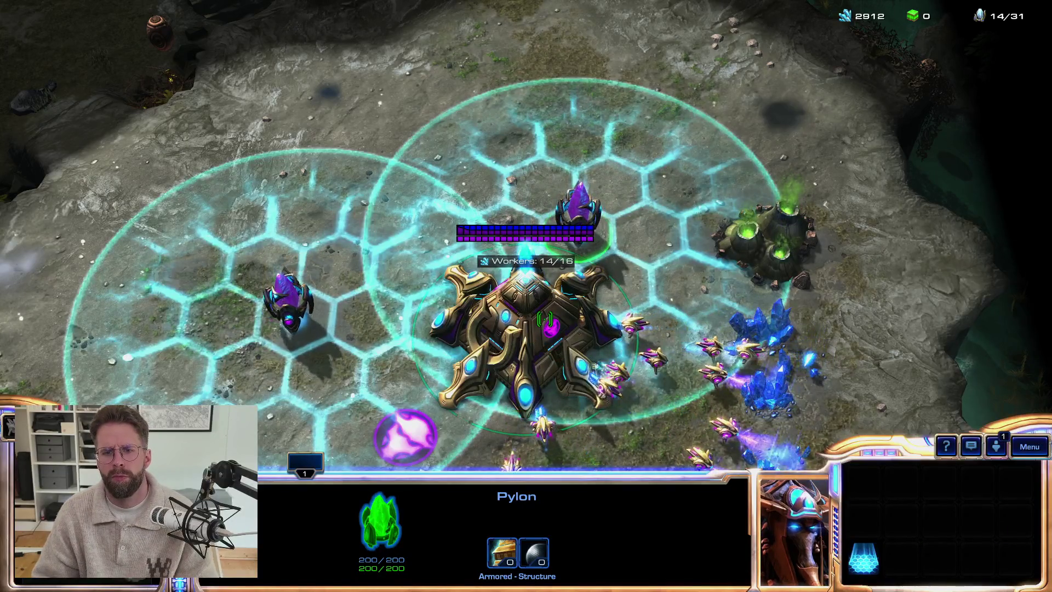
{"action": "double_click", "coordinate": [572, 216]}
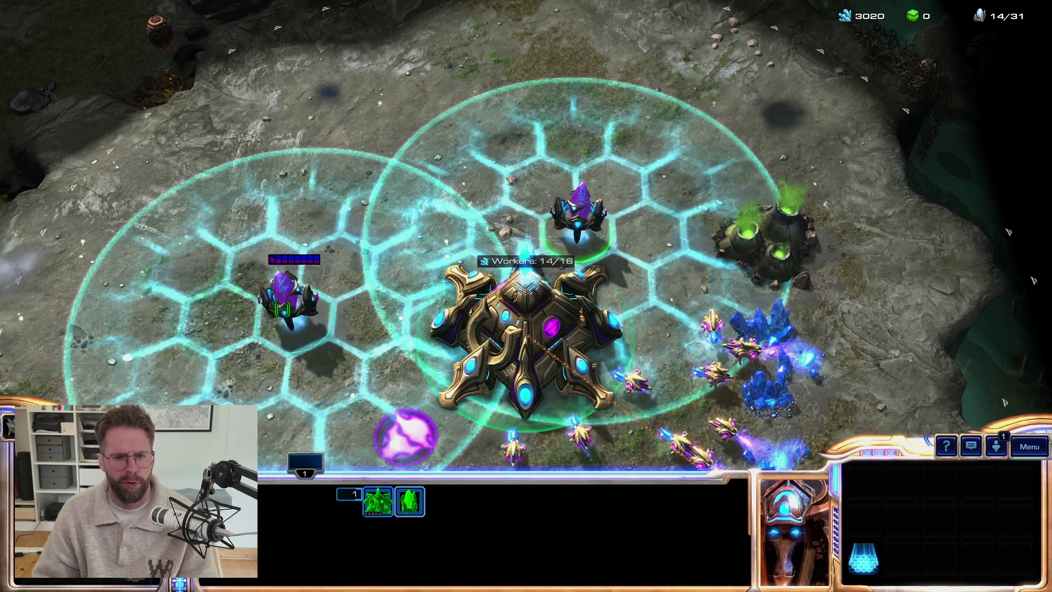
{"action": "key", "text": "F10"}
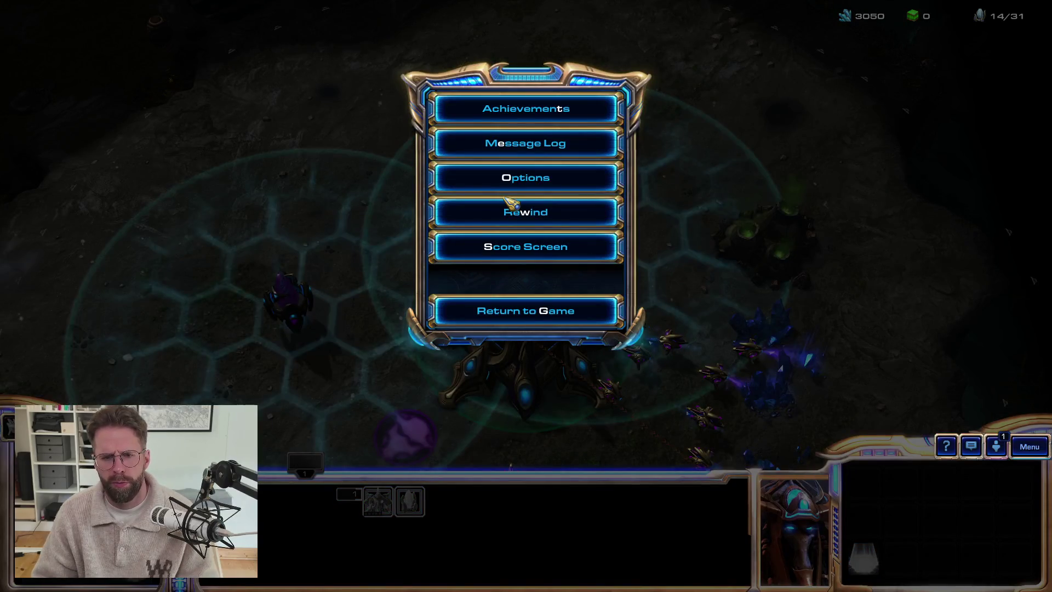
{"action": "key", "text": "alt+Tab"}
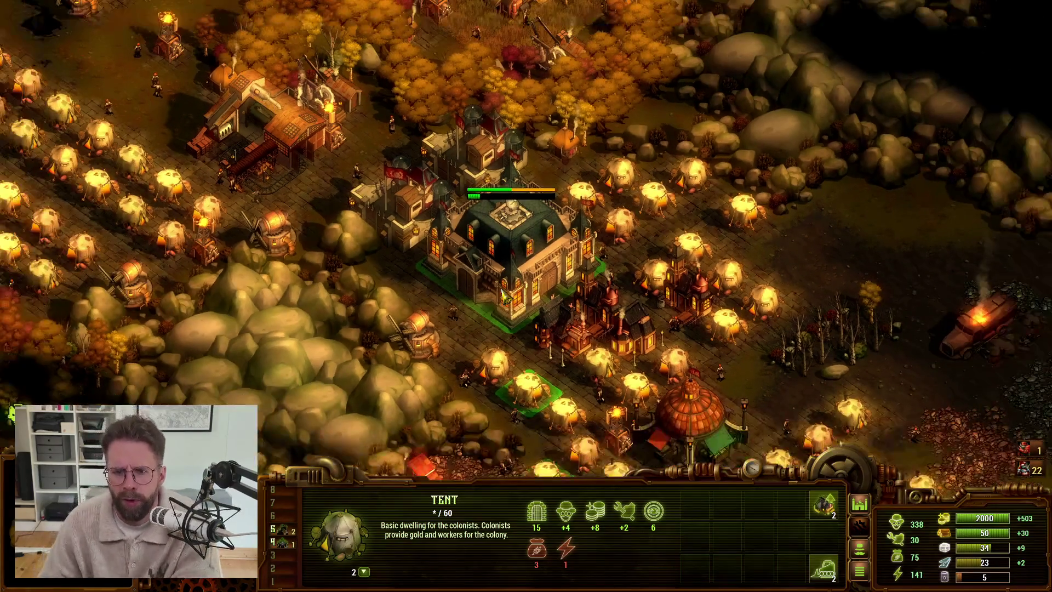
Select tents in the colony and confirm a tent's life reads 60 of 60
{"action": "mouse_move", "coordinate": [827, 276]}
{"action": "left_mouse_down"}
{"action": "mouse_move", "coordinate": [607, 164]}
{"action": "mouse_move", "coordinate": [630, 184]}
{"action": "mouse_move", "coordinate": [866, 234]}
{"action": "left_mouse_up"}
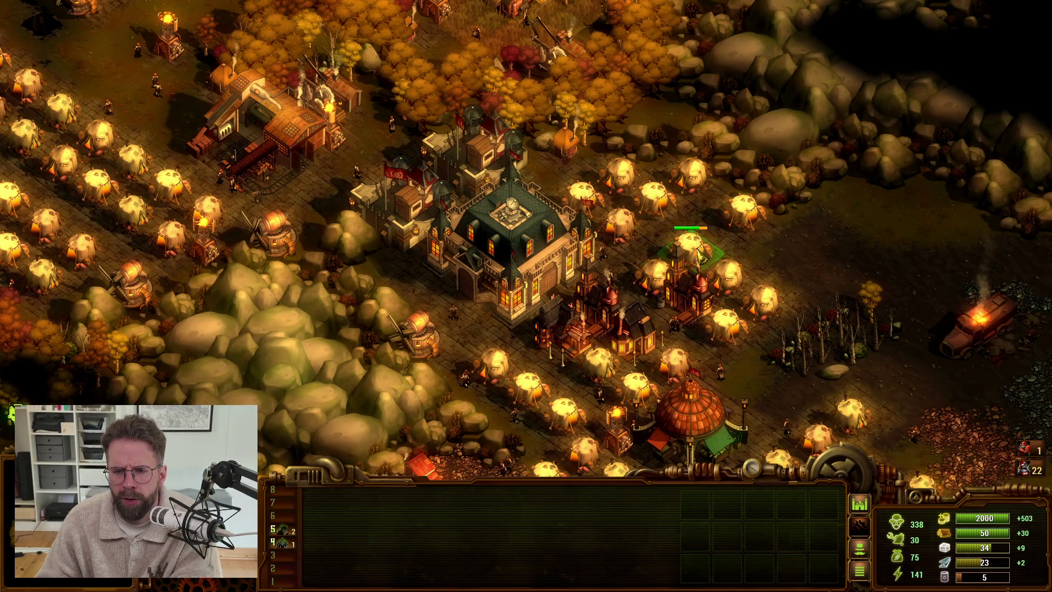
{"action": "left_click", "coordinate": [700, 253]}
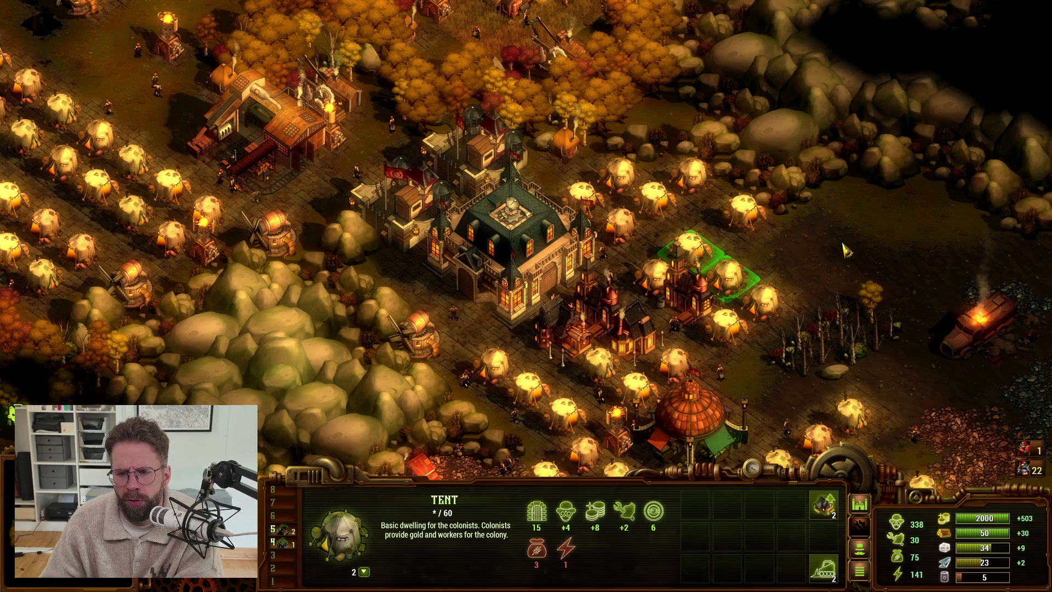
{"action": "mouse_move", "coordinate": [849, 591]}
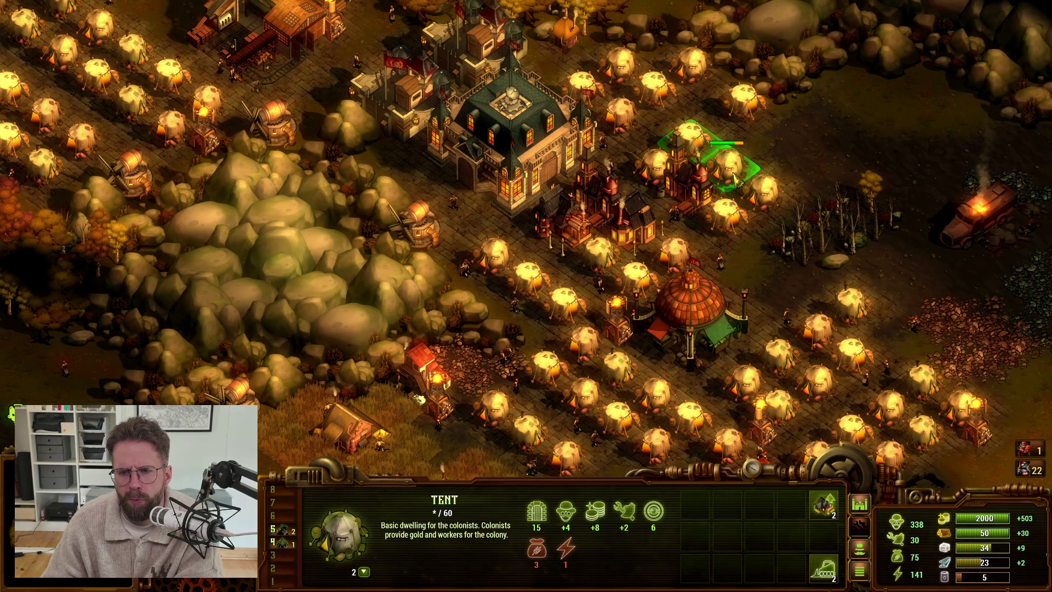
{"action": "key", "text": "Right"}
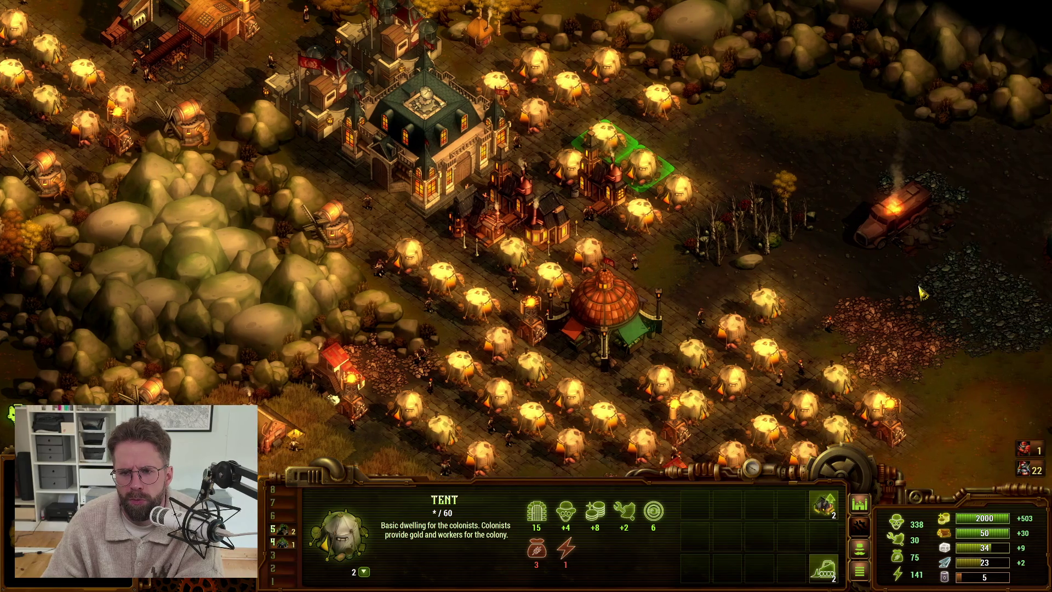
{"action": "scroll", "coordinate": [910, 289], "scroll_direction": "down", "scroll_amount": 1}
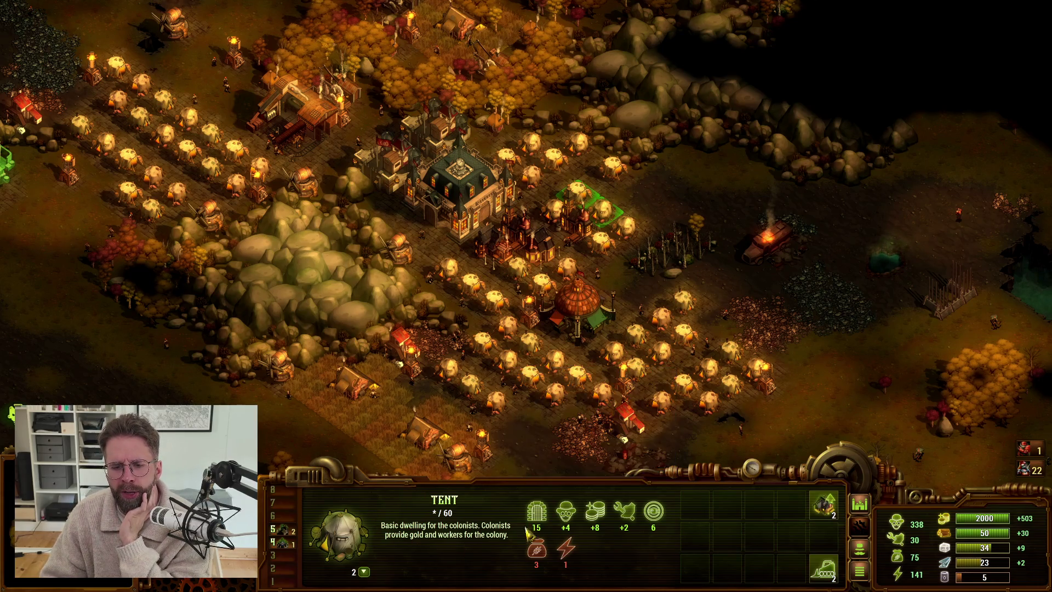
Select another tent, then box-select three neighbouring tents together
{"action": "left_click", "coordinate": [601, 245]}
{"action": "mouse_move", "coordinate": [438, 519]}
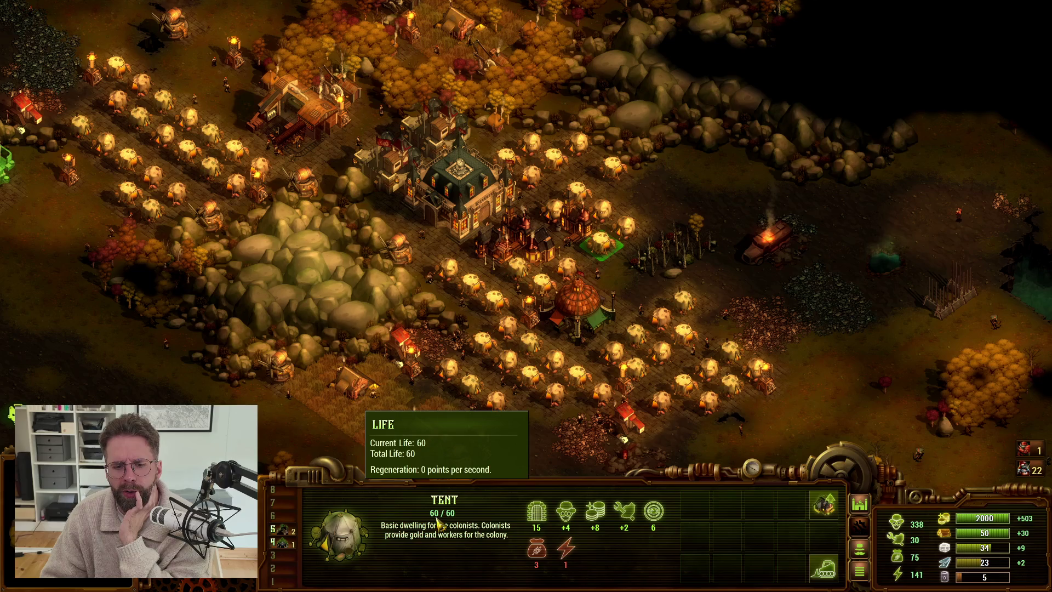
{"action": "left_click_drag", "start_coordinate": [595, 202], "coordinate": [647, 256]}
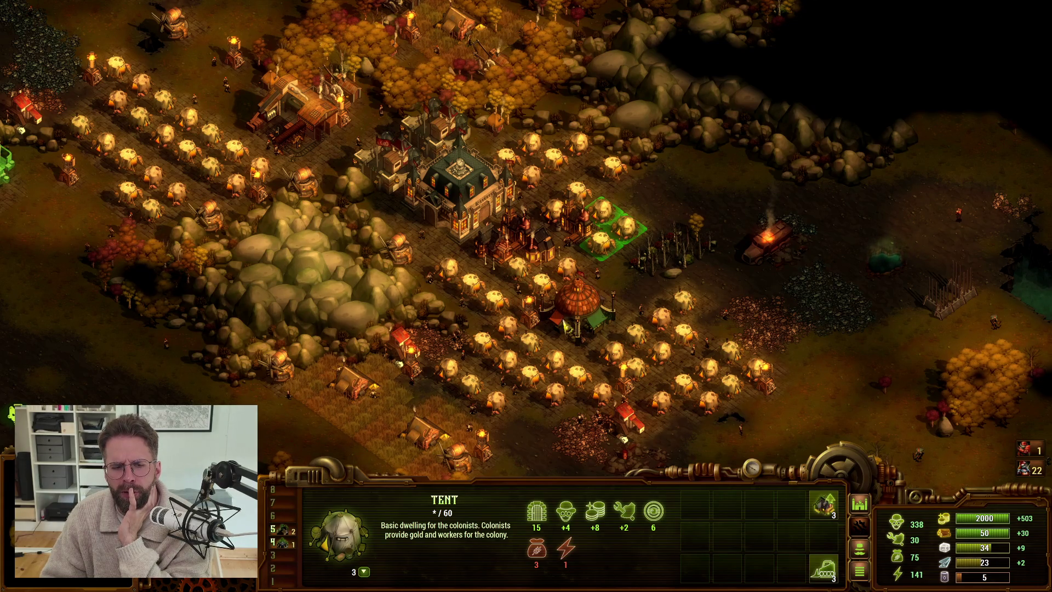
Select the Ranger with hotkey 4 and send it walking to two spots across the map
{"action": "key", "text": "w"}
{"action": "key", "text": "a"}
{"action": "key", "text": "s"}
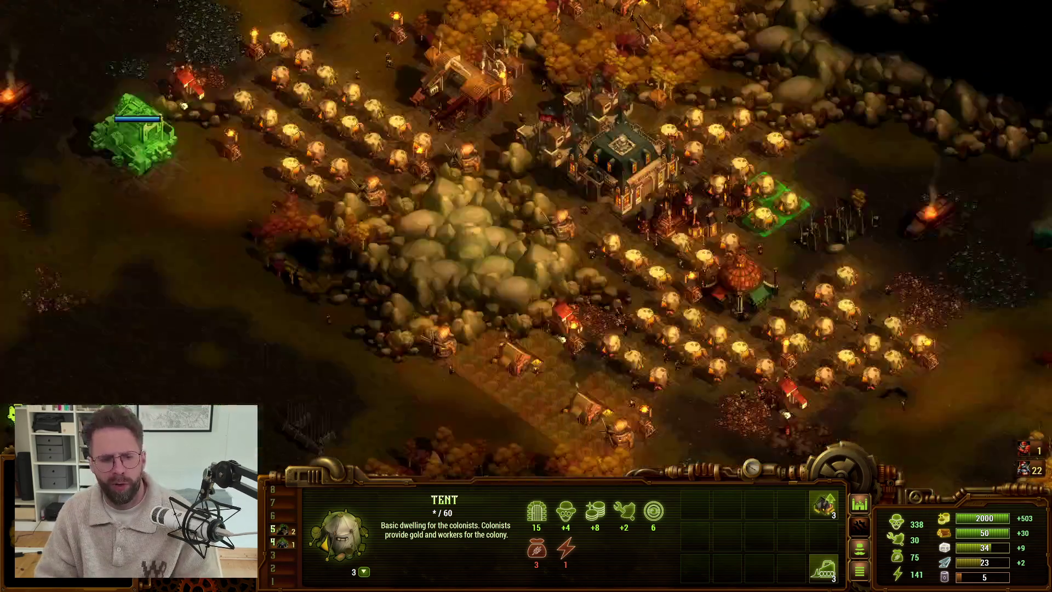
{"action": "key", "text": "s"}
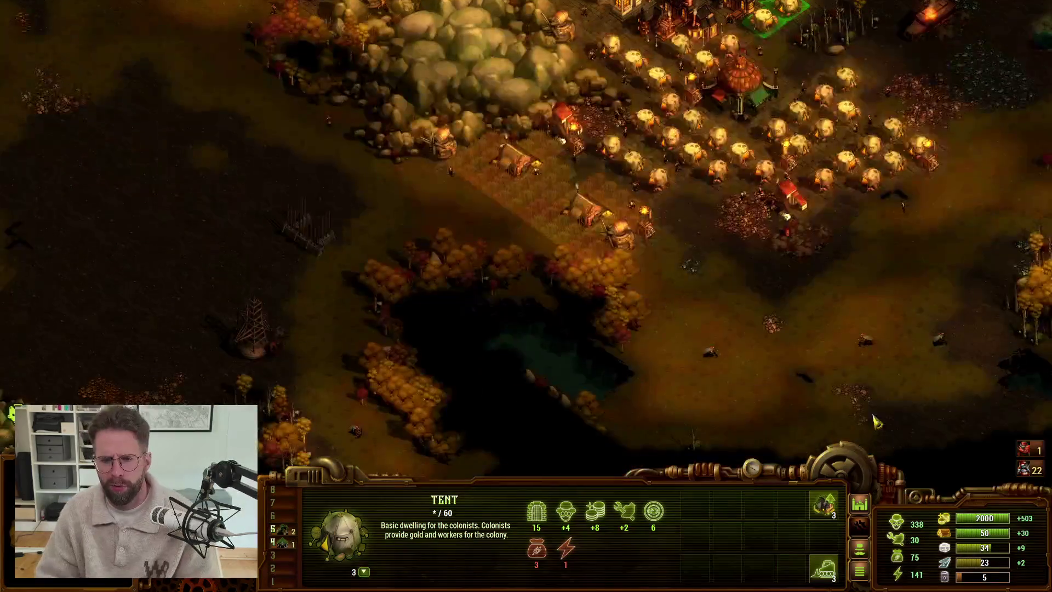
{"action": "key", "text": "4"}
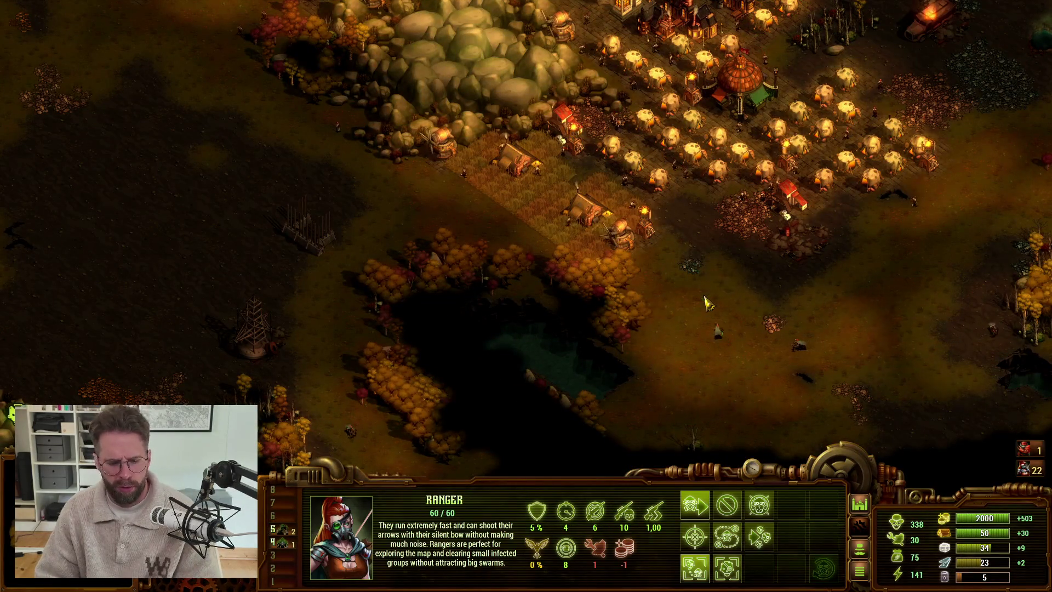
{"action": "right_click", "coordinate": [700, 232]}
{"action": "key", "text": "a"}
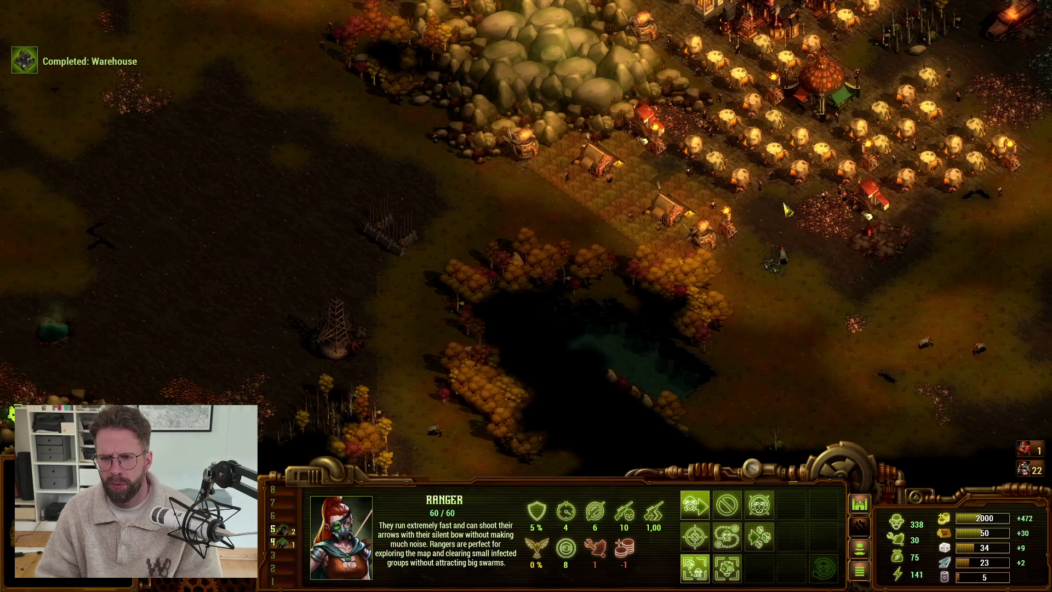
{"action": "right_click", "coordinate": [794, 287]}
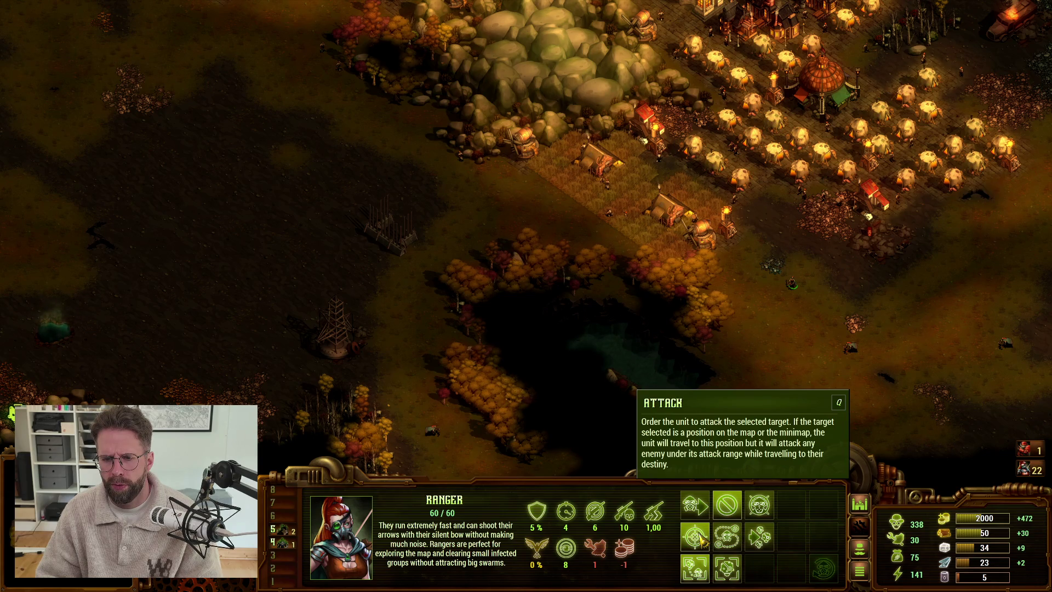
Order the Ranger to two new spots, halting it with Stop after each move
{"action": "key", "text": "a"}
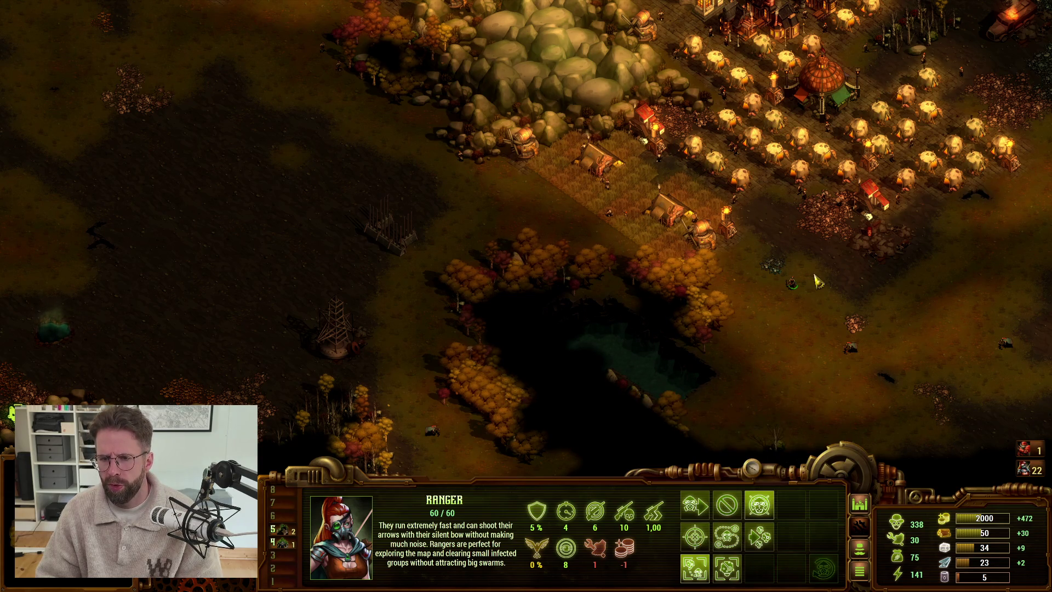
{"action": "key", "text": "a"}
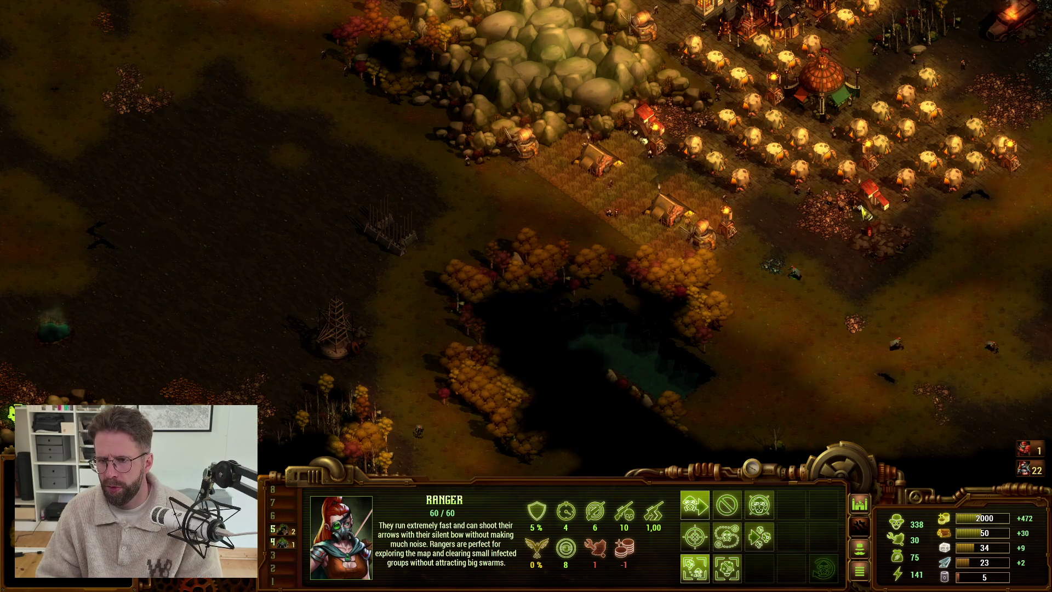
{"action": "key", "text": "Right"}
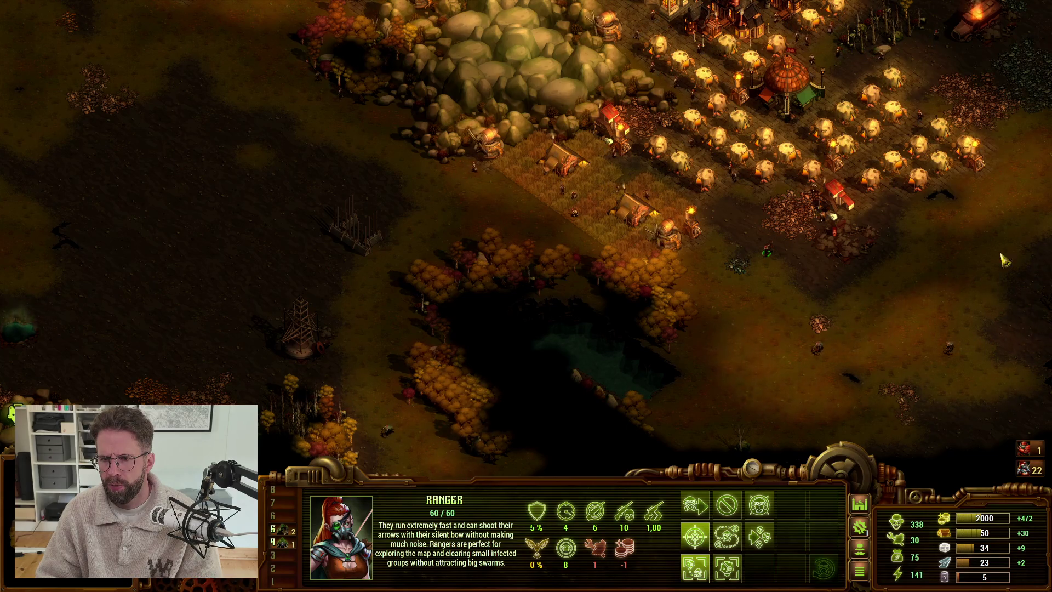
{"action": "key", "text": "Right"}
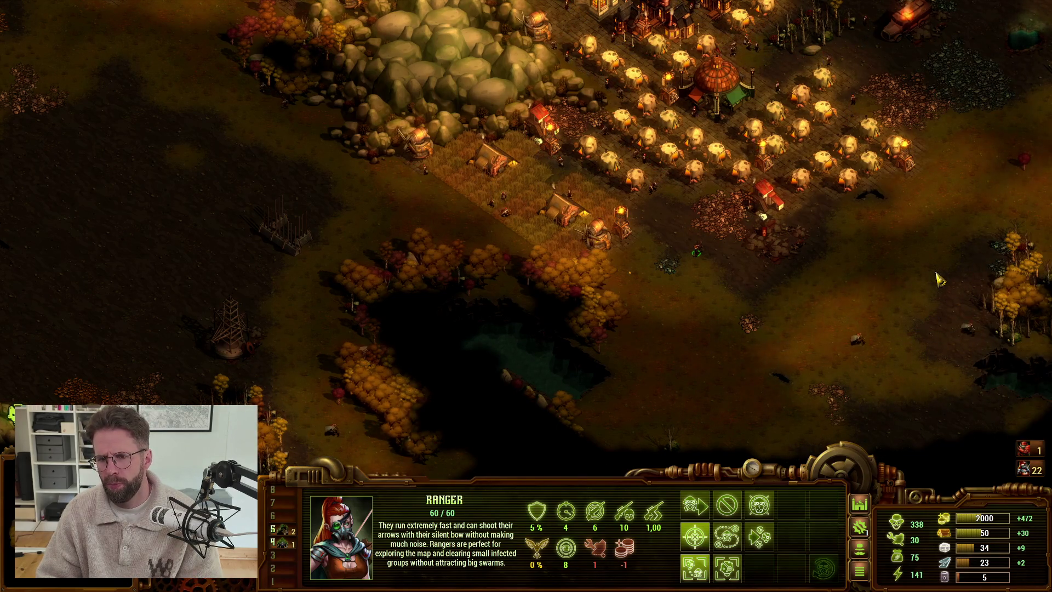
{"action": "right_click", "coordinate": [767, 214]}
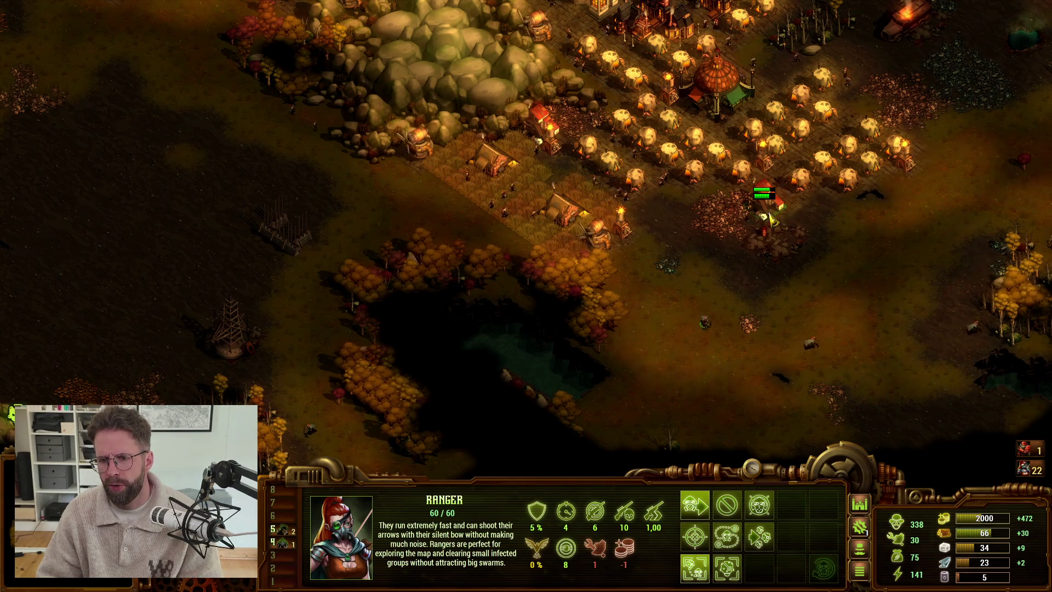
{"action": "key", "text": "s"}
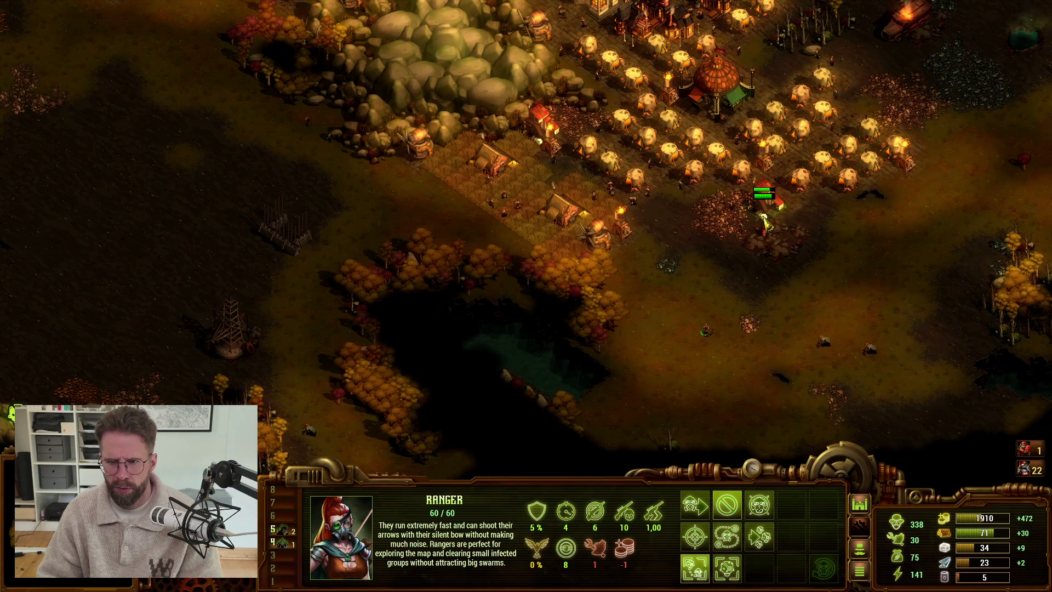
{"action": "right_click", "coordinate": [685, 285]}
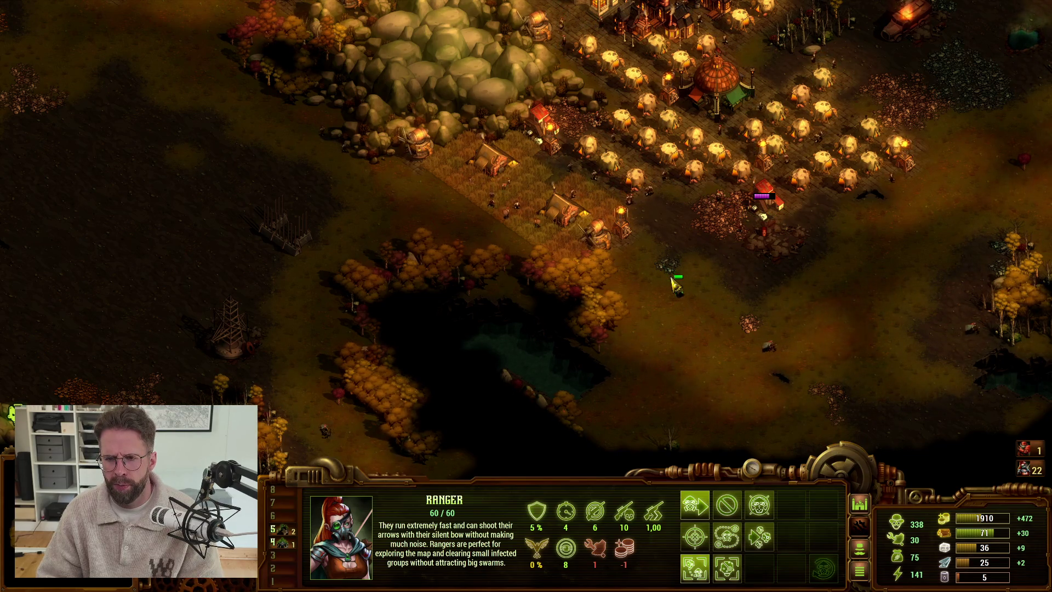
{"action": "key", "text": "s"}
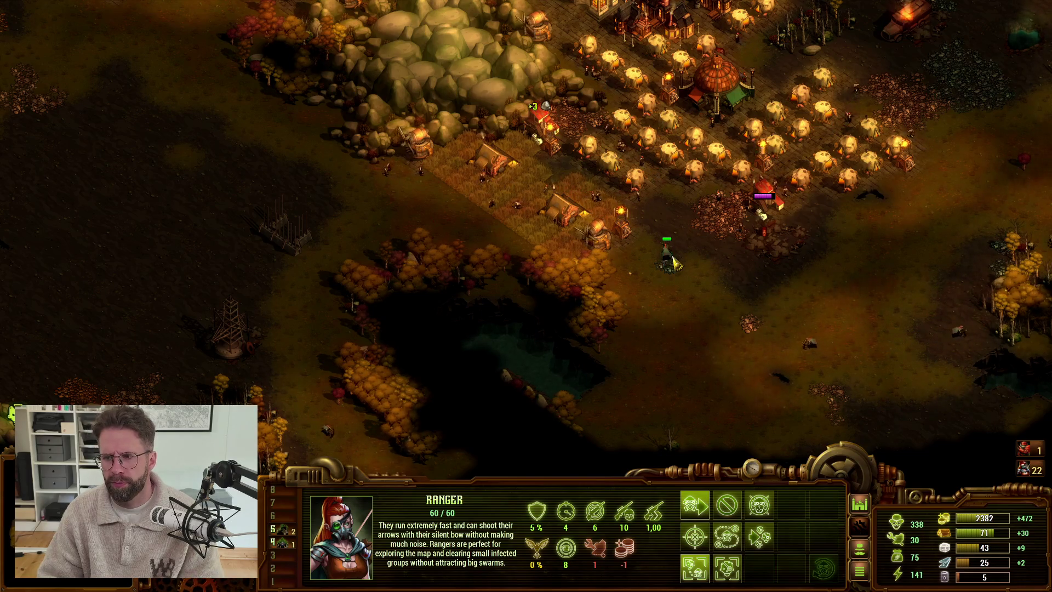
Move the Ranger short distances, attack-move it to a nearby spot, then reselect it
{"action": "right_click", "coordinate": [692, 262]}
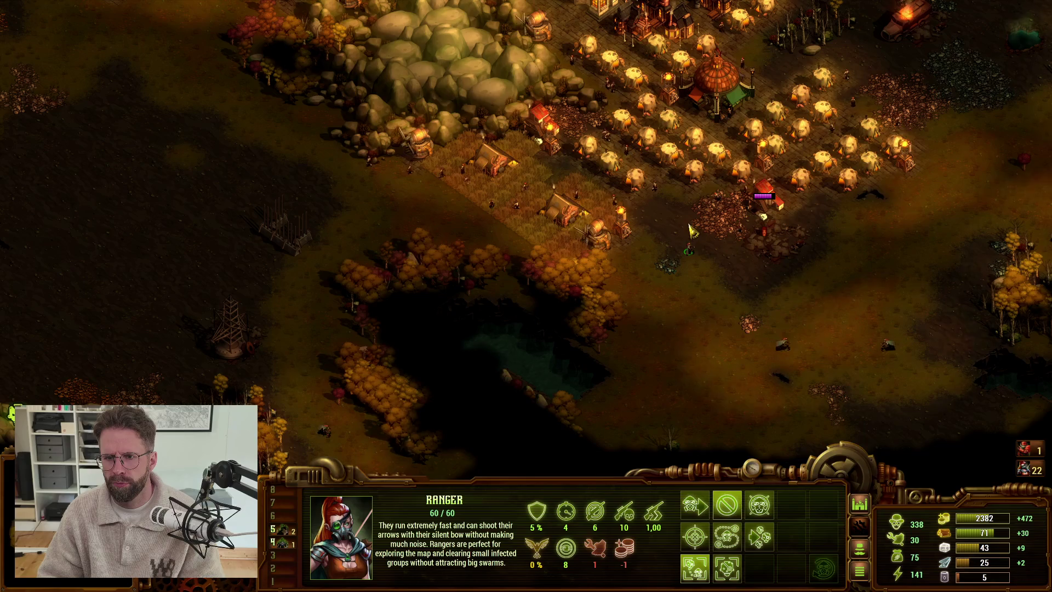
{"action": "right_click", "coordinate": [691, 232]}
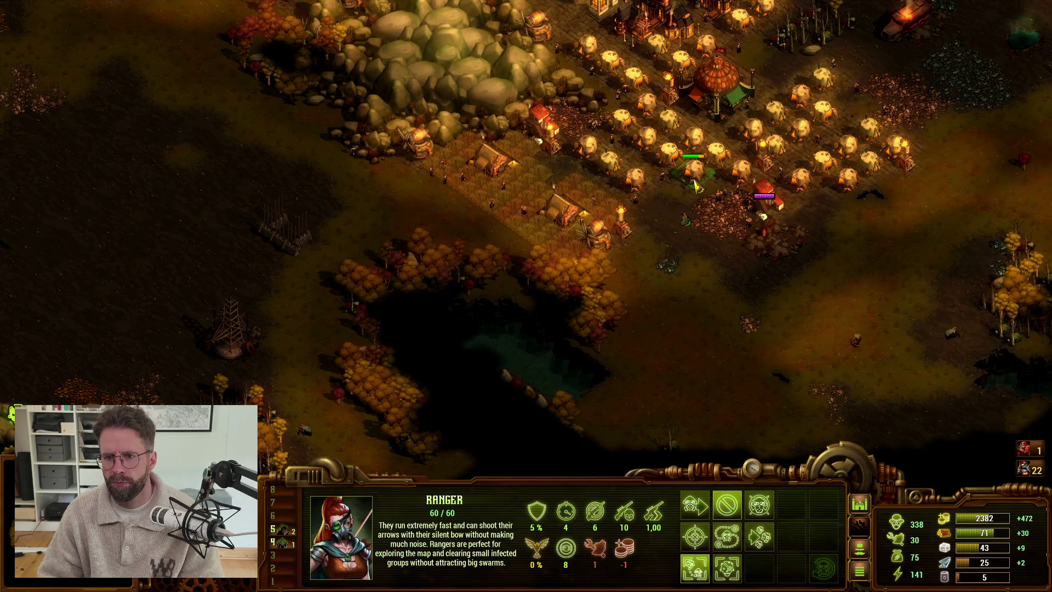
{"action": "key", "text": "a"}
{"action": "left_click", "coordinate": [725, 281]}
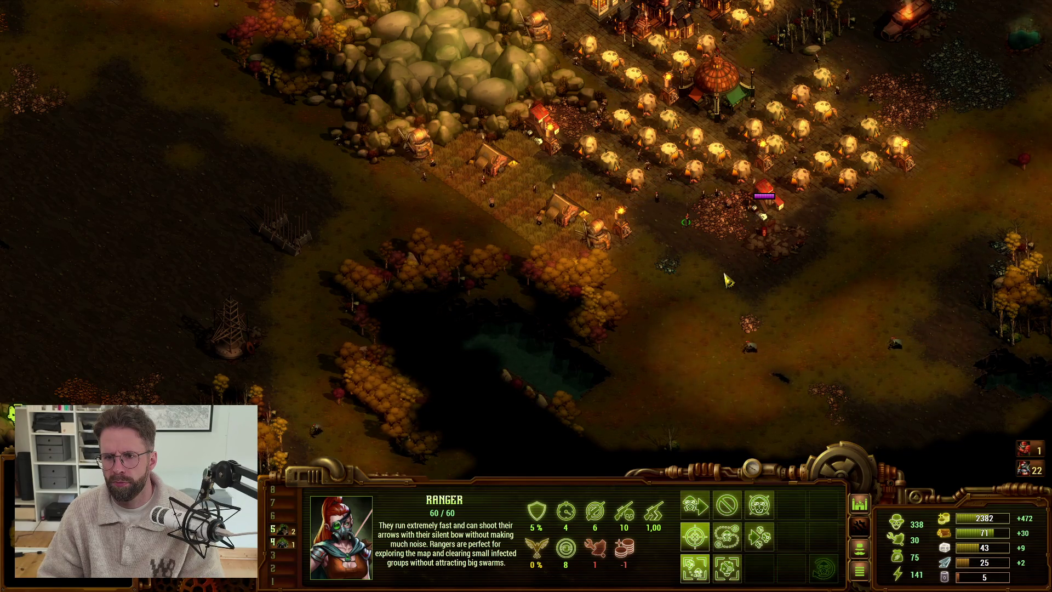
{"action": "key", "text": "Tab"}
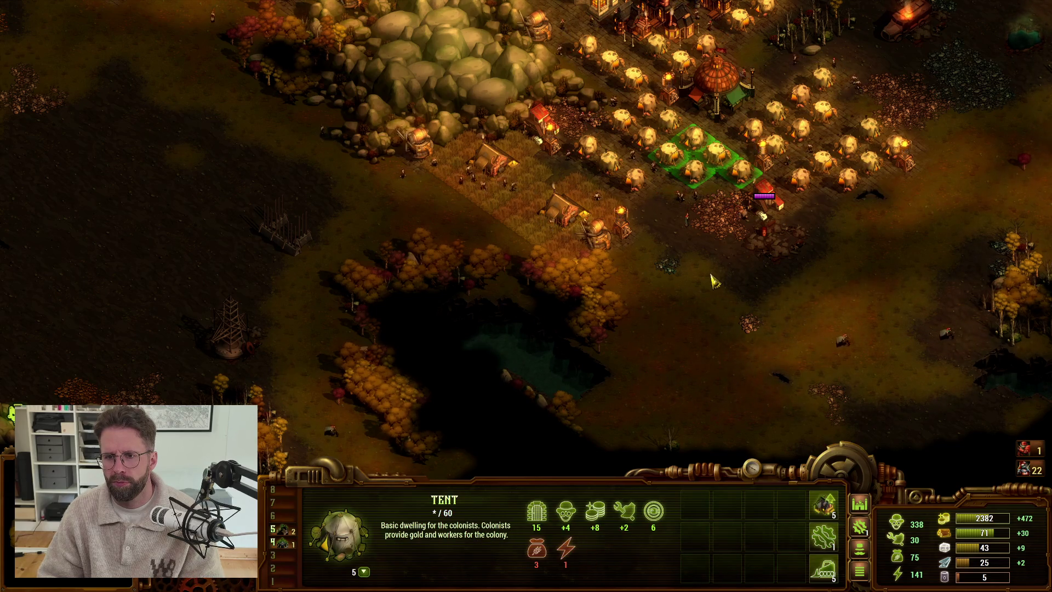
{"action": "key", "text": "4"}
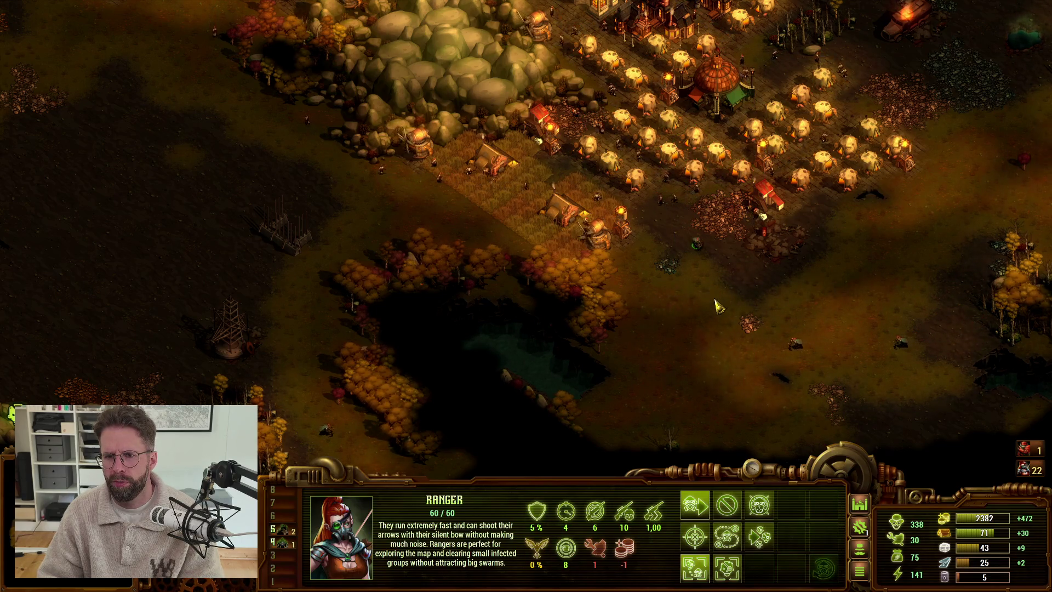
Walk the Ranger onto the open ground, patrol it south-east, then pause the game
{"action": "right_click", "coordinate": [649, 331]}
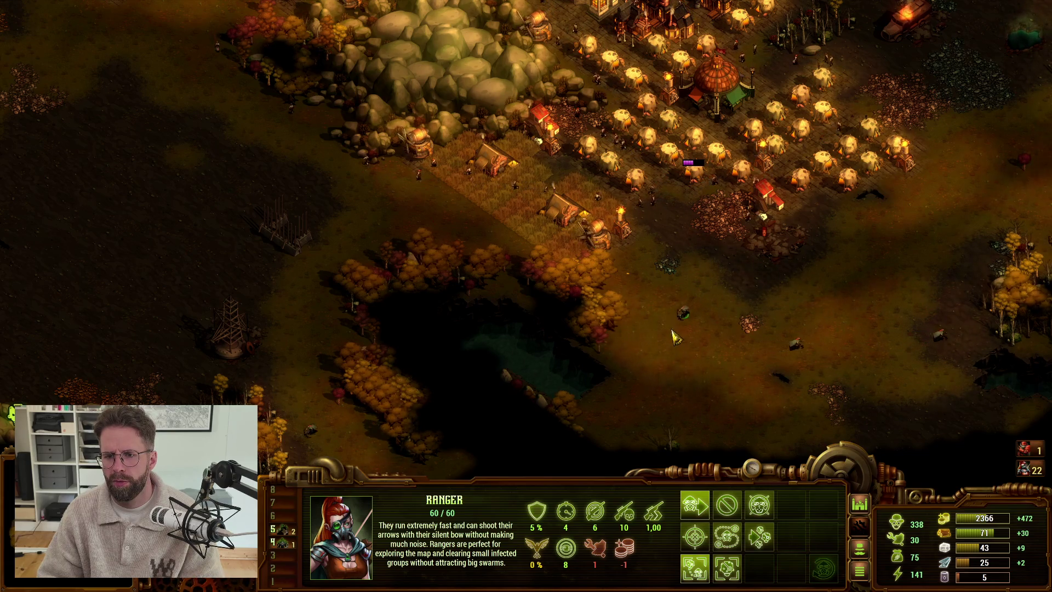
{"action": "key", "text": "p"}
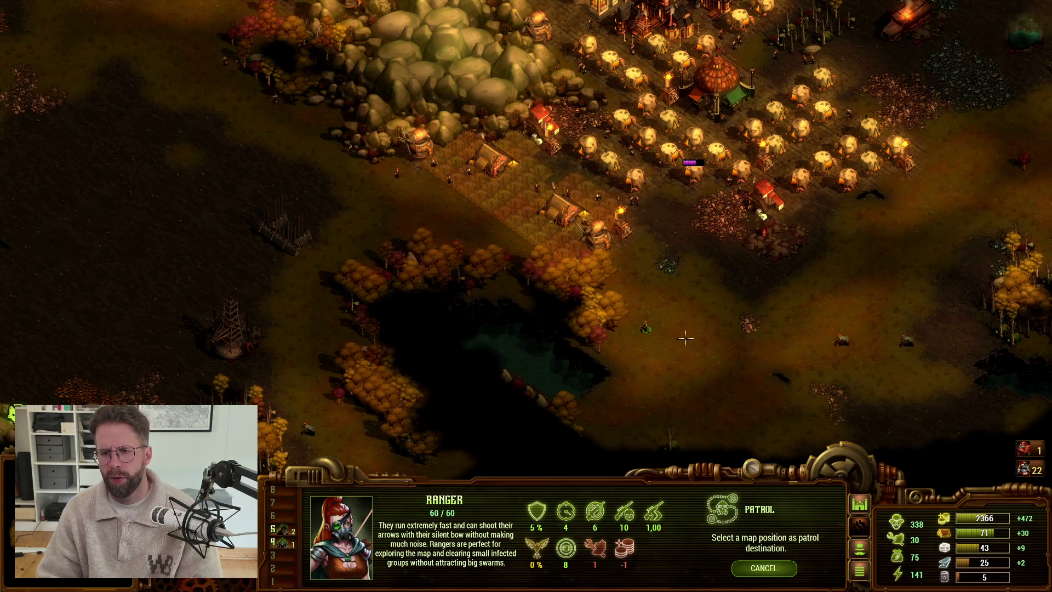
{"action": "left_click", "coordinate": [707, 344]}
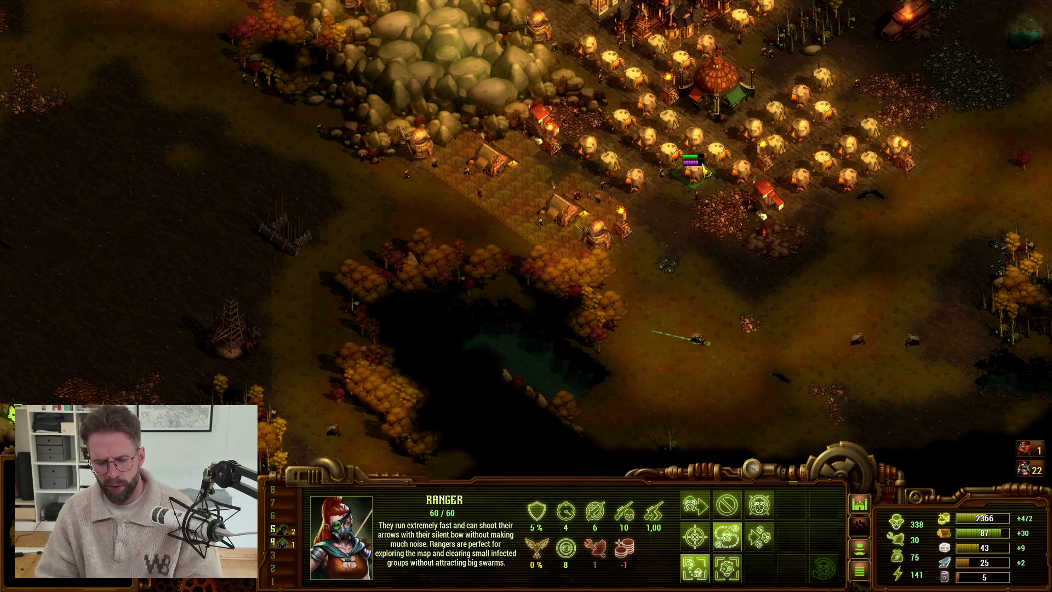
{"action": "key", "text": "Escape"}
{"action": "key", "text": "alt+Tab"}
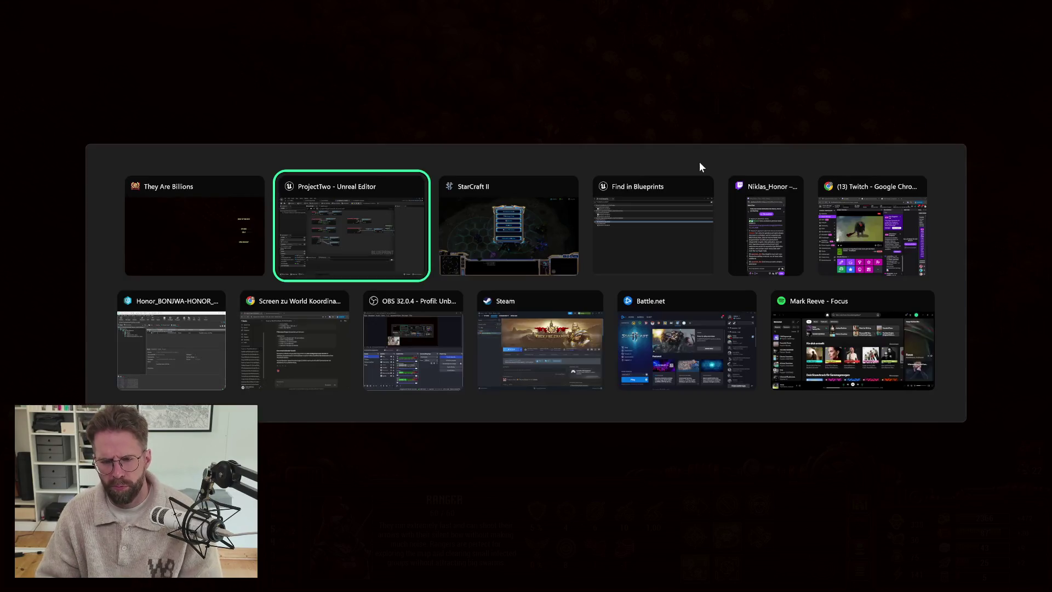
Resume the StarCraft II match and move a single probe up beside the Pylon
{"action": "key", "text": "alt+Tab"}
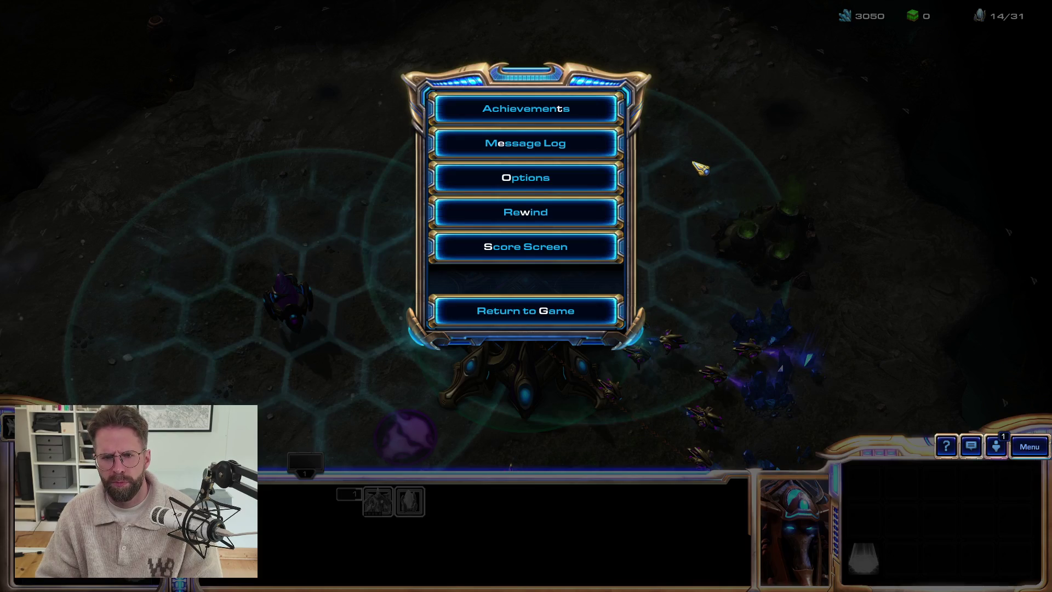
{"action": "key", "text": "Escape"}
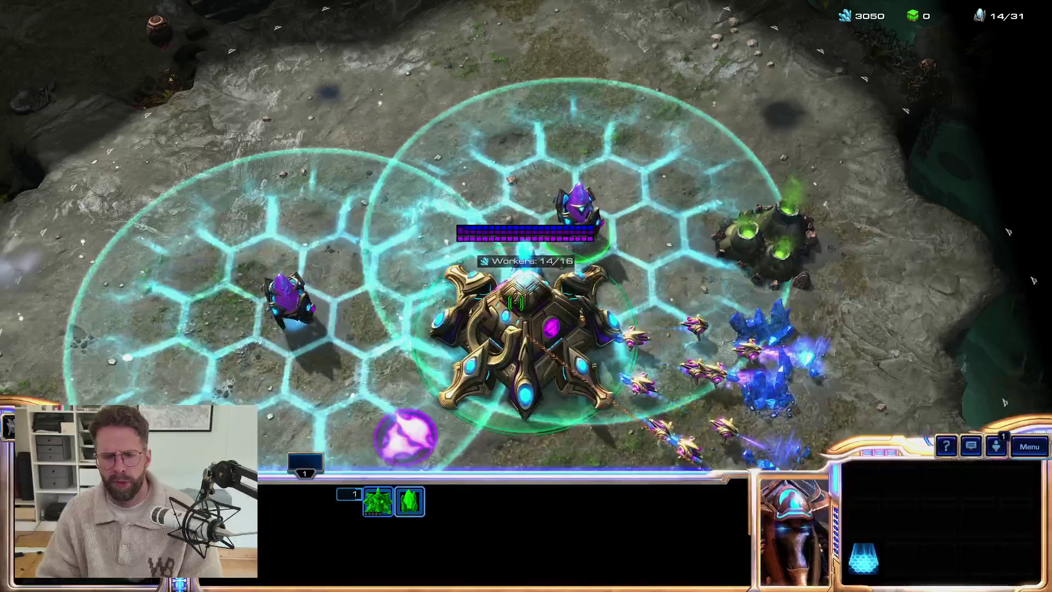
{"action": "left_click", "coordinate": [521, 327]}
{"action": "double_click", "coordinate": [578, 211]}
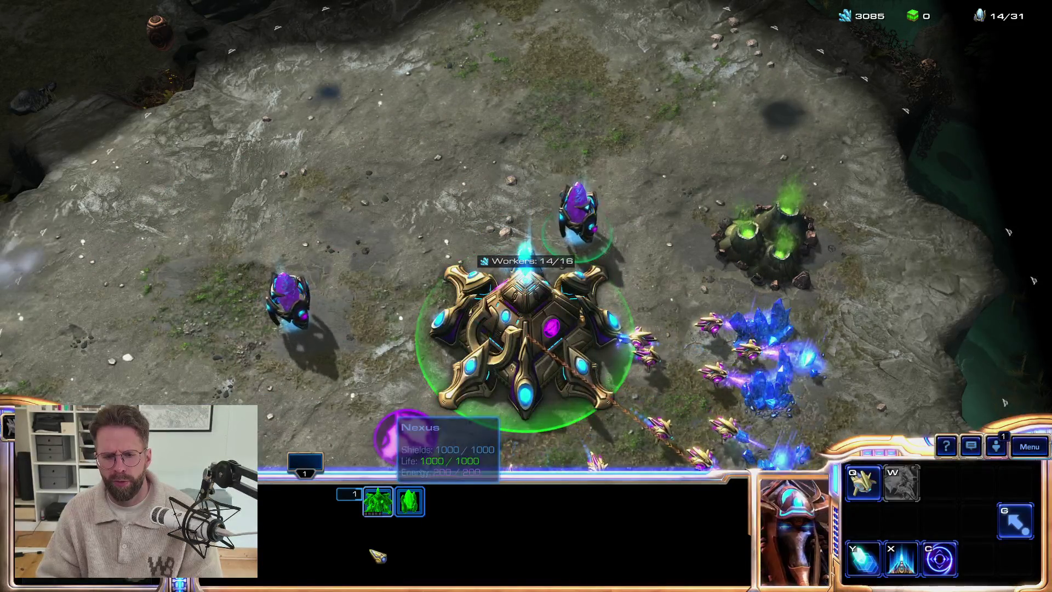
{"action": "left_click", "coordinate": [644, 304]}
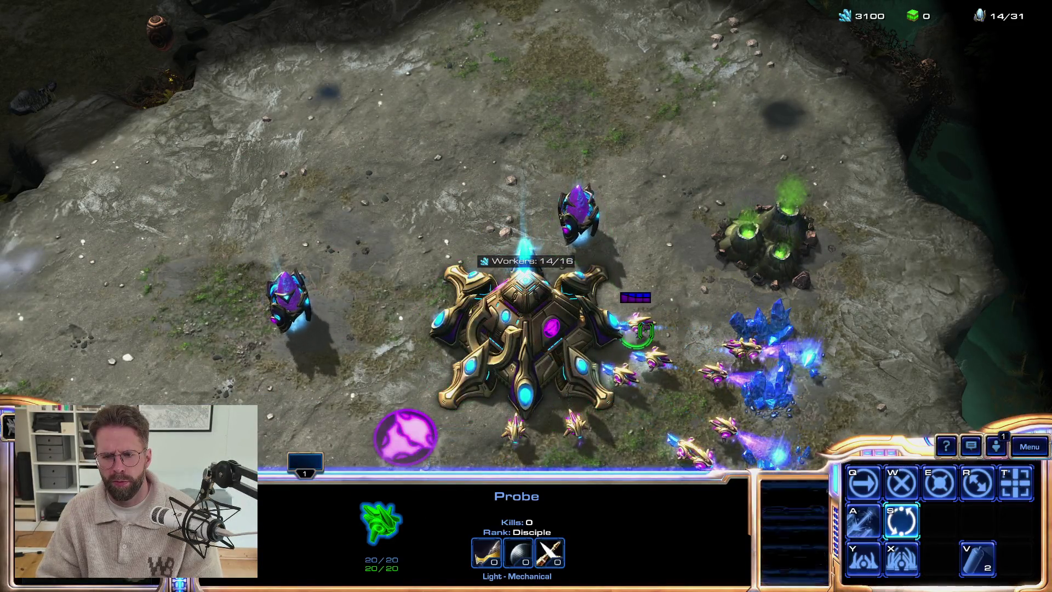
{"action": "key", "text": "g"}
{"action": "left_click", "coordinate": [663, 238]}
{"action": "right_click", "coordinate": [663, 237]}
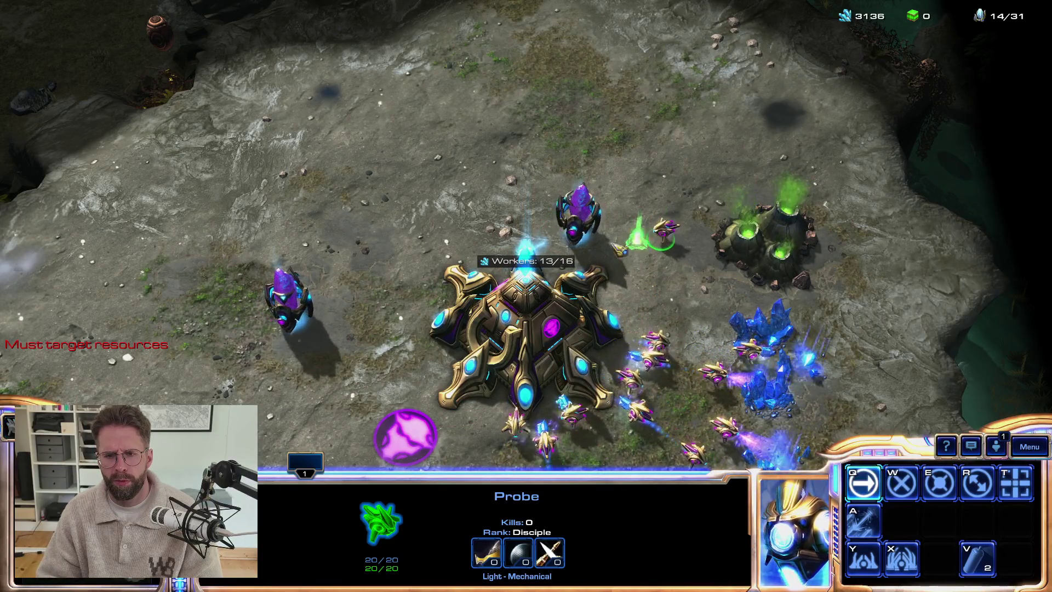
Select the Pylon and Nexus, cancel a stray attack order, and recall control group 1
{"action": "key", "text": "t"}
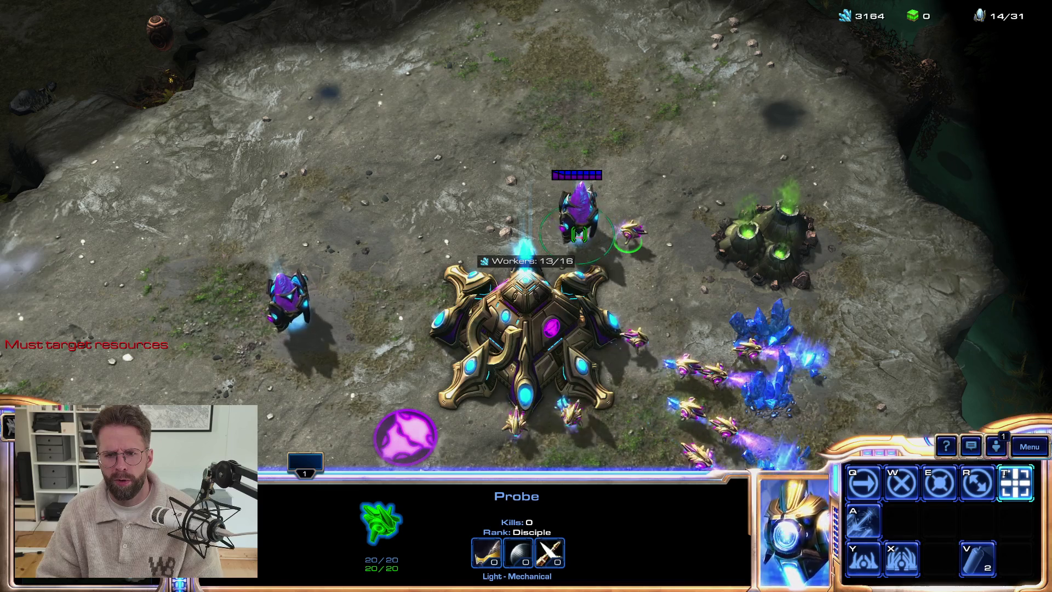
{"action": "left_click", "coordinate": [578, 234]}
{"action": "left_click", "coordinate": [527, 328], "text": "shift"}
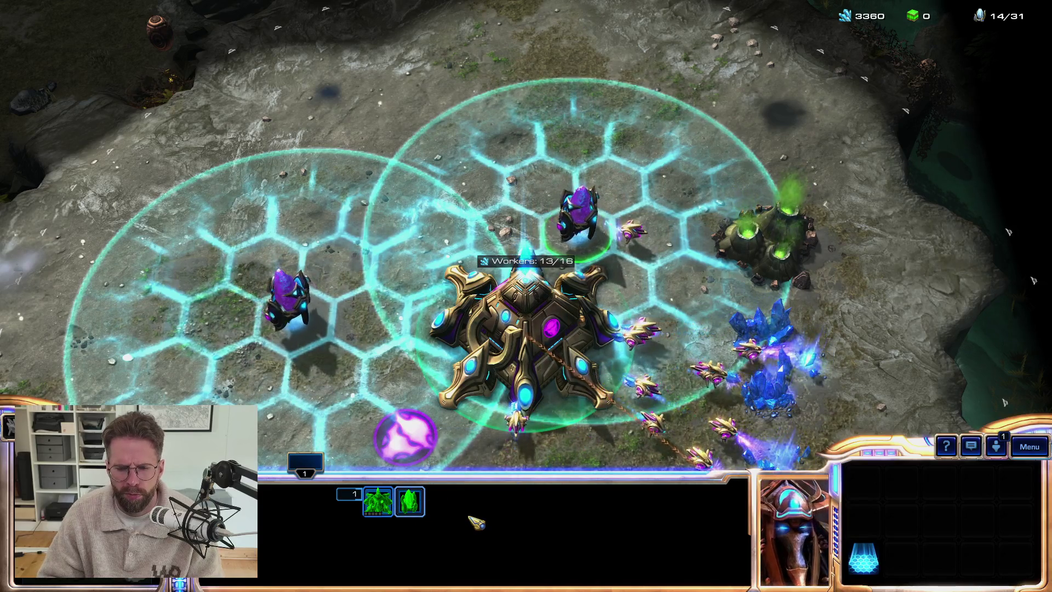
{"action": "key", "text": "g"}
{"action": "left_click", "coordinate": [571, 218]}
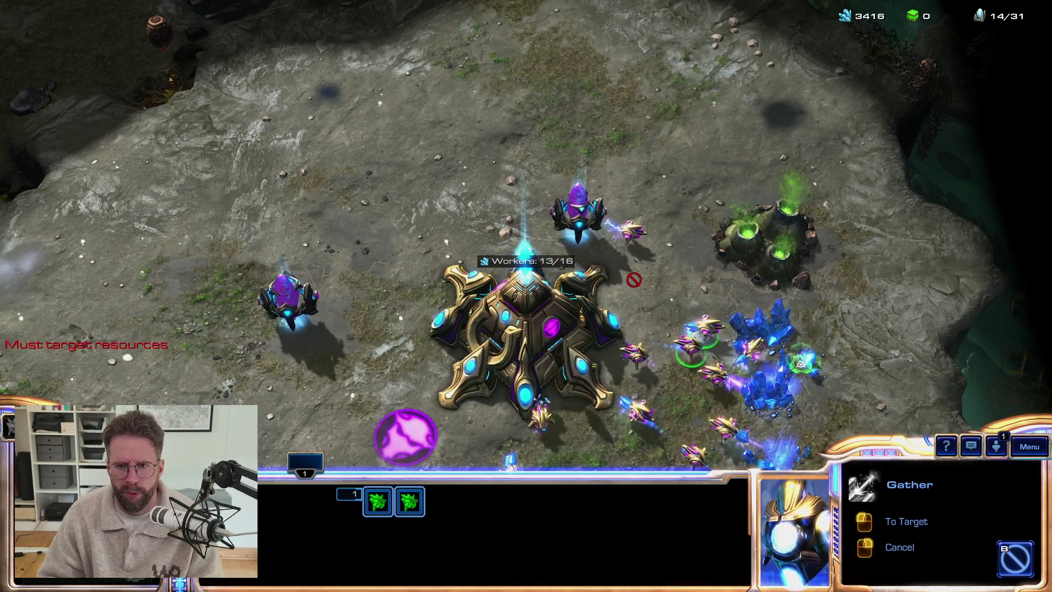
{"action": "key", "text": "a"}
{"action": "key", "text": "Escape"}
{"action": "key", "text": "1"}
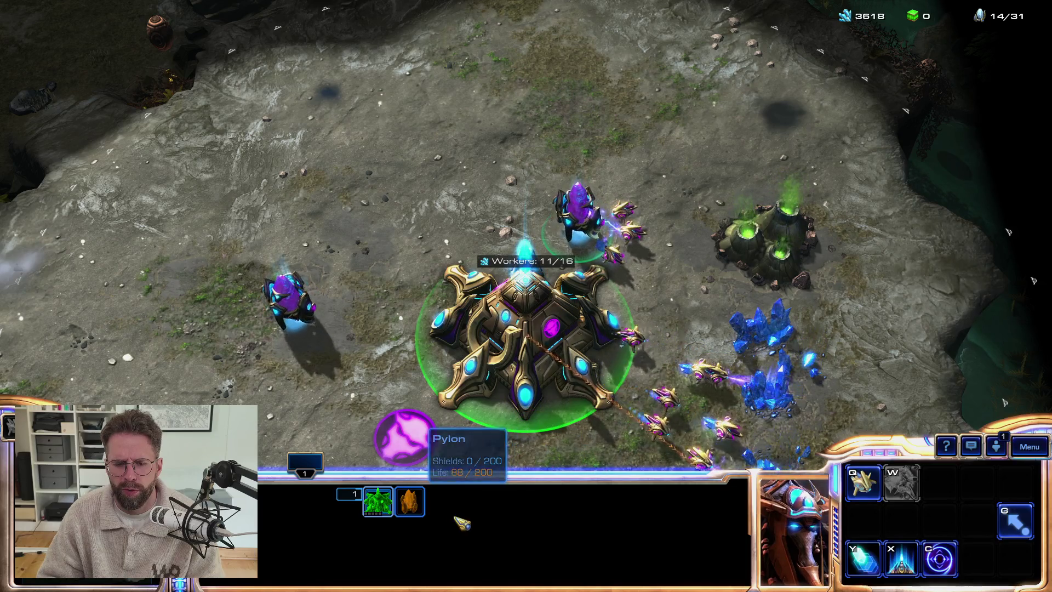
Send the idle probes near the Nexus to mine the mineral field, reaching 14/16 workers
{"action": "left_click_drag", "start_coordinate": [539, 145], "coordinate": [704, 299]}
{"action": "right_click", "coordinate": [764, 392]}
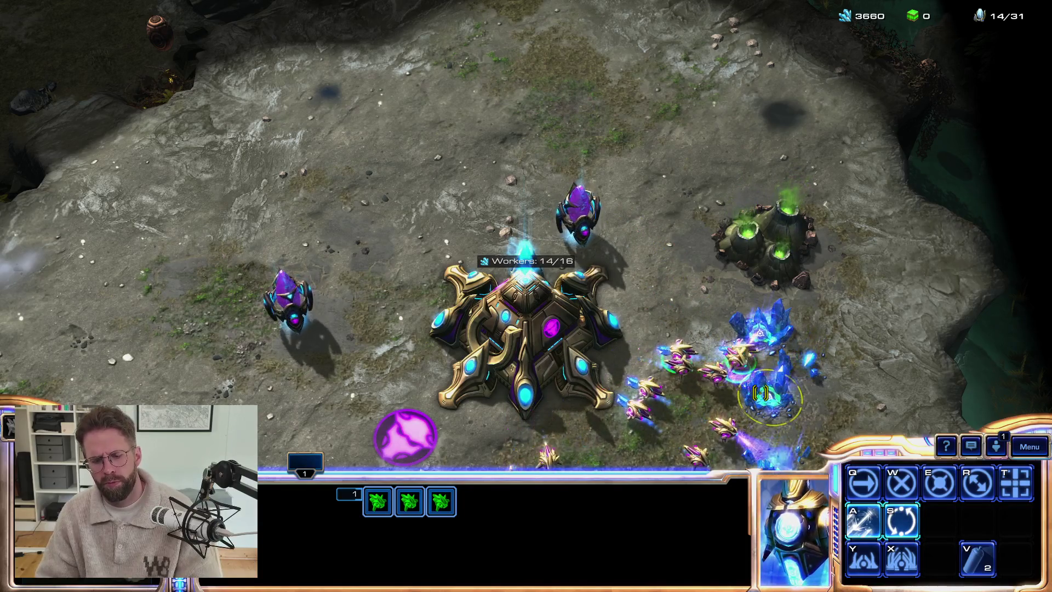
{"action": "key", "text": "F10"}
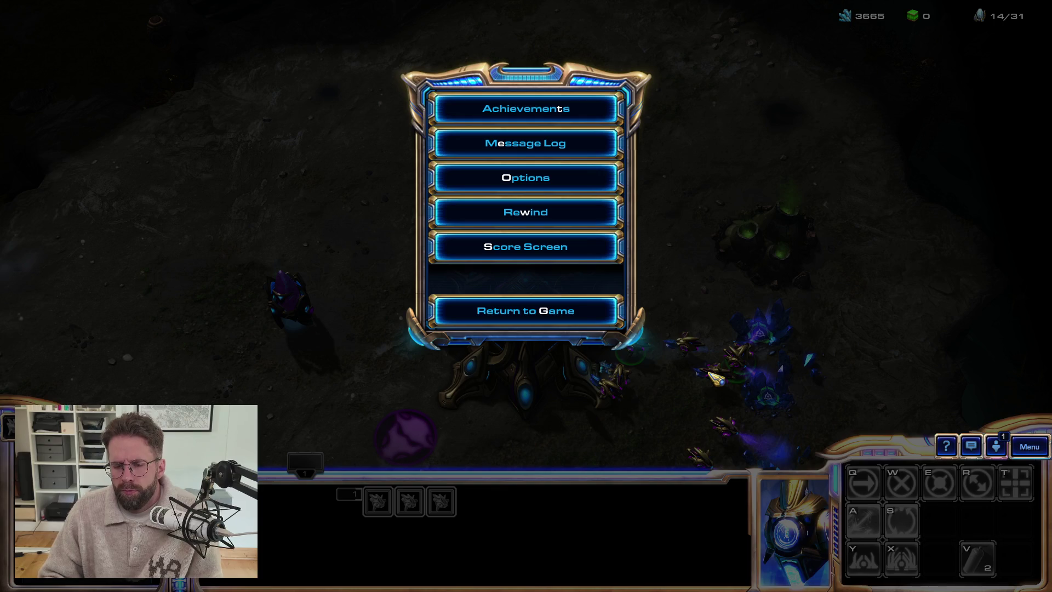
{"action": "key", "text": "alt+Tab"}
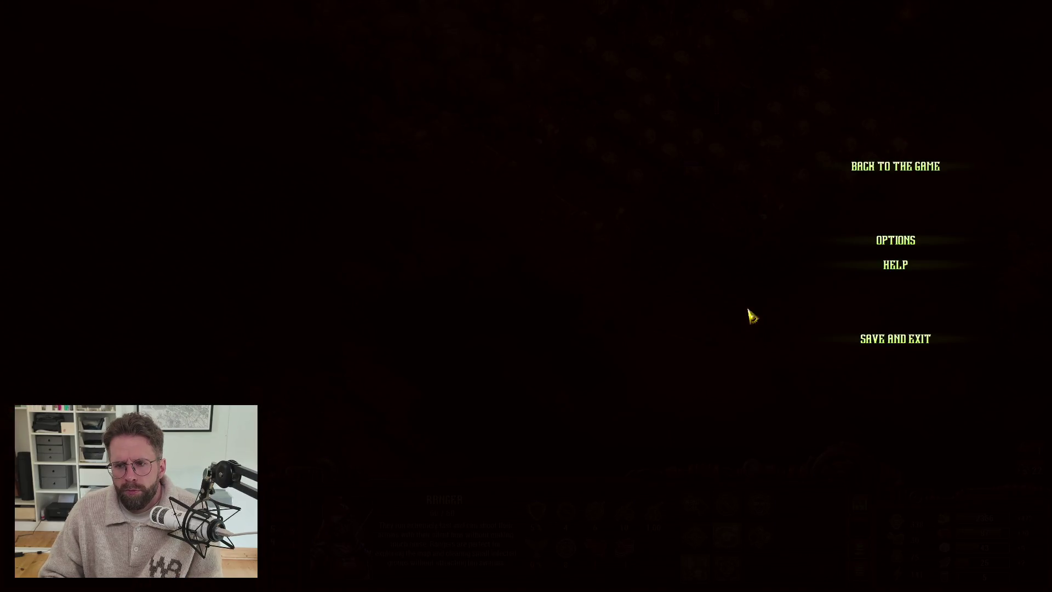
Close the pause menu with Back to the Game and box-select the two Rangers below the colony
{"action": "left_click", "coordinate": [867, 173]}
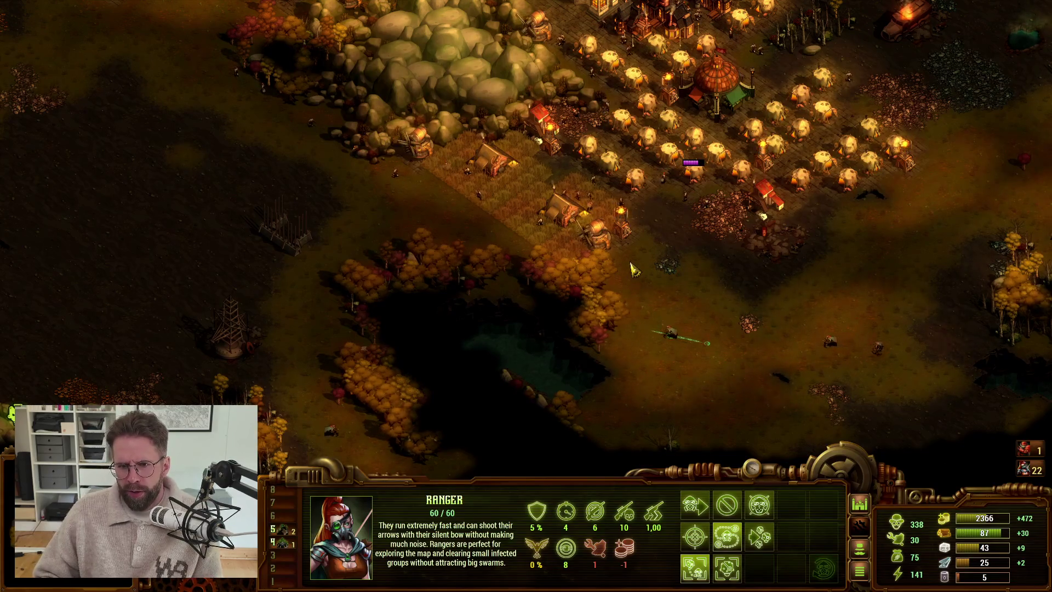
{"action": "key", "text": "Up"}
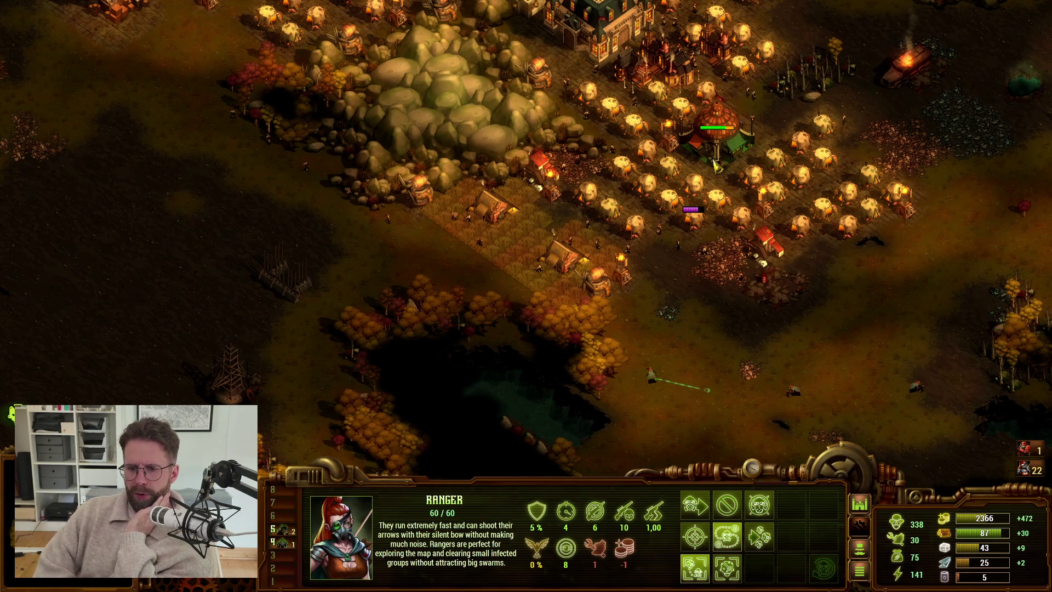
{"action": "left_click_drag", "start_coordinate": [605, 300], "coordinate": [801, 397]}
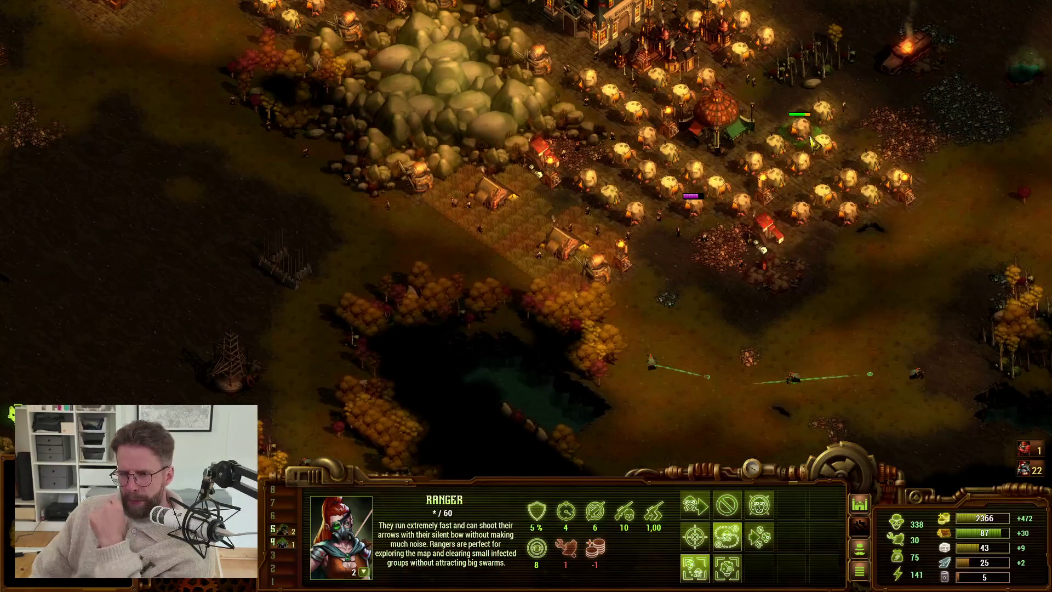
{"action": "key", "text": "w"}
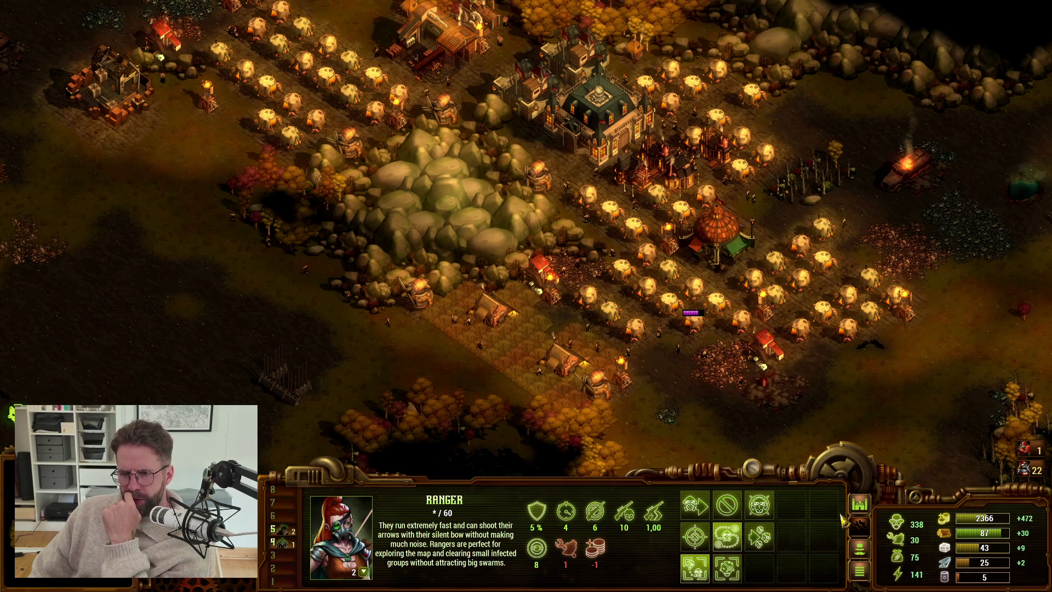
{"action": "key", "text": "s"}
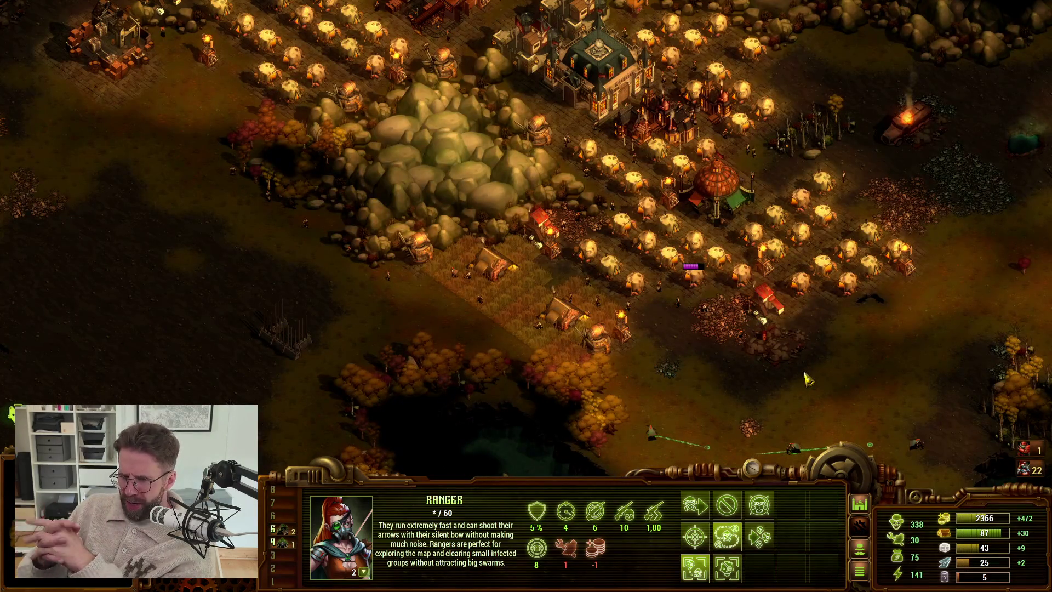
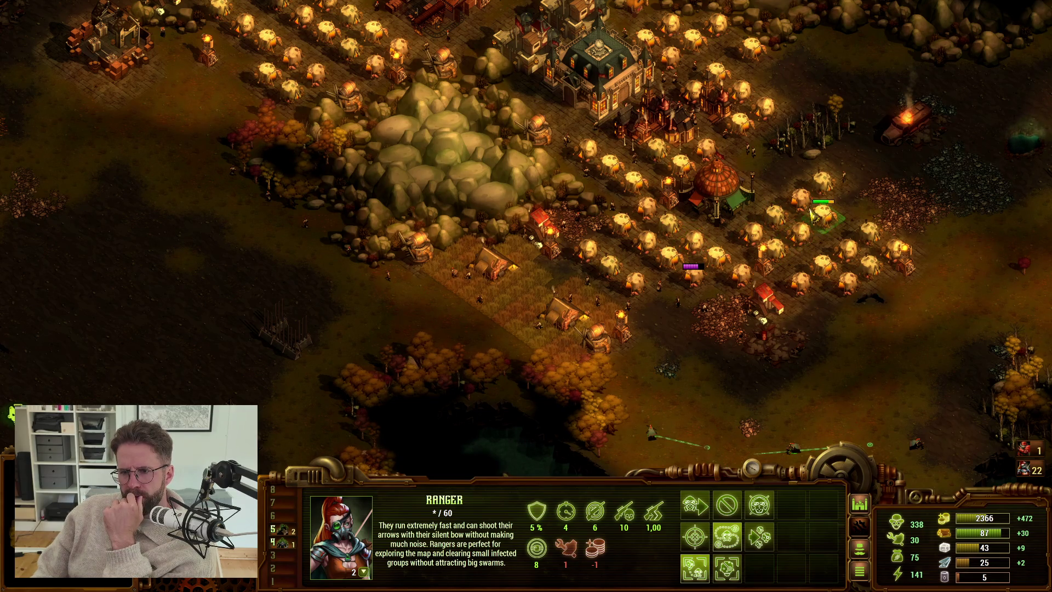
Pan south and shift-add the ranger by the lake to the selected scouting group, then pan back north
{"action": "key", "text": "Down"}
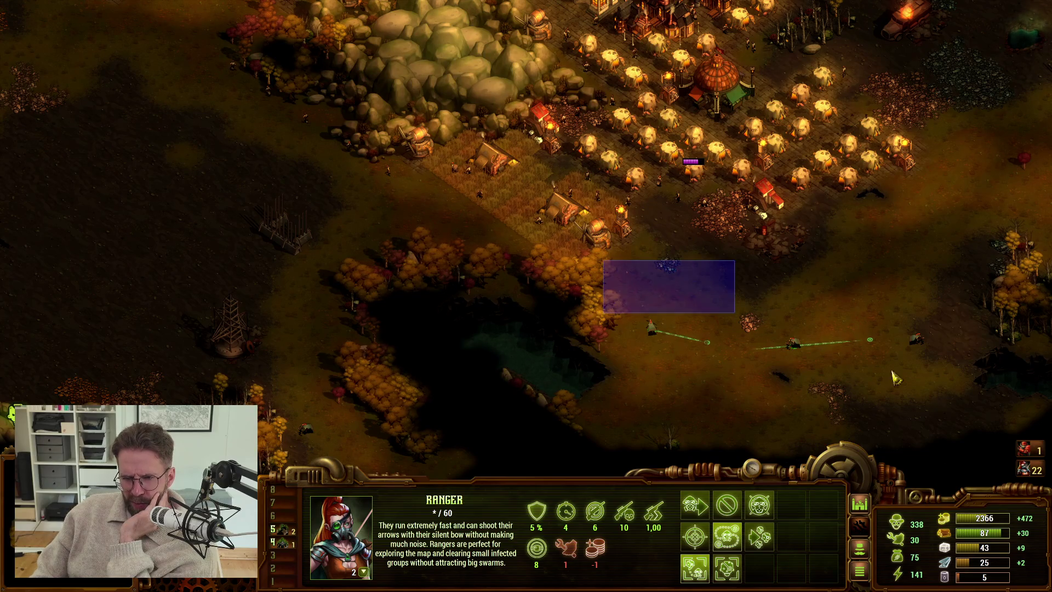
{"action": "left_click", "coordinate": [794, 346], "text": "shift"}
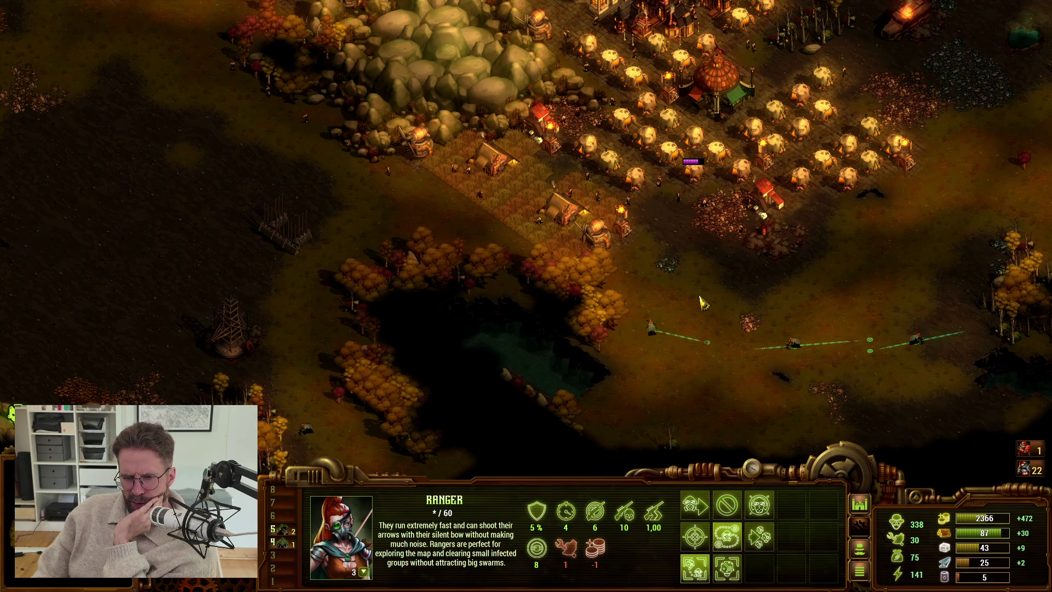
{"action": "mouse_move", "coordinate": [772, 591]}
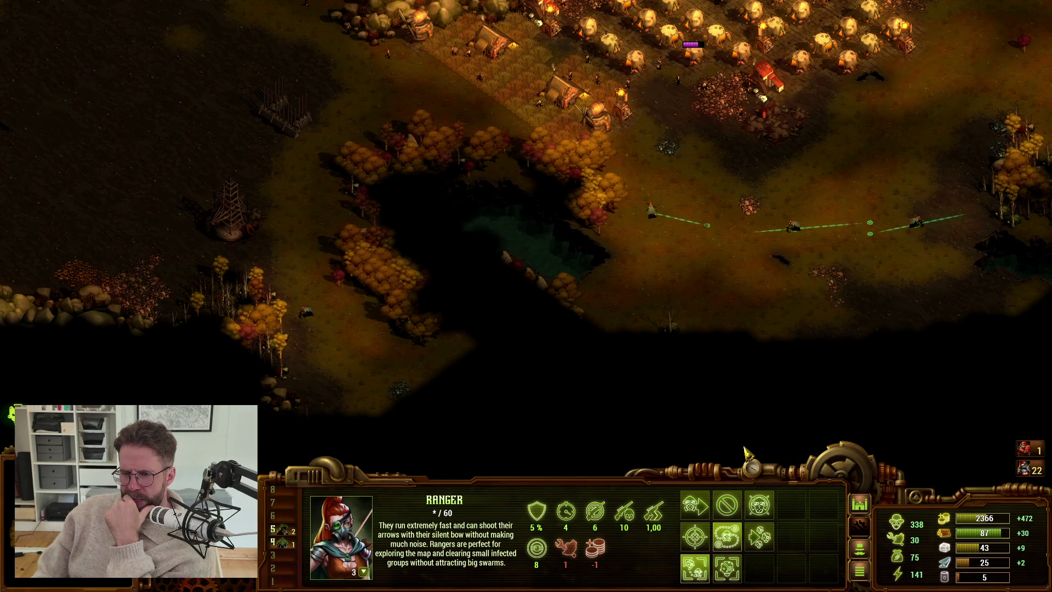
{"action": "key", "text": "Up"}
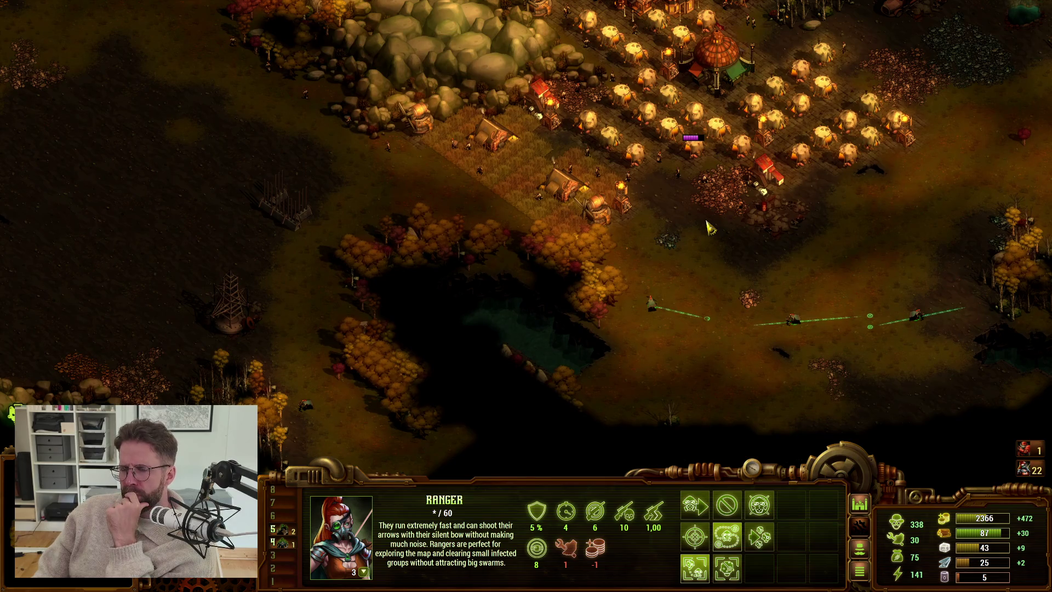
{"action": "key", "text": "Up"}
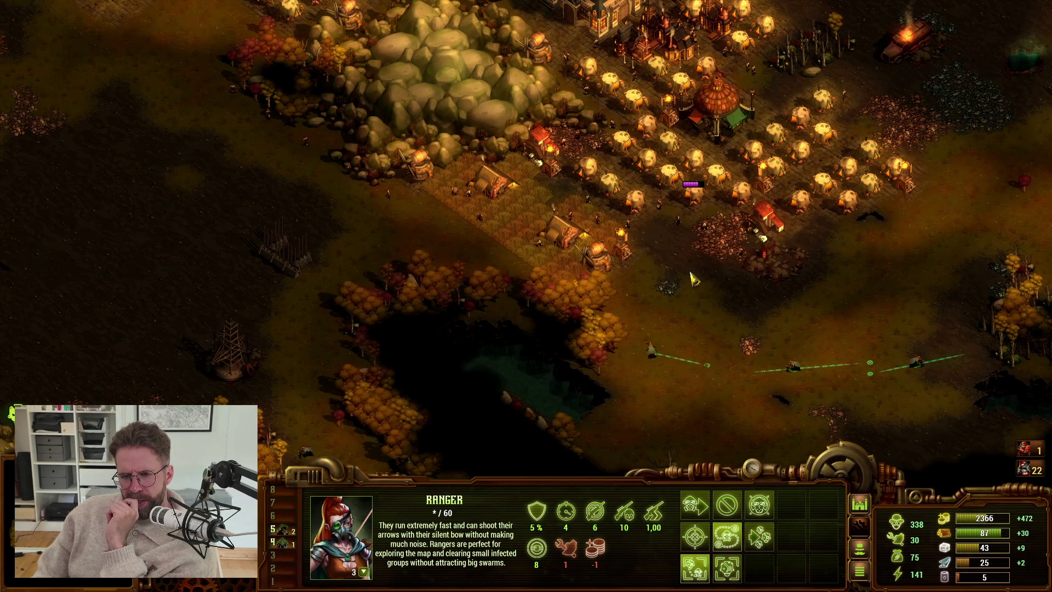
{"action": "mouse_move", "coordinate": [1049, 277]}
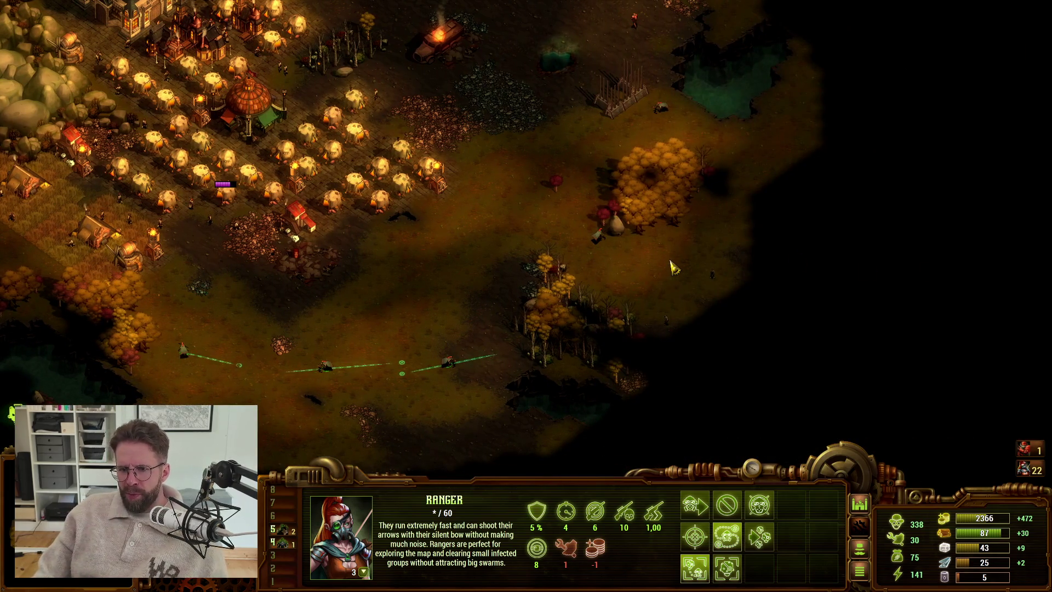
{"action": "key", "text": "alt"}
{"action": "key", "text": "alt"}
{"action": "key", "text": "w"}
{"action": "key", "text": "a"}
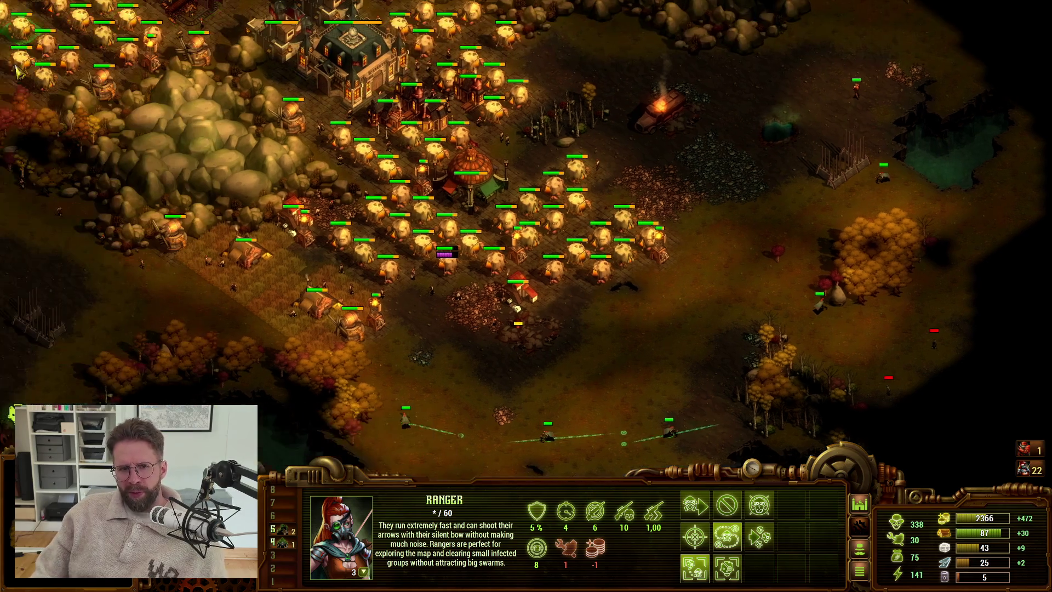
{"action": "key", "text": "w"}
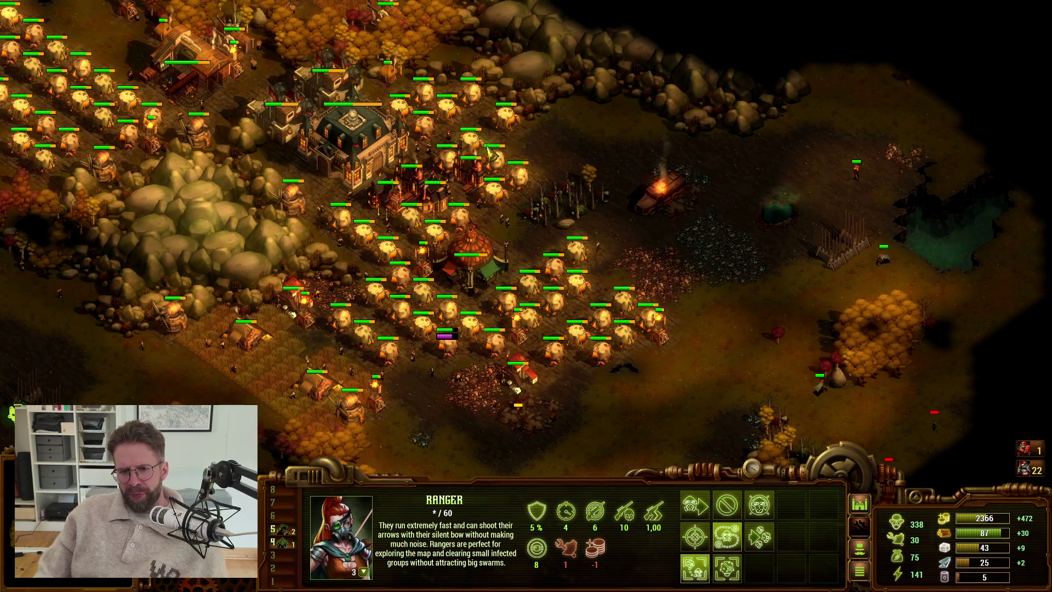
{"action": "key", "text": "a"}
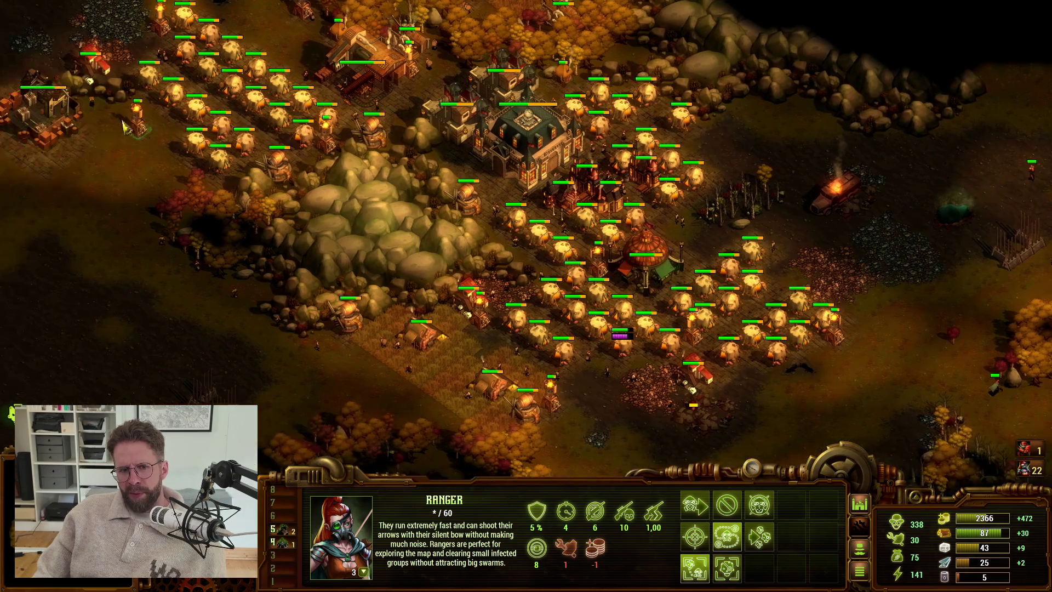
{"action": "key", "text": "w"}
{"action": "key", "text": "a"}
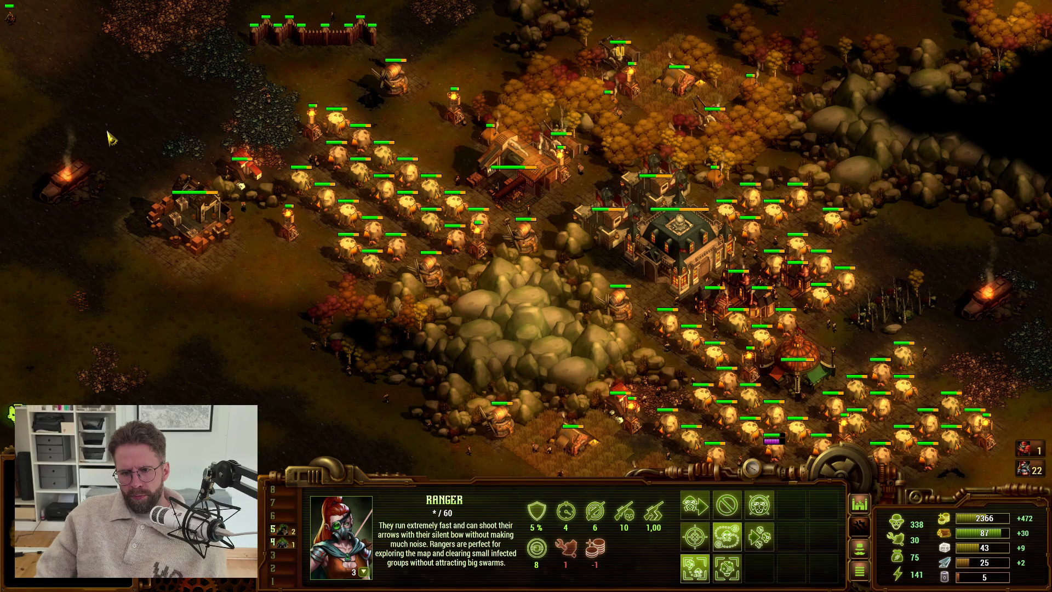
{"action": "key", "text": "s"}
{"action": "key", "text": "d"}
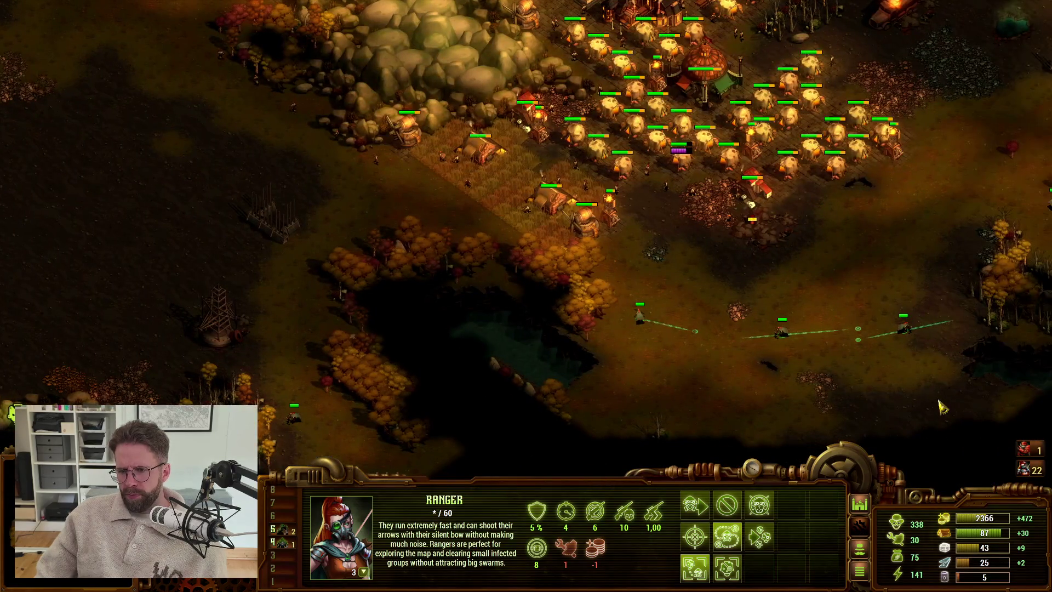
{"action": "key", "text": "alt"}
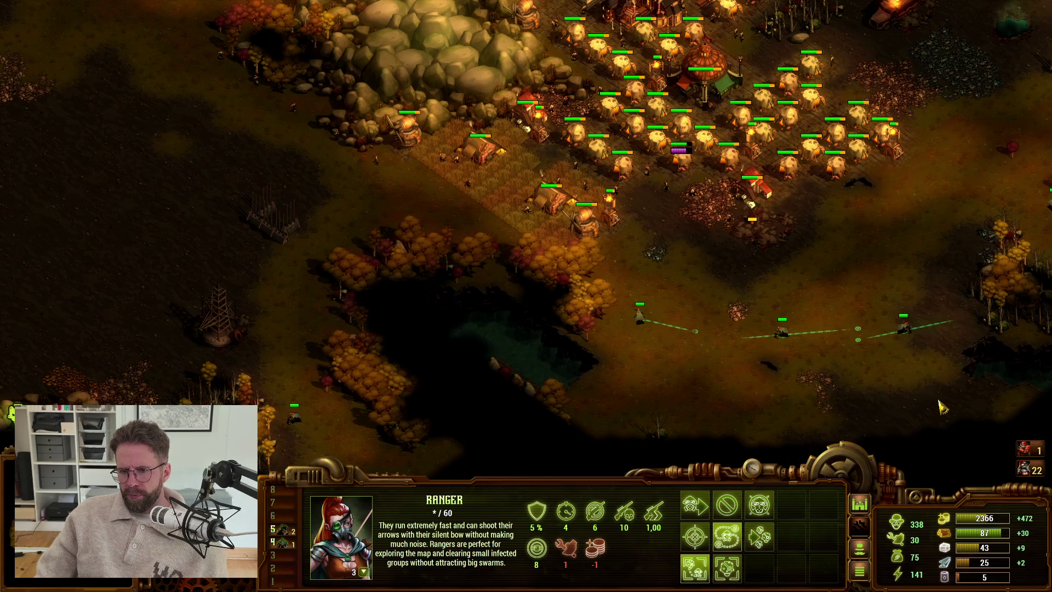
{"action": "key", "text": "alt"}
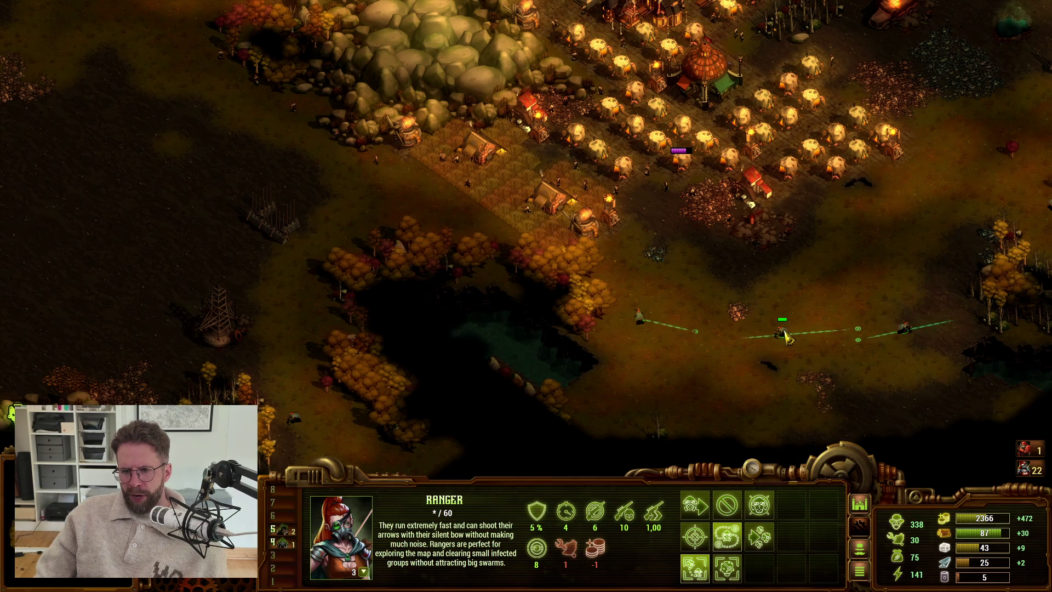
{"action": "key", "text": "alt"}
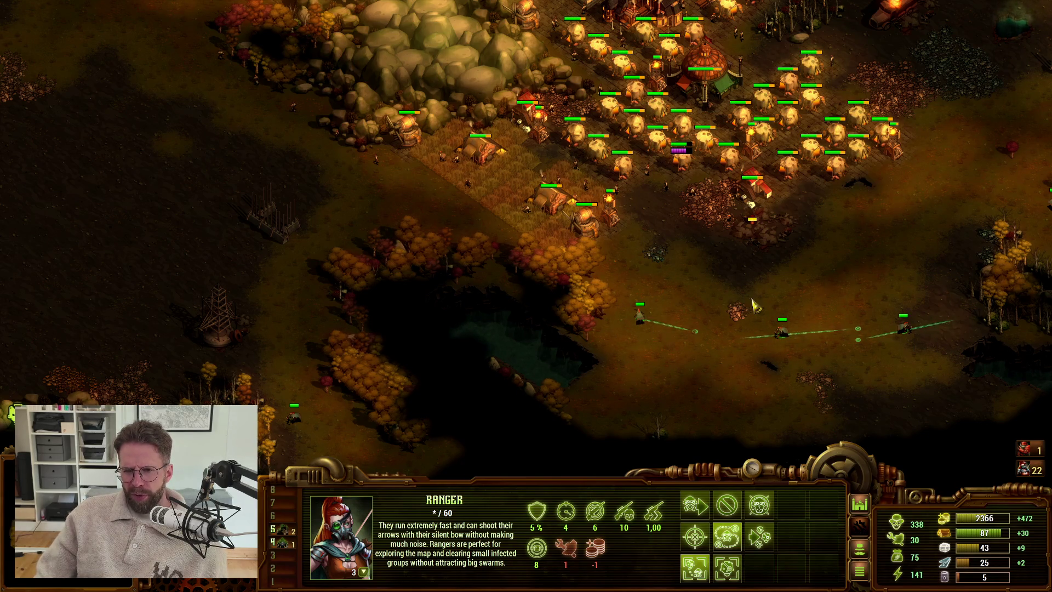
{"action": "key", "text": "Up"}
{"action": "key", "text": "Down"}
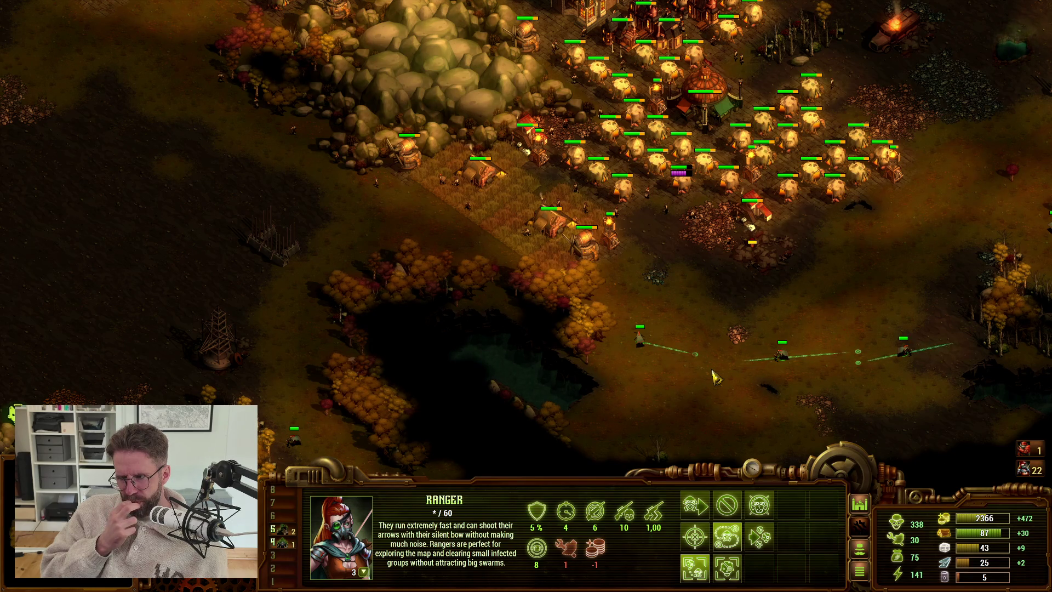
{"action": "key", "text": "Up"}
{"action": "key", "text": "Left"}
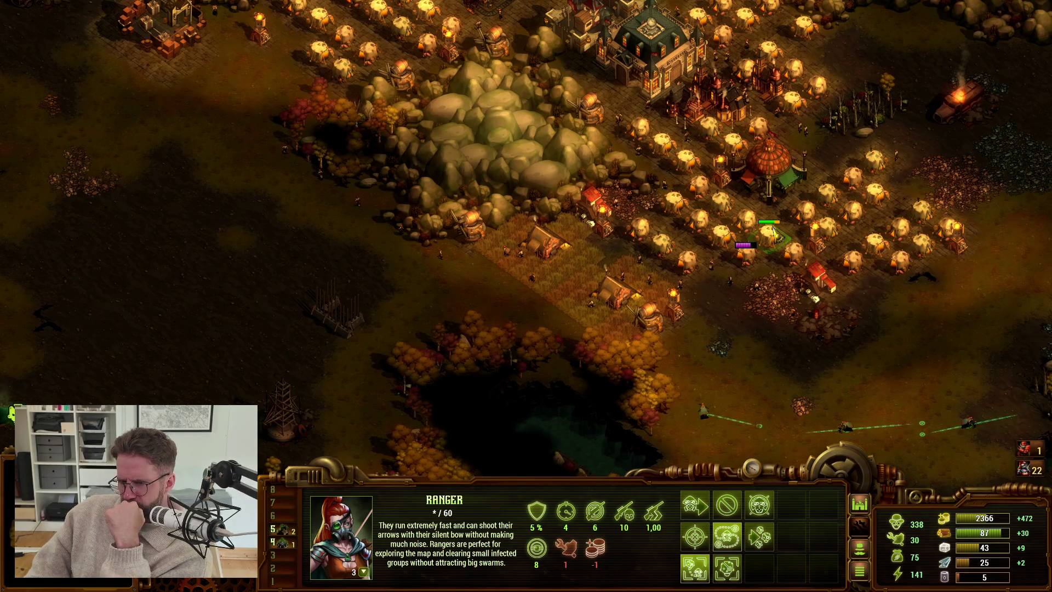
{"action": "key", "text": "w"}
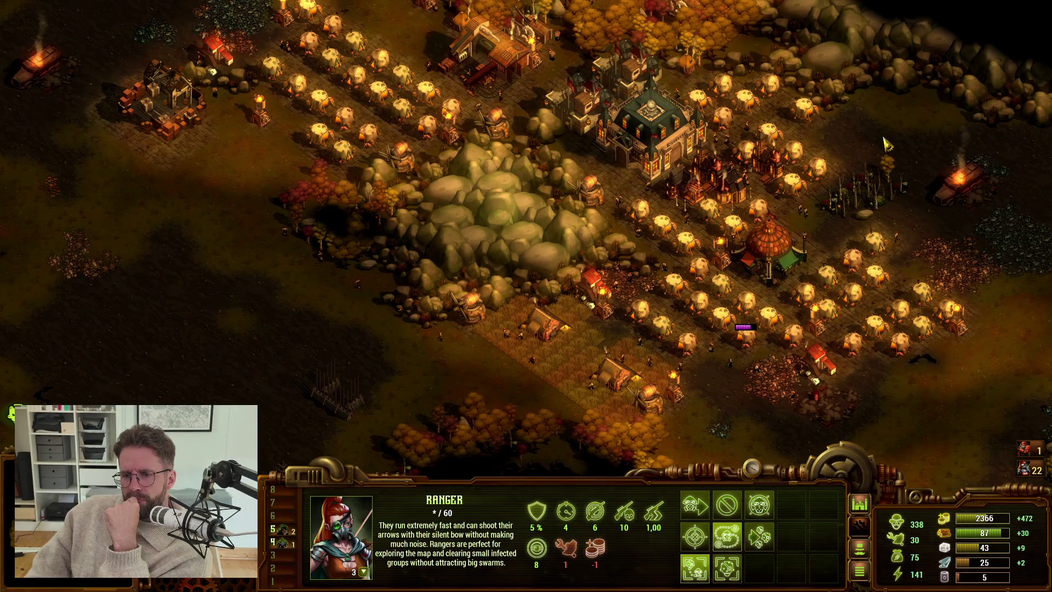
{"action": "left_click_drag", "start_coordinate": [924, 236], "coordinate": [821, 307]}
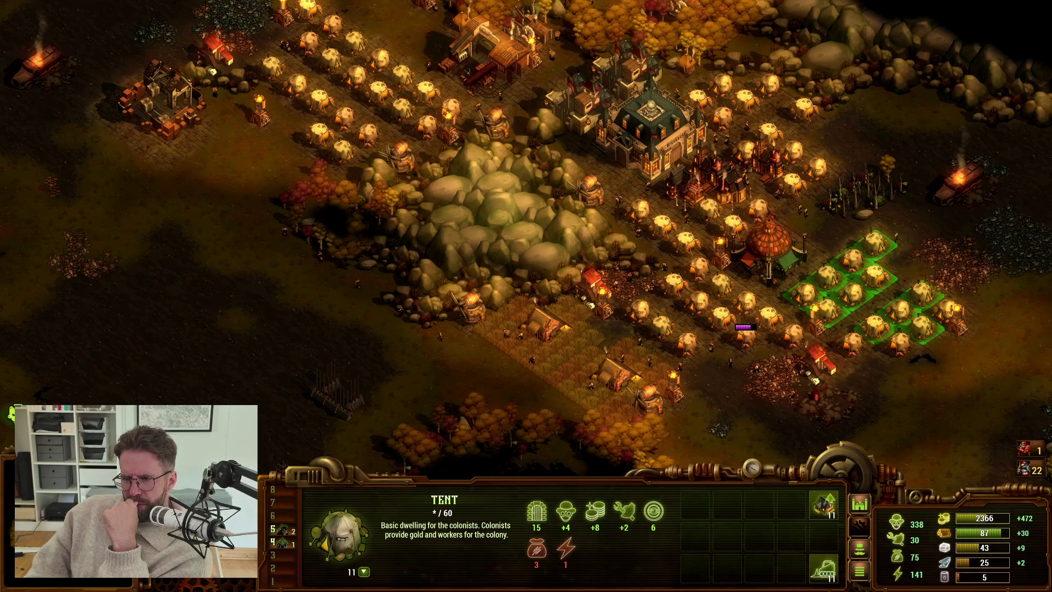
Pan around the 11 tents east of the dome, holding Alt to inspect their health bars
{"action": "key", "text": "d"}
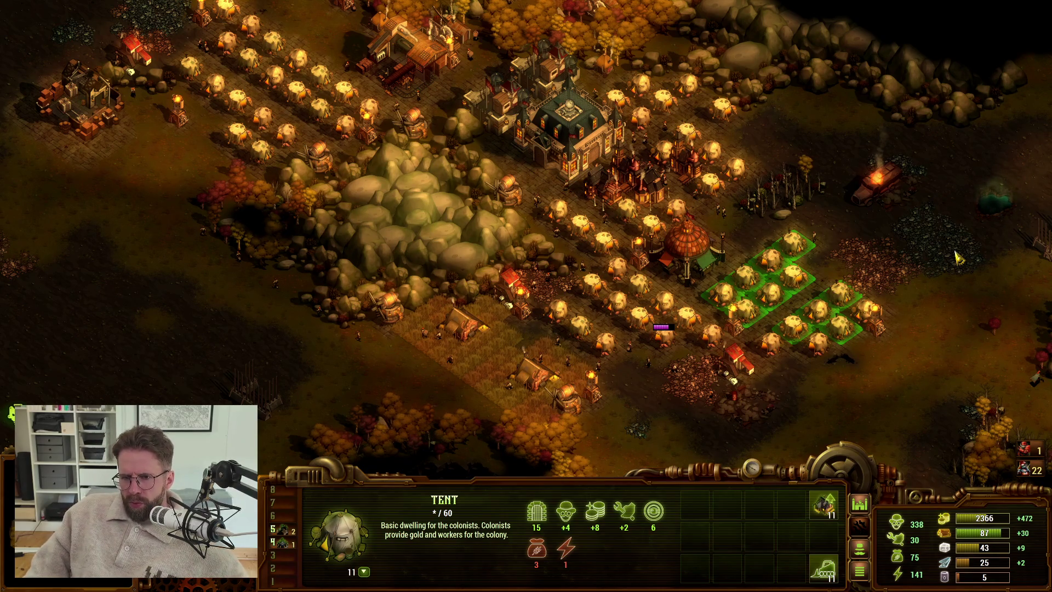
{"action": "key", "text": "alt"}
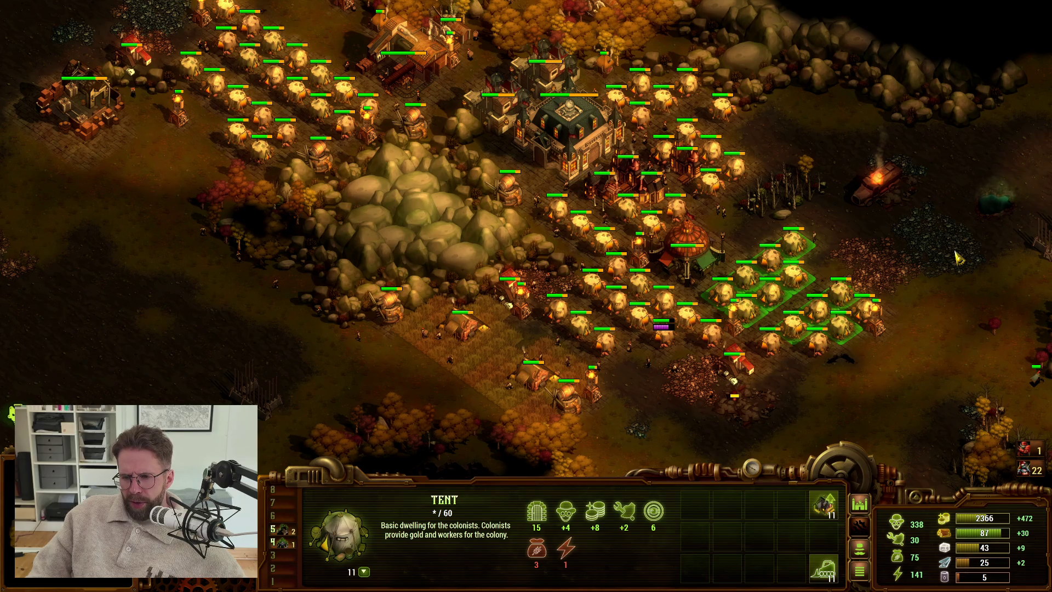
{"action": "key", "text": "w"}
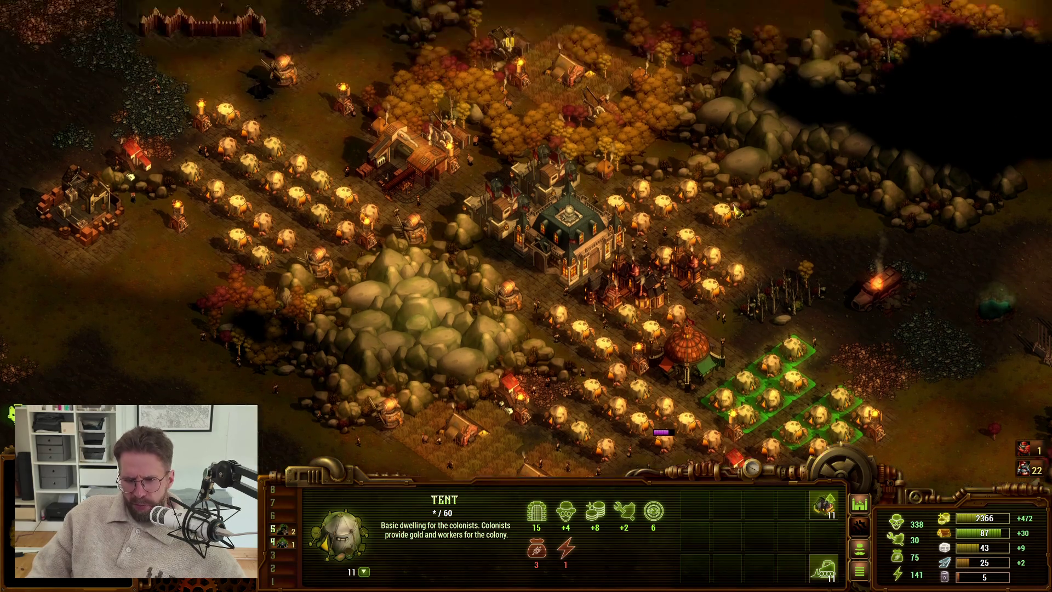
{"action": "key", "text": "w"}
{"action": "key", "text": "a"}
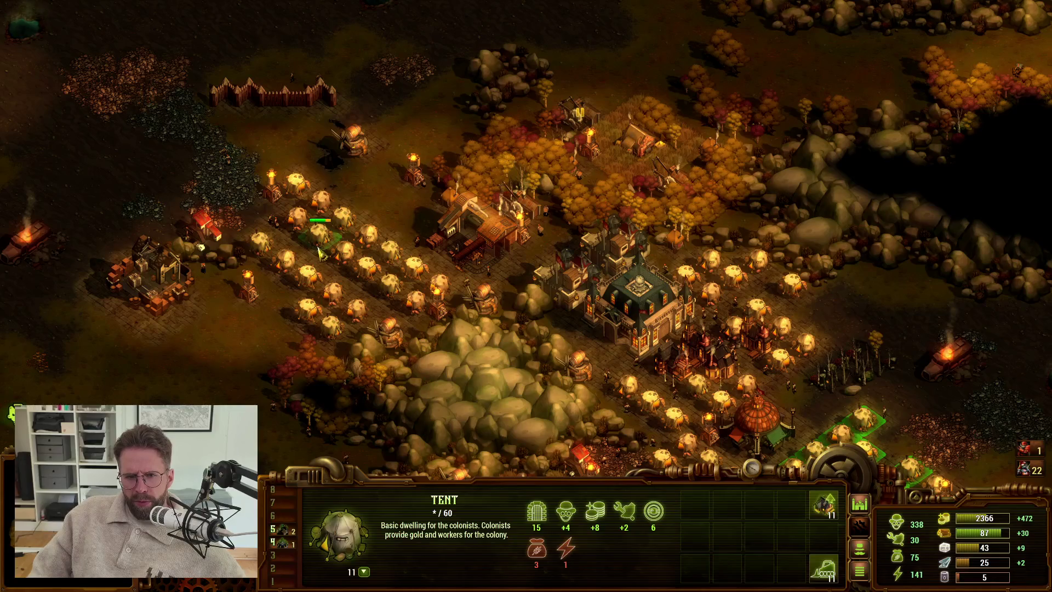
{"action": "key", "text": "s"}
{"action": "key", "text": "s"}
{"action": "key", "text": "s"}
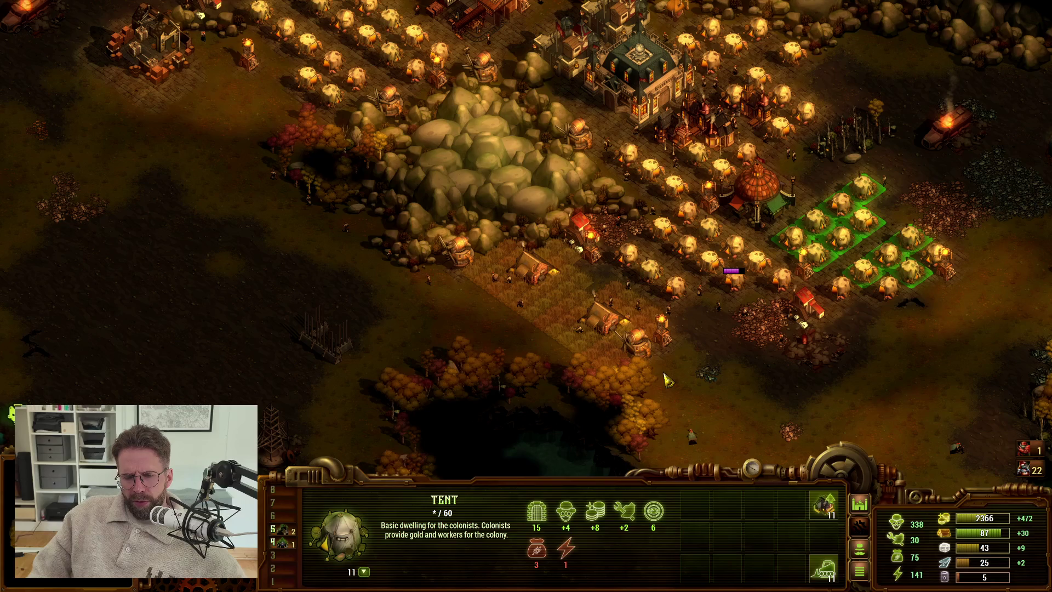
{"action": "key", "text": "s"}
{"action": "key", "text": "s"}
{"action": "key", "text": "s"}
{"action": "key", "text": "d"}
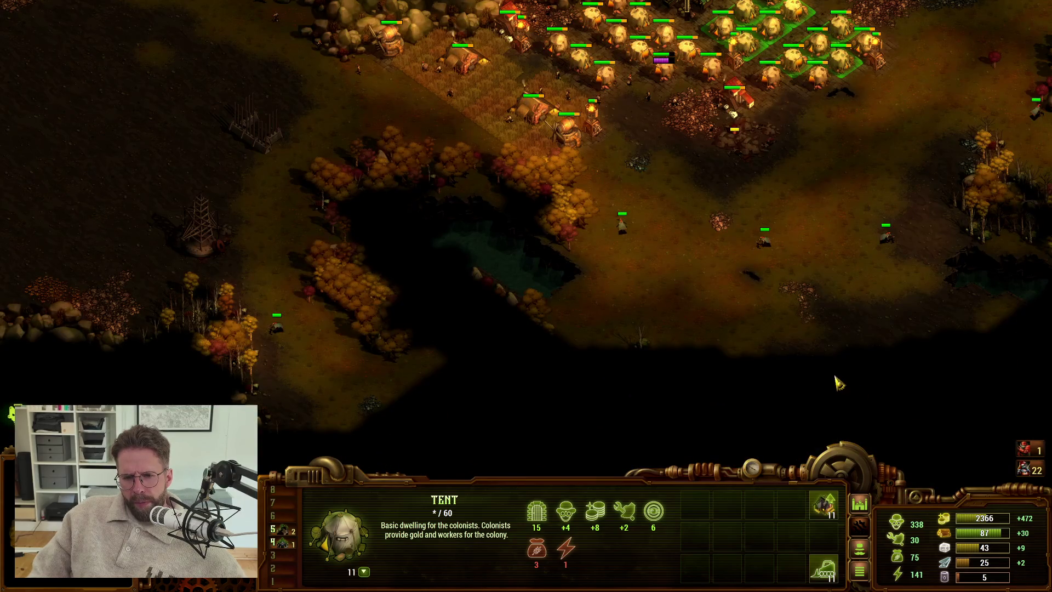
{"action": "key", "text": "w"}
{"action": "key", "text": "w"}
{"action": "key", "text": "w"}
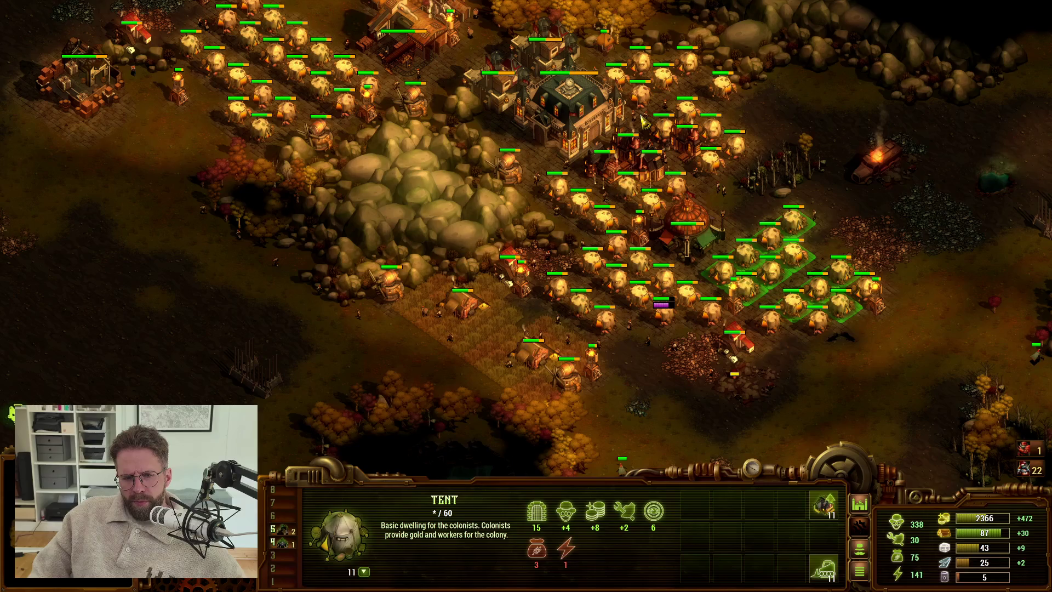
{"action": "key", "text": "w"}
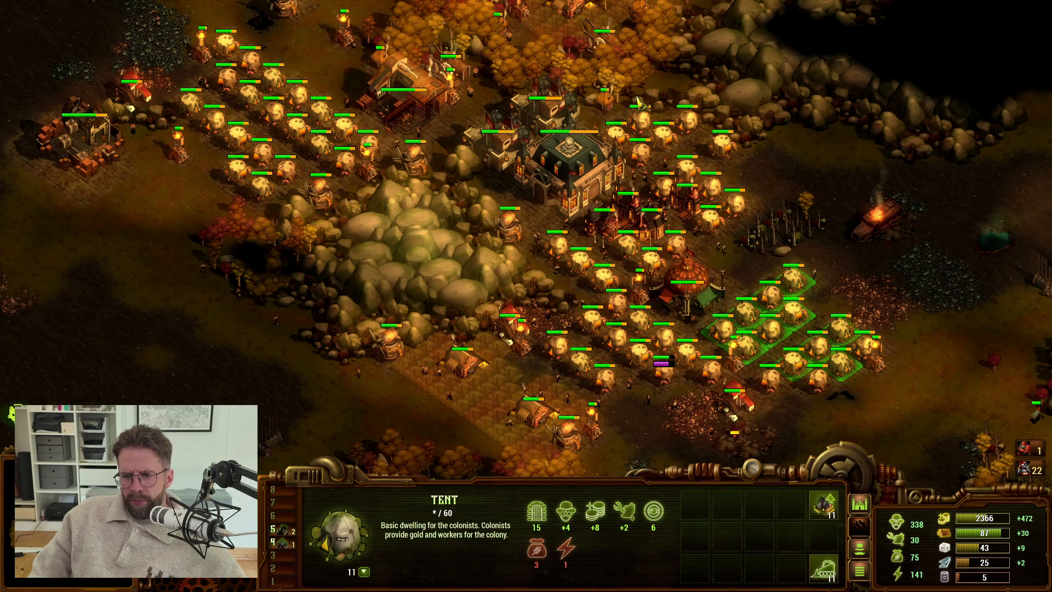
{"action": "key", "text": "Right"}
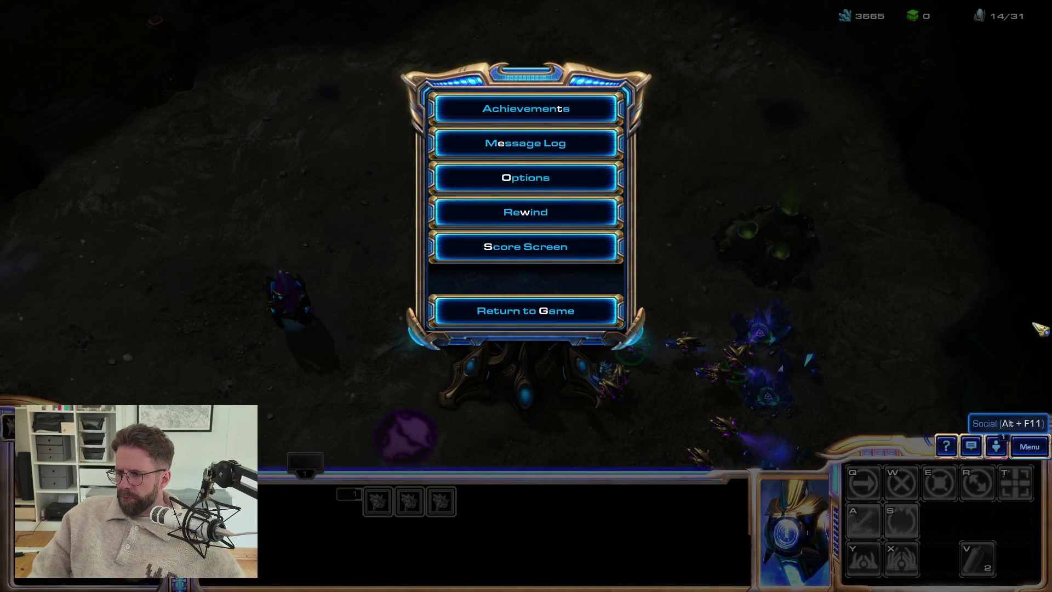
{"action": "key", "text": "alt+Tab"}
{"action": "key", "text": "alt+Tab"}
Leave the game and bring the Chrome window with the Claude chat to the front
{"action": "key", "text": "Tab"}
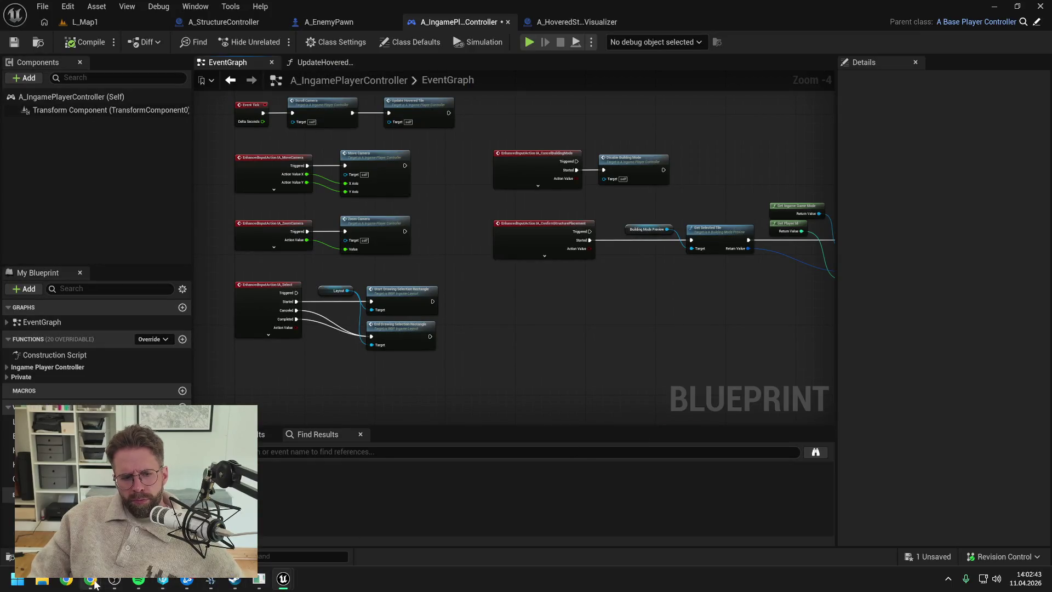
{"action": "left_click", "coordinate": [90, 578]}
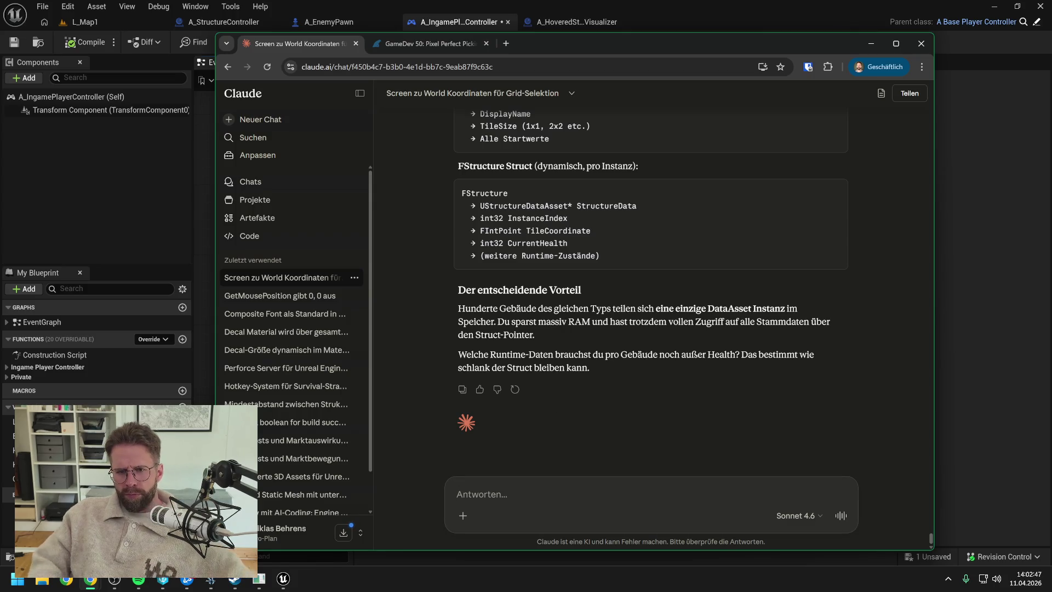
Write the opening sentence reporting that Structure actors were refactored to FStructure and InstancedMeshes
{"action": "type", "text": "Ich stecke nun er"}
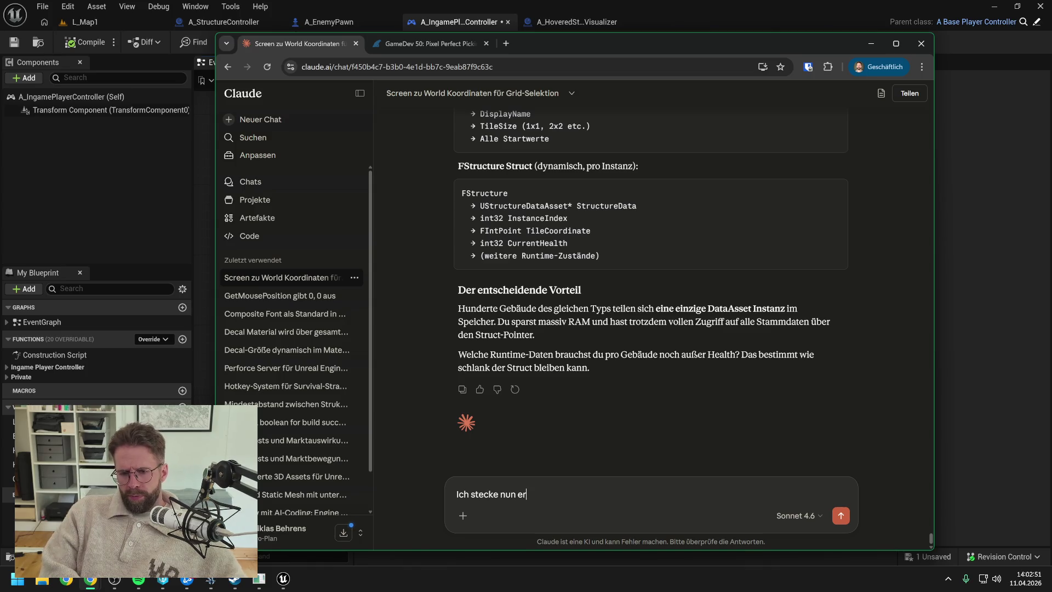
{"action": "key", "text": "BackSpace"}
{"action": "key", "text": "BackSpace"}
{"action": "key", "text": "BackSpace"}
{"action": "type", "text": "habe nun erstmal"}
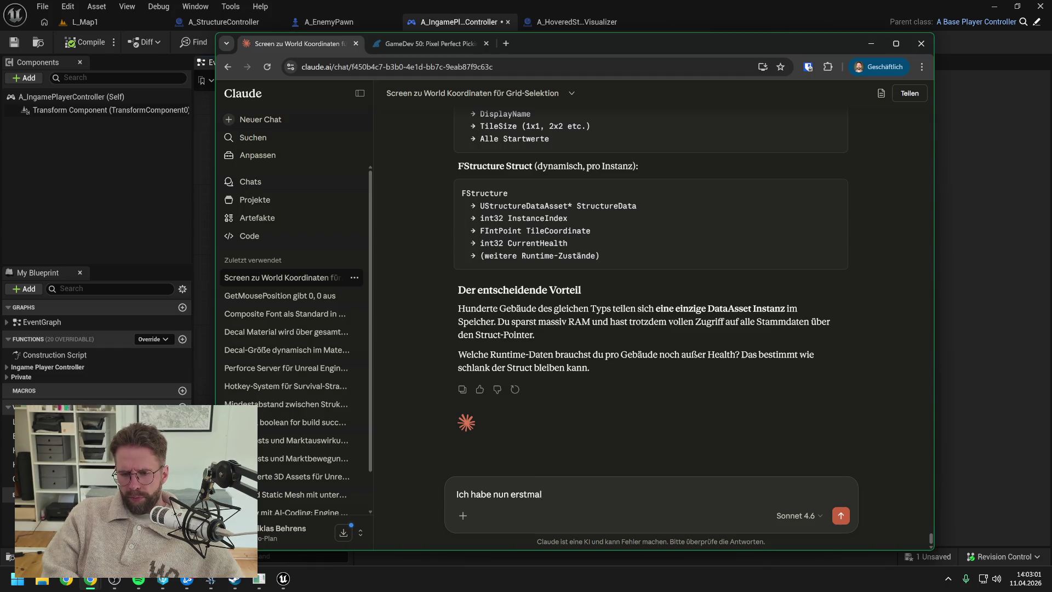
{"action": "type", "text": "meineStructures "}
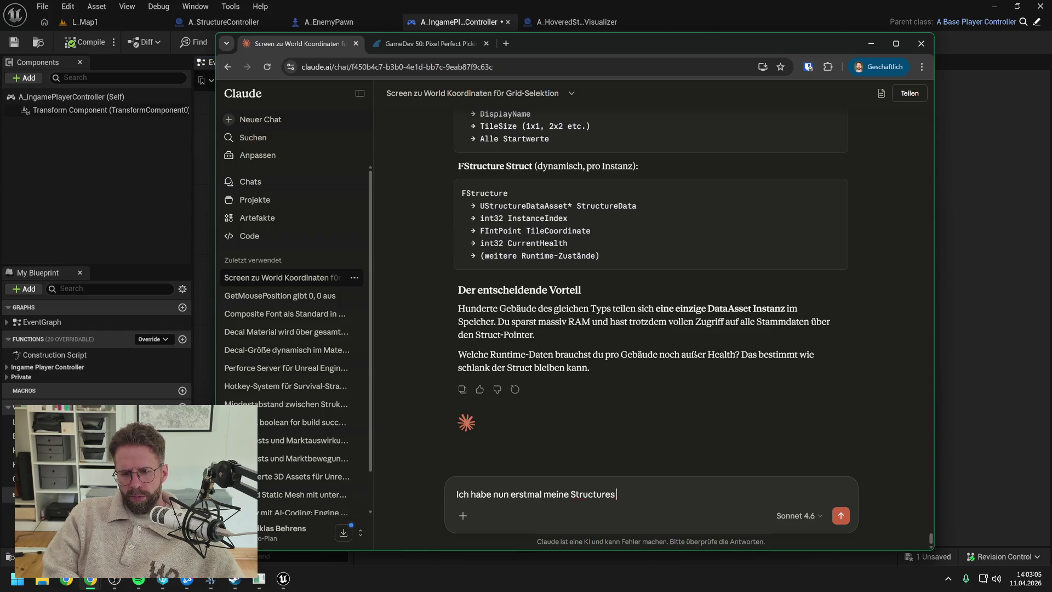
{"action": "type", "text": "von Acto"}
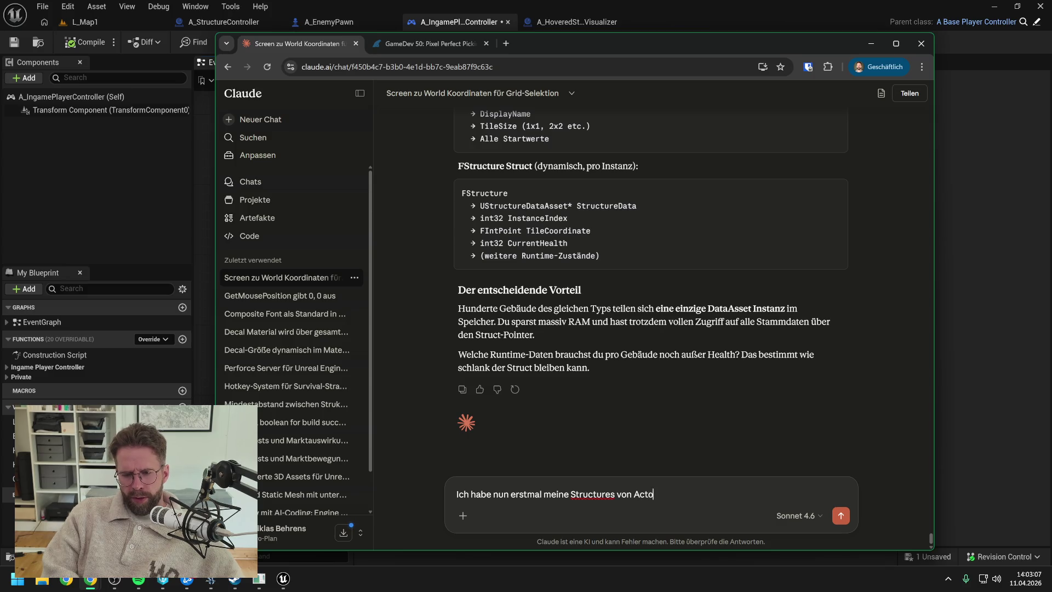
{"action": "type", "text": "rn zu"}
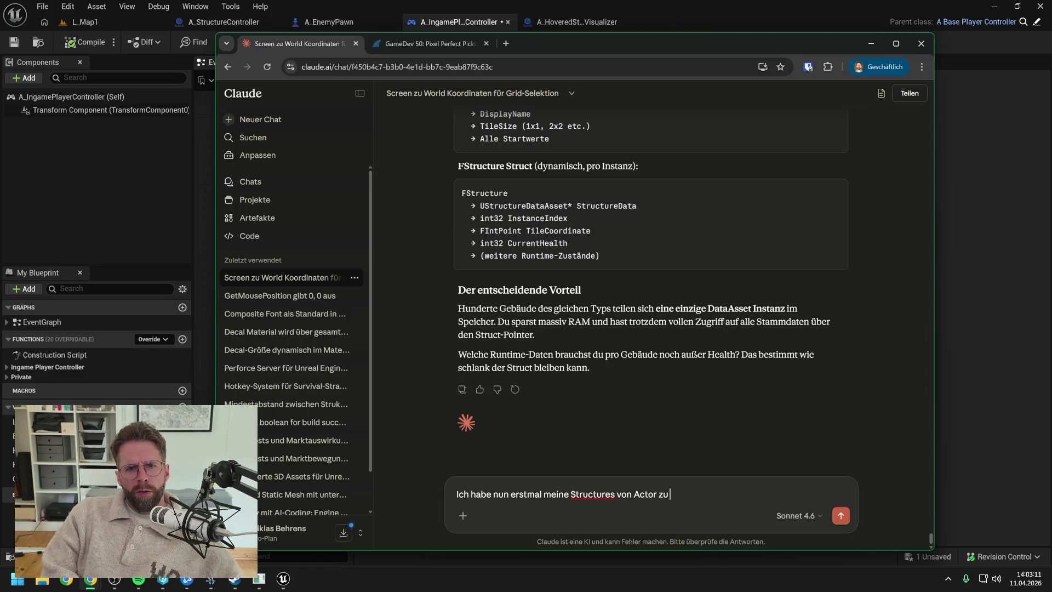
{"action": "type", "text": "tructure "}
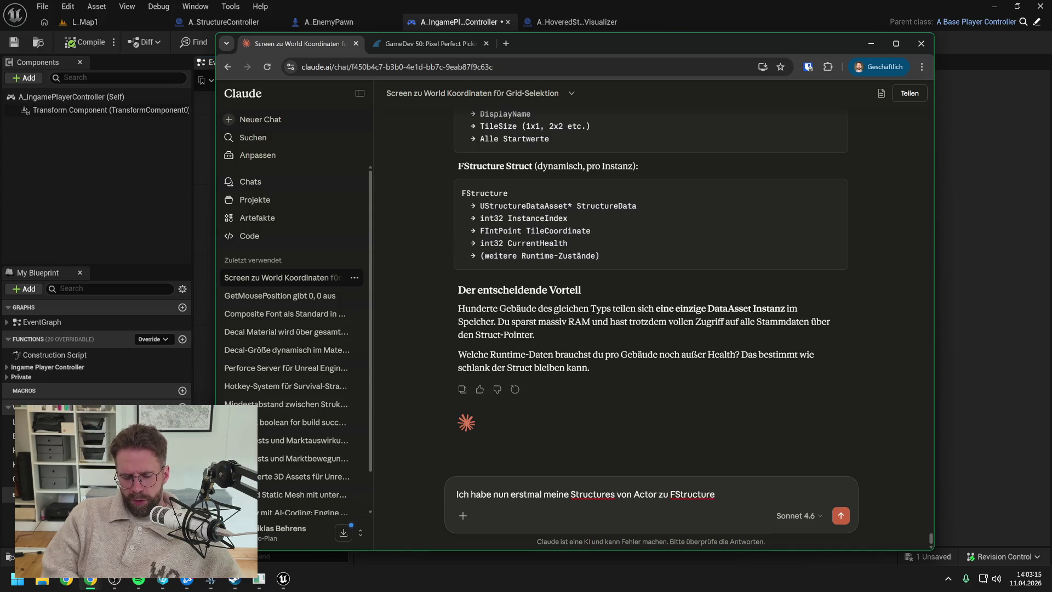
{"action": "type", "text": "un"}
{"action": "type", "text": "nstr"}
{"action": "type", "text": "ncedM"}
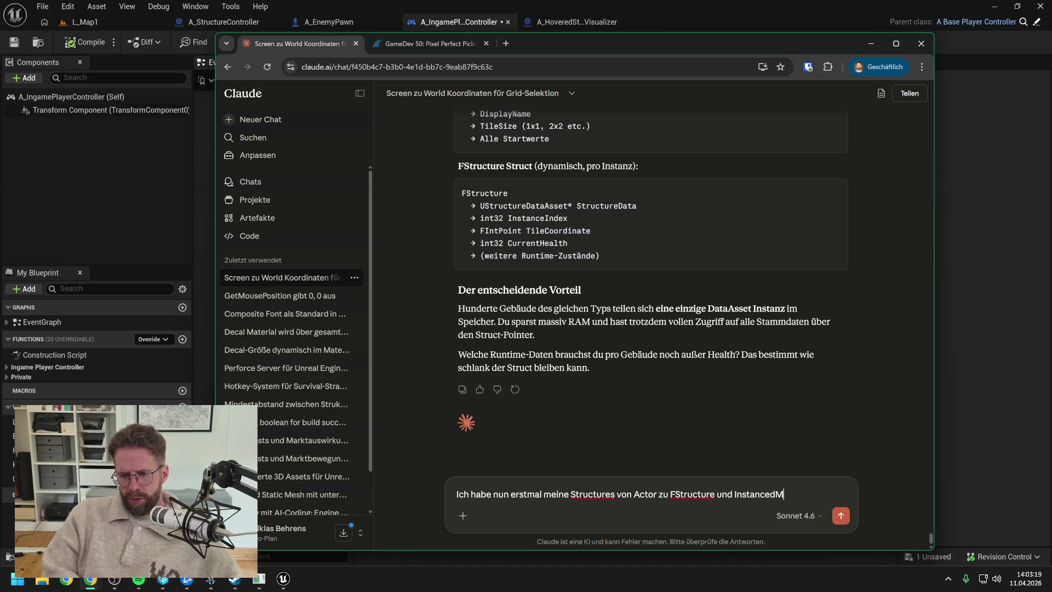
{"action": "type", "text": "eshe refac"}
{"action": "type", "text": "tored"}
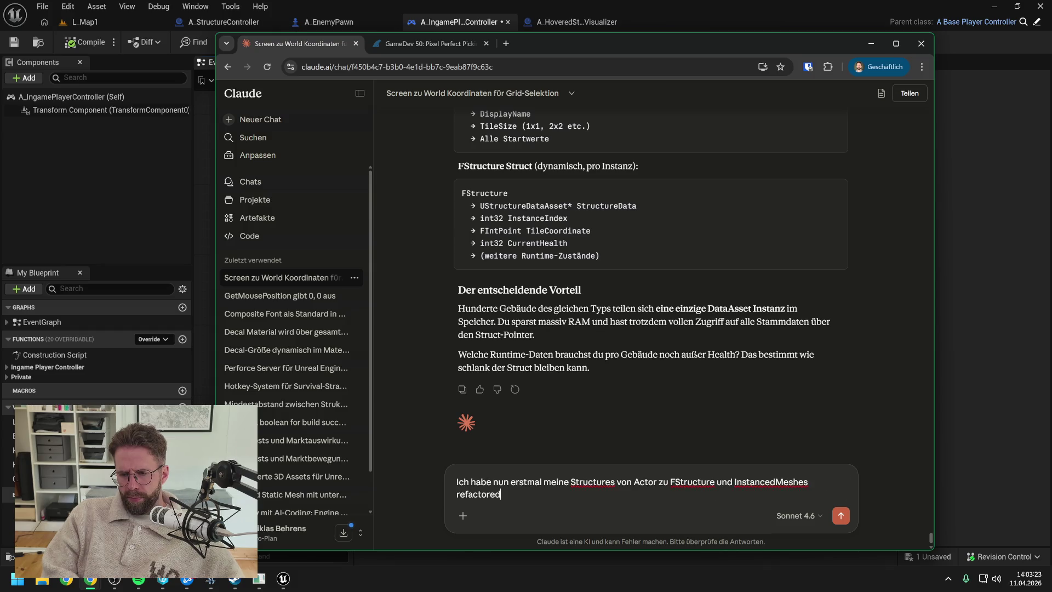
{"action": "type", "text": " und"}
{"action": "type", "text": " alle alt"}
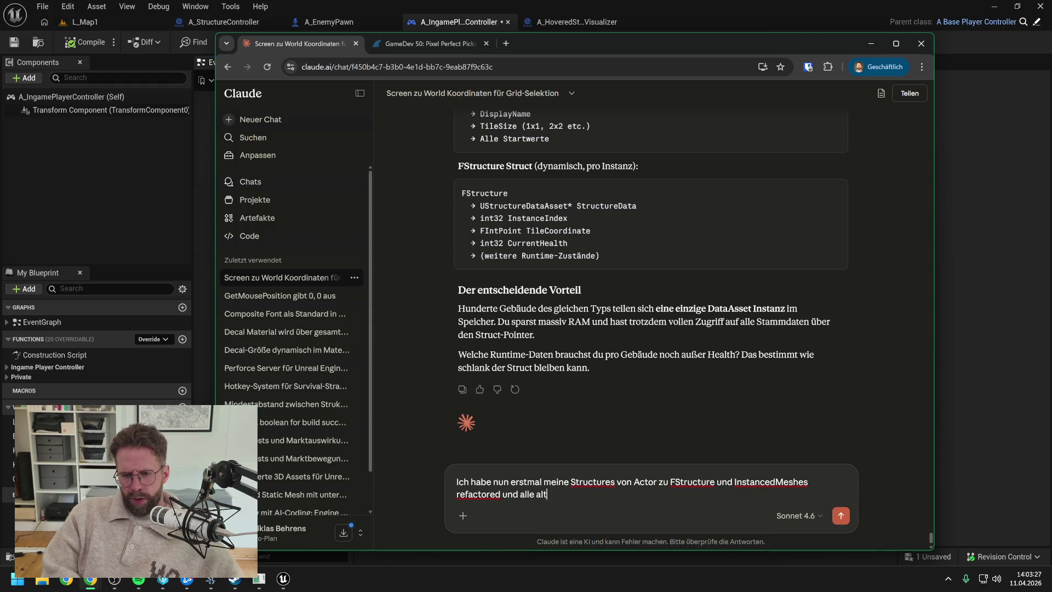
{"action": "type", "text": "en Funktiolitäten wieder hergestellt."}
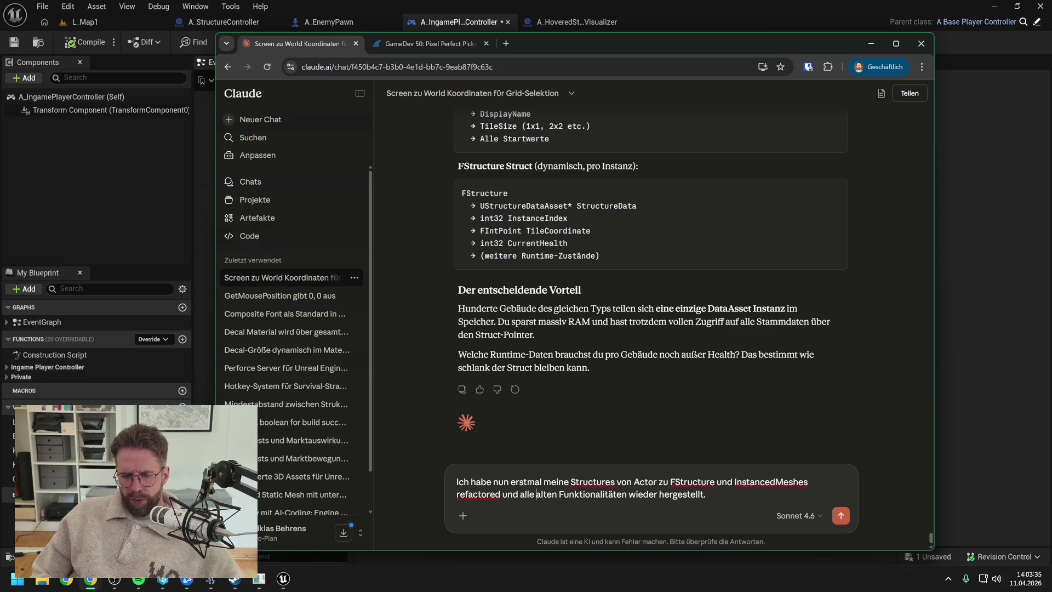
{"action": "type", "text": "bisherigen"}
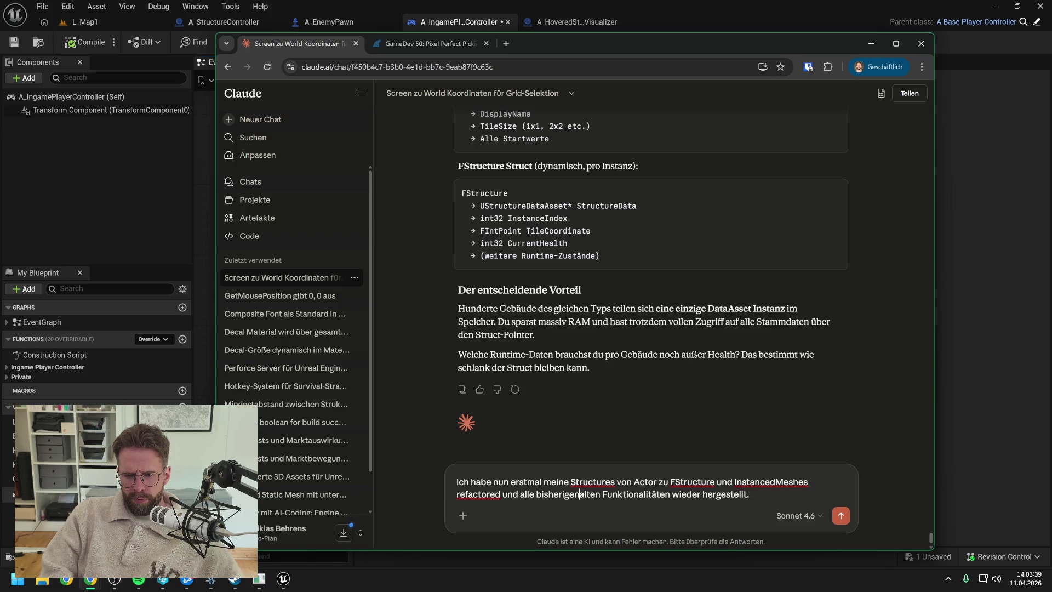
{"action": "key", "text": "Delete"}
{"action": "key", "text": "Delete"}
{"action": "key", "text": "Delete"}
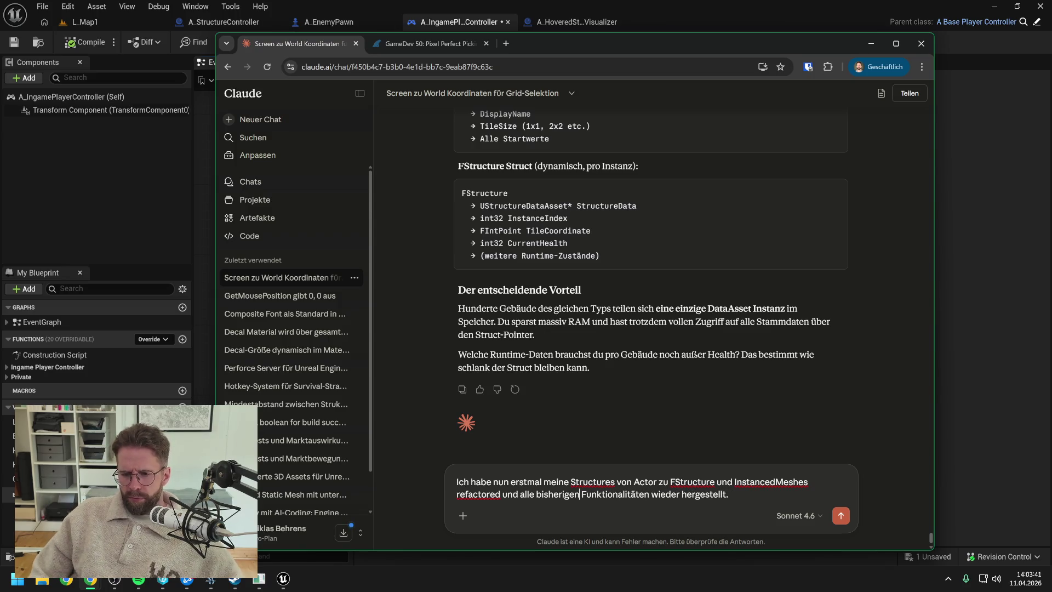
{"action": "key", "text": "End"}
Add paragraphs raising how to show enemy and building health bars without Actor or Widget Components
{"action": "key", "text": "shift+Return"}
{"action": "key", "text": "shift+Return"}
{"action": "type", "text": "Dabei ist"}
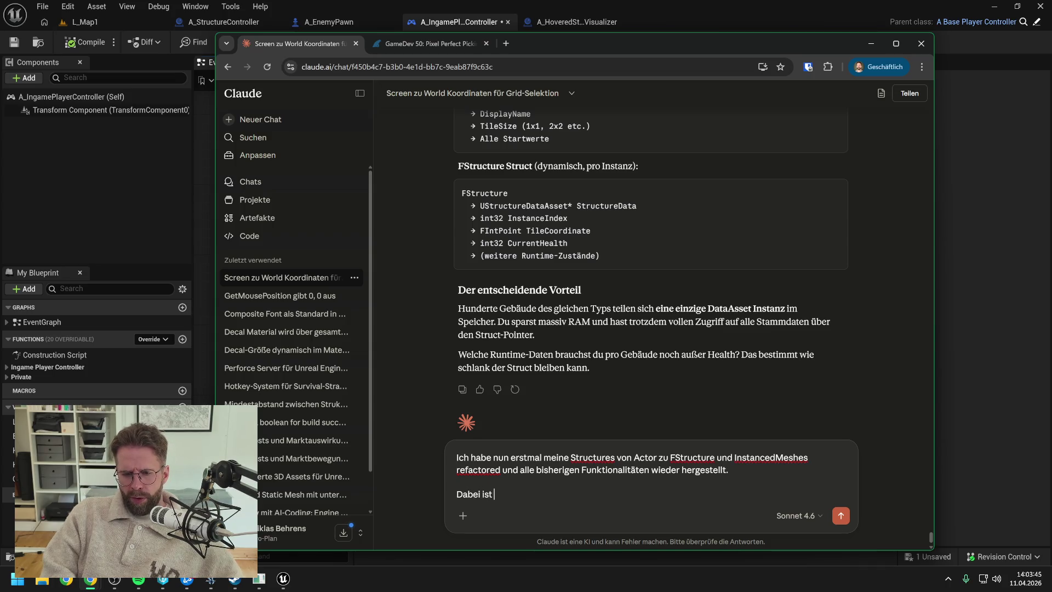
{"action": "key", "text": "BackSpace"}
{"action": "key", "text": "BackSpace"}
{"action": "key", "text": "BackSpace"}
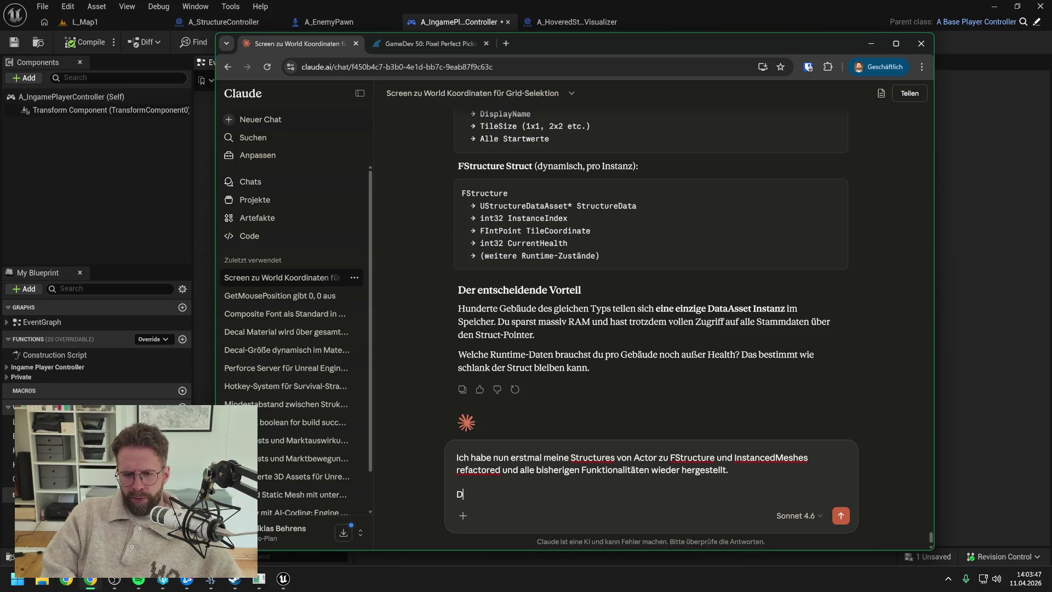
{"action": "type", "text": "Bevor wir zu"}
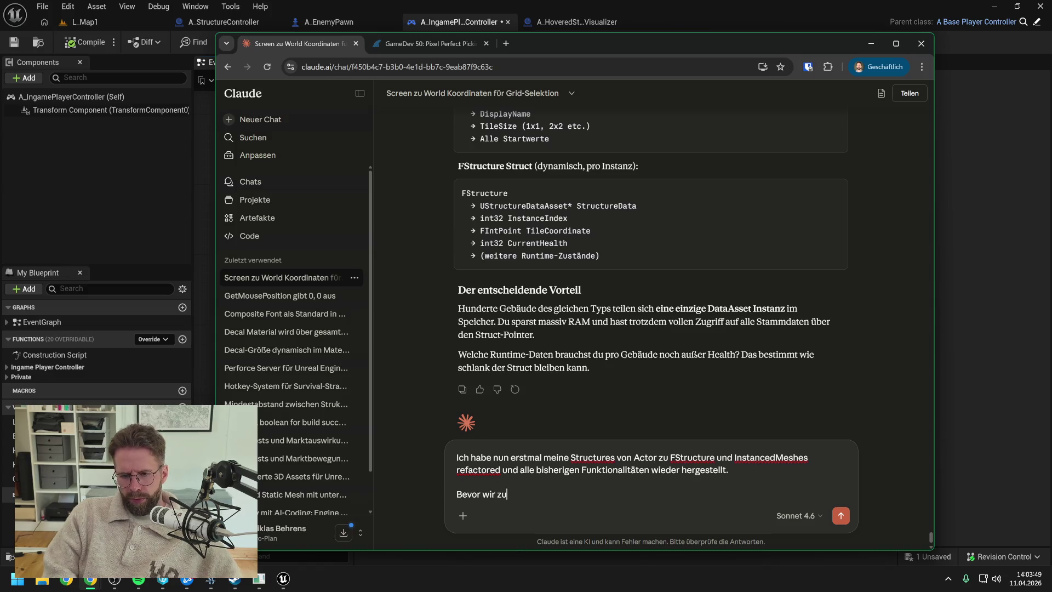
{"action": "type", "text": "m aktuellen Them"}
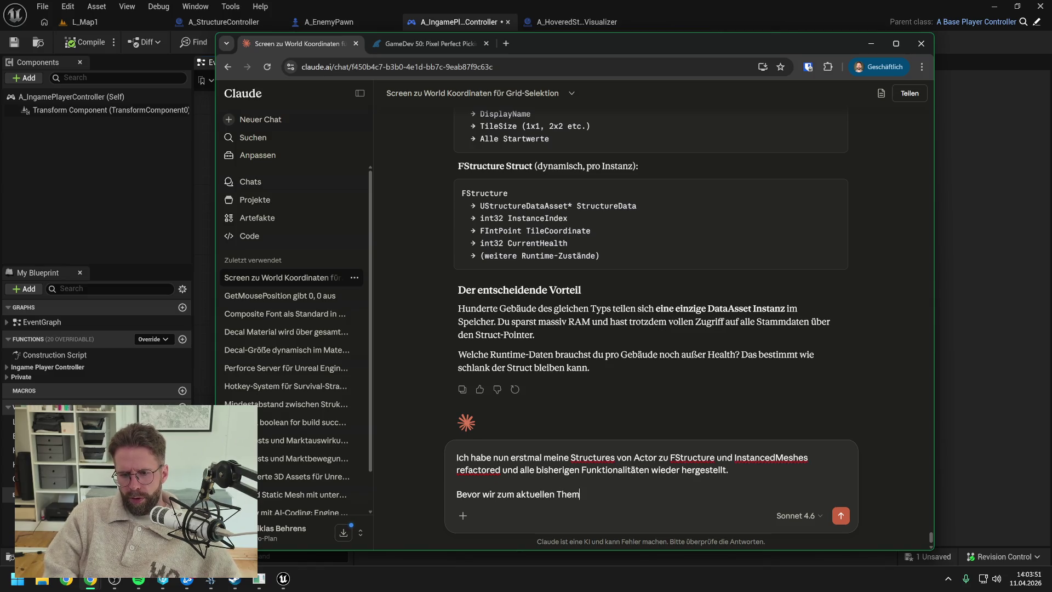
{"action": "type", "text": "a ()"}
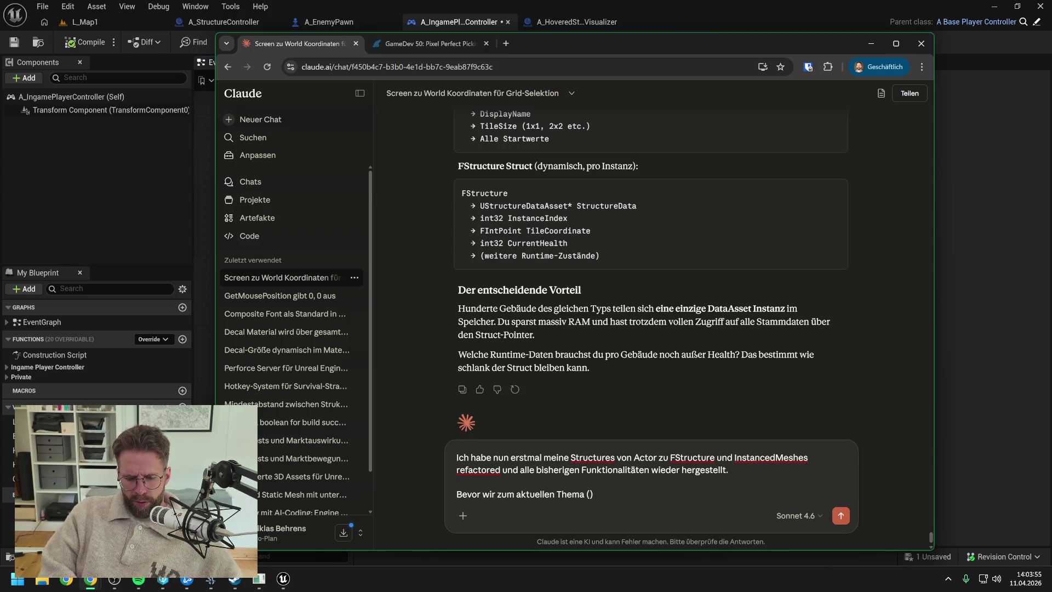
{"action": "type", "text": "Selecti"}
{"action": "type", "text": "onRectangle"}
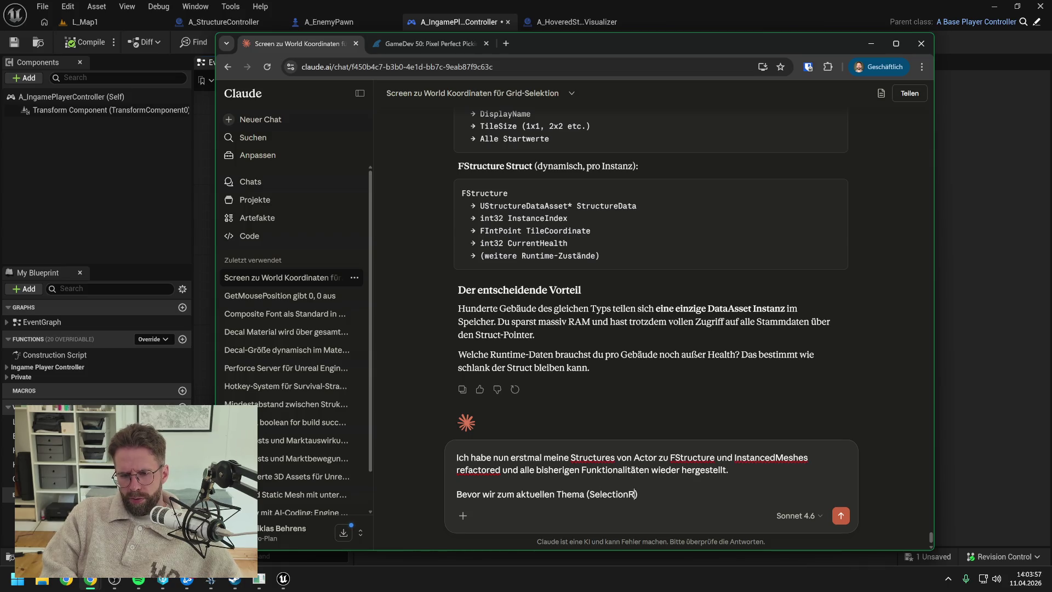
{"action": "key", "text": "End"}
{"action": "type", "text": "weiterz"}
{"action": "type", "text": "machen"}
{"action": "type", "text": " zu"}
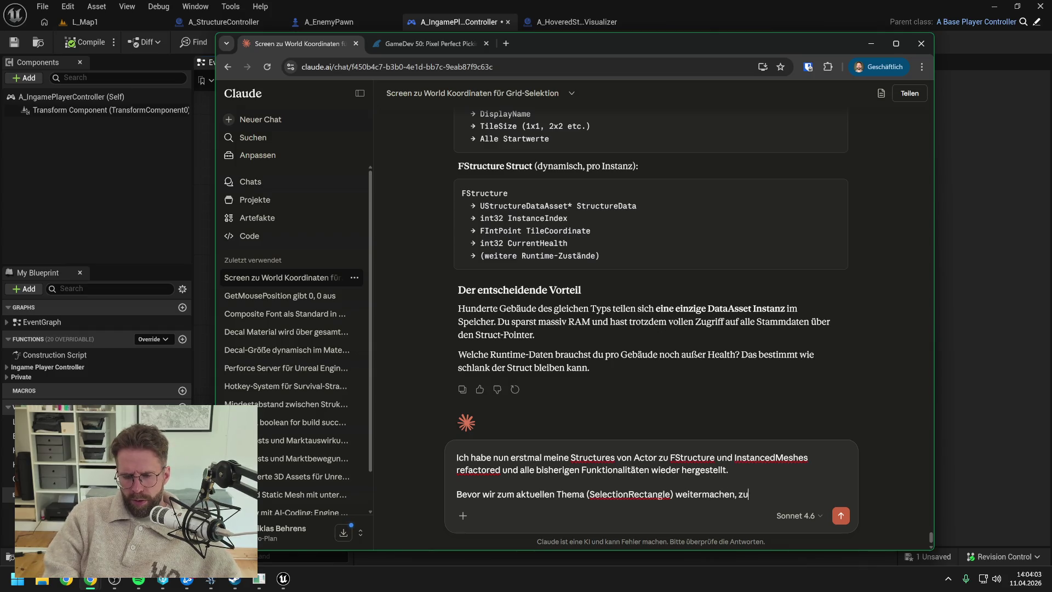
{"action": "type", "text": "erst ein neue"}
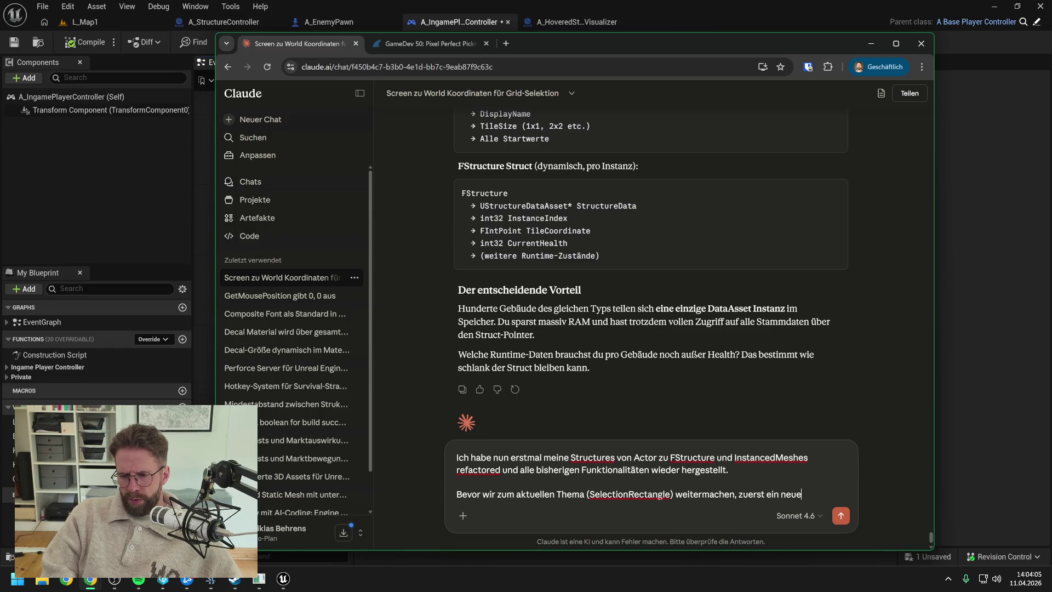
{"action": "type", "text": "s Problem,"}
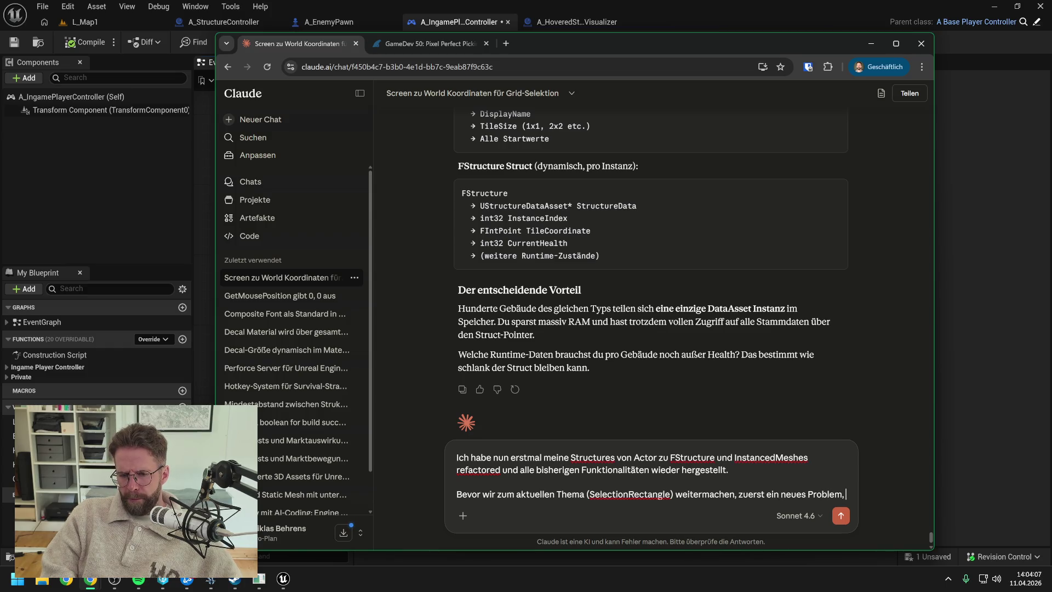
{"action": "type", "text": " das Überlegung erforder"}
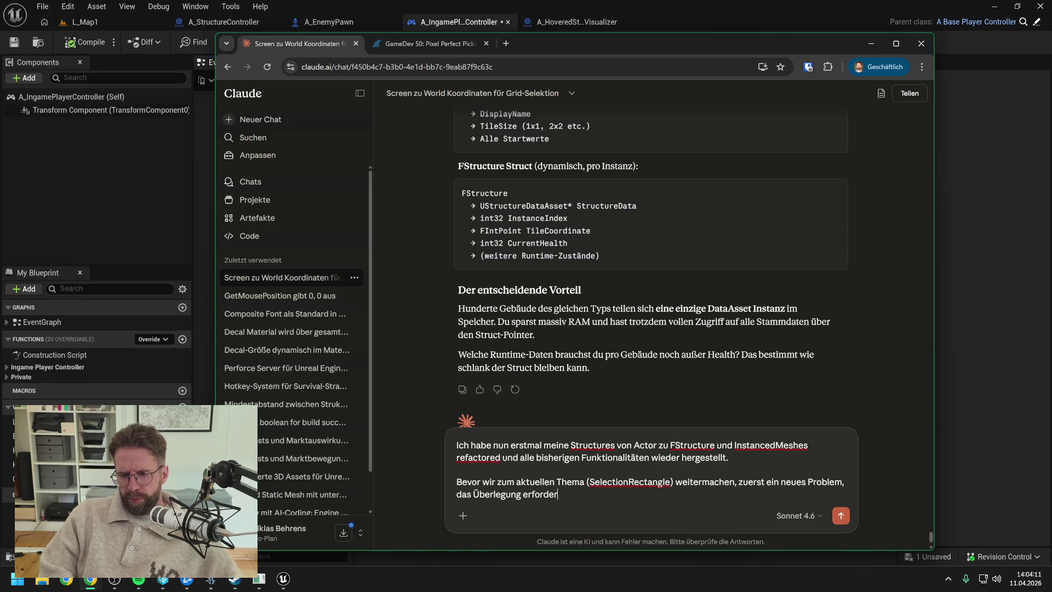
{"action": "key", "text": "shift+Return"}
{"action": "key", "text": "shift+Return"}
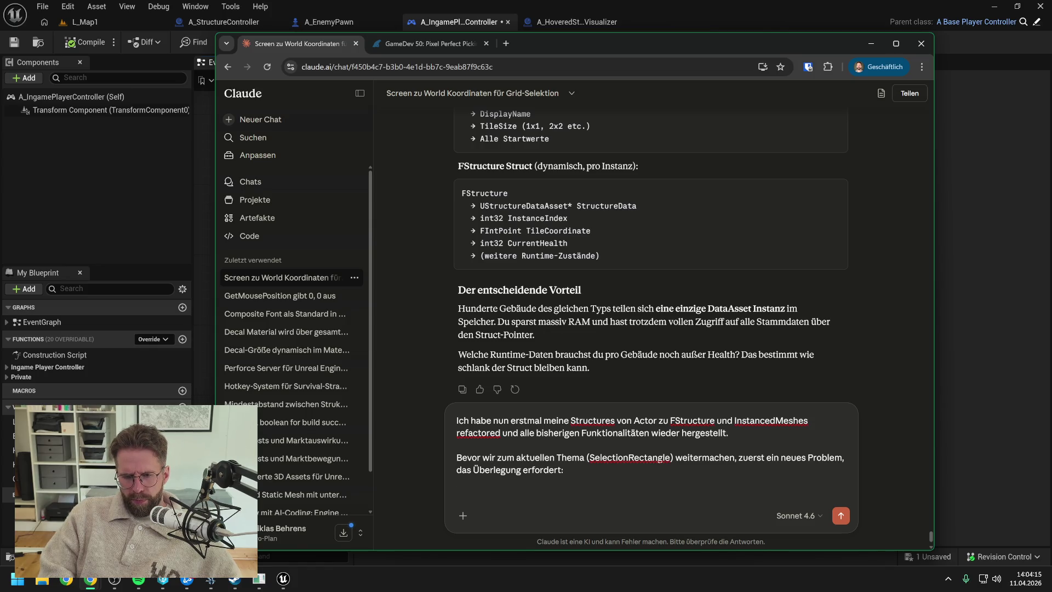
{"action": "type", "text": "W"}
{"action": "type", "text": "as ich"}
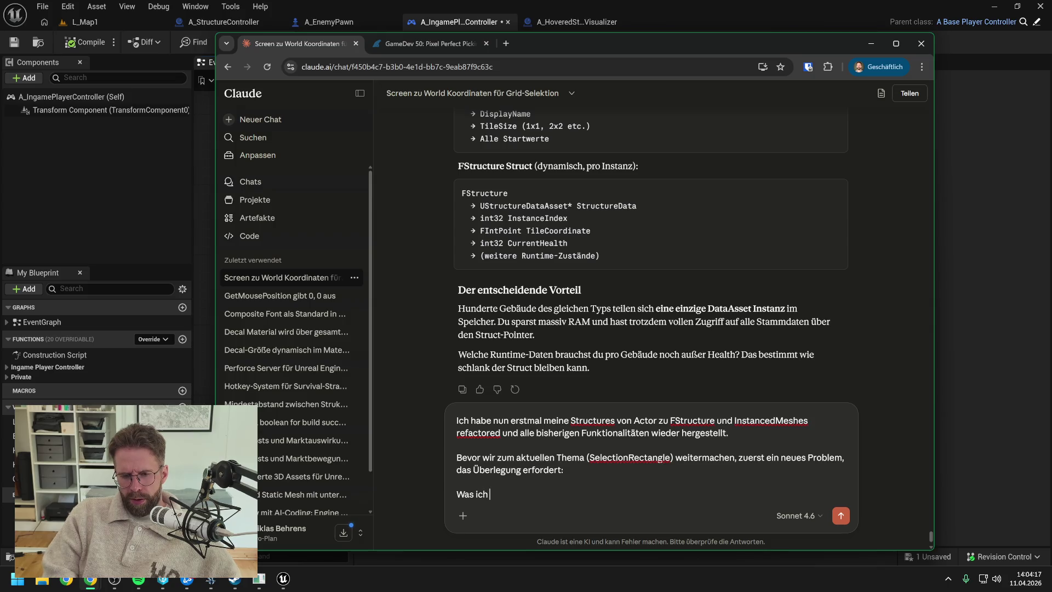
{"action": "type", "text": " aktuell noch nicht g"}
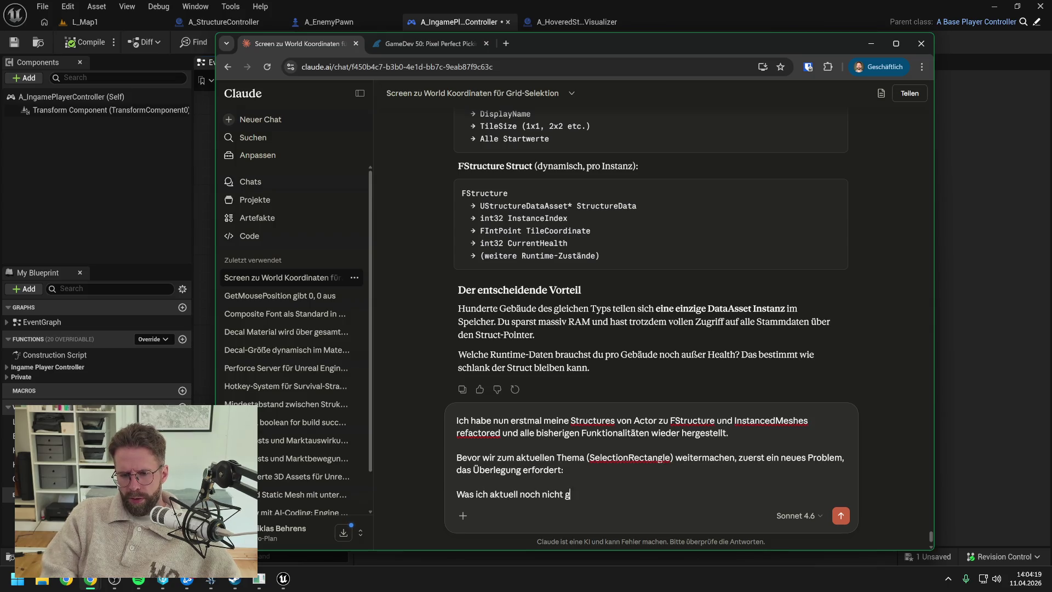
{"action": "type", "text": "elstöst habe"}
{"action": "type", "text": "ist wie wir ohne "}
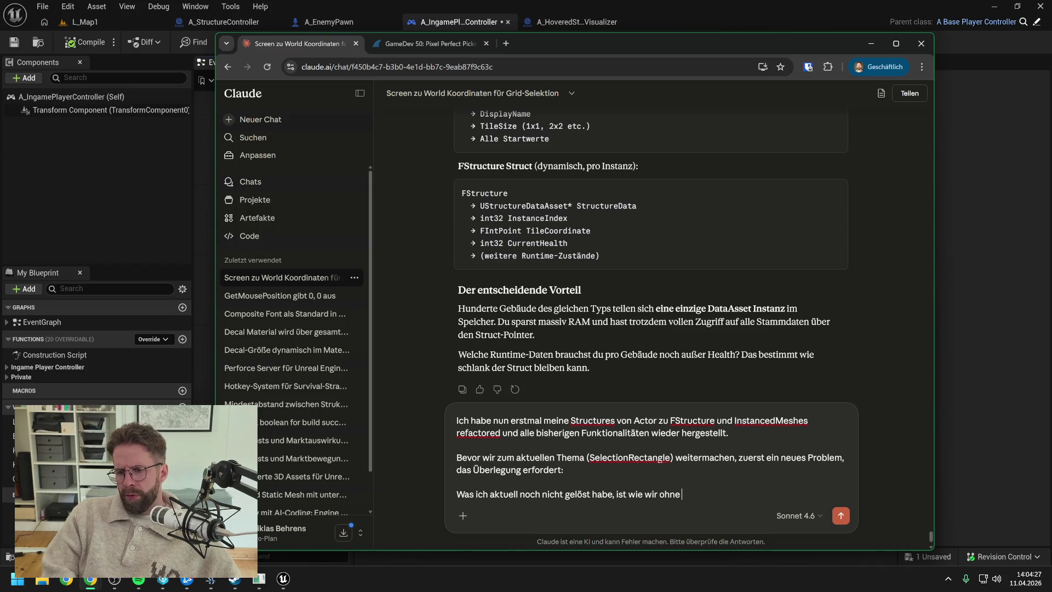
{"action": "type", "text": "to"}
{"action": "type", "text": "r und "}
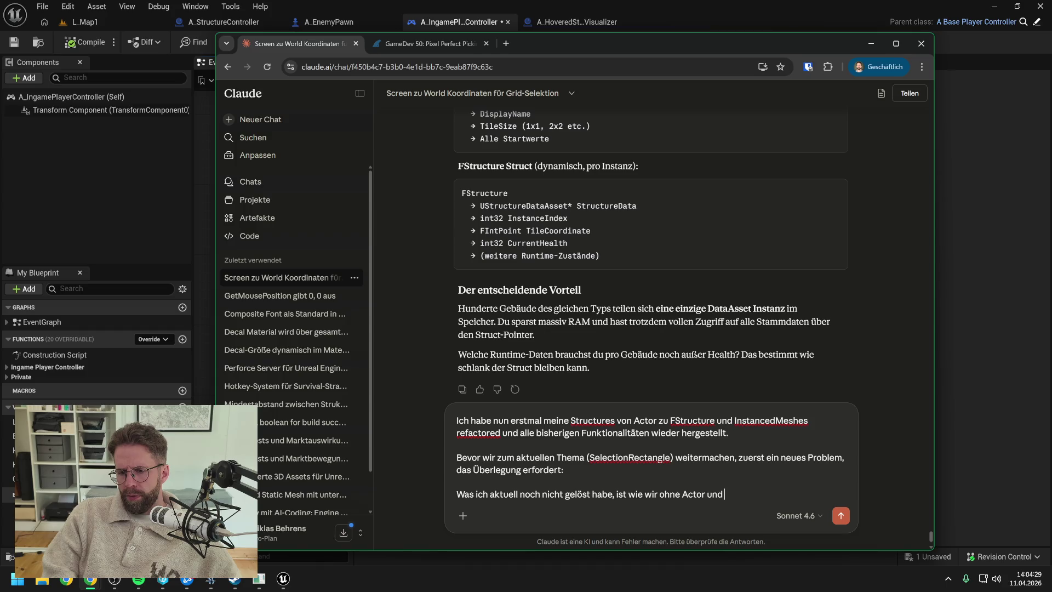
{"action": "type", "text": "Widget Components"}
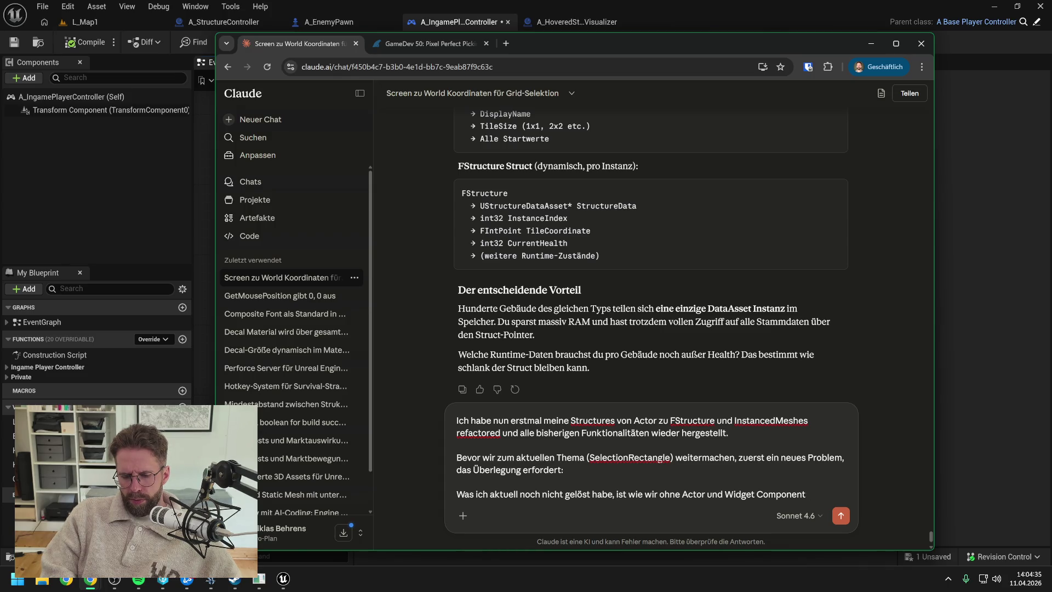
{"action": "type", "text": " Heal"}
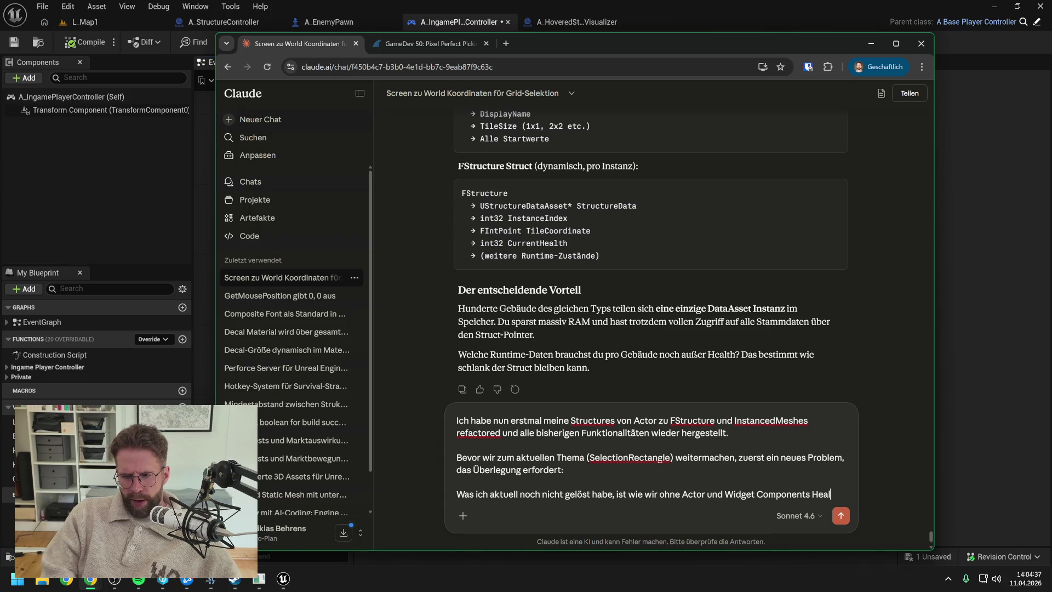
{"action": "type", "text": "th Bars anzeig"}
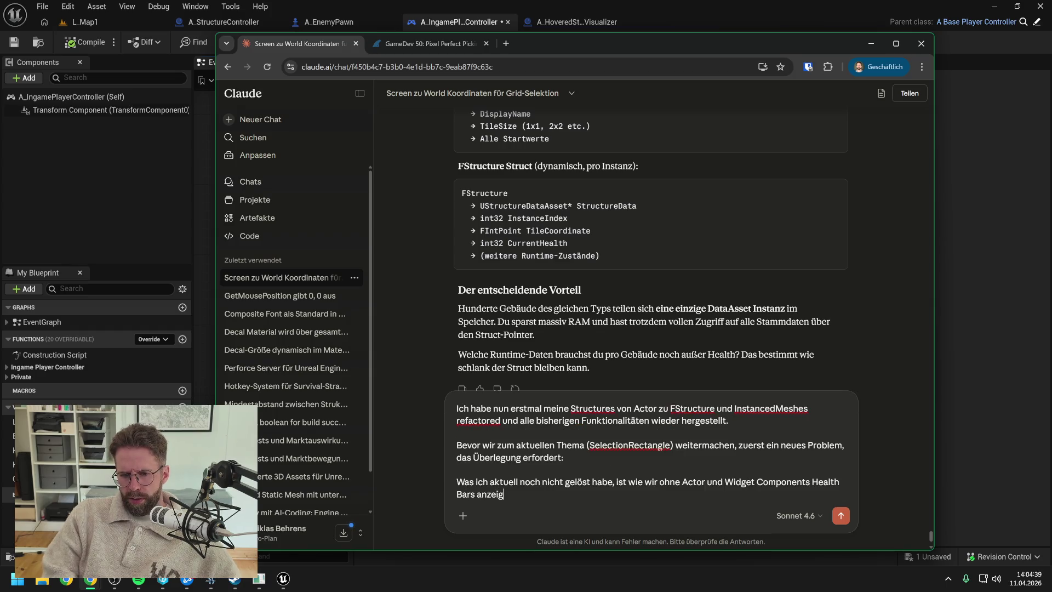
{"action": "type", "text": "en. Sowohl von "}
{"action": "type", "text": "Gegnern"}
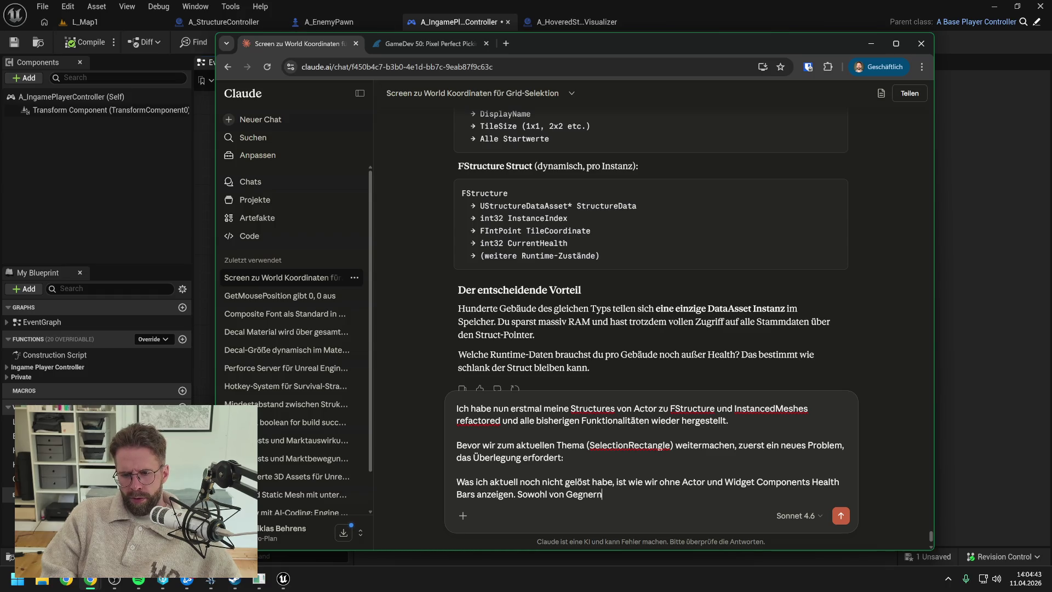
{"action": "type", "text": " als auch von meinen "}
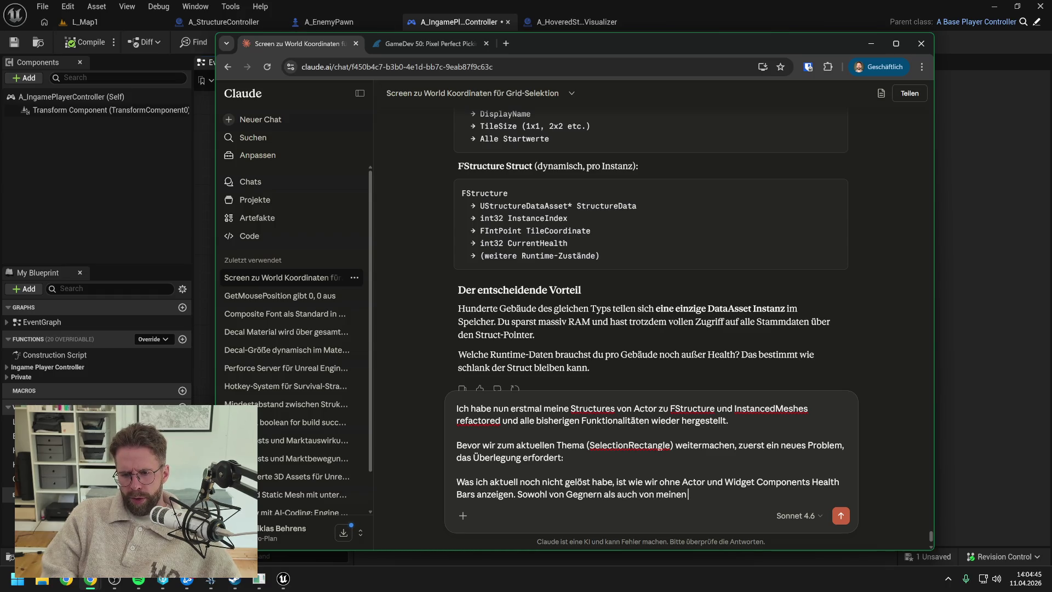
{"action": "type", "text": "Gebäuden."}
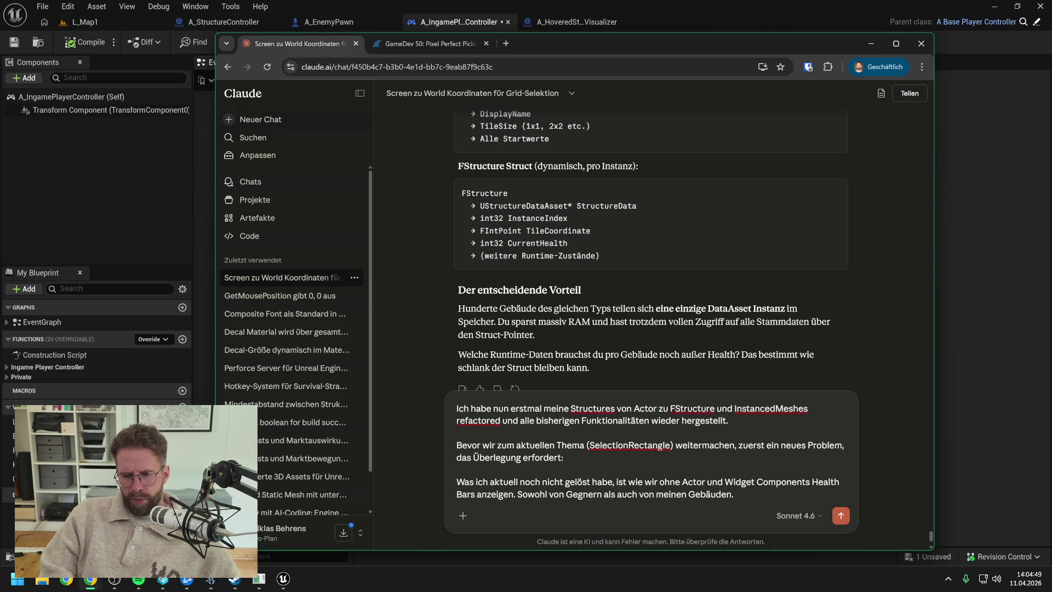
{"action": "type", "text": " Sowohl"}
{"action": "type", "text": " St"}
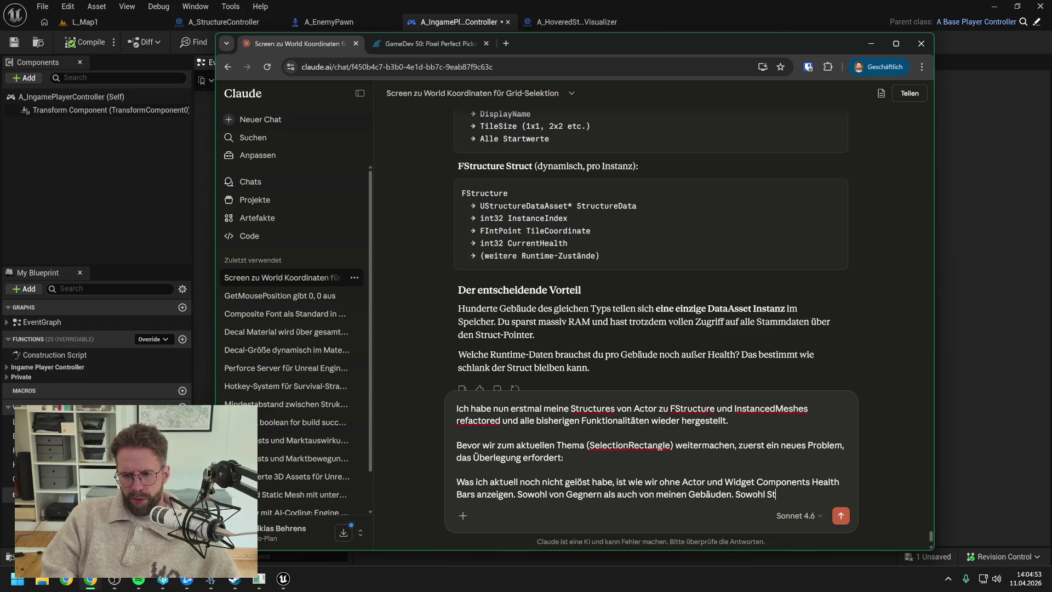
{"action": "type", "text": "raraff"}
{"action": "type", "text": "s auch T"}
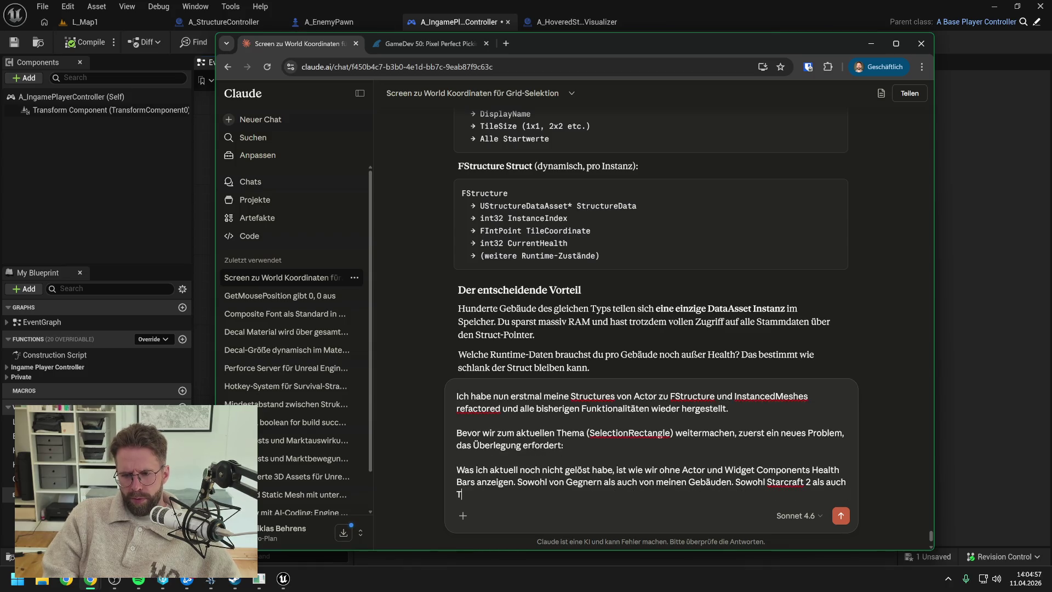
{"action": "type", "text": "hey Arens haben die Option"}
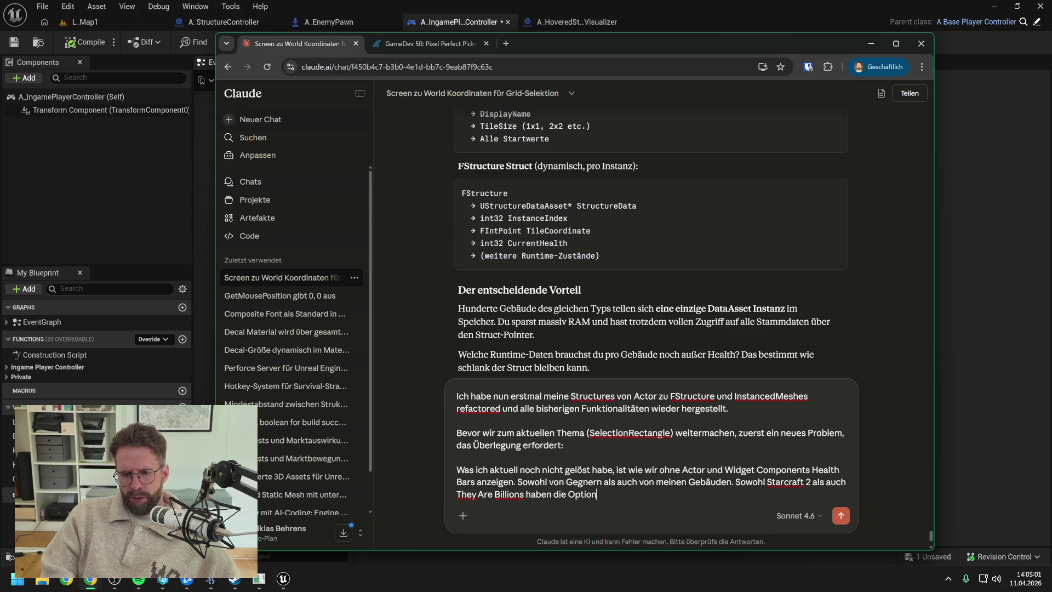
{"action": "type", "text": " all HealthBars durch"}
{"action": "type", "text": "gän"}
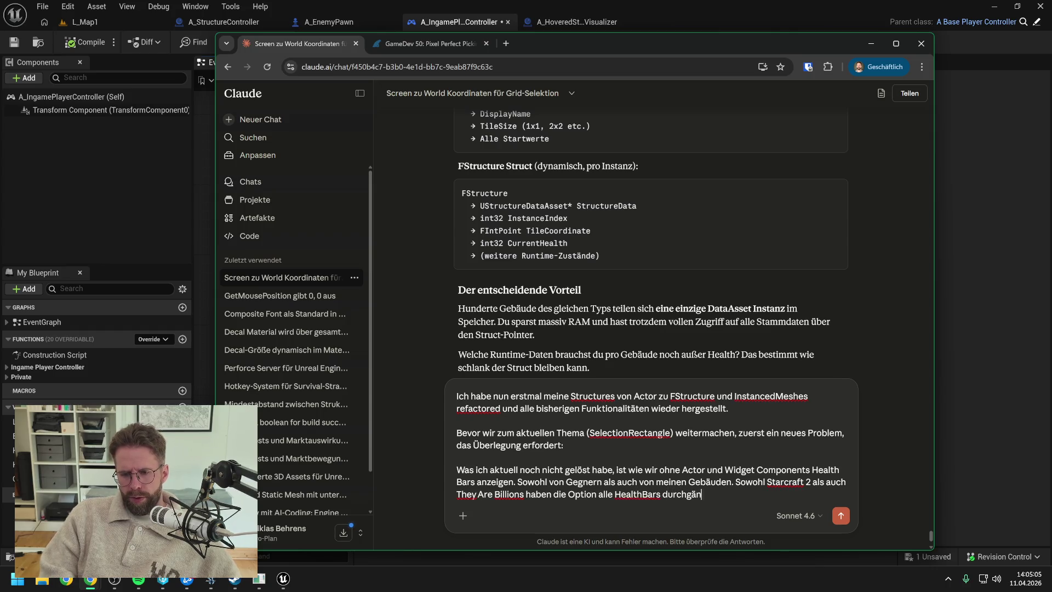
{"action": "type", "text": "gig einzublebende"}
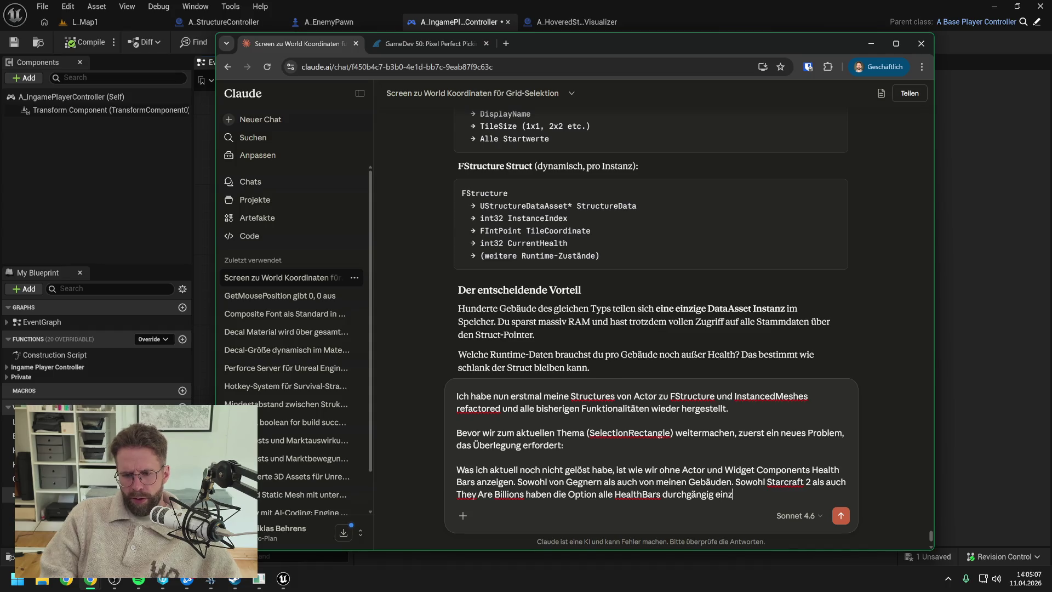
Continue the draft, starting with our own Structures, asking which approaches Claude suggests for building HealthBars
{"action": "key", "text": "BackSpace"}
{"action": "key", "text": "BackSpace"}
{"action": "key", "text": "BackSpace"}
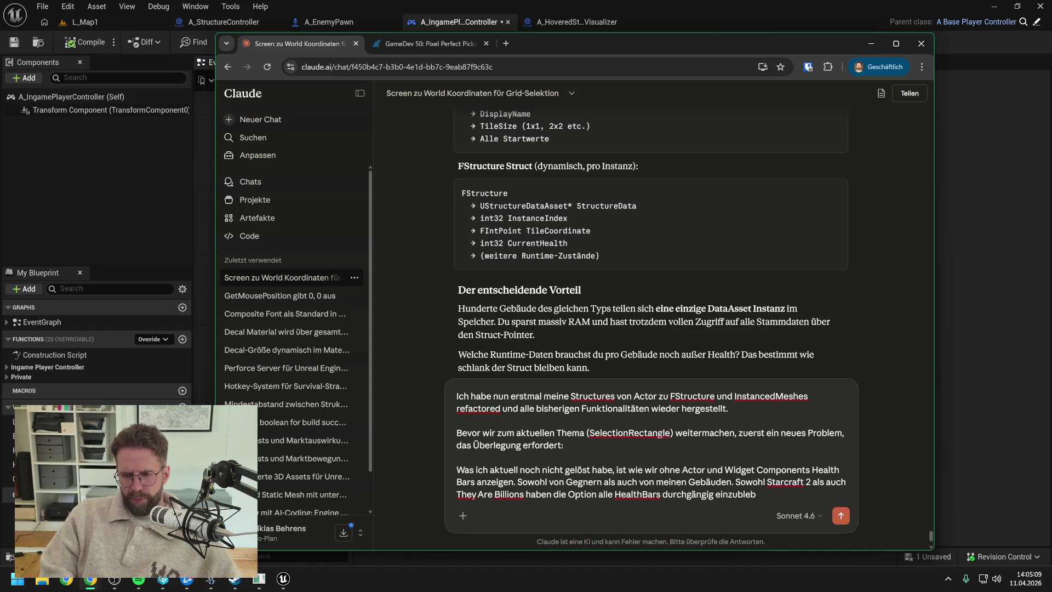
{"action": "type", "text": "nden"}
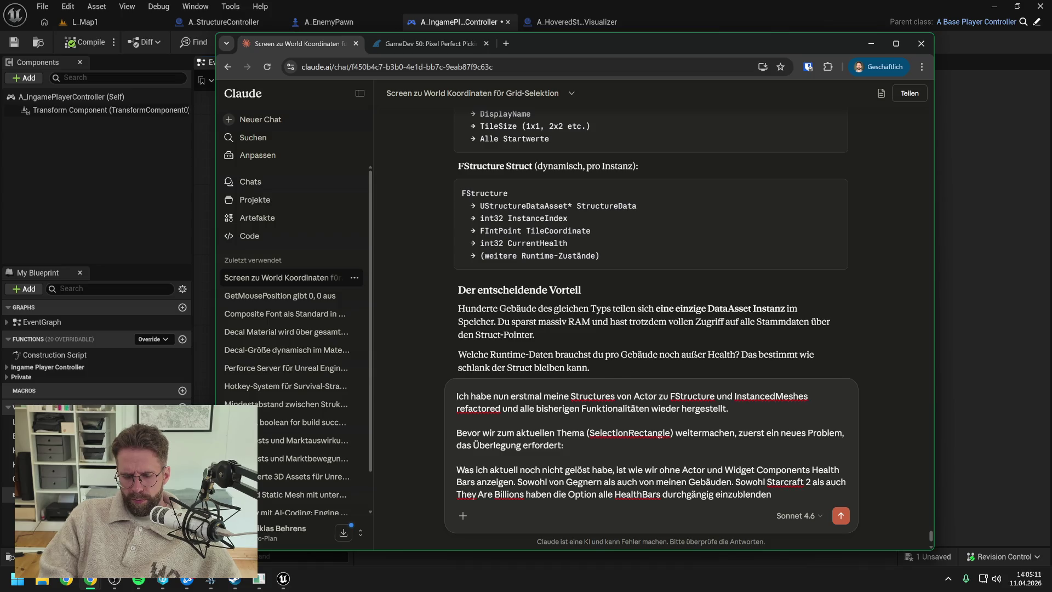
{"action": "type", "text": " Zunächst einmal voin"}
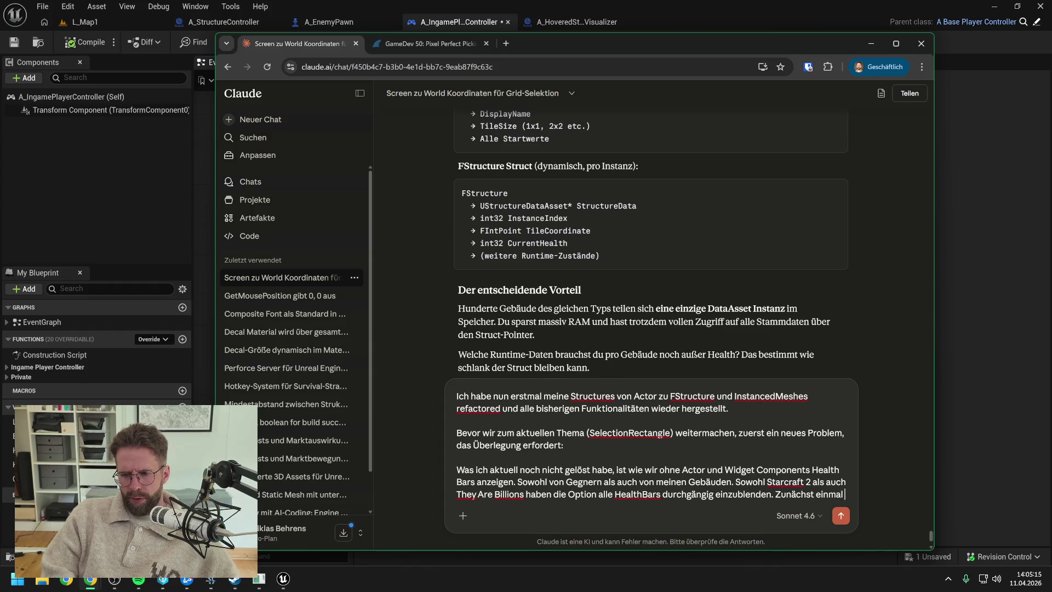
{"action": "type", "text": " unser"}
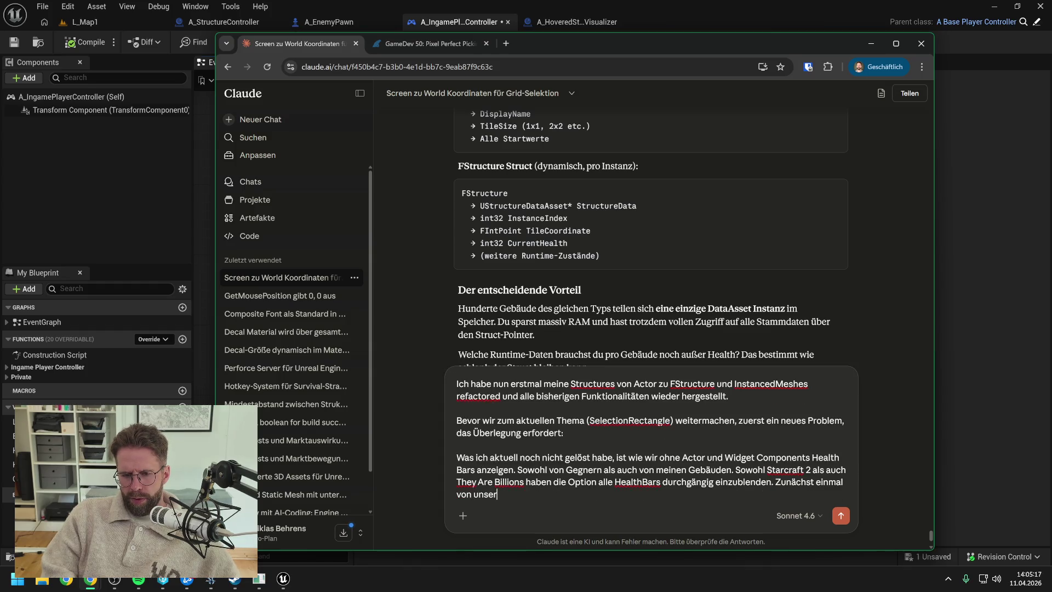
{"action": "type", "text": "en eigenen Structures: "}
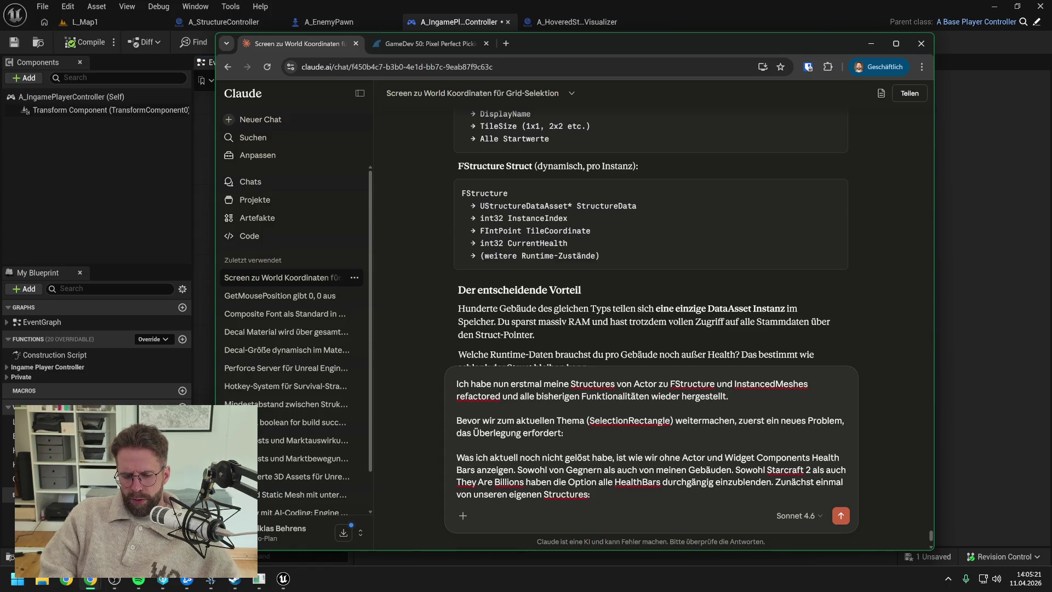
{"action": "type", "text": "ie wü"}
{"action": "key", "text": "BackSpace"}
{"action": "key", "text": "BackSpace"}
{"action": "key", "text": "BackSpace"}
{"action": "type", "text": "elche Wege schlägst du vor, a"}
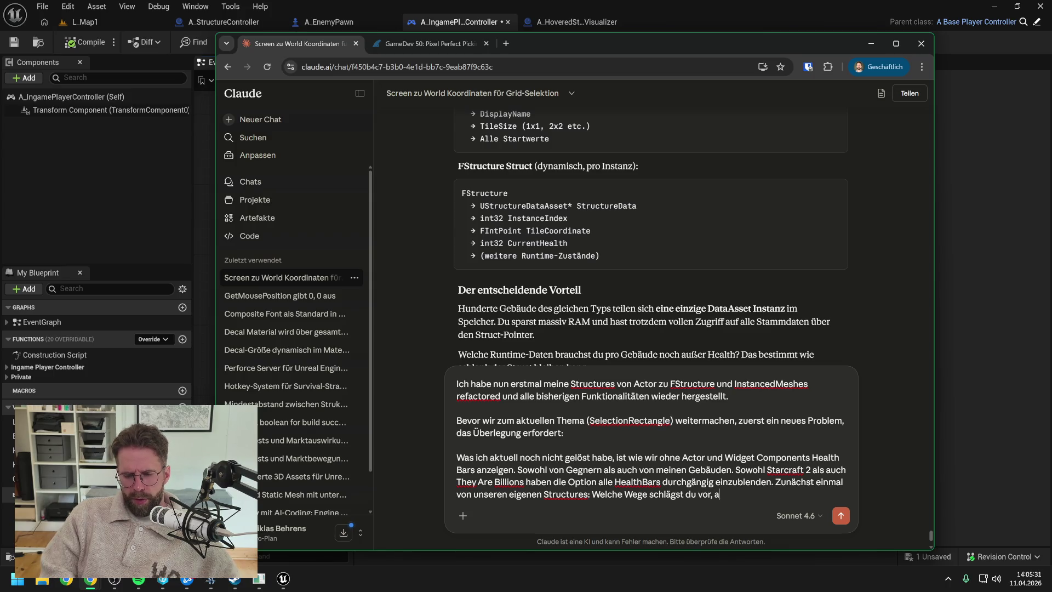
{"action": "type", "text": "lle HealthBars unserer Gebäude "}
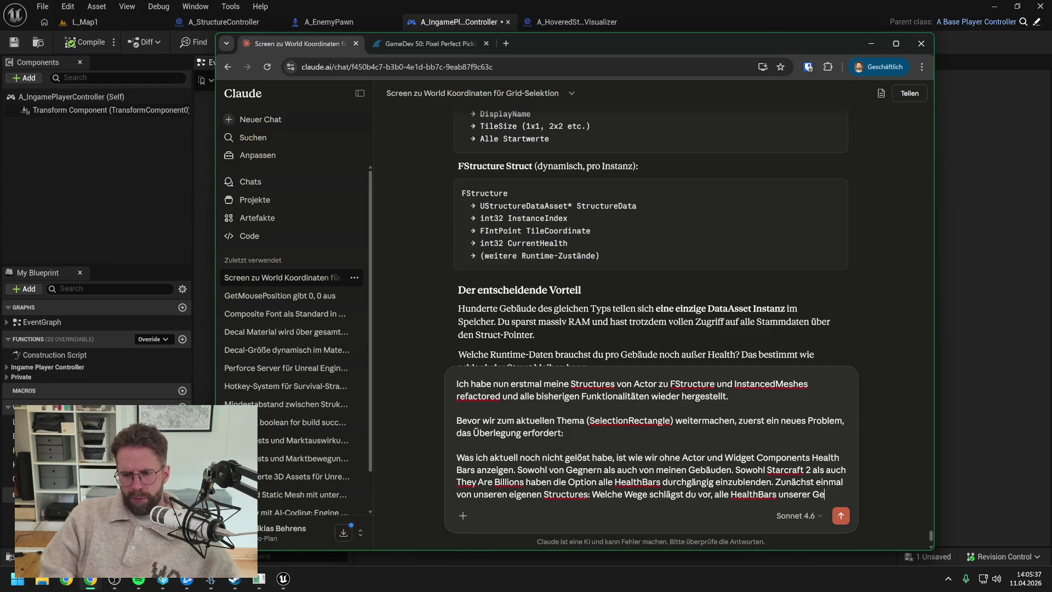
{"action": "type", "text": "gleichzeitig"}
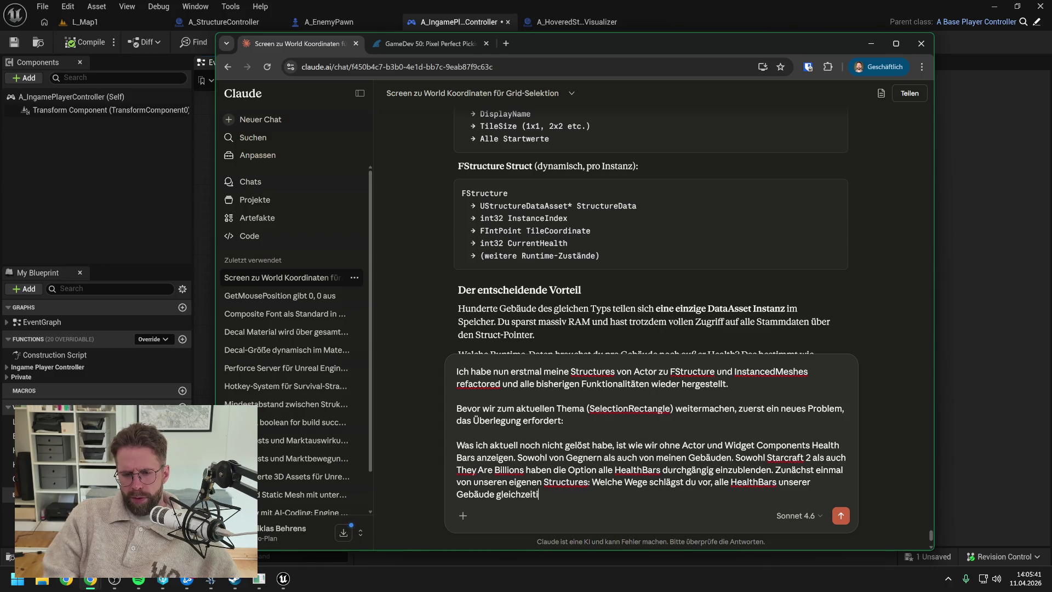
{"action": "key", "text": "BackSpace"}
{"action": "key", "text": "BackSpace"}
{"action": "key", "text": "BackSpace"}
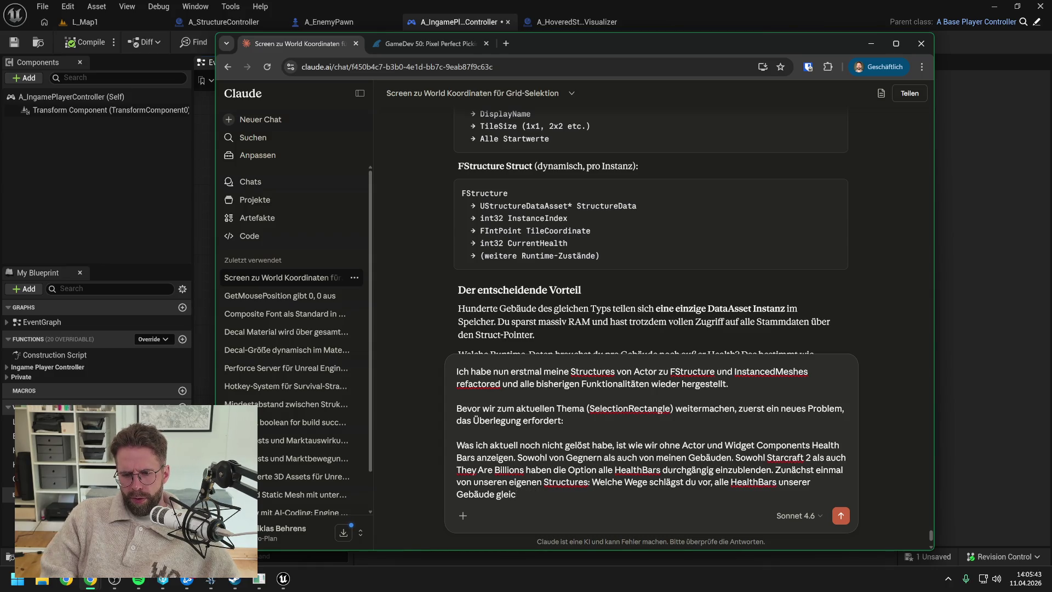
{"action": "key", "text": "BackSpace"}
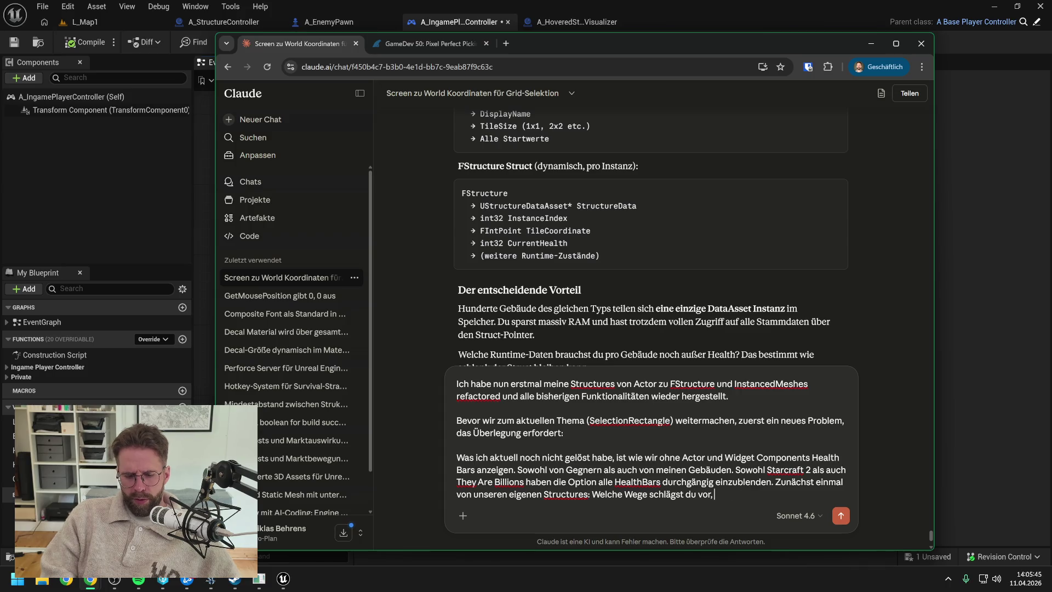
Finish the question with 'die HealthBars unserer Gebäude umzusetzen' and send it
{"action": "type", "text": "die Health"}
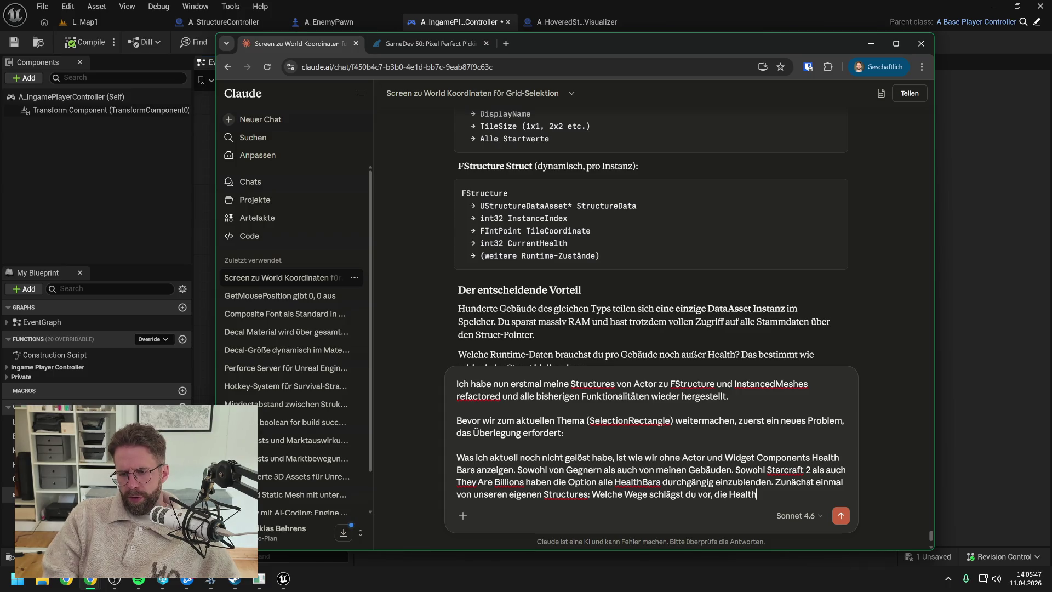
{"action": "type", "text": "Bars unserert"}
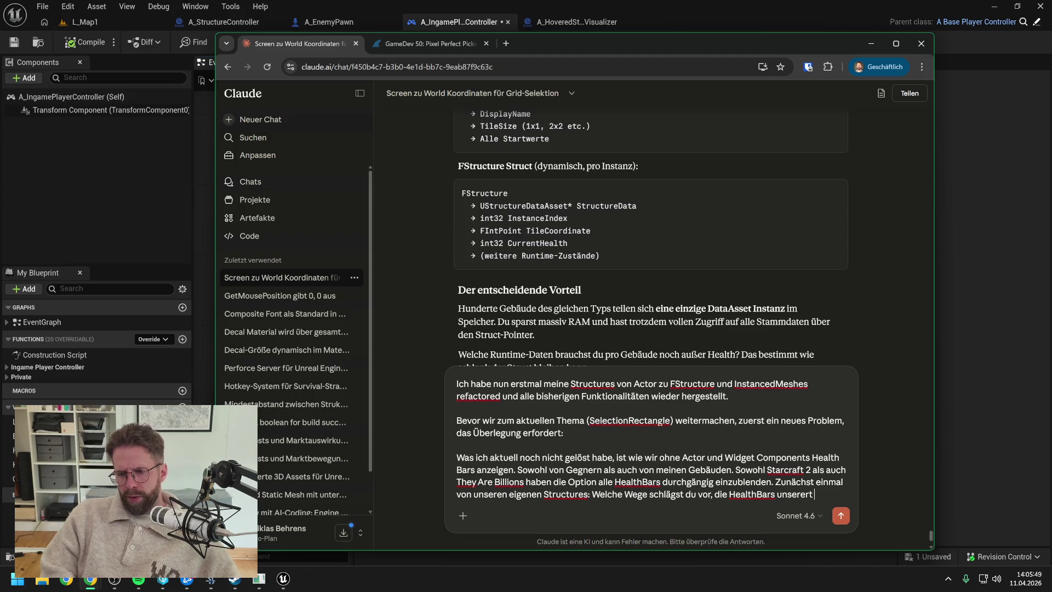
{"action": "key", "text": "BackSpace"}
{"action": "type", "text": "Gebäude"}
{"action": "key", "text": "BackSpace"}
{"action": "key", "text": "BackSpace"}
{"action": "type", "text": "de "}
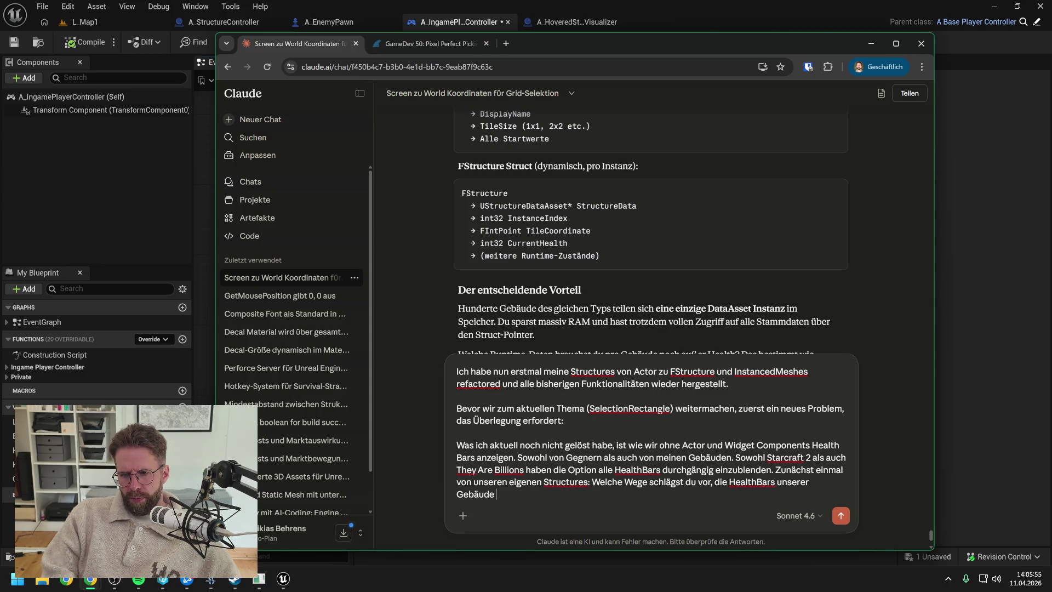
{"action": "type", "text": "umzusetze"}
{"action": "key", "text": "BackSpace"}
{"action": "type", "text": "en"}
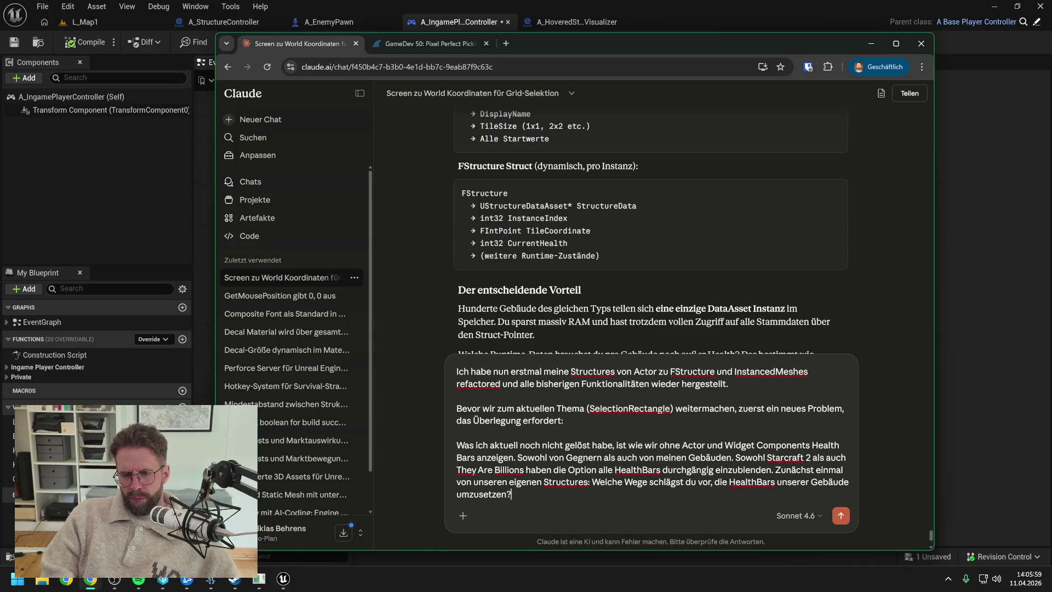
{"action": "key", "text": "Return"}
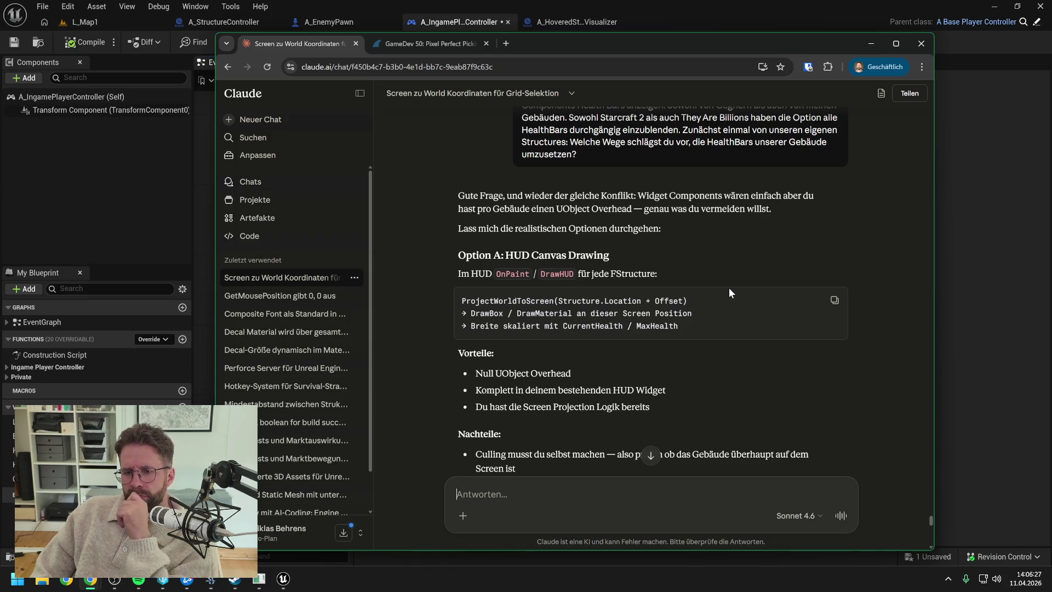
Read through Claude's Options A, B and C and its 'Meine Empfehlung' recommendation section
{"action": "scroll", "coordinate": [719, 294], "scroll_direction": "down", "scroll_amount": 2}
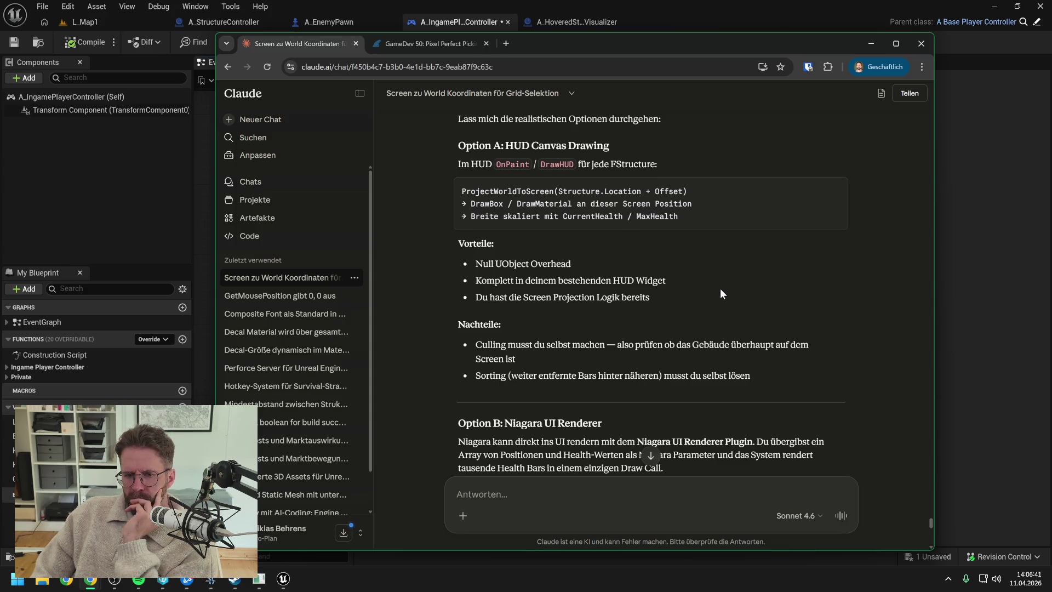
{"action": "scroll", "coordinate": [720, 288], "scroll_direction": "down", "scroll_amount": 1}
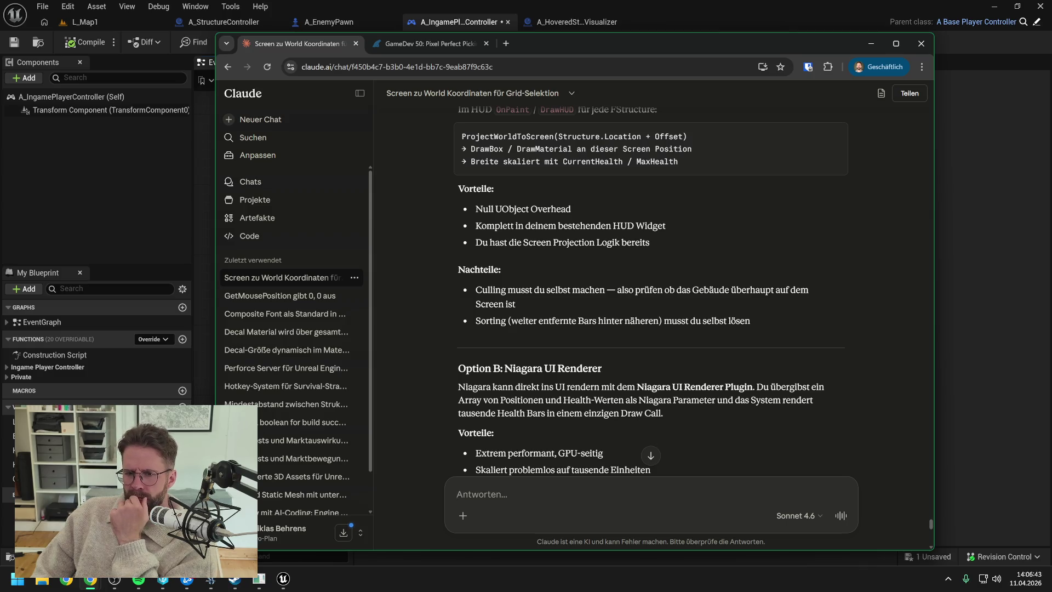
{"action": "scroll", "coordinate": [651, 290], "scroll_direction": "down", "scroll_amount": 1}
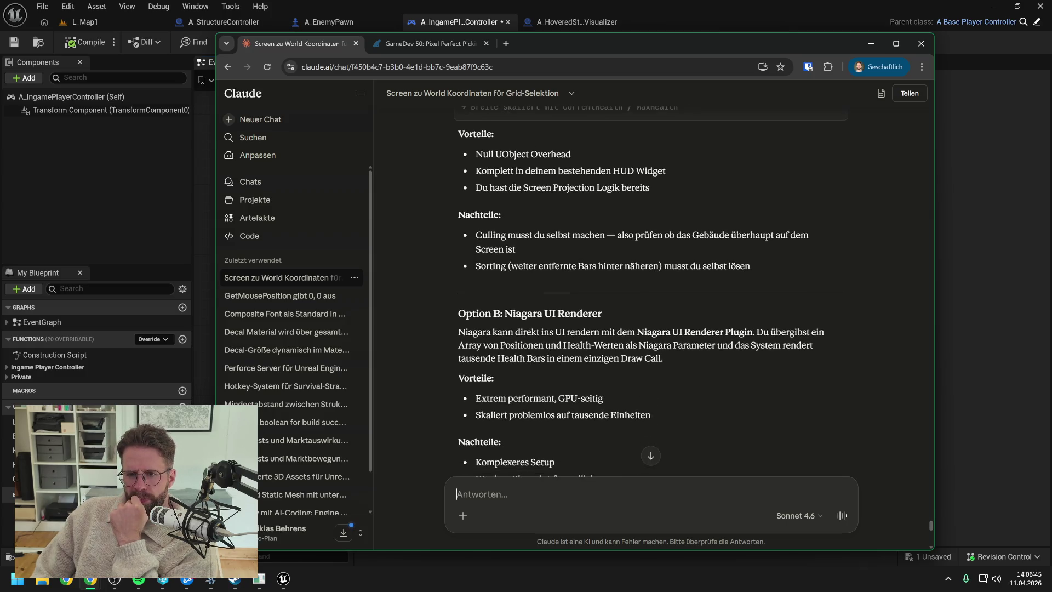
{"action": "scroll", "coordinate": [720, 290], "scroll_direction": "down", "scroll_amount": 1}
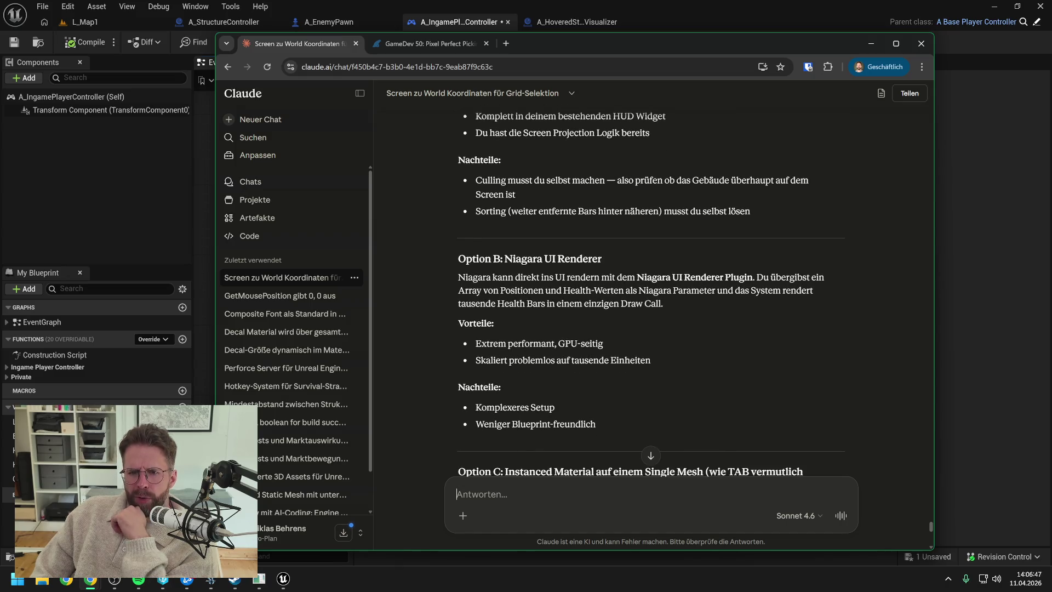
{"action": "scroll", "coordinate": [651, 290], "scroll_direction": "down", "scroll_amount": 1}
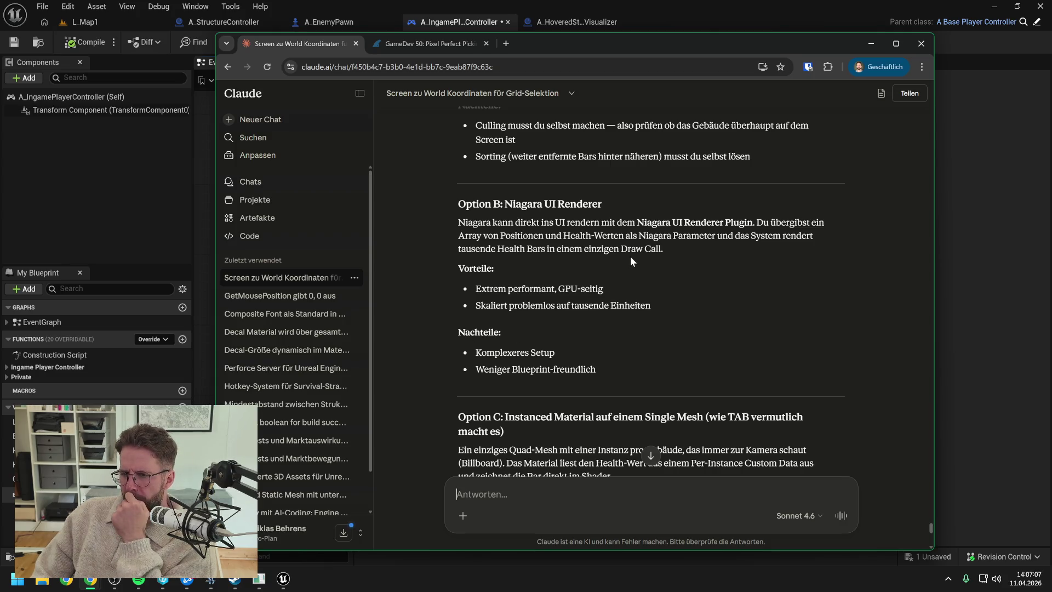
{"action": "scroll", "coordinate": [785, 273], "scroll_direction": "down", "scroll_amount": 2}
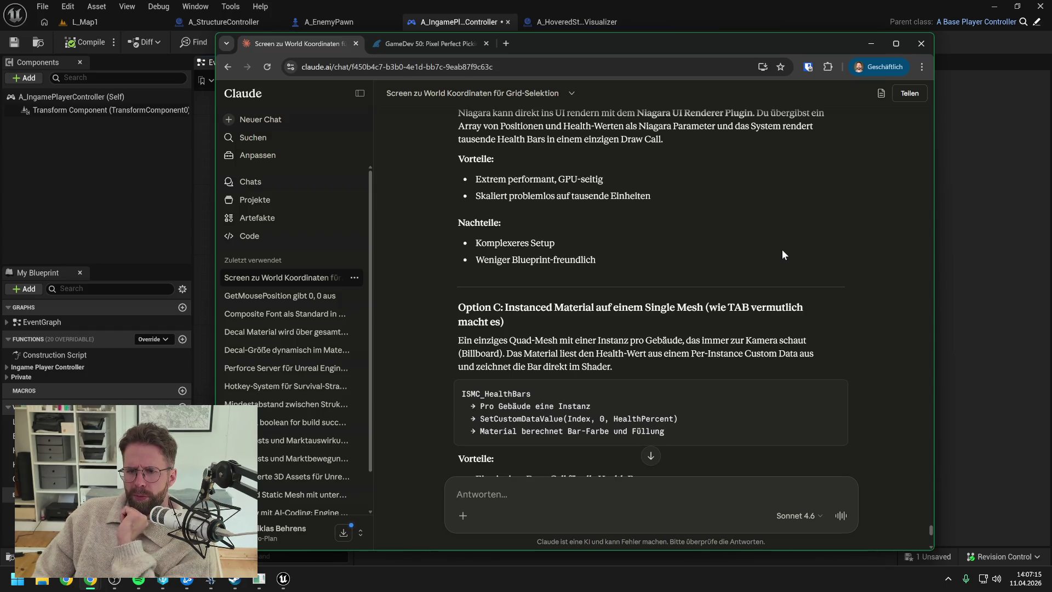
{"action": "scroll", "coordinate": [782, 250], "scroll_direction": "down", "scroll_amount": 2}
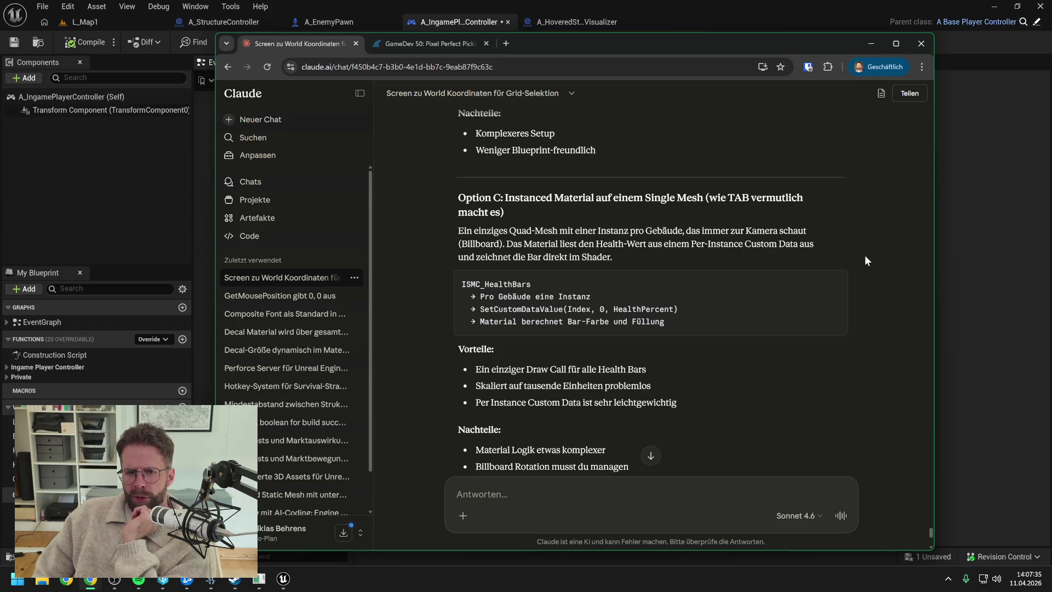
{"action": "scroll", "coordinate": [865, 256], "scroll_direction": "down", "scroll_amount": 1}
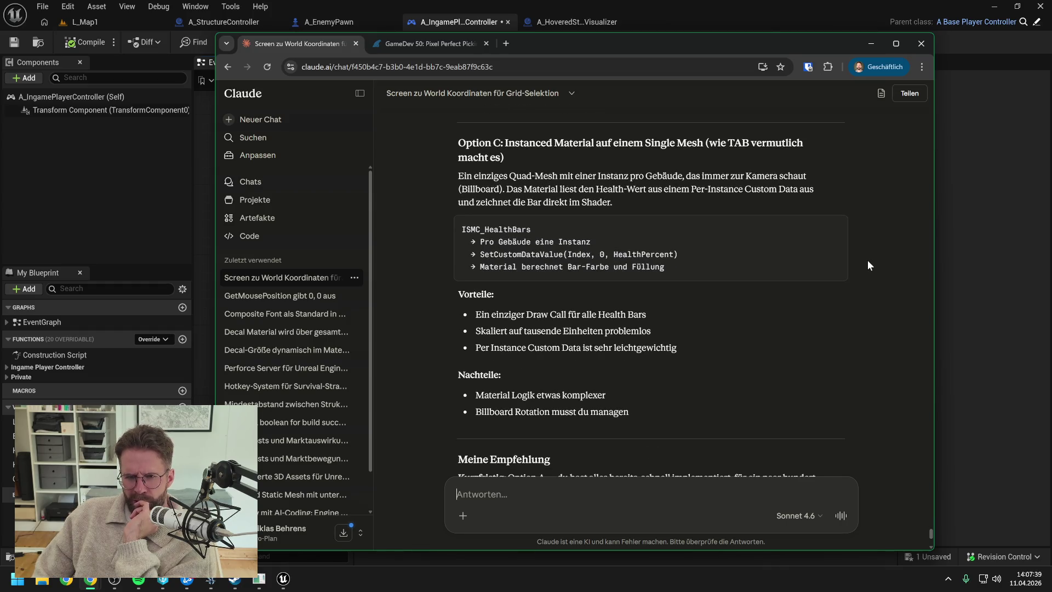
{"action": "scroll", "coordinate": [867, 263], "scroll_direction": "down", "scroll_amount": 1}
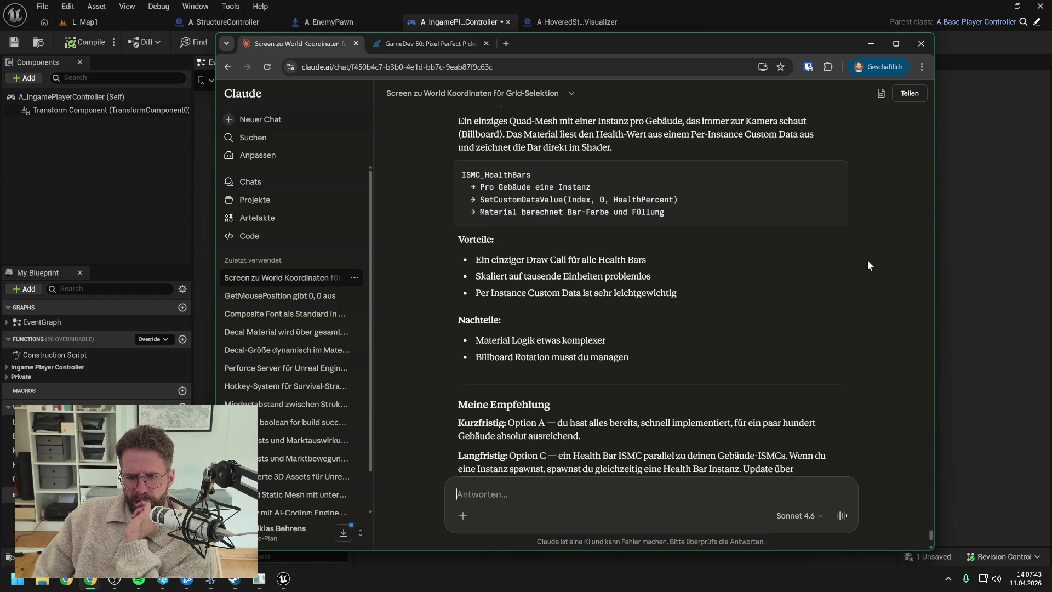
{"action": "scroll", "coordinate": [866, 259], "scroll_direction": "down", "scroll_amount": 3}
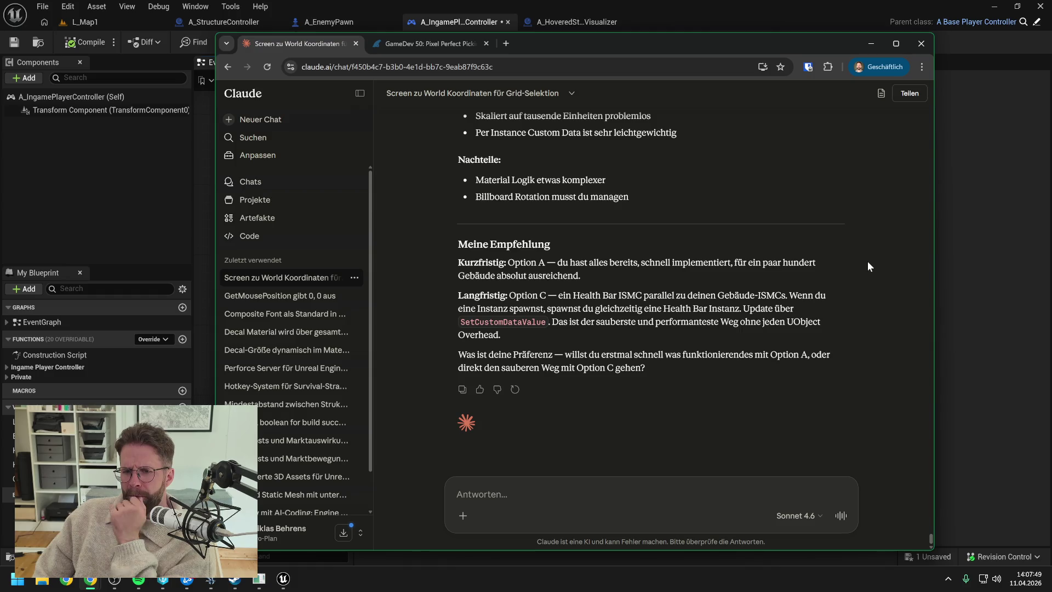
{"action": "scroll", "coordinate": [857, 275], "scroll_direction": "up", "scroll_amount": 4}
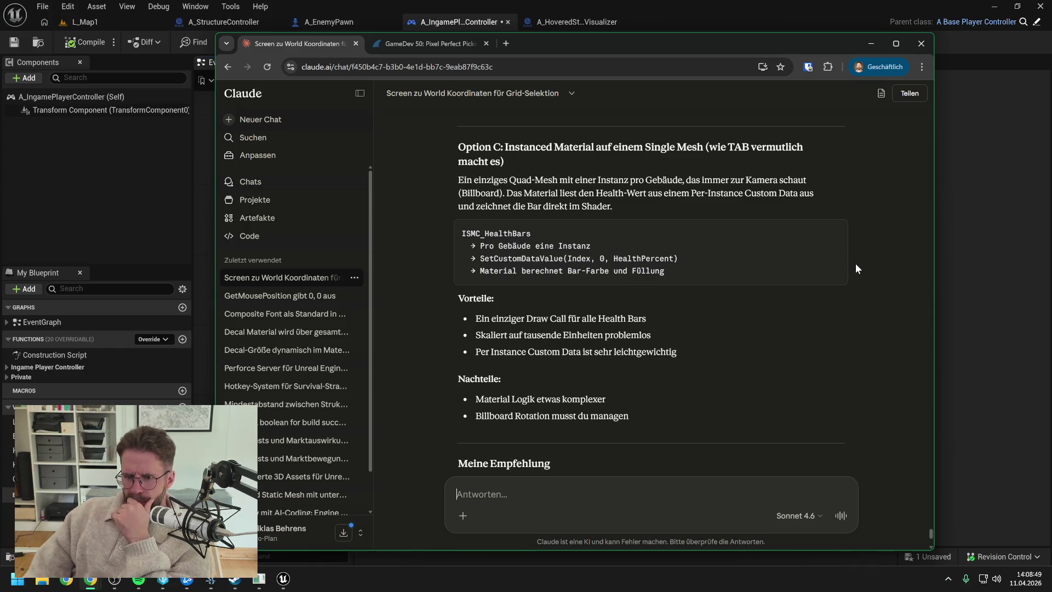
{"action": "scroll", "coordinate": [858, 267], "scroll_direction": "down", "scroll_amount": 4}
Send a follow-up citing prior Niagara health-bar experience and asking whether Option C or Niagara is better long-term
{"action": "type", "text": "Ich habe"}
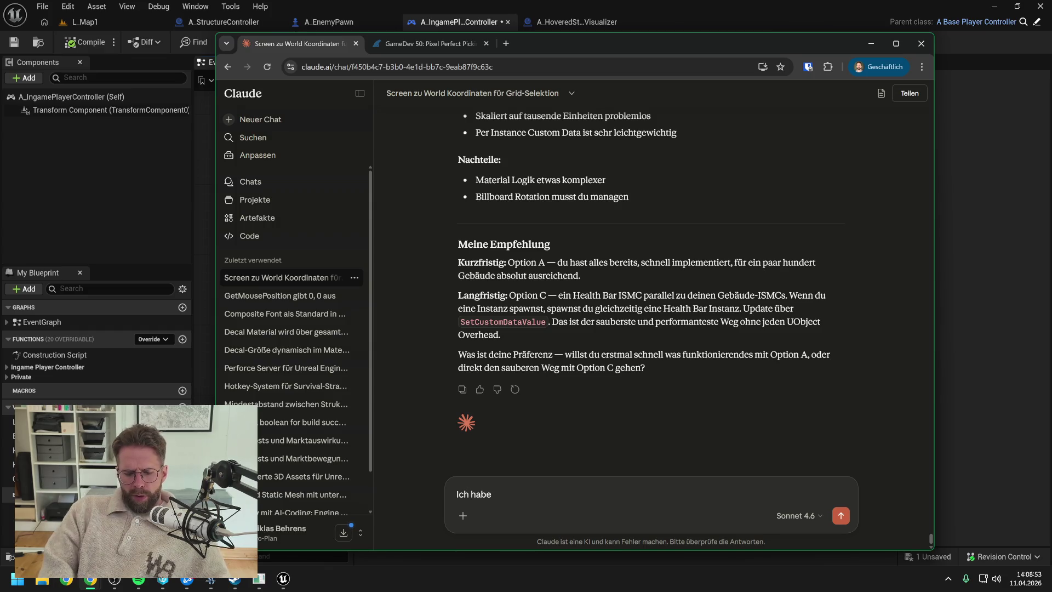
{"action": "type", "text": " sehr viele Er"}
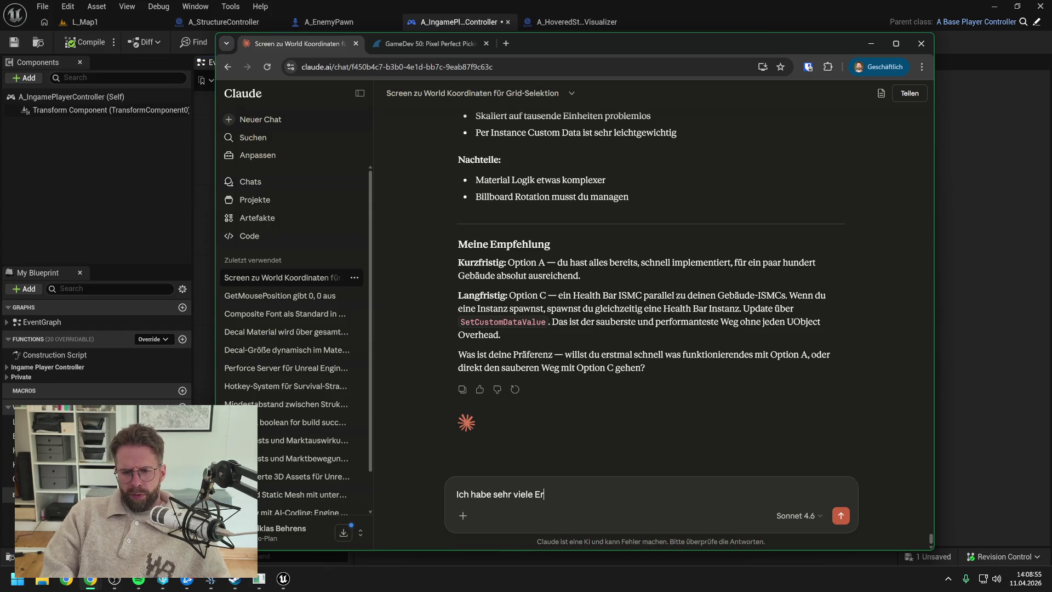
{"action": "type", "text": "fahrung mit Niag"}
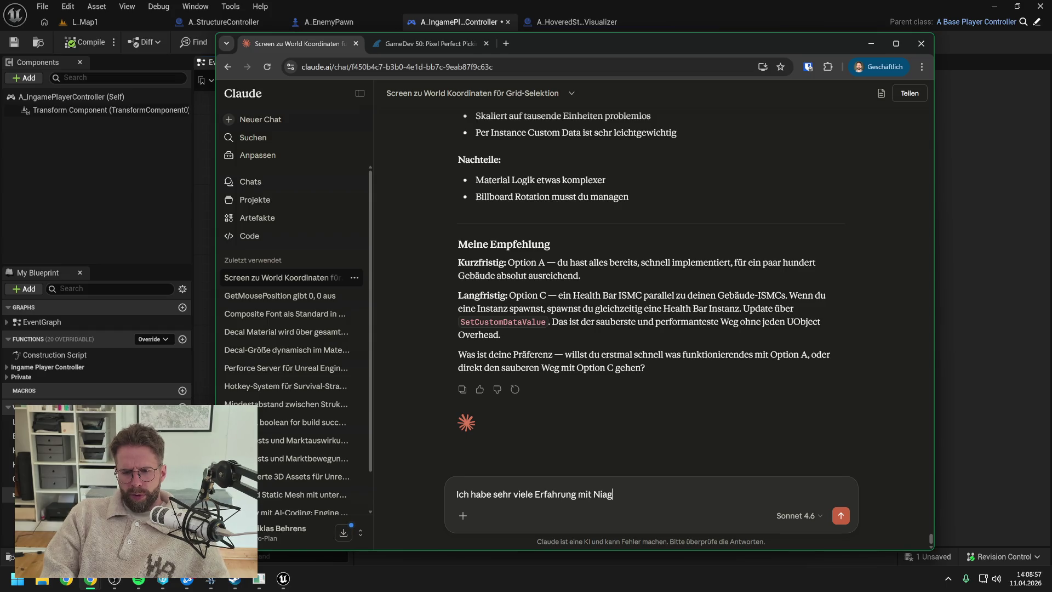
{"action": "type", "text": "ara, auc"}
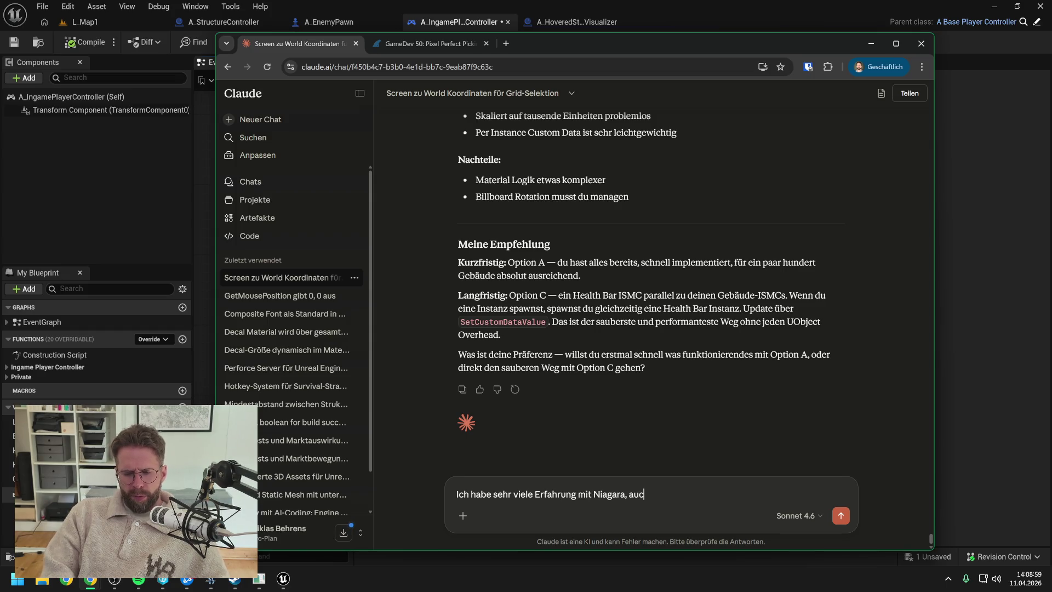
{"action": "type", "text": "h schon Health"}
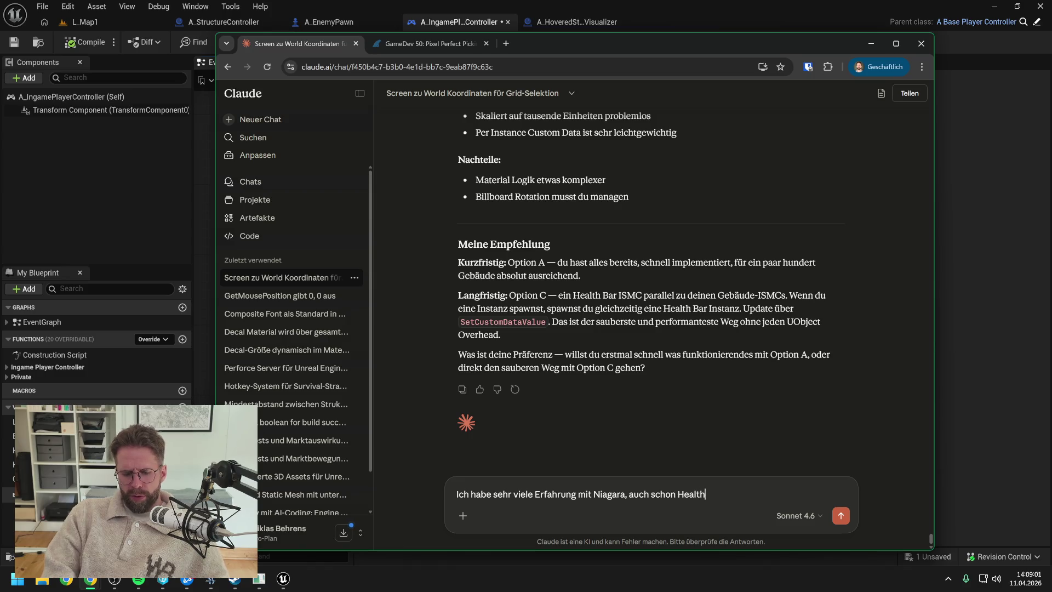
{"action": "type", "text": " Bars damit gema"}
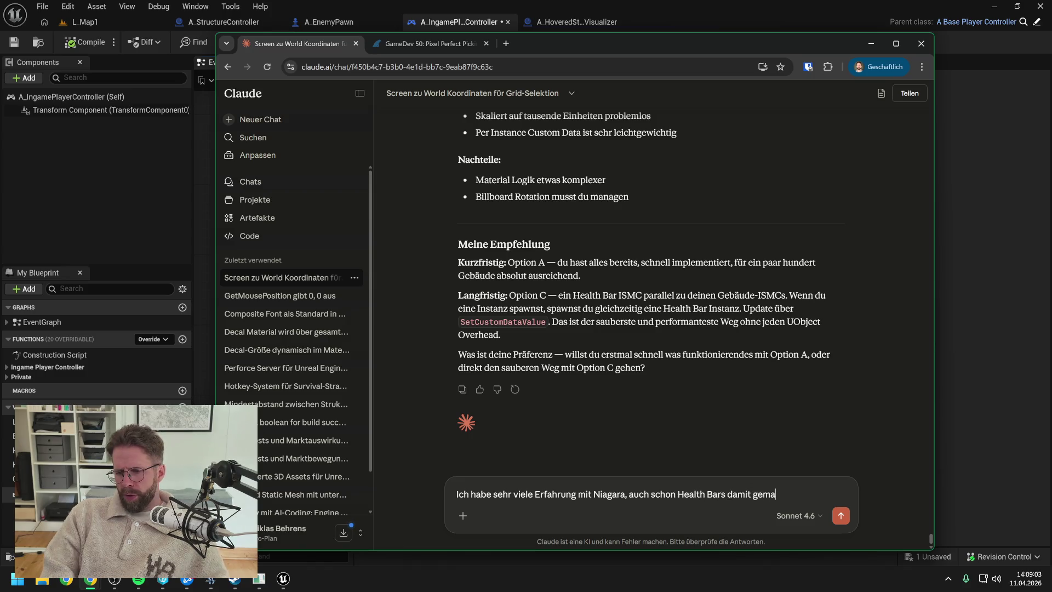
{"action": "type", "text": "cht- M"}
{"action": "key", "text": "BackSpace"}
{"action": "key", "text": "BackSpace"}
{"action": "key", "text": "BackSpace"}
{"action": "type", "text": ". Me"}
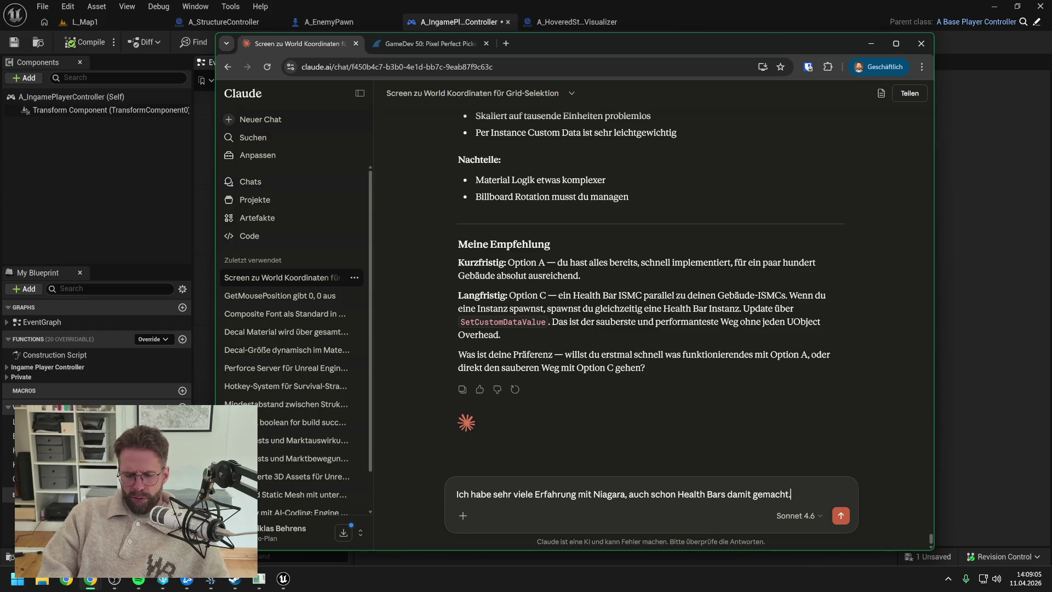
{"action": "key", "text": "BackSpace"}
{"action": "key", "text": "BackSpace"}
{"action": "type", "text": "Meinst du das trotzdem liebr"}
{"action": "key", "text": "BackSpace"}
{"action": "key", "text": "BackSpace"}
{"action": "type", "text": "er Option C Langfr"}
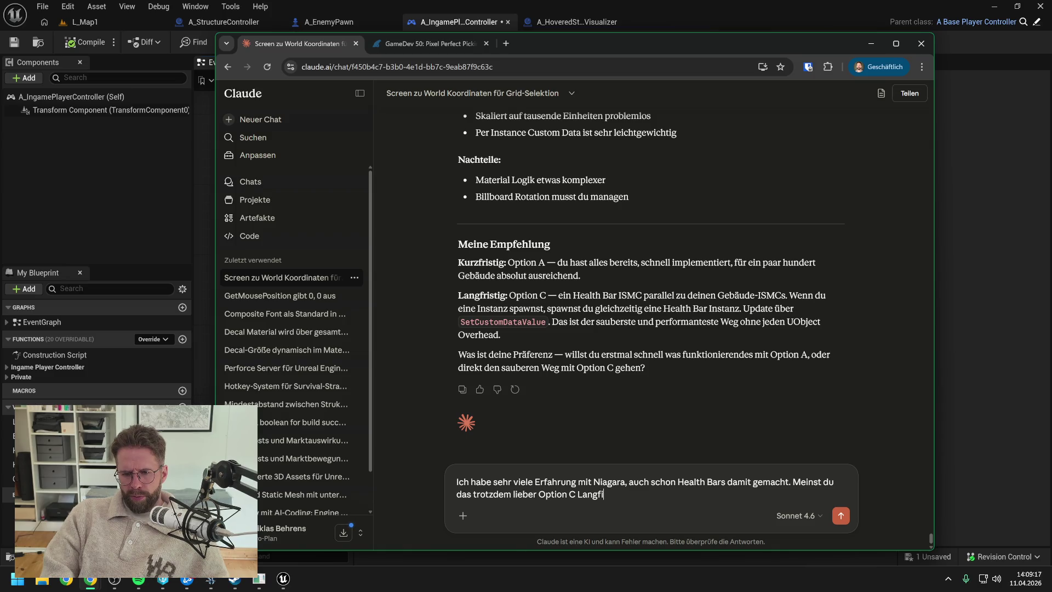
{"action": "type", "text": "istig?"}
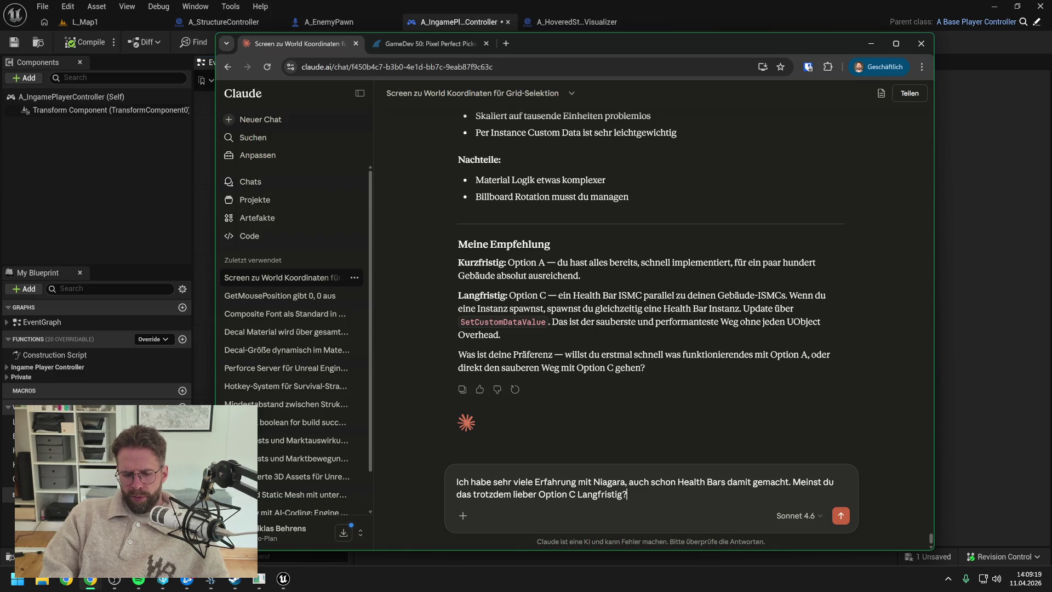
{"action": "type", "text": " Oder direkt "}
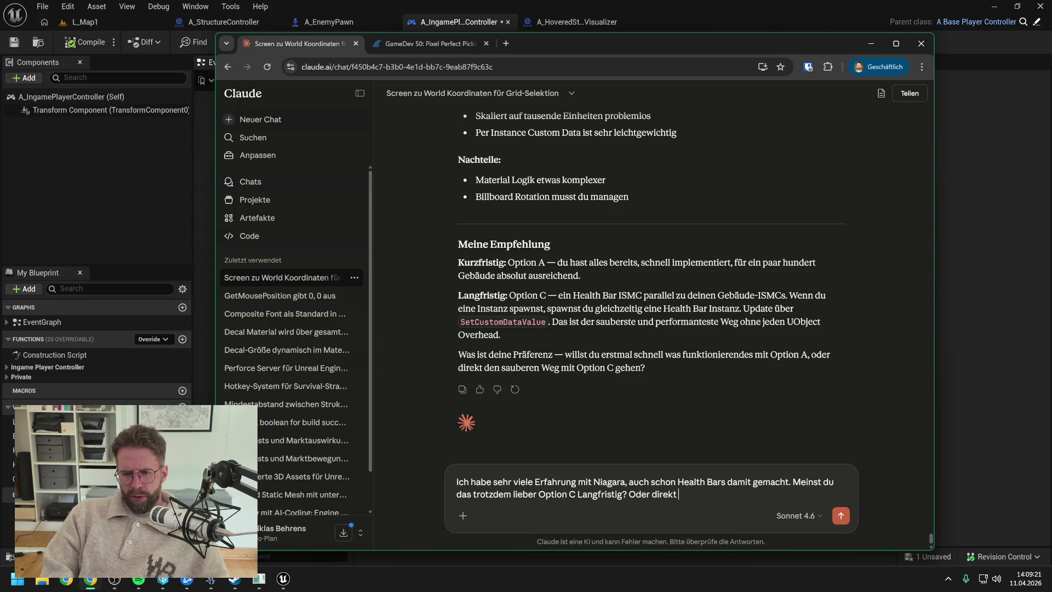
{"action": "type", "text": "Niagara umsetzen"}
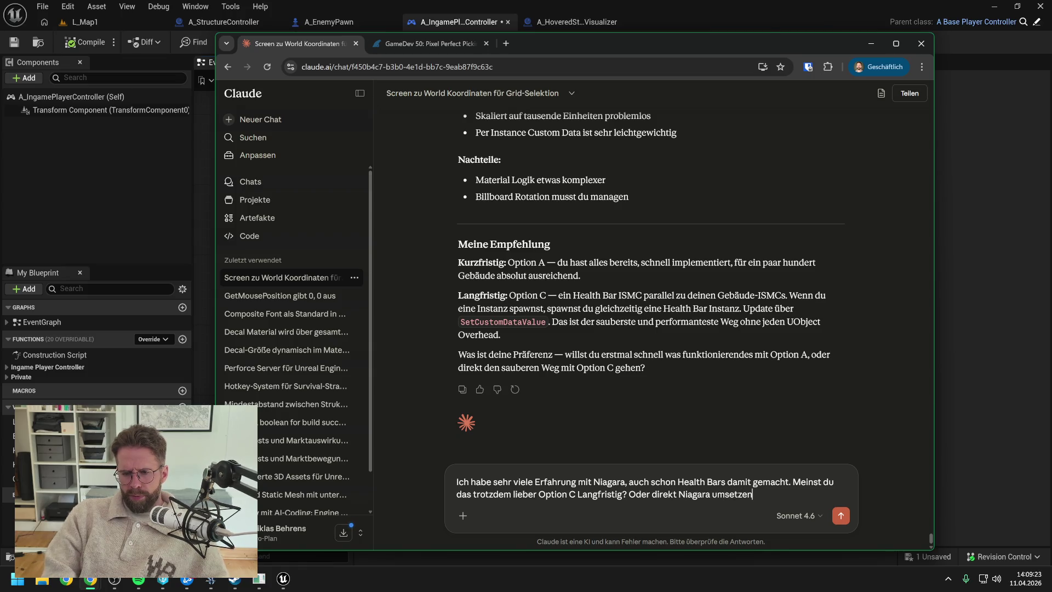
{"action": "key", "text": "Return"}
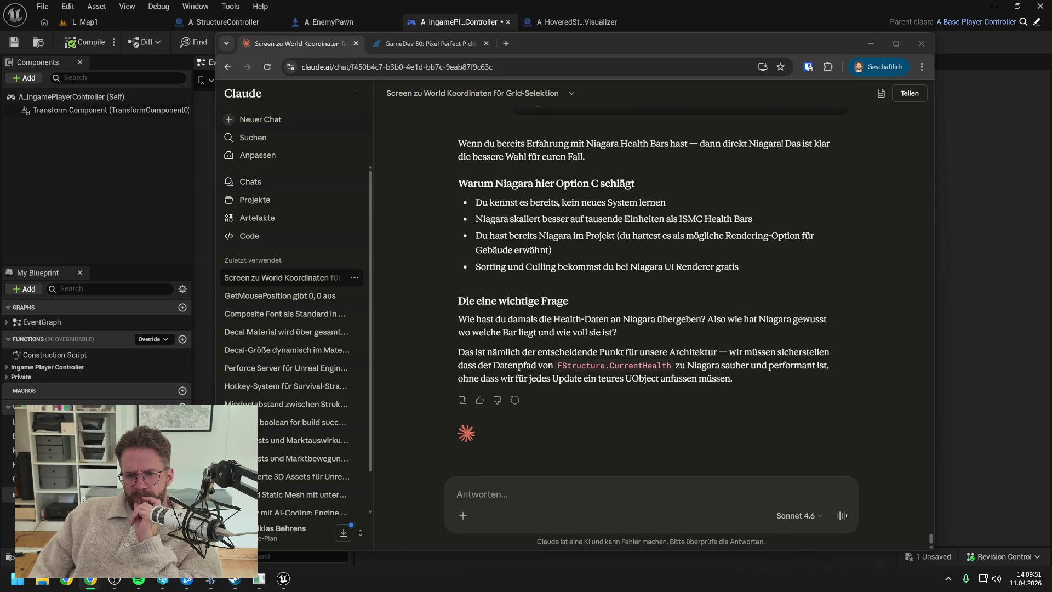
{"action": "scroll", "coordinate": [616, 272], "scroll_direction": "down", "scroll_amount": 1}
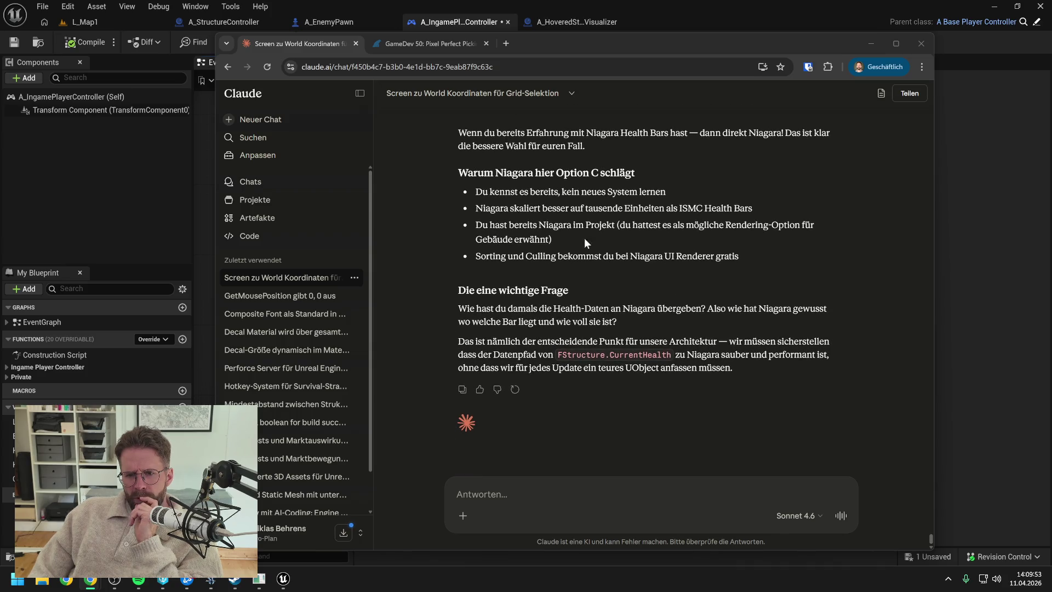
Save A_IngamePlayerController in Unreal, checking it out when prompted
{"action": "left_click", "coordinate": [695, 23]}
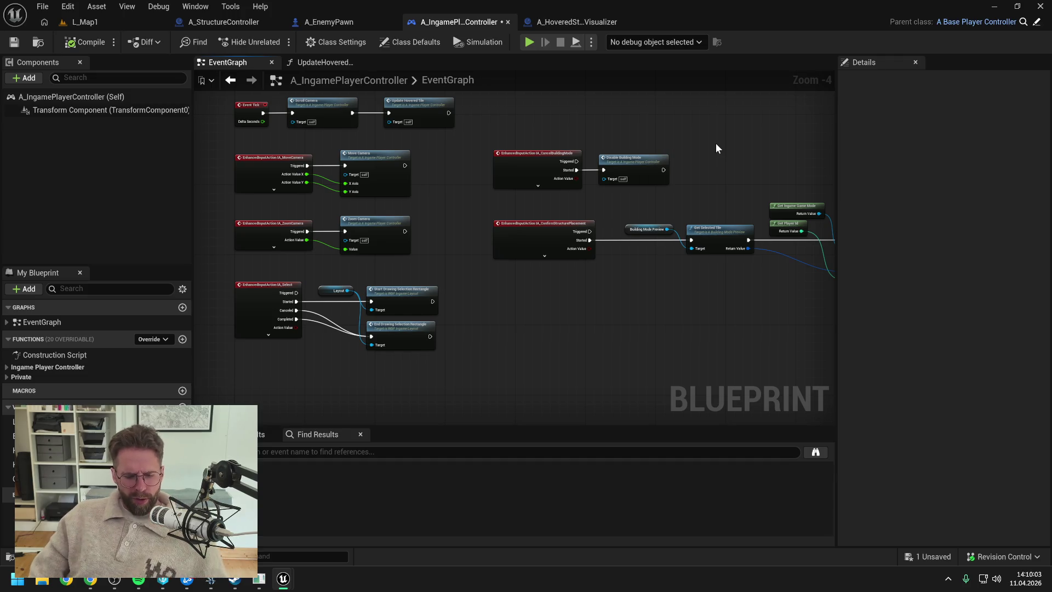
{"action": "key", "text": "ctrl+s"}
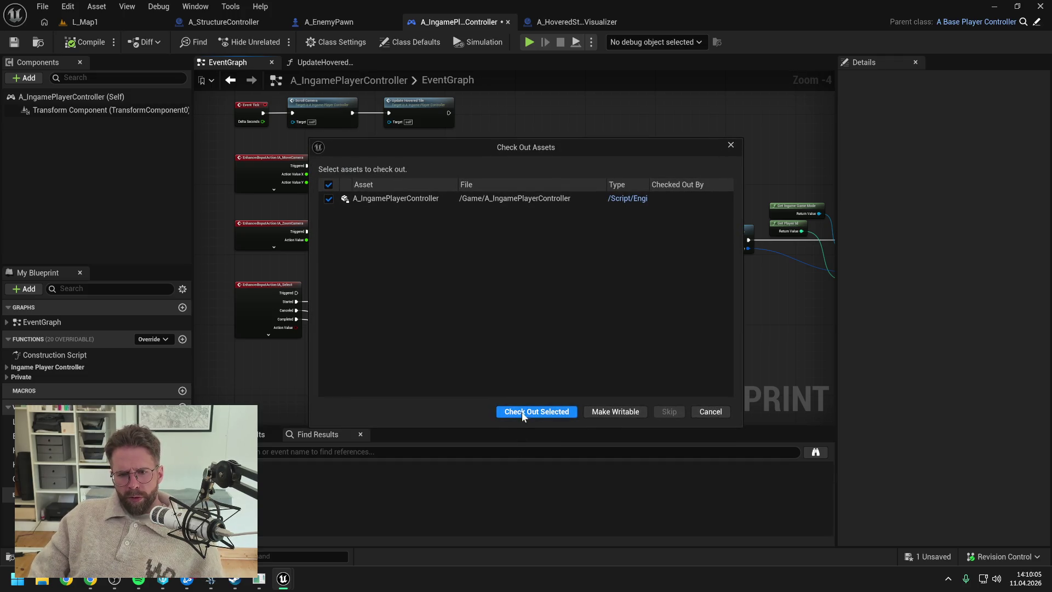
{"action": "left_click", "coordinate": [523, 409]}
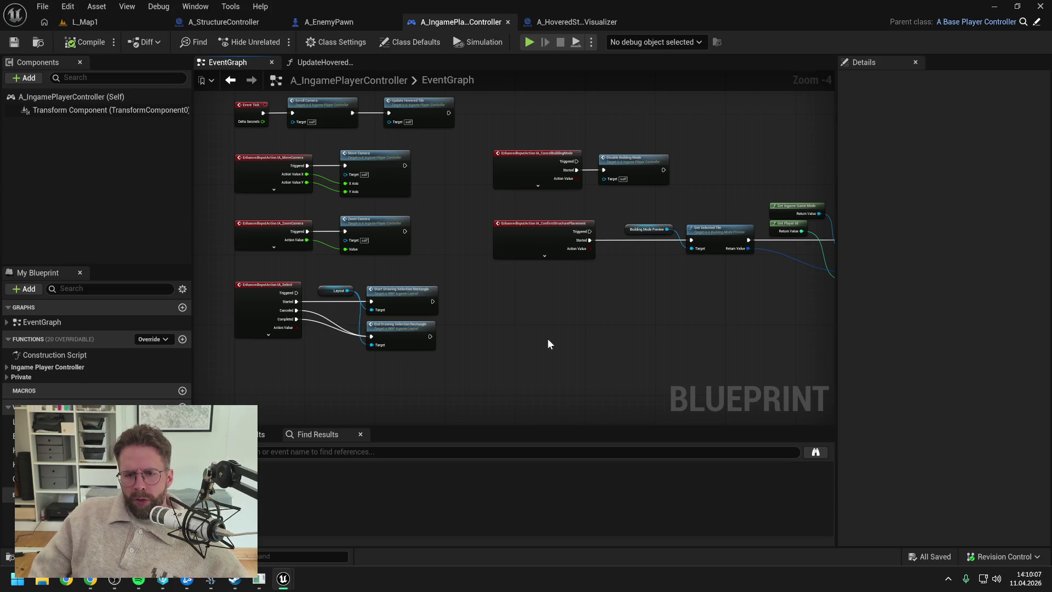
Open Revision Control's View Changes and list the files in the default changelist
{"action": "left_click", "coordinate": [1007, 550]}
{"action": "left_click", "coordinate": [951, 502]}
{"action": "left_click", "coordinate": [157, 138]}
Submit the default changelist as 'Refactored A_Structure to FStructure and InstancedHierarchicalMeshes' and close the changes window
{"action": "right_click", "coordinate": [157, 138]}
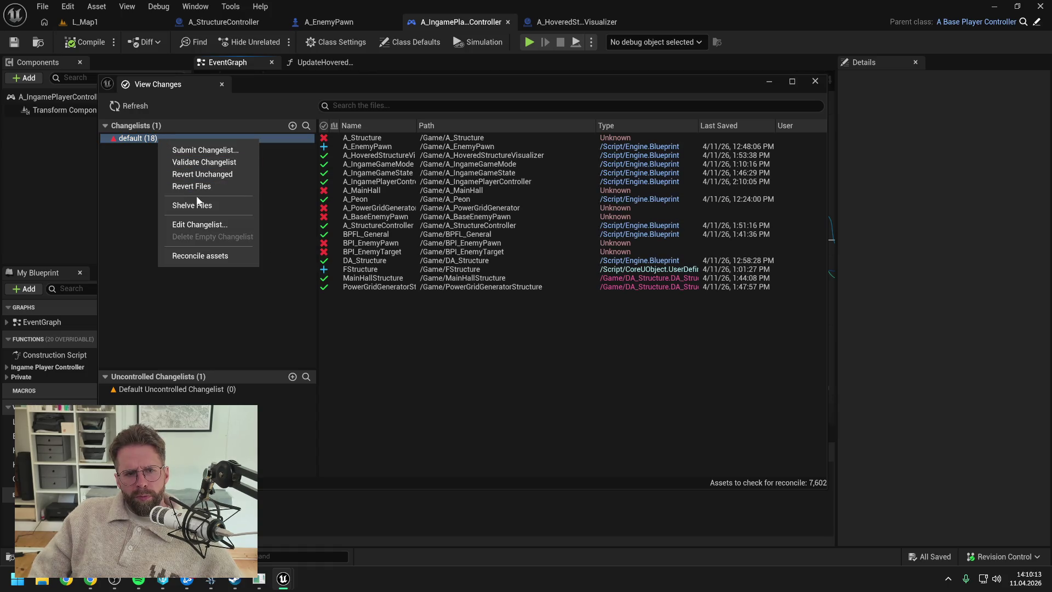
{"action": "left_click", "coordinate": [202, 150]}
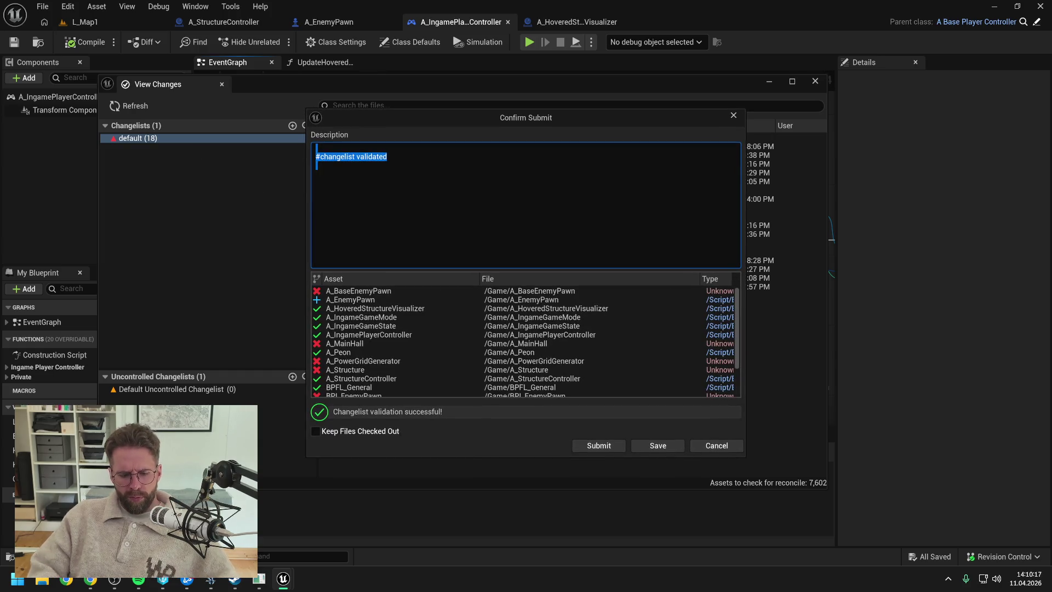
{"action": "type", "text": "Refactored"}
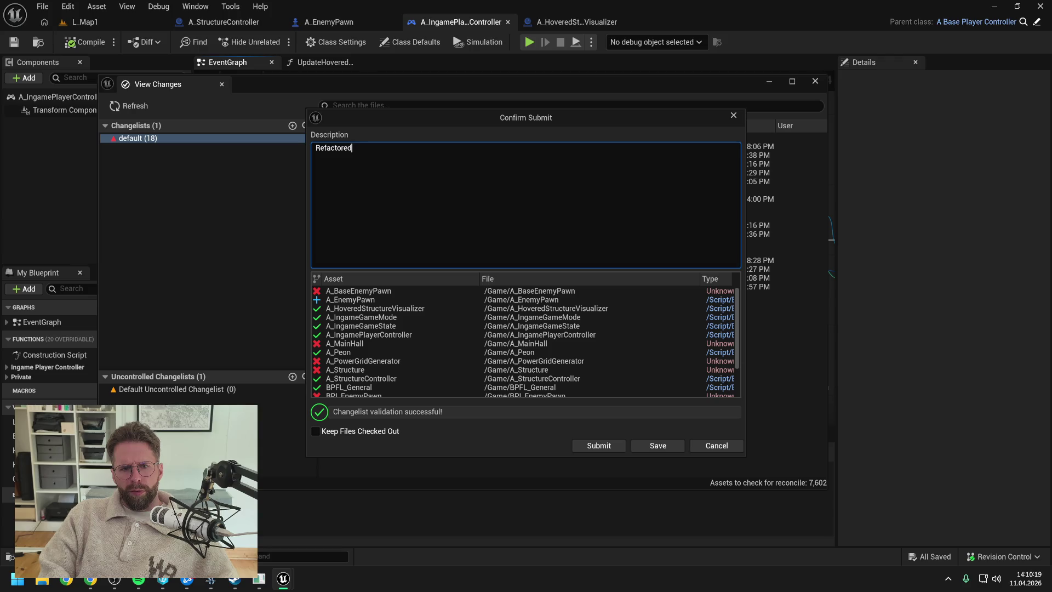
{"action": "type", "text": " A_Strc"}
{"action": "key", "text": "BackSpace"}
{"action": "type", "text": "ucture"}
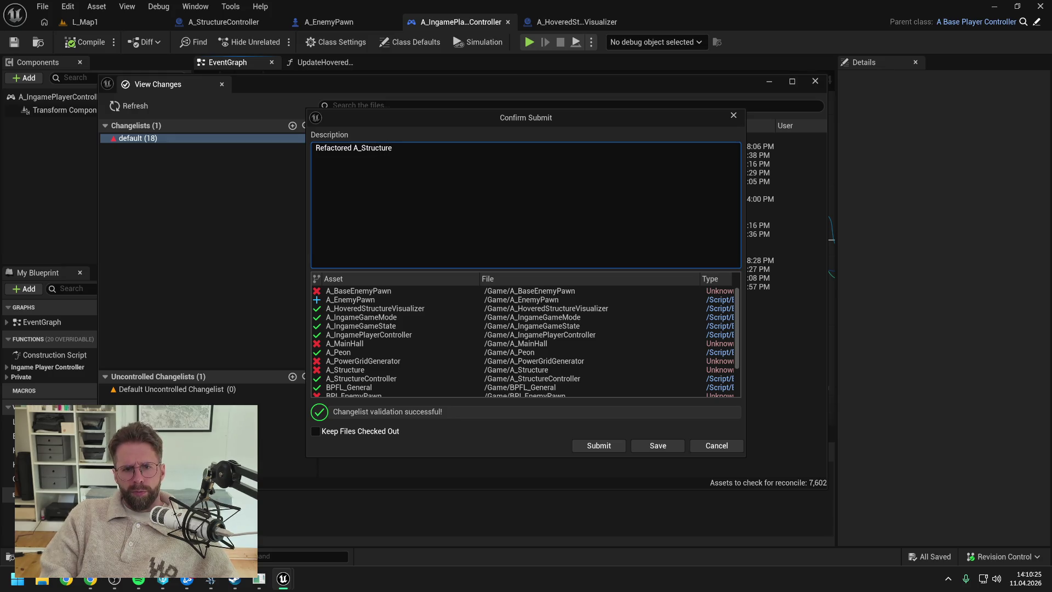
{"action": "type", "text": " to F"}
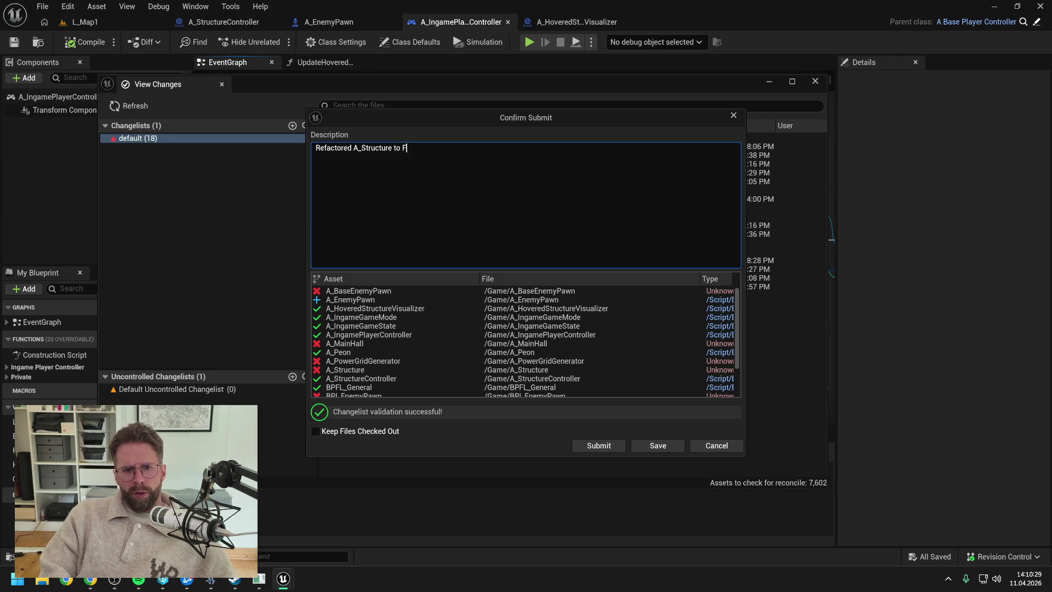
{"action": "type", "text": "Structure"}
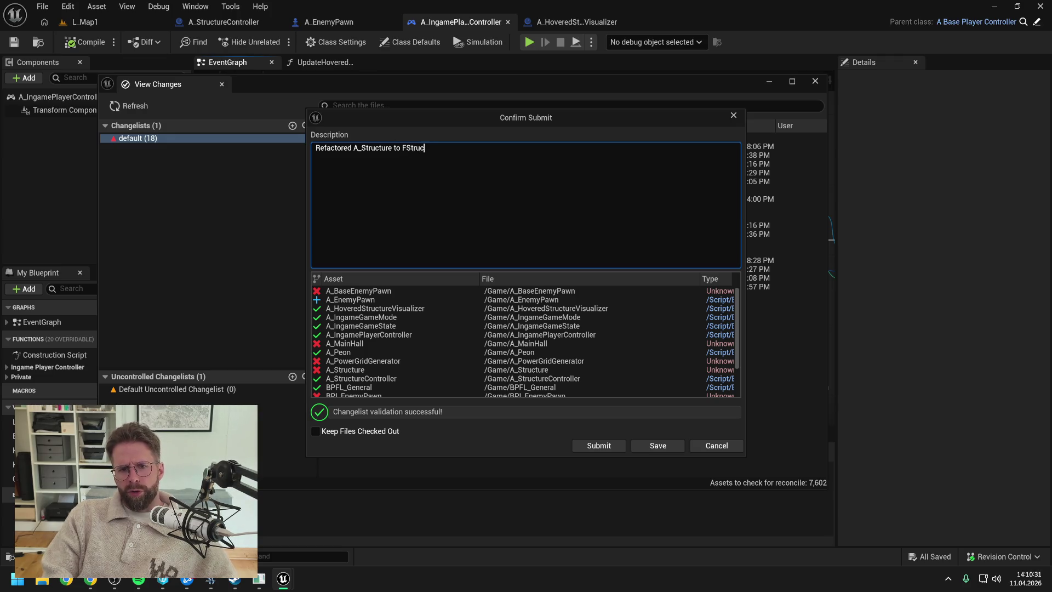
{"action": "type", "text": " and "}
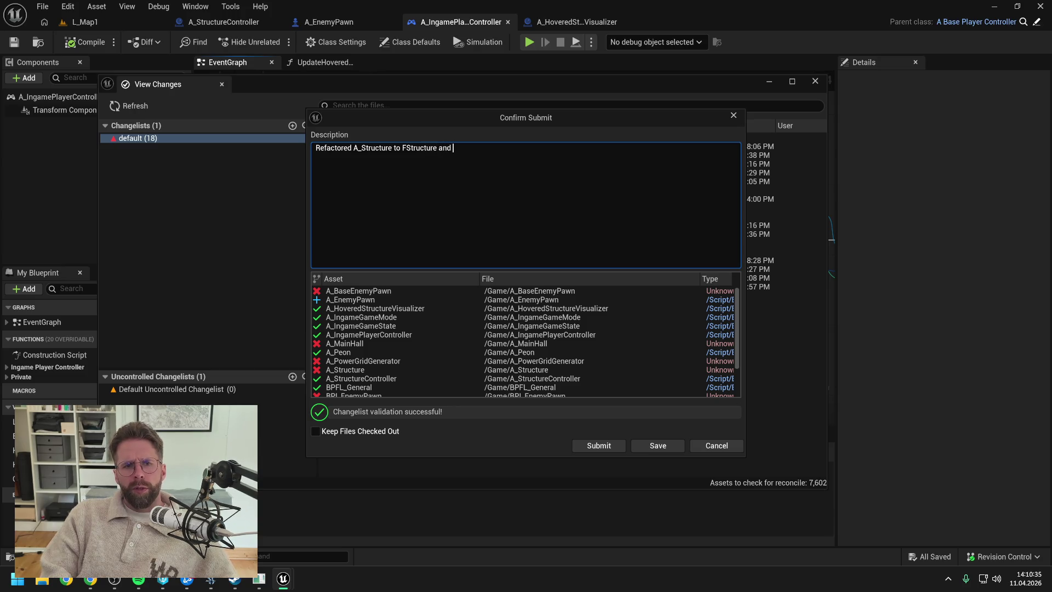
{"action": "type", "text": "Inst"}
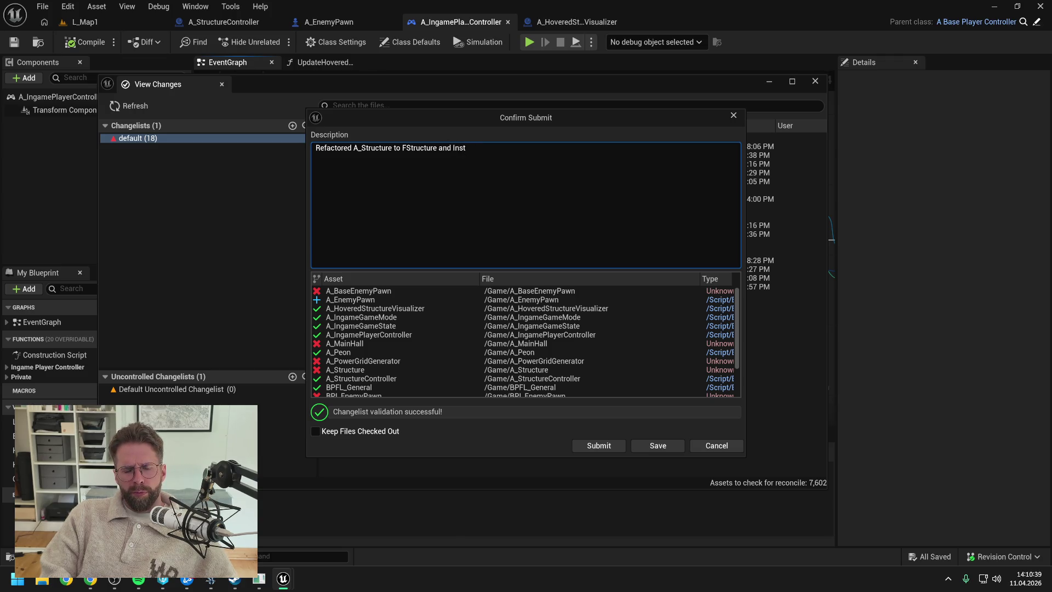
{"action": "type", "text": "rancewd"}
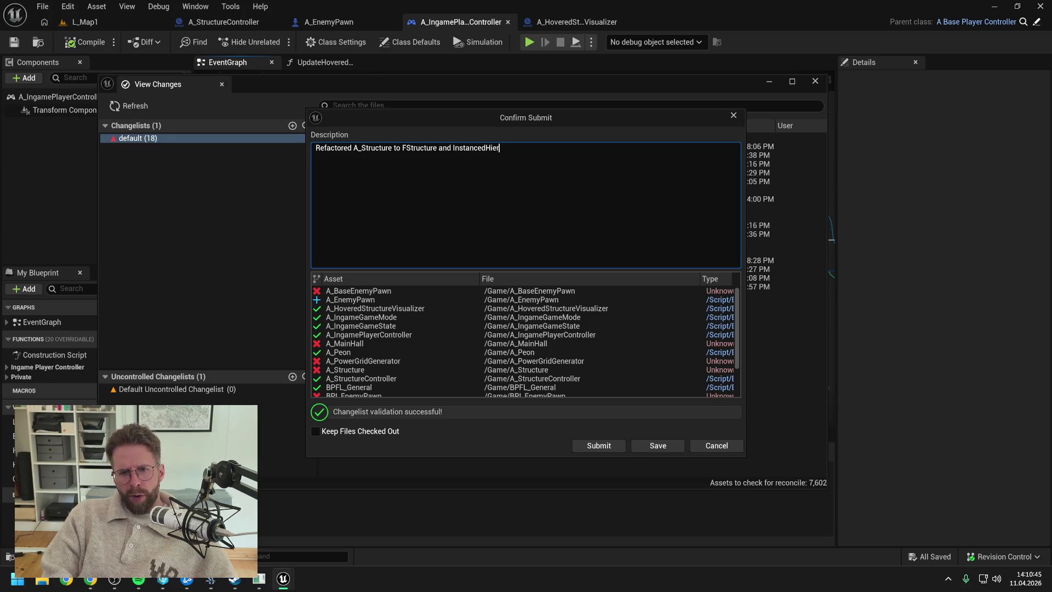
{"action": "type", "text": "chical"}
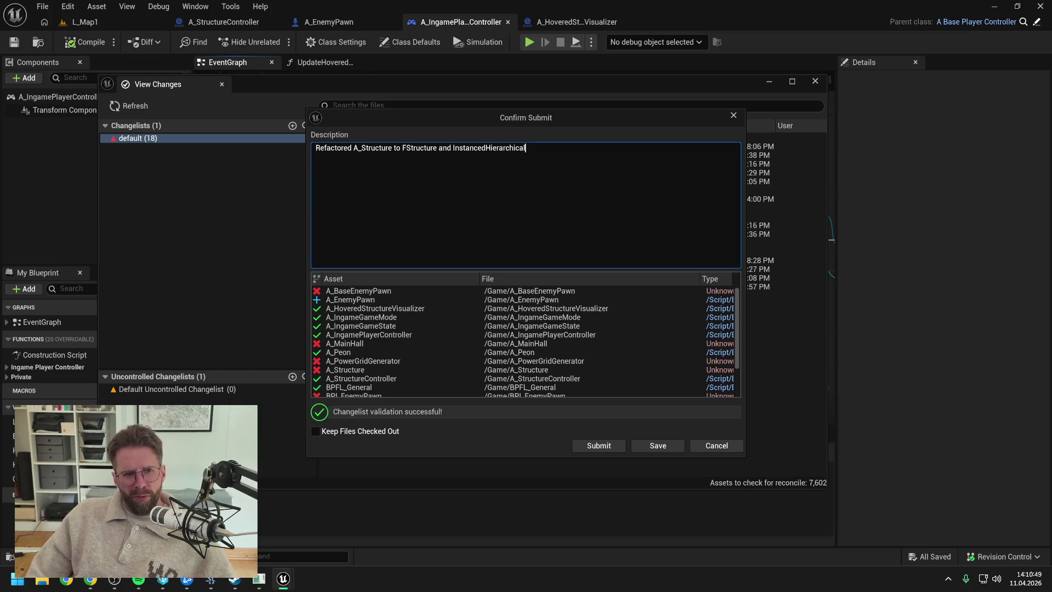
{"action": "type", "text": "Meshes"}
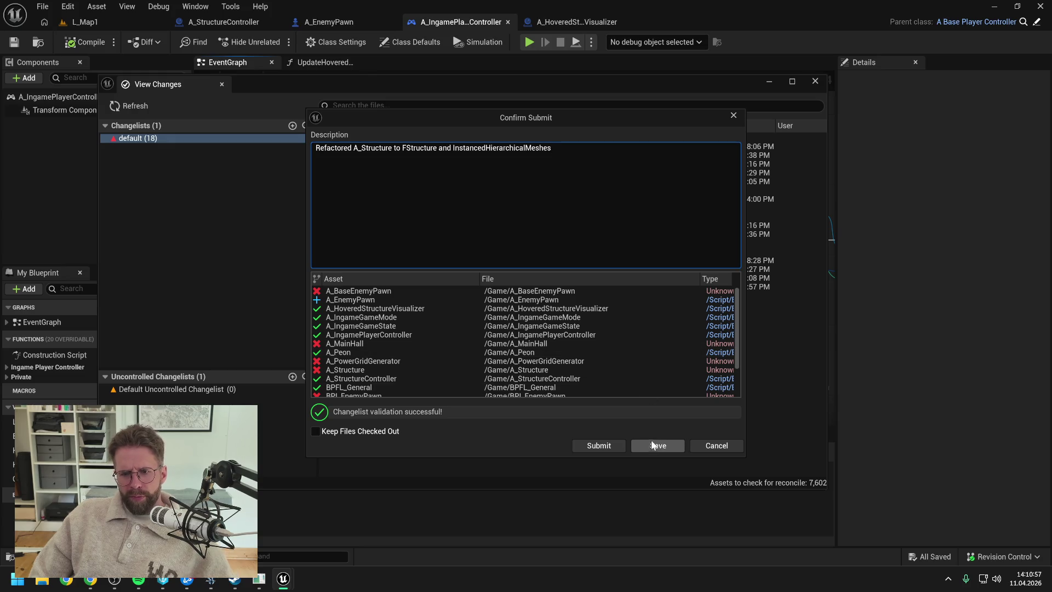
{"action": "left_click", "coordinate": [599, 445]}
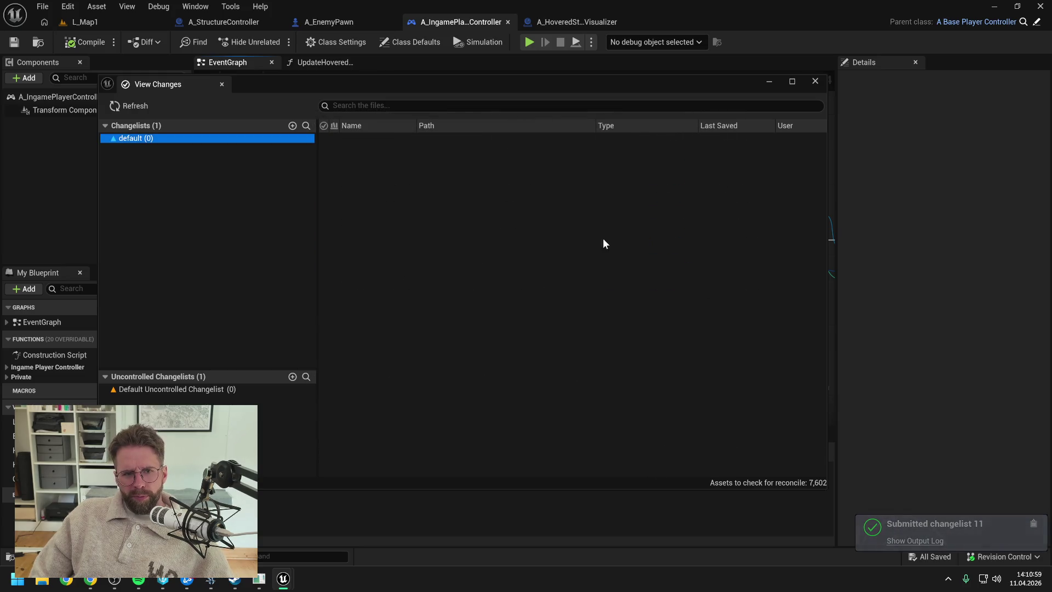
{"action": "left_click", "coordinate": [815, 81]}
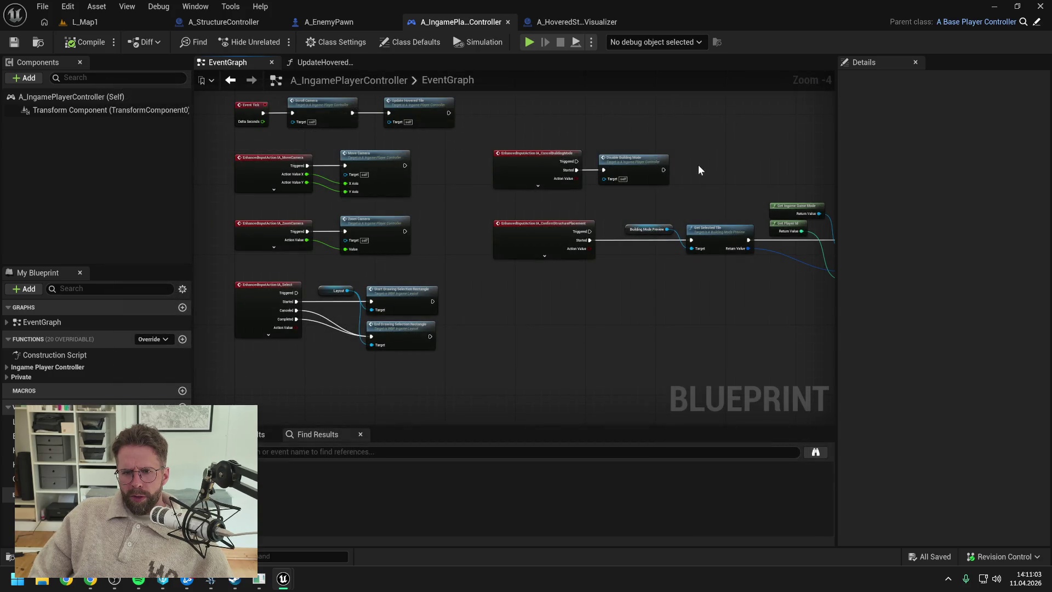
{"action": "left_click", "coordinate": [133, 24]}
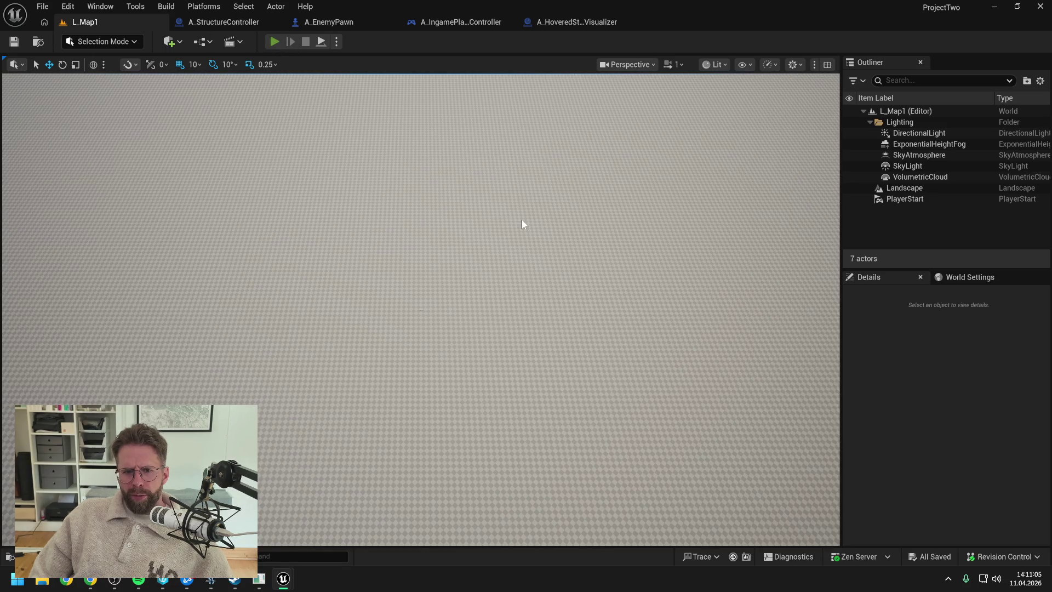
Play L_Map1 in the editor, zoom out to view the enemy ring around the building, then stop
{"action": "key", "text": "alt+p"}
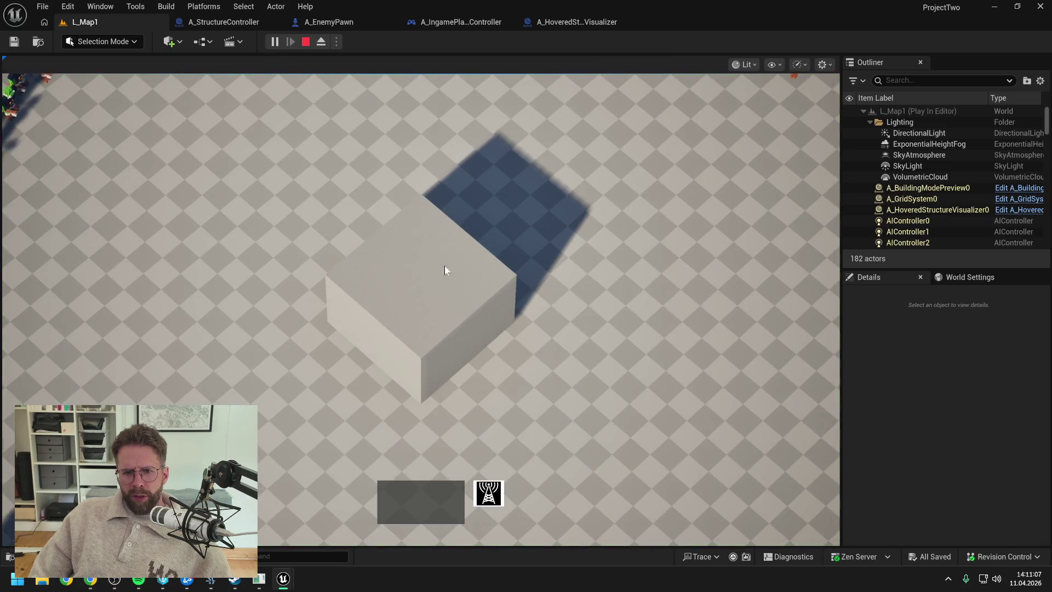
{"action": "scroll", "coordinate": [610, 215], "scroll_direction": "down", "scroll_amount": 5}
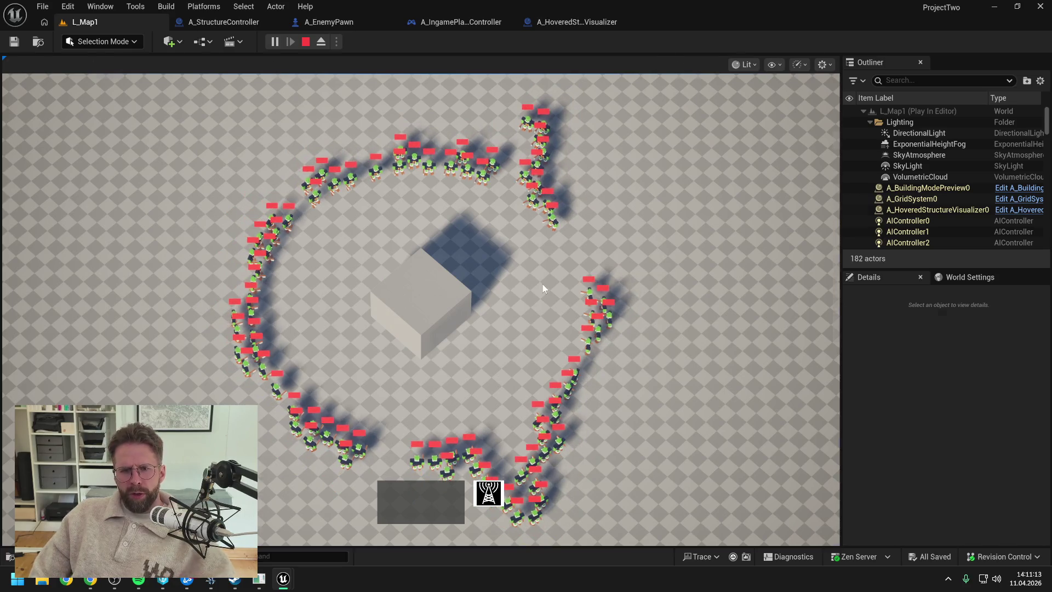
{"action": "key", "text": "Escape"}
{"action": "key", "text": "alt+Tab"}
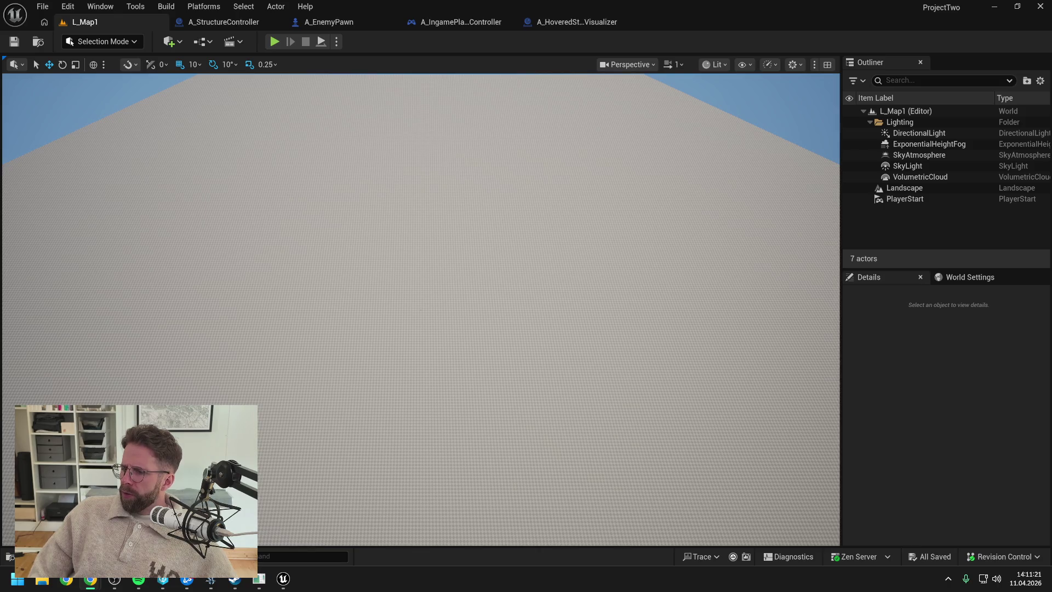
{"action": "key", "text": "alt+Tab"}
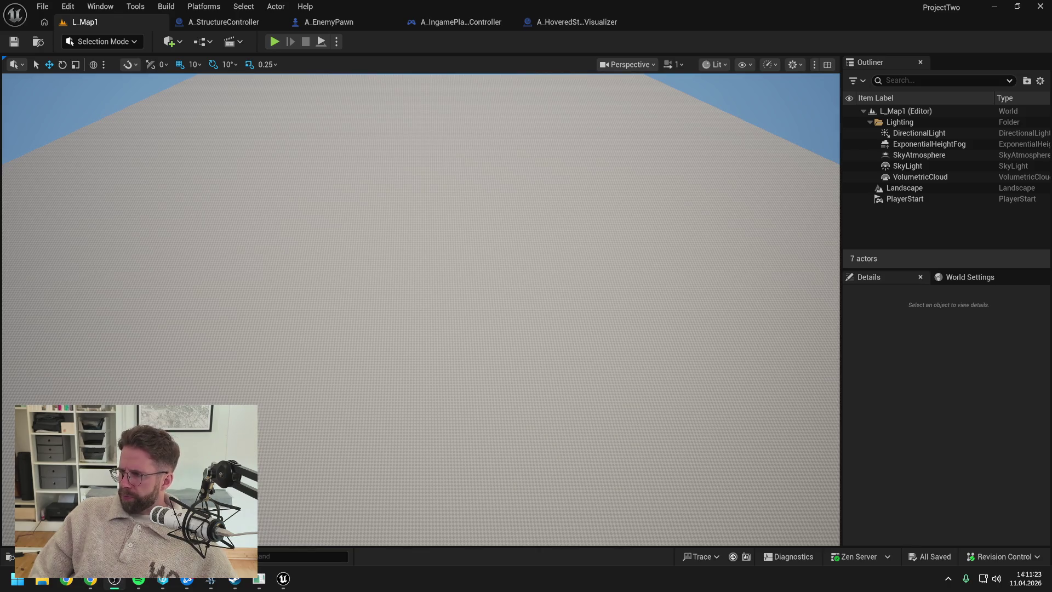